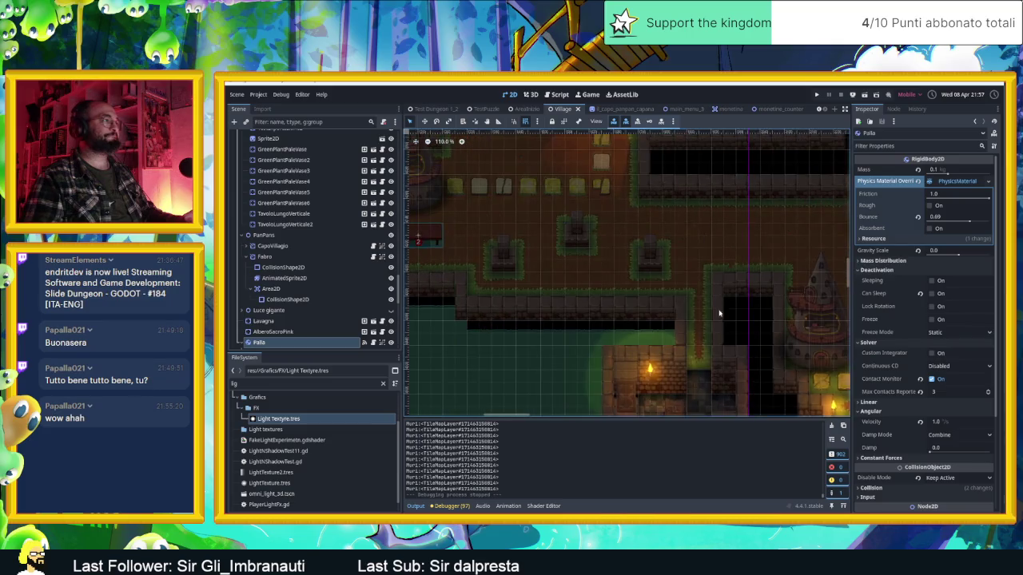
Zoom around the village scene, then bring Aseprite with the tower house sprite to the front.
{"action": "scroll", "coordinate": [703, 280], "scroll_direction": "down", "scroll_amount": 3}
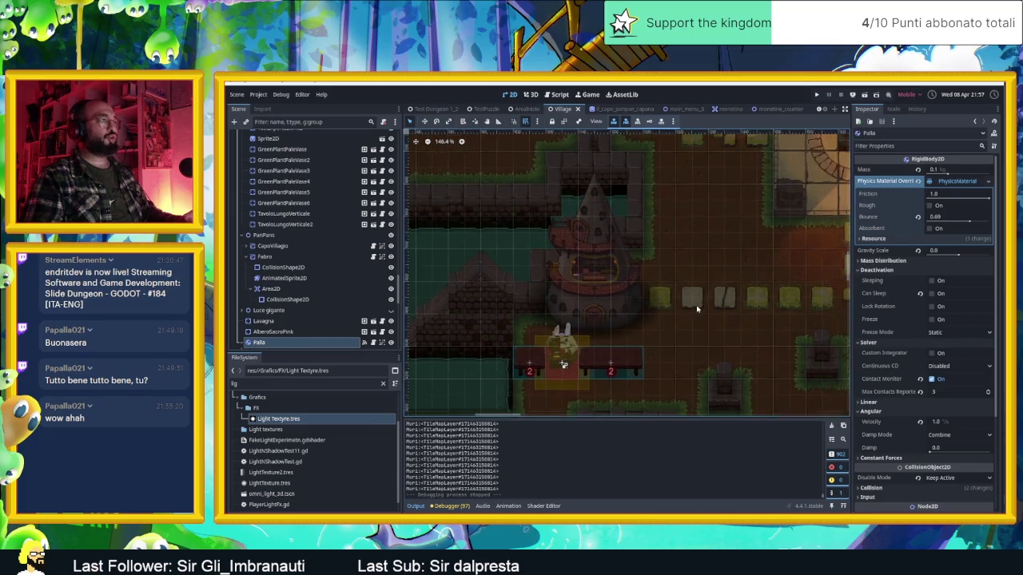
{"action": "scroll", "coordinate": [747, 306], "scroll_direction": "up", "scroll_amount": 5}
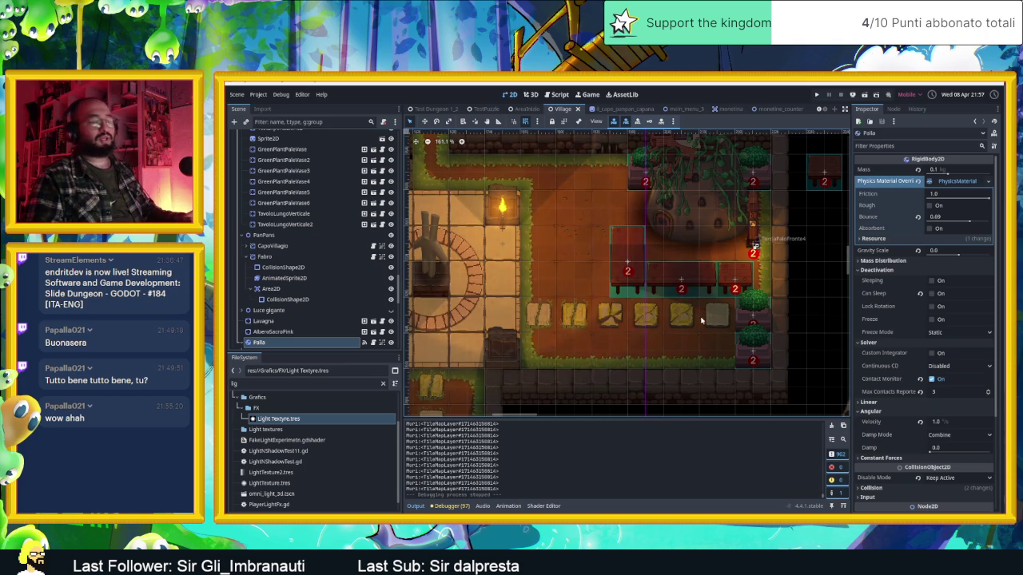
{"action": "key", "text": "alt+Tab"}
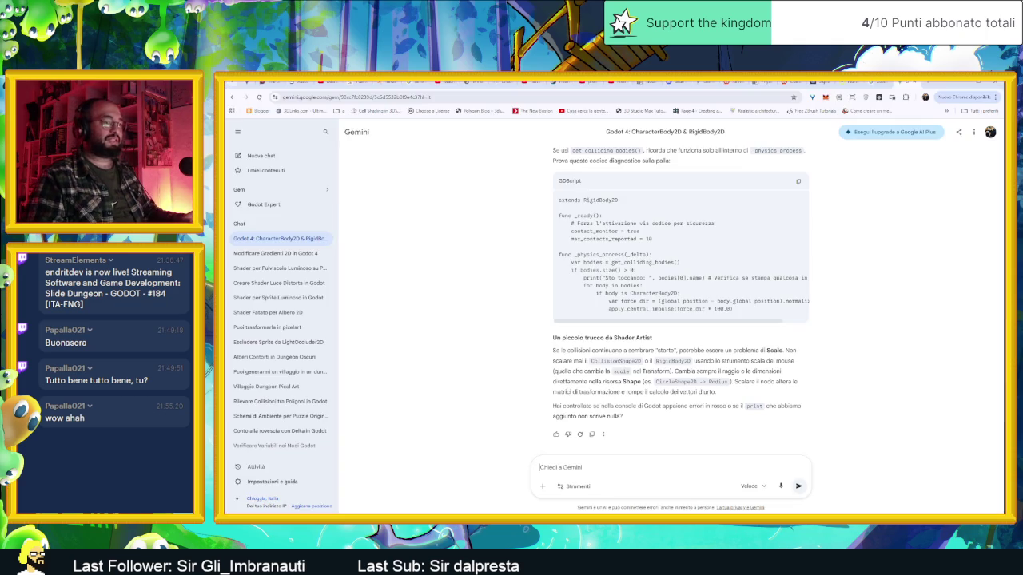
{"action": "key", "text": "alt+Tab"}
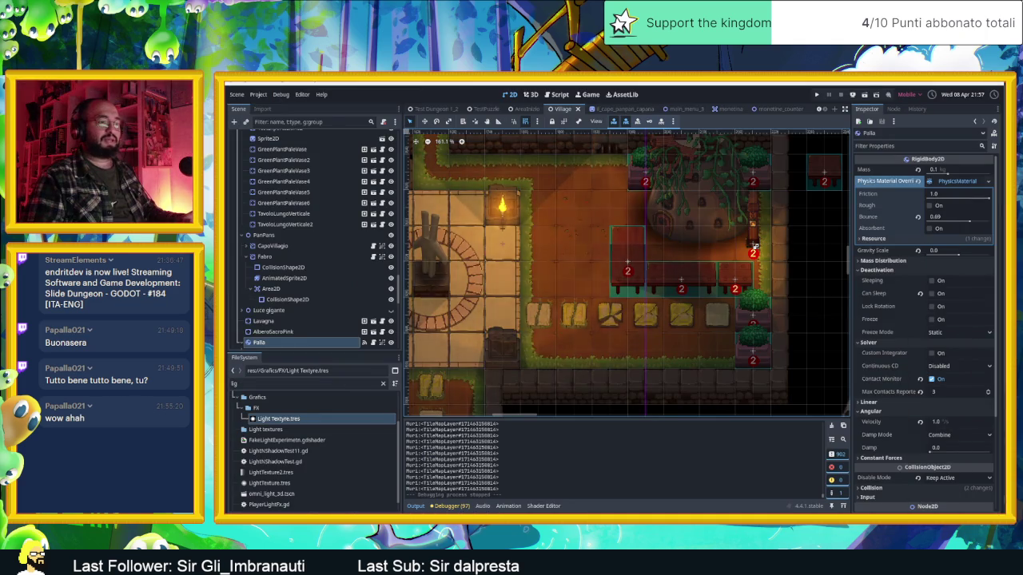
{"action": "key", "text": "alt+Tab"}
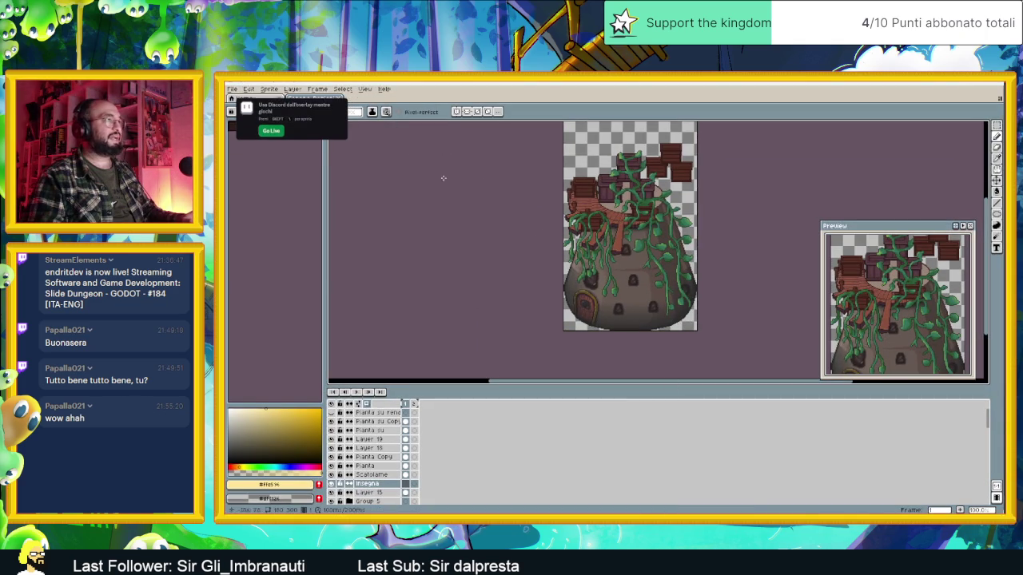
Close the tower house sprite document in Aseprite.
{"action": "scroll", "coordinate": [499, 196], "scroll_direction": "down", "scroll_amount": 3}
{"action": "scroll", "coordinate": [500, 196], "scroll_direction": "up", "scroll_amount": 3}
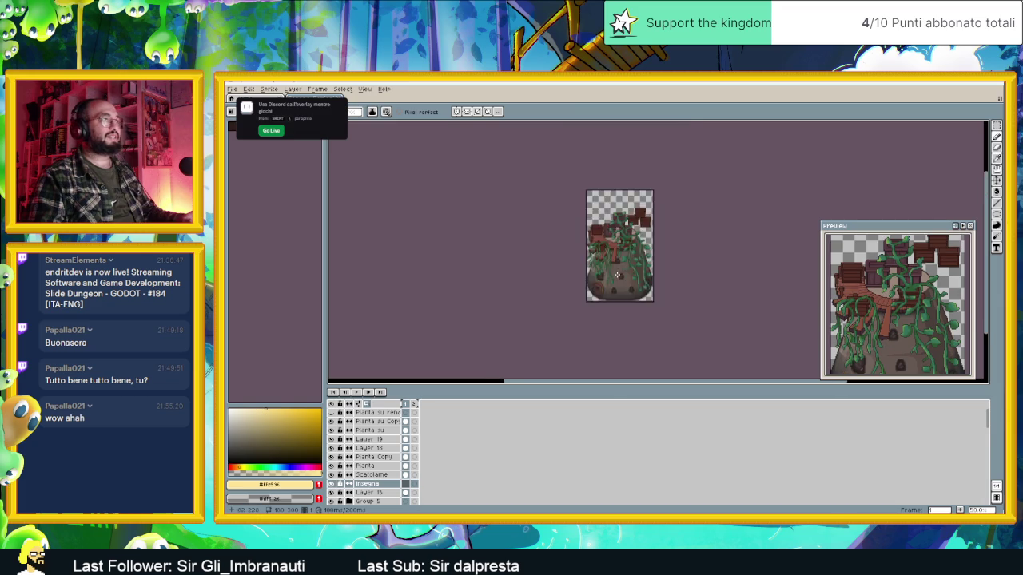
{"action": "left_click", "coordinate": [343, 97]}
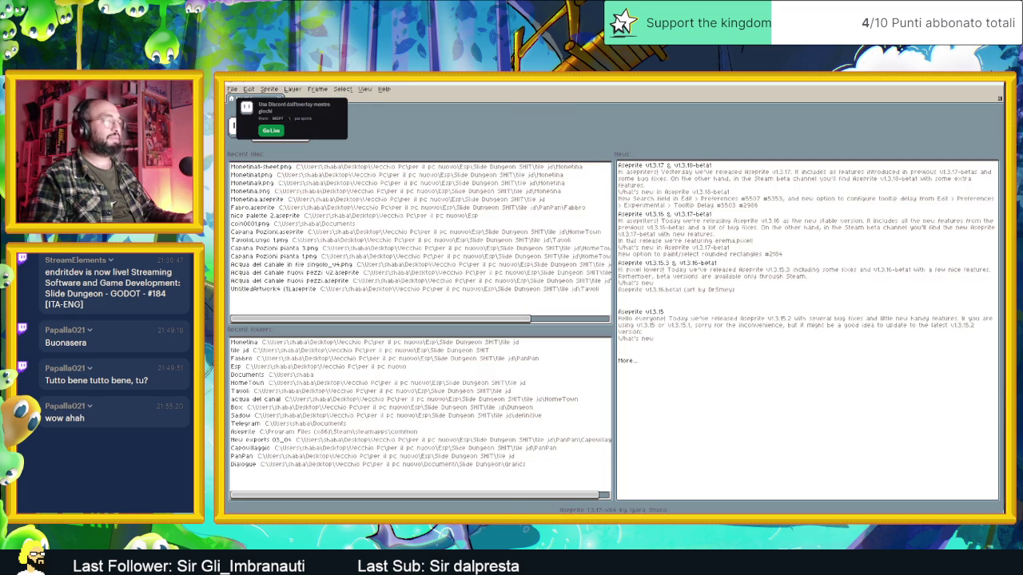
Reveal the file browser and move it left, beside Aseprite's Home screen.
{"action": "key", "text": "alt+F4"}
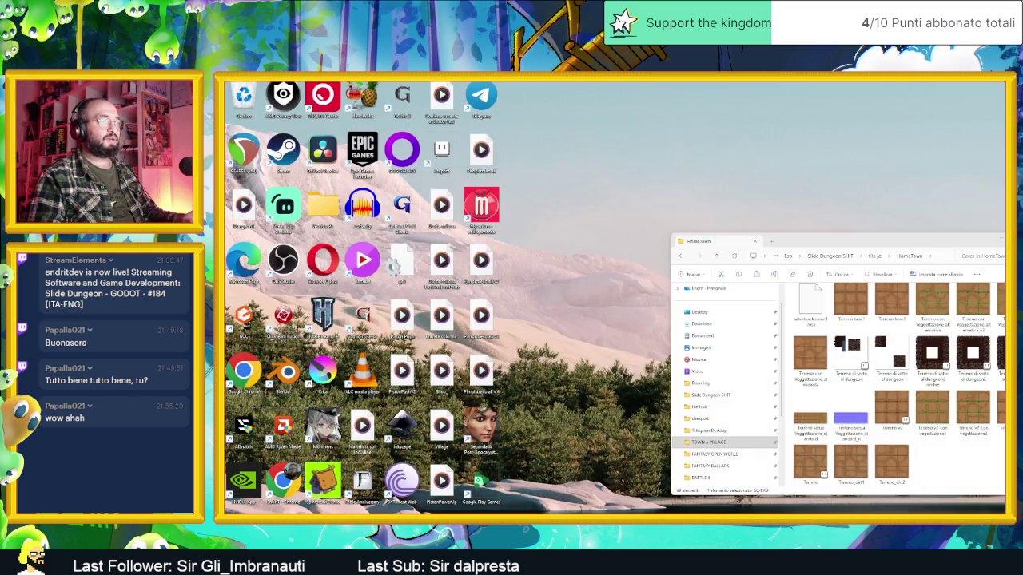
{"action": "key", "text": "alt+Tab"}
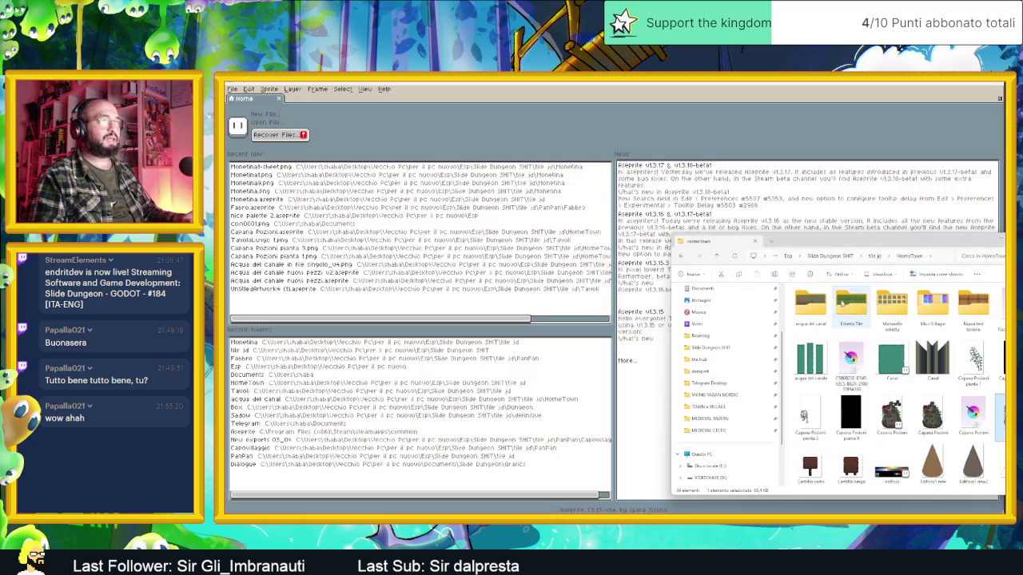
{"action": "left_click_drag", "start_coordinate": [850, 247], "coordinate": [601, 200]}
Go up to tile jd, open PanPan and inspect the PanPan1, v1_5 and v2 sprite files.
{"action": "key", "text": "alt+Up"}
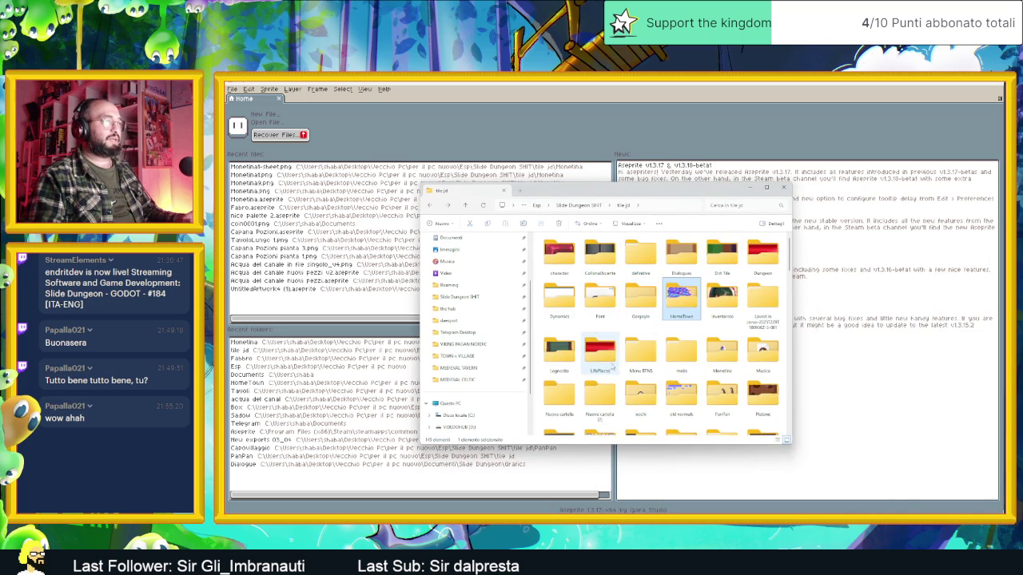
{"action": "double_click", "coordinate": [721, 399]}
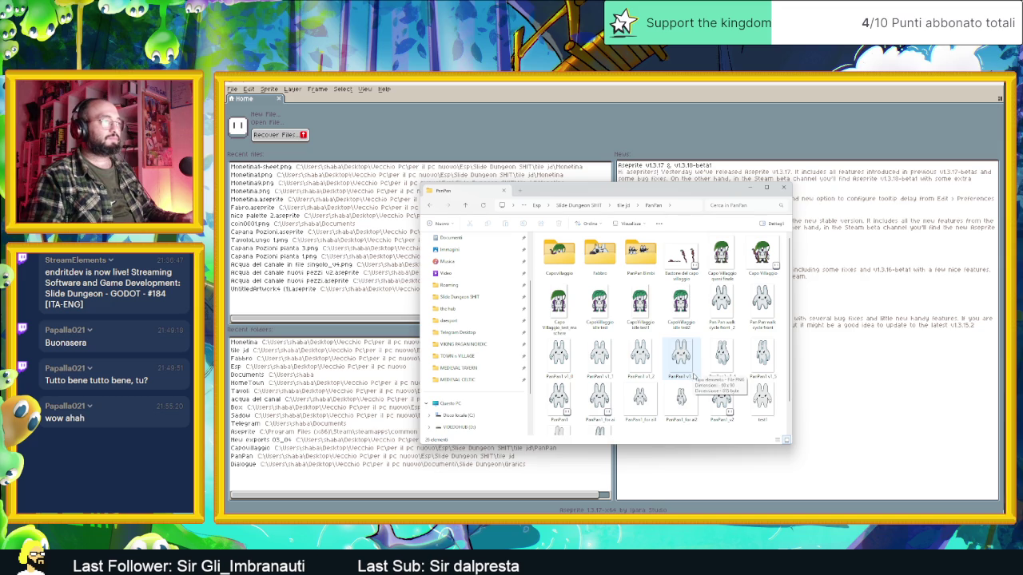
{"action": "scroll", "coordinate": [693, 375], "scroll_direction": "down", "scroll_amount": 2}
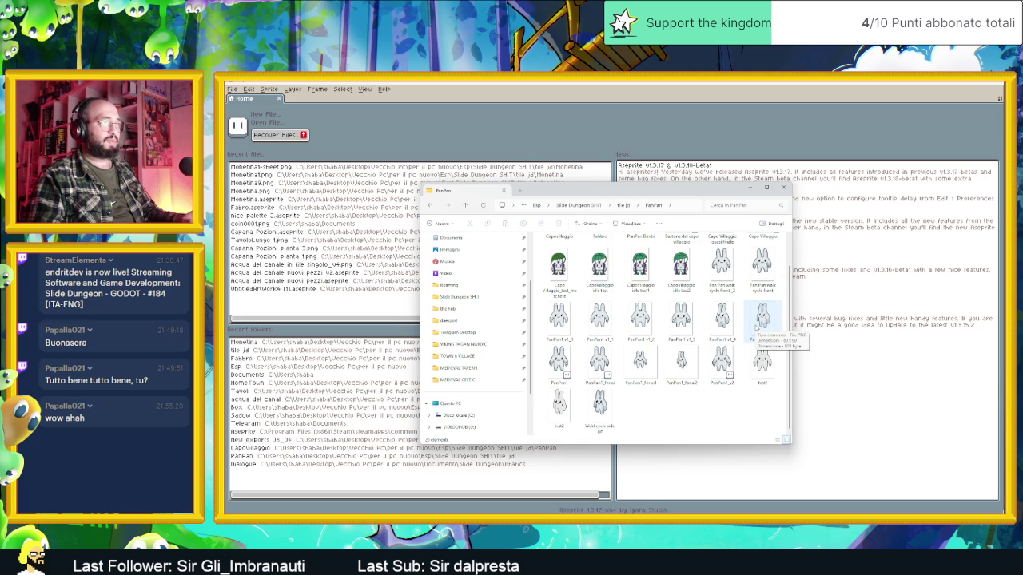
{"action": "left_click", "coordinate": [756, 327]}
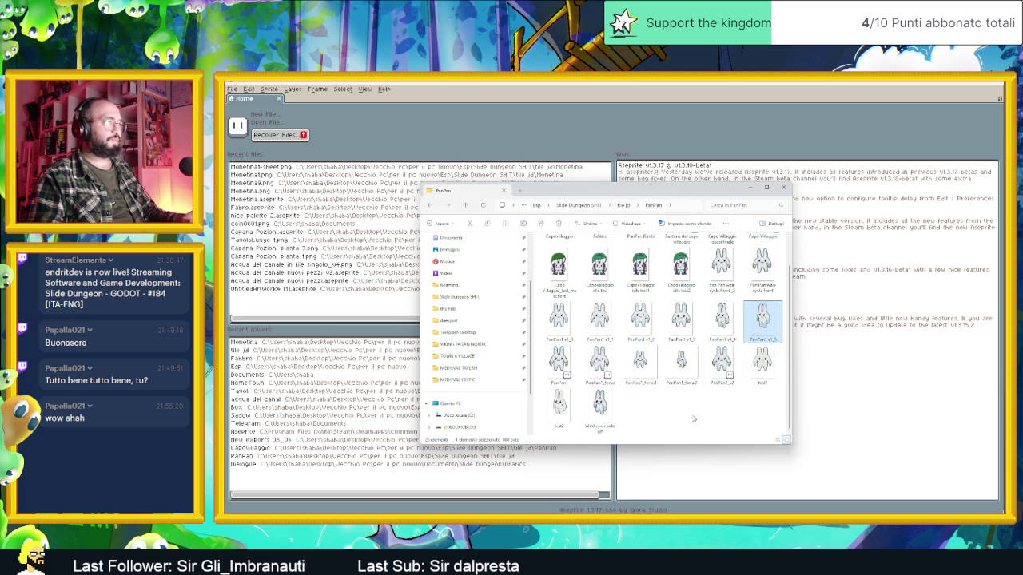
{"action": "left_click", "coordinate": [559, 366]}
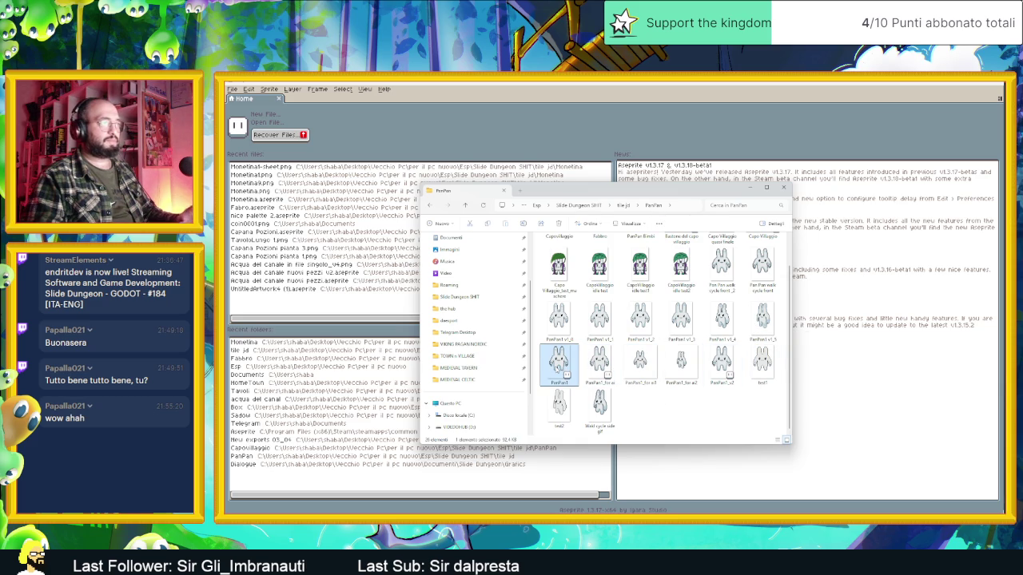
{"action": "left_click", "coordinate": [718, 369]}
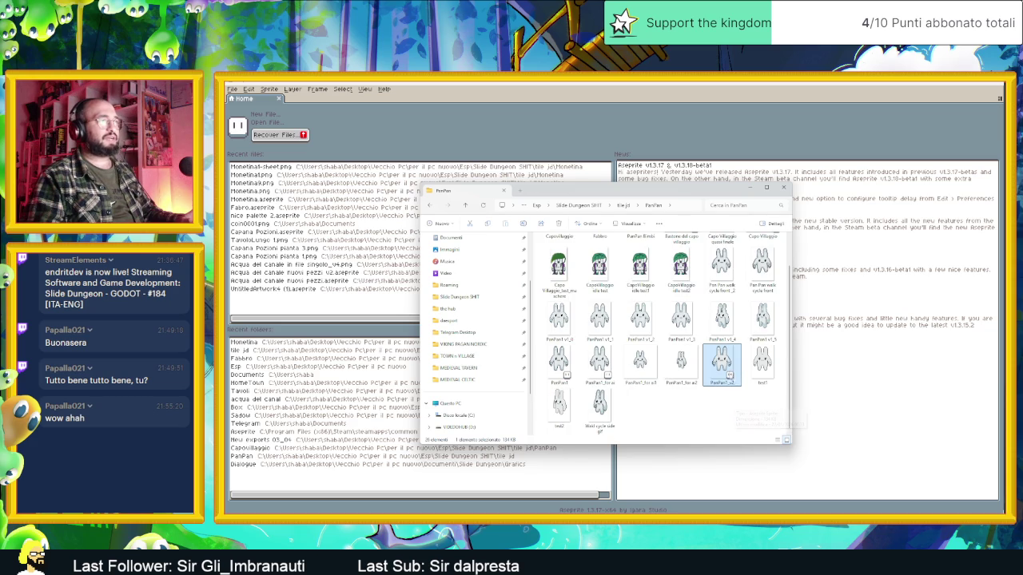
{"action": "scroll", "coordinate": [723, 372], "scroll_direction": "up", "scroll_amount": 1}
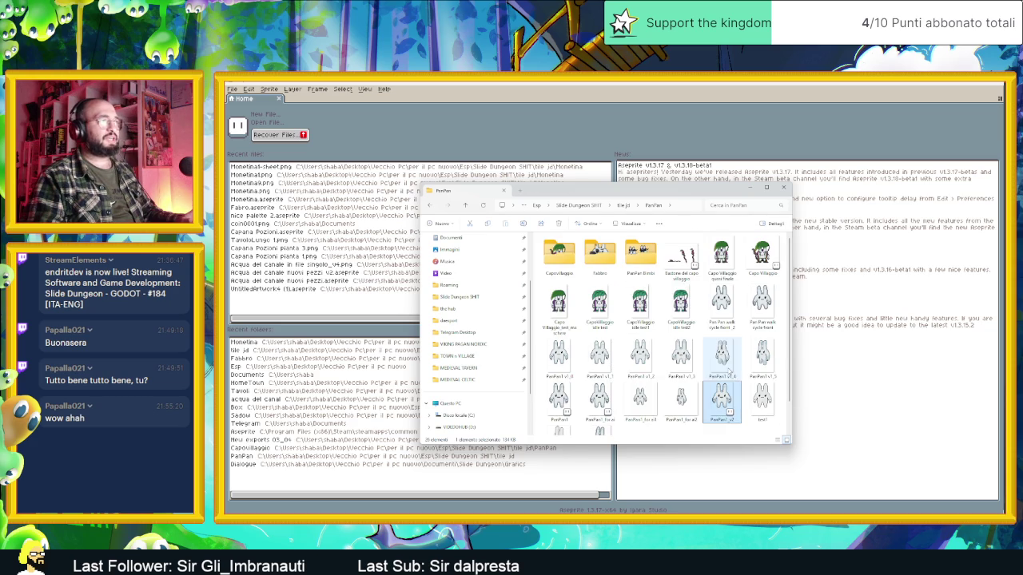
Peek into Fabbro, then open PanPan Bimbi and select Bimbo1.
{"action": "double_click", "coordinate": [601, 256]}
{"action": "key", "text": "alt+Left"}
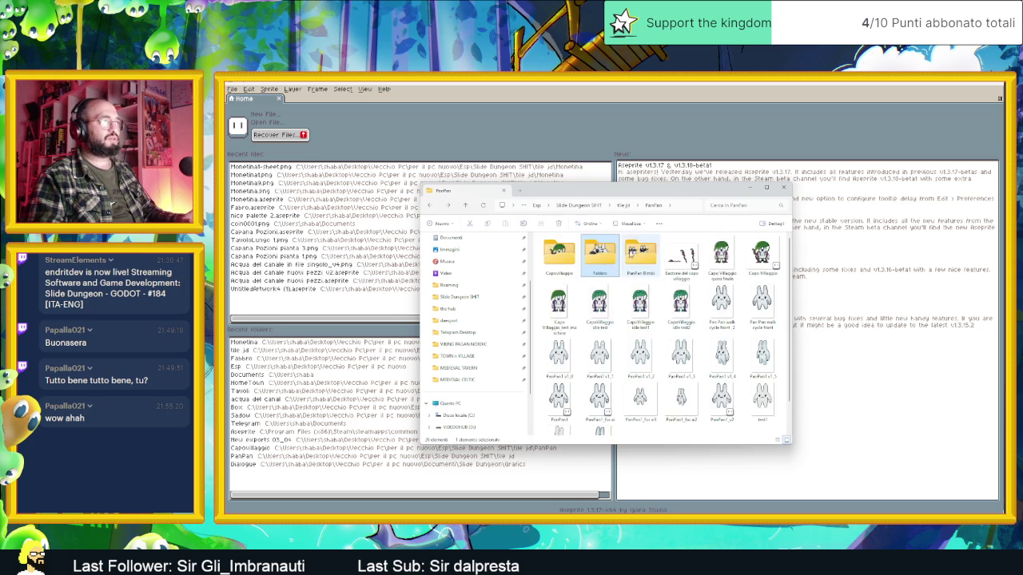
{"action": "double_click", "coordinate": [642, 255]}
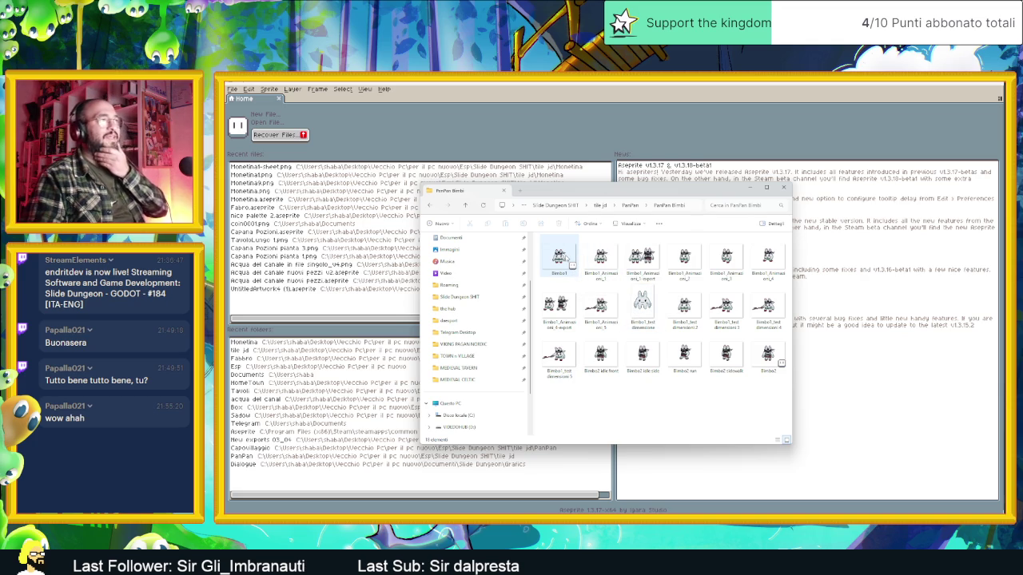
{"action": "left_click", "coordinate": [569, 262]}
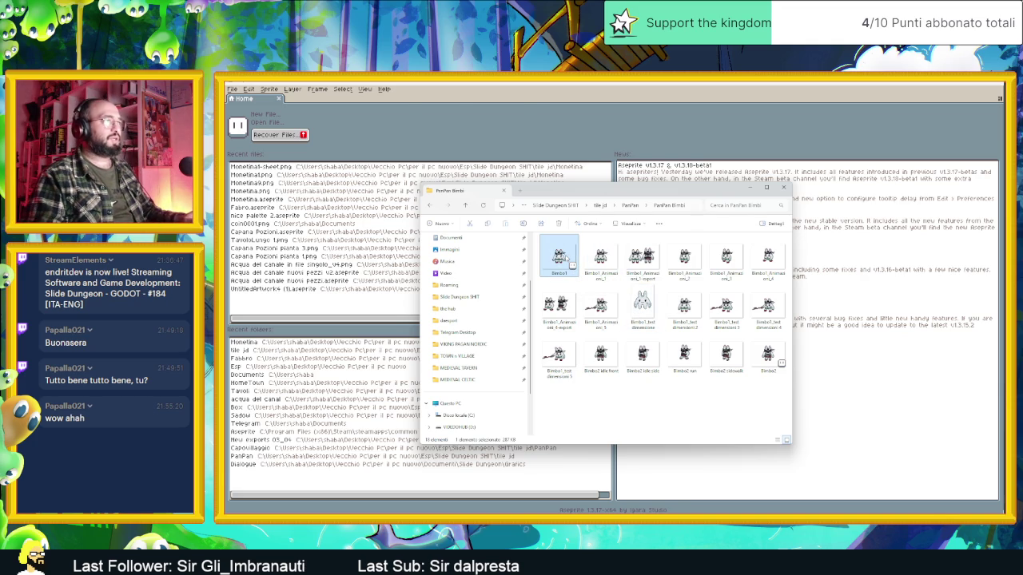
Open Bimbo1, play its frames and SideWalk, Run and Tremolio tags, then open Bimbo2.
{"action": "double_click", "coordinate": [566, 257]}
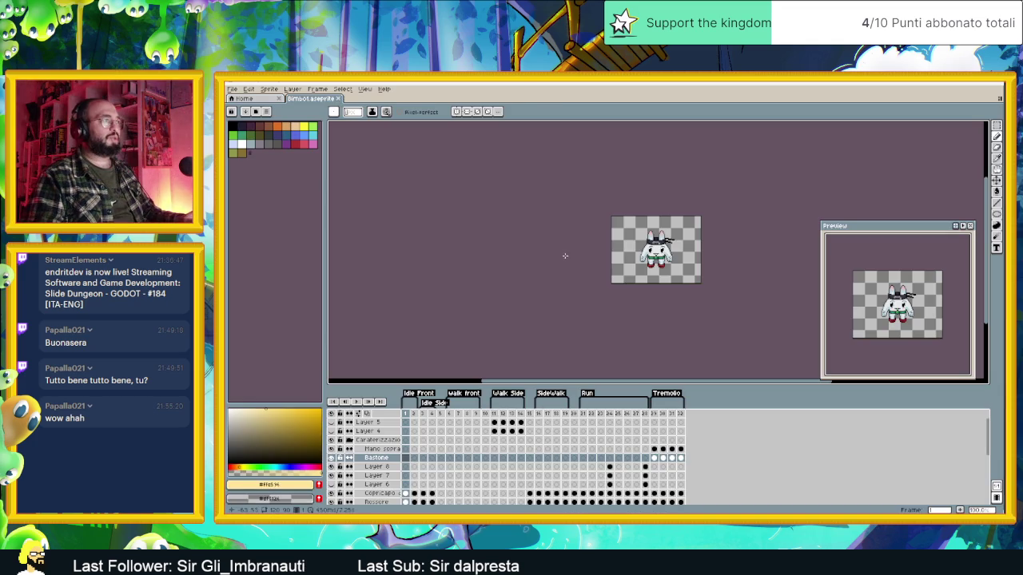
{"action": "left_click", "coordinate": [368, 404]}
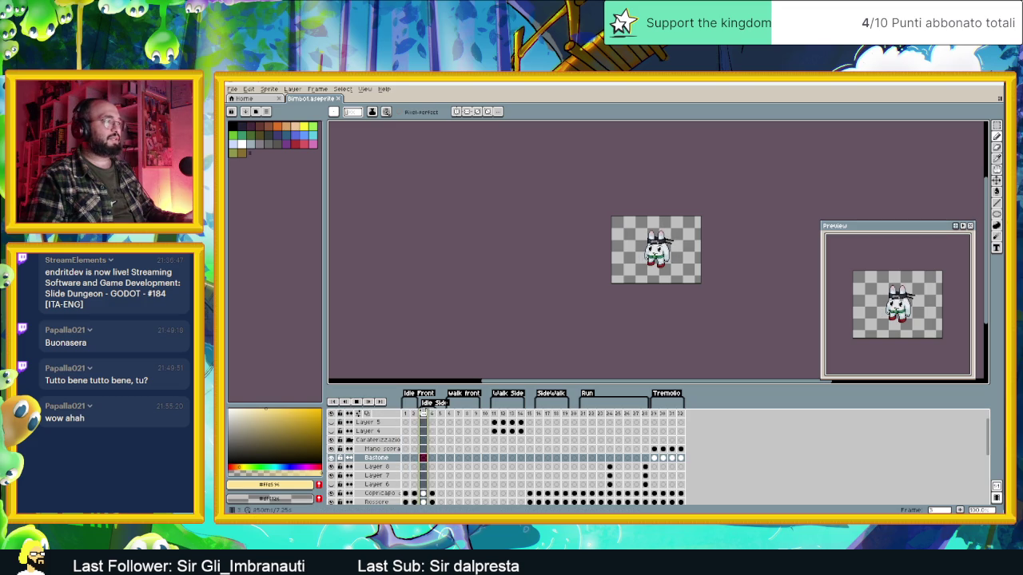
{"action": "left_click", "coordinate": [455, 415]}
{"action": "left_click_drag", "start_coordinate": [454, 416], "coordinate": [518, 418]}
{"action": "left_click", "coordinate": [546, 417]}
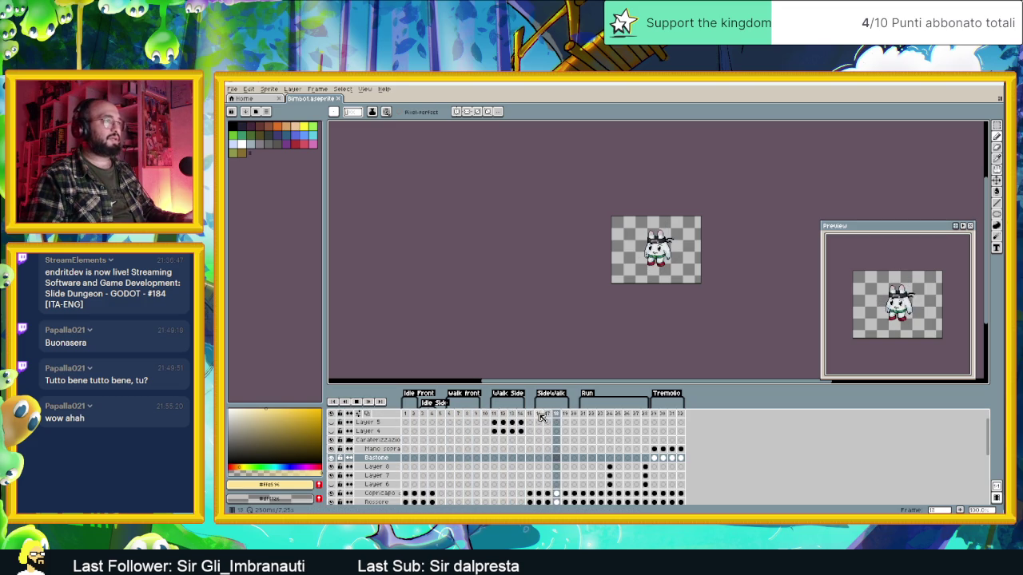
{"action": "left_click", "coordinate": [589, 417]}
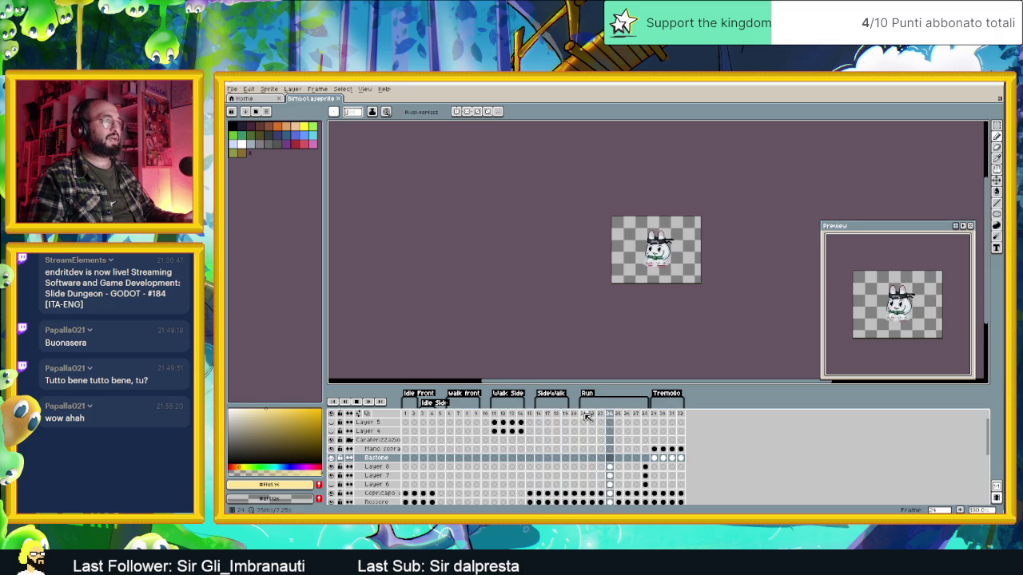
{"action": "left_click", "coordinate": [657, 417]}
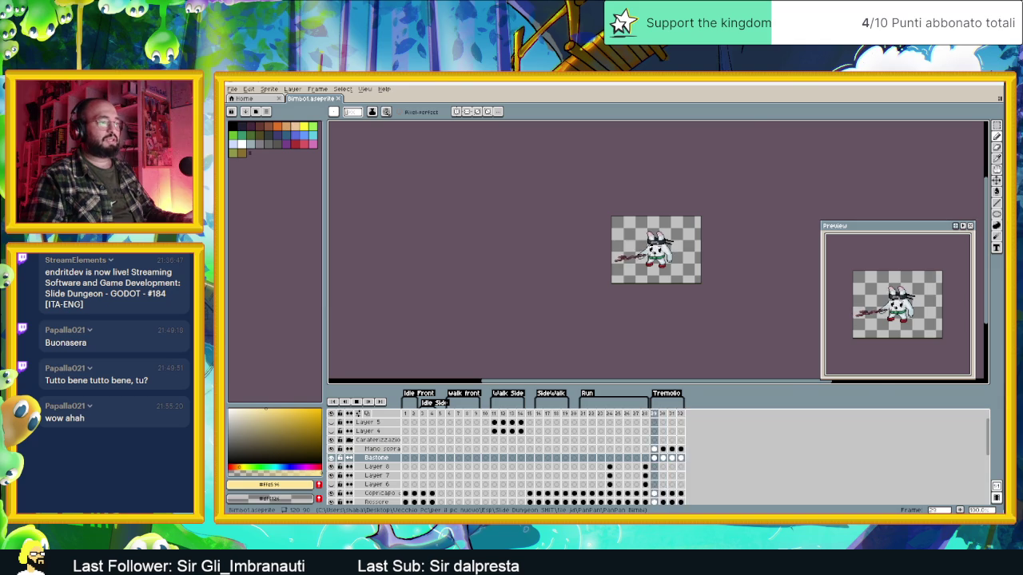
{"action": "key", "text": "super+Down"}
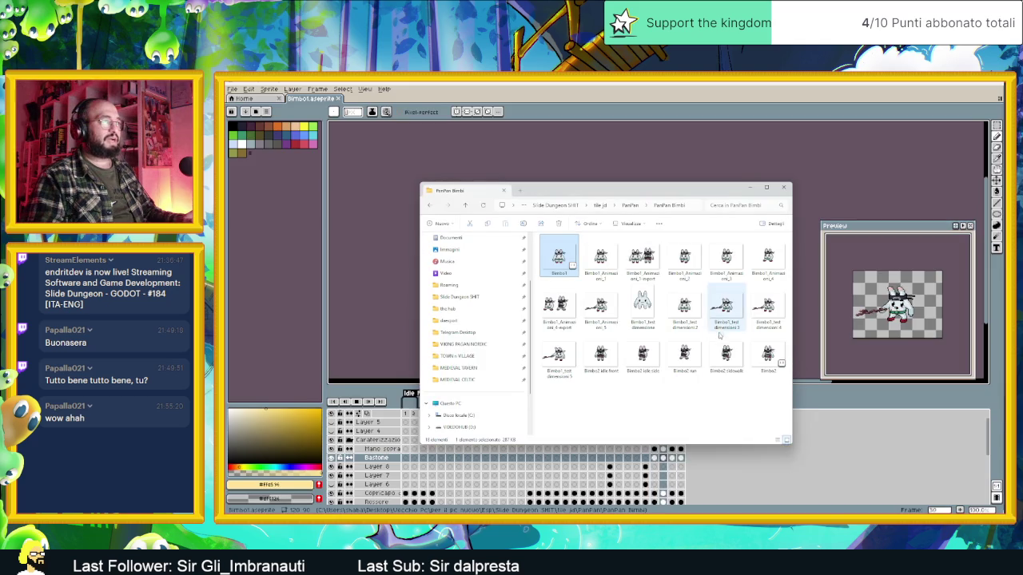
{"action": "double_click", "coordinate": [767, 355]}
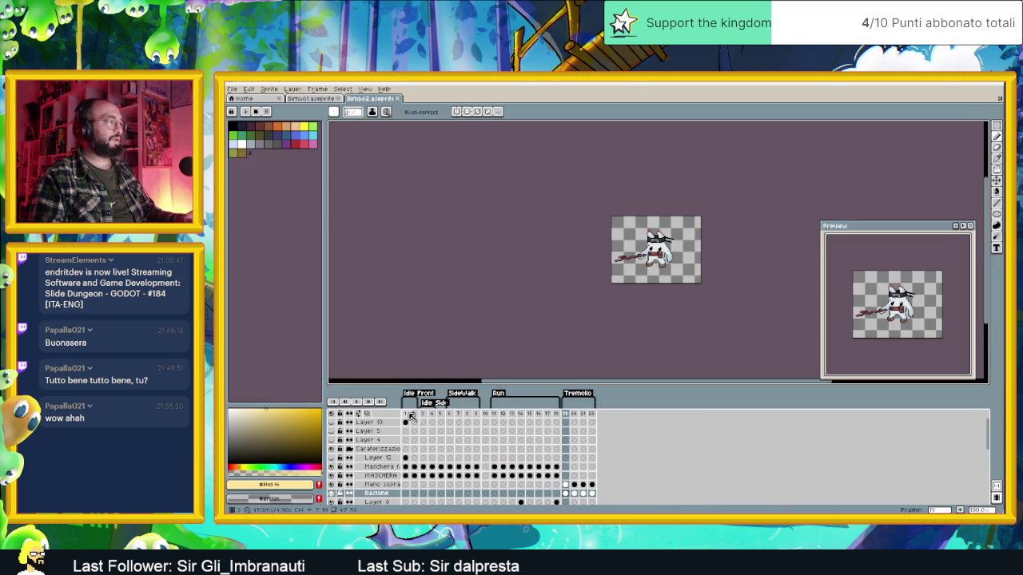
Play Bimbo2 from frame 1 and its Run animation, then return to Godot.
{"action": "left_click", "coordinate": [409, 415]}
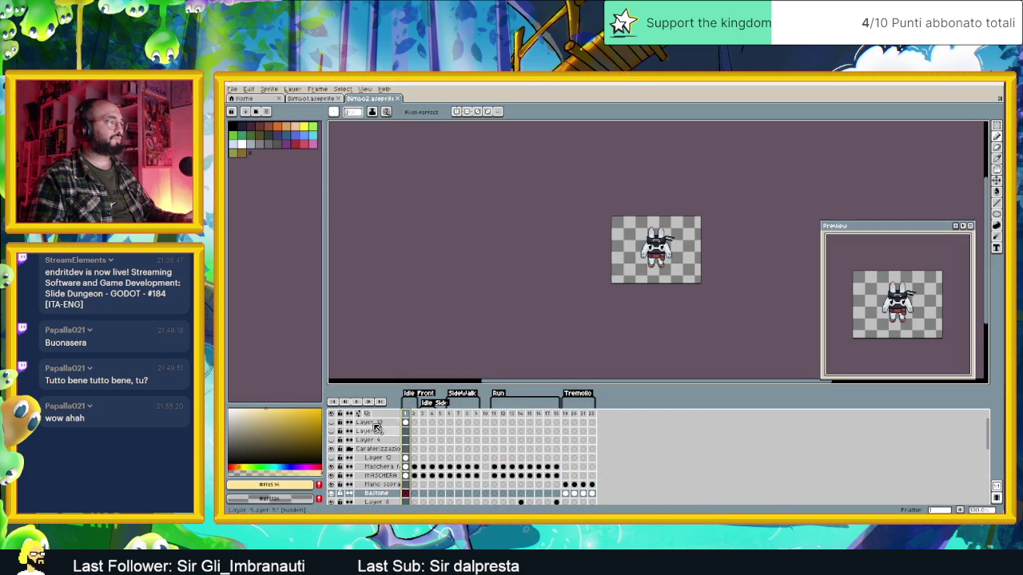
{"action": "left_click", "coordinate": [358, 401]}
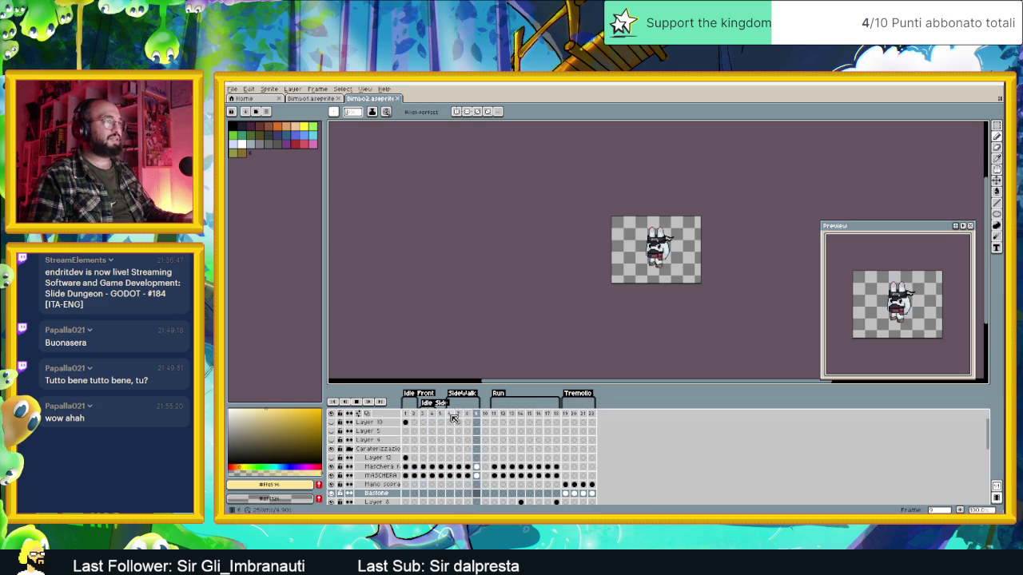
{"action": "left_click", "coordinate": [493, 416]}
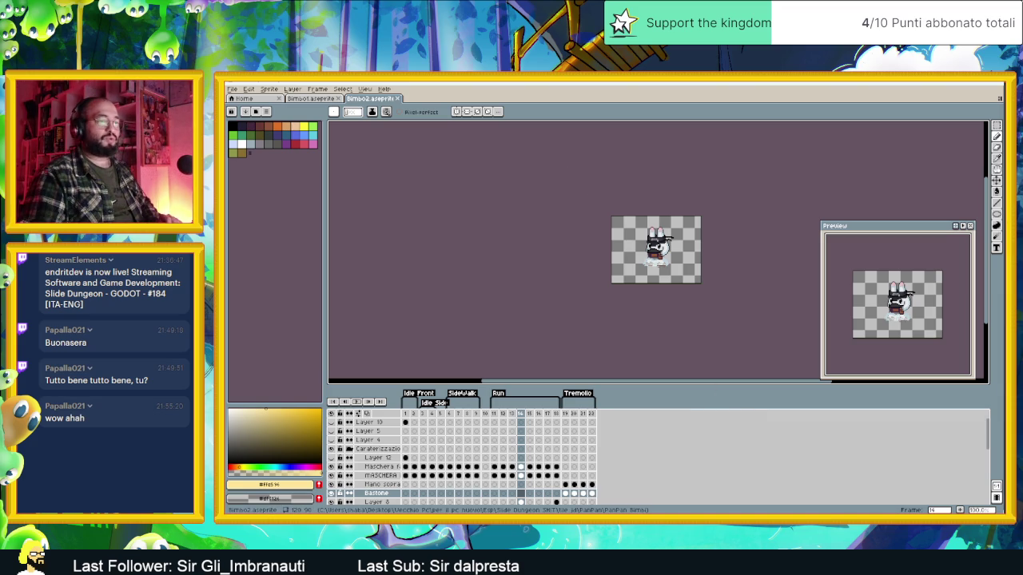
{"action": "key", "text": "alt+Tab"}
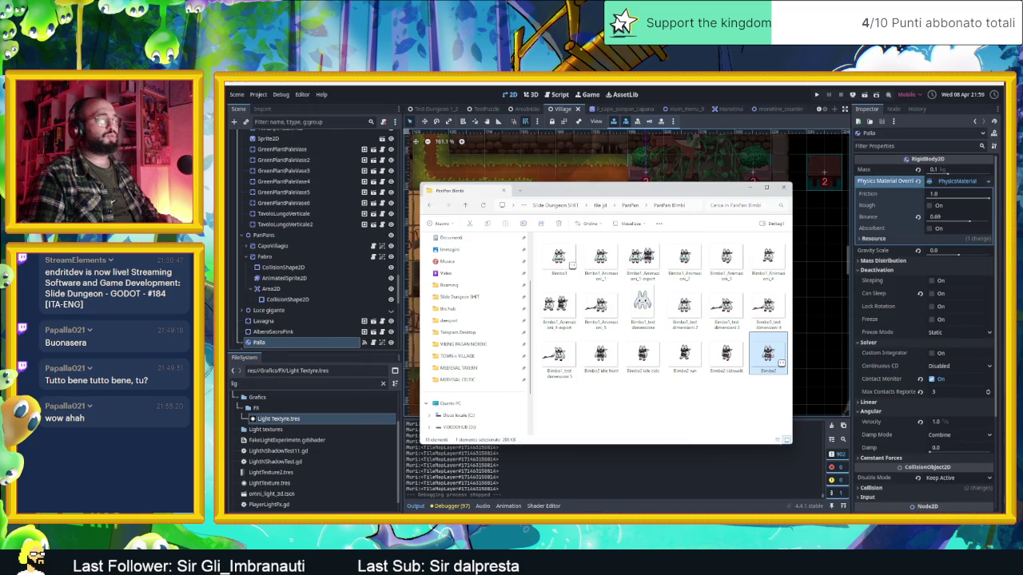
Hide the file browser, zoom out the village scene, and dismiss Discord's new audio device prompt.
{"action": "left_click", "coordinate": [751, 188]}
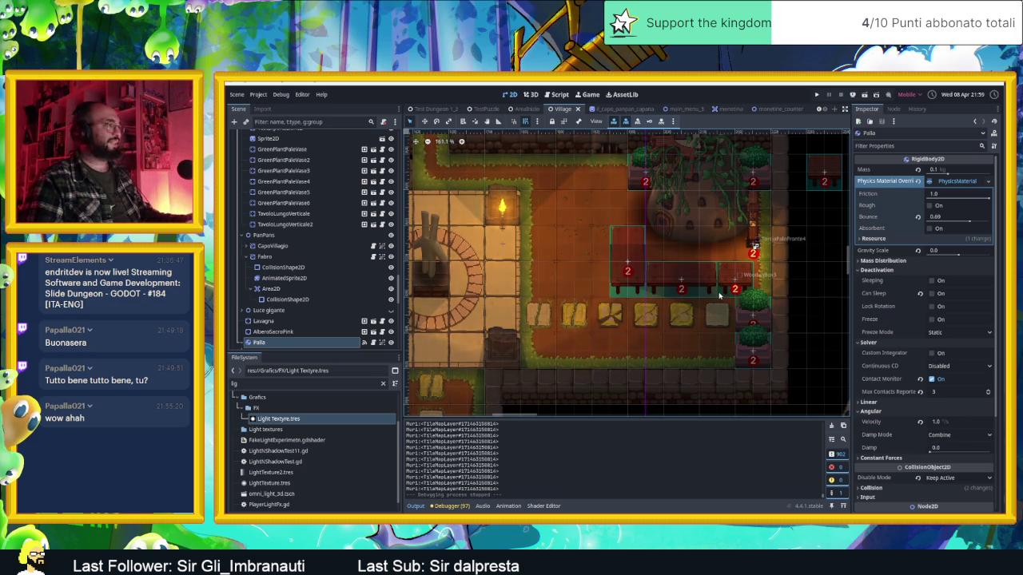
{"action": "scroll", "coordinate": [695, 311], "scroll_direction": "down", "scroll_amount": 2}
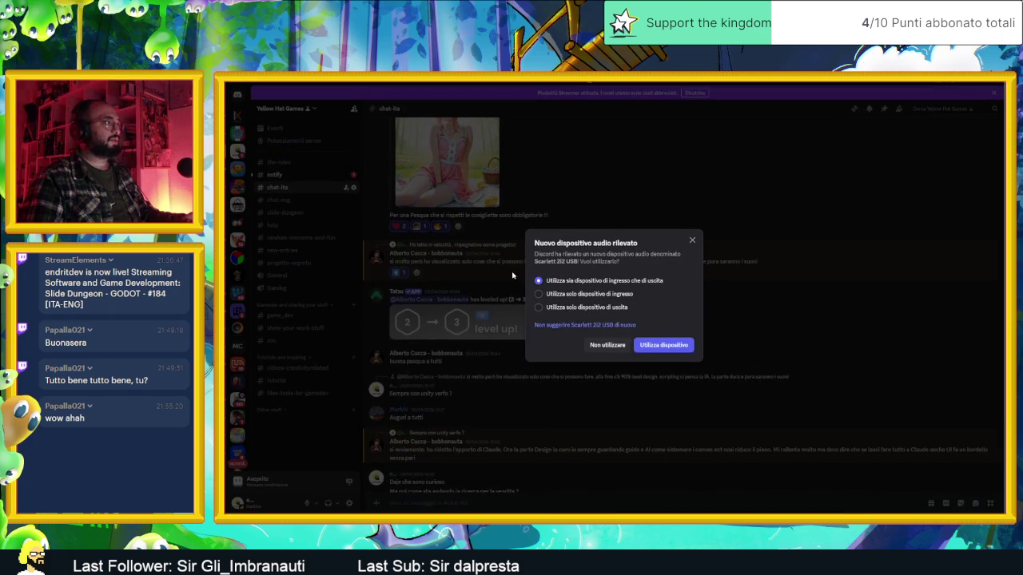
{"action": "left_click", "coordinate": [554, 180]}
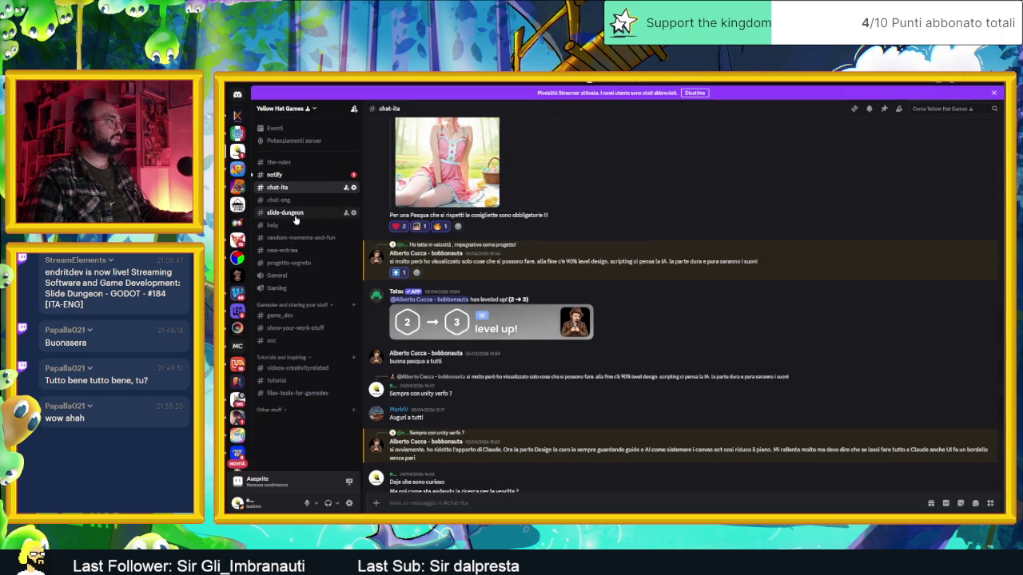
Scroll through #slide-dungeon's past development posts, then switch to the PanPan folder window.
{"action": "left_click", "coordinate": [295, 220]}
{"action": "scroll", "coordinate": [591, 354], "scroll_direction": "up", "scroll_amount": 10}
{"action": "scroll", "coordinate": [591, 353], "scroll_direction": "up", "scroll_amount": 15}
{"action": "scroll", "coordinate": [591, 354], "scroll_direction": "up", "scroll_amount": 15}
{"action": "scroll", "coordinate": [591, 354], "scroll_direction": "up", "scroll_amount": 5}
{"action": "scroll", "coordinate": [590, 352], "scroll_direction": "down", "scroll_amount": 10}
{"action": "scroll", "coordinate": [592, 358], "scroll_direction": "down", "scroll_amount": 15}
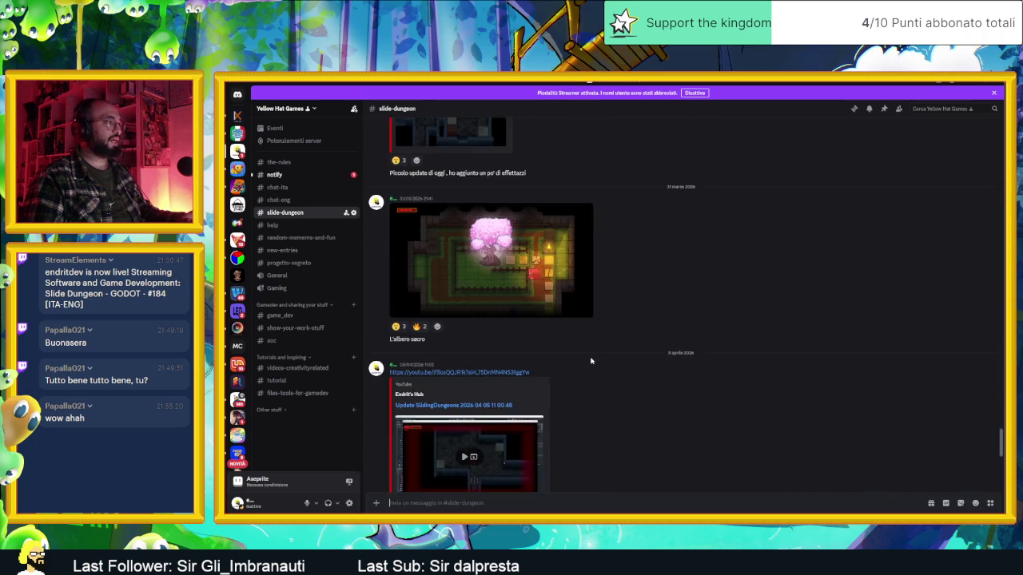
{"action": "scroll", "coordinate": [591, 362], "scroll_direction": "up", "scroll_amount": 15}
{"action": "scroll", "coordinate": [591, 361], "scroll_direction": "up", "scroll_amount": 15}
{"action": "scroll", "coordinate": [590, 361], "scroll_direction": "down", "scroll_amount": 3}
{"action": "scroll", "coordinate": [590, 361], "scroll_direction": "up", "scroll_amount": 12}
{"action": "scroll", "coordinate": [591, 364], "scroll_direction": "up", "scroll_amount": 15}
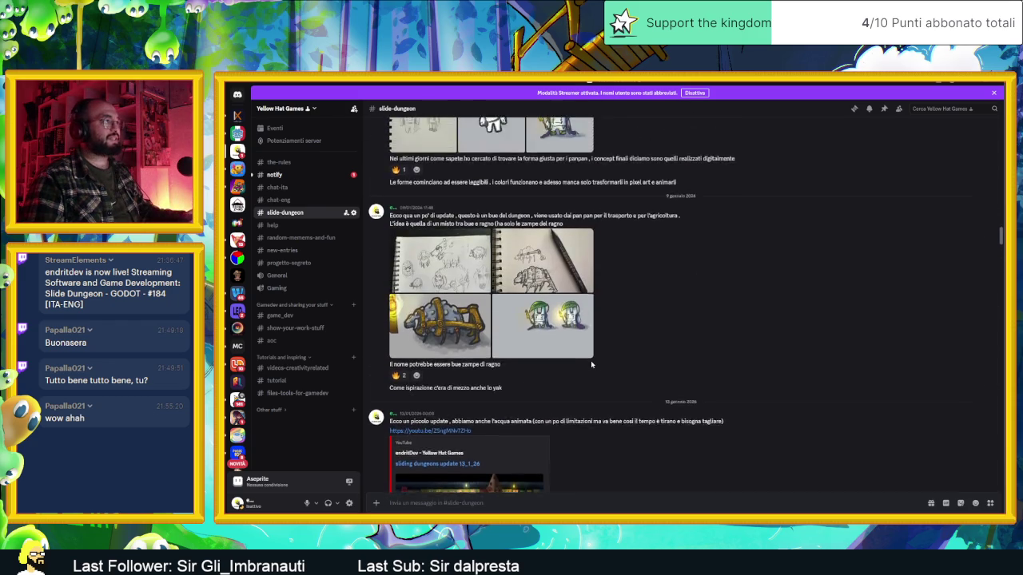
{"action": "scroll", "coordinate": [591, 365], "scroll_direction": "up", "scroll_amount": 15}
{"action": "scroll", "coordinate": [592, 365], "scroll_direction": "up", "scroll_amount": 15}
{"action": "scroll", "coordinate": [593, 364], "scroll_direction": "up", "scroll_amount": 15}
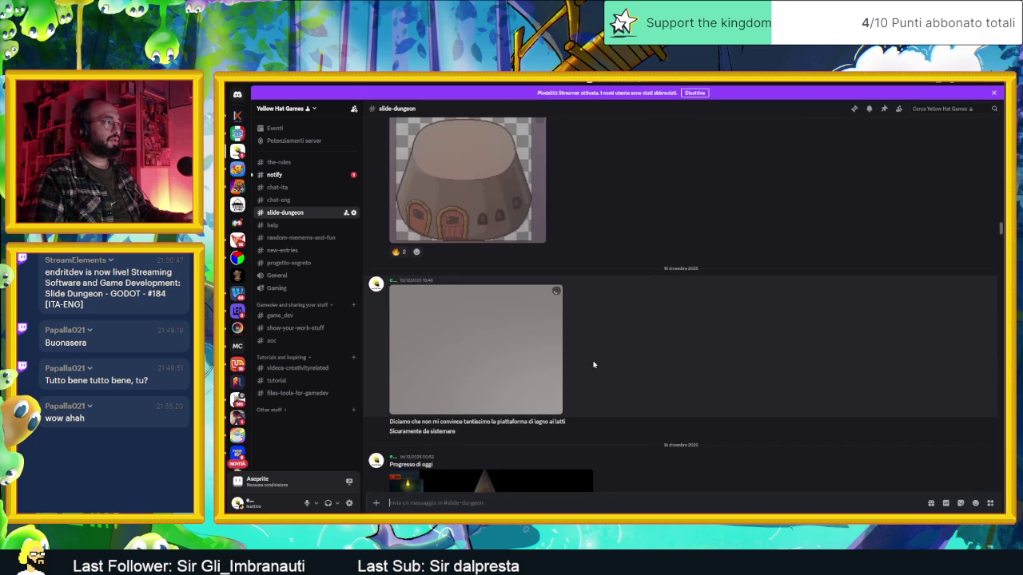
{"action": "scroll", "coordinate": [595, 364], "scroll_direction": "up", "scroll_amount": 5}
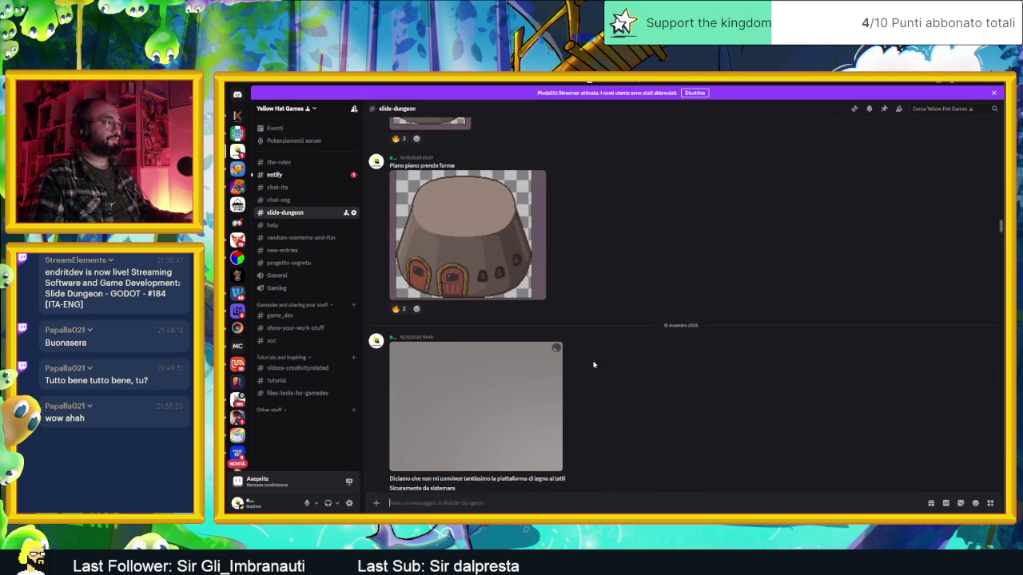
{"action": "scroll", "coordinate": [593, 365], "scroll_direction": "up", "scroll_amount": 15}
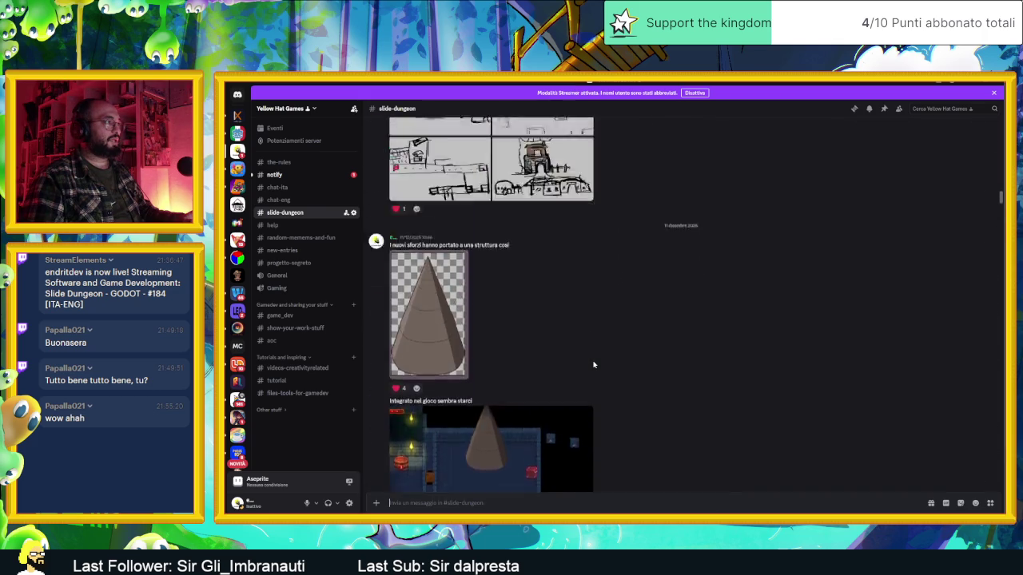
{"action": "scroll", "coordinate": [592, 365], "scroll_direction": "up", "scroll_amount": 20}
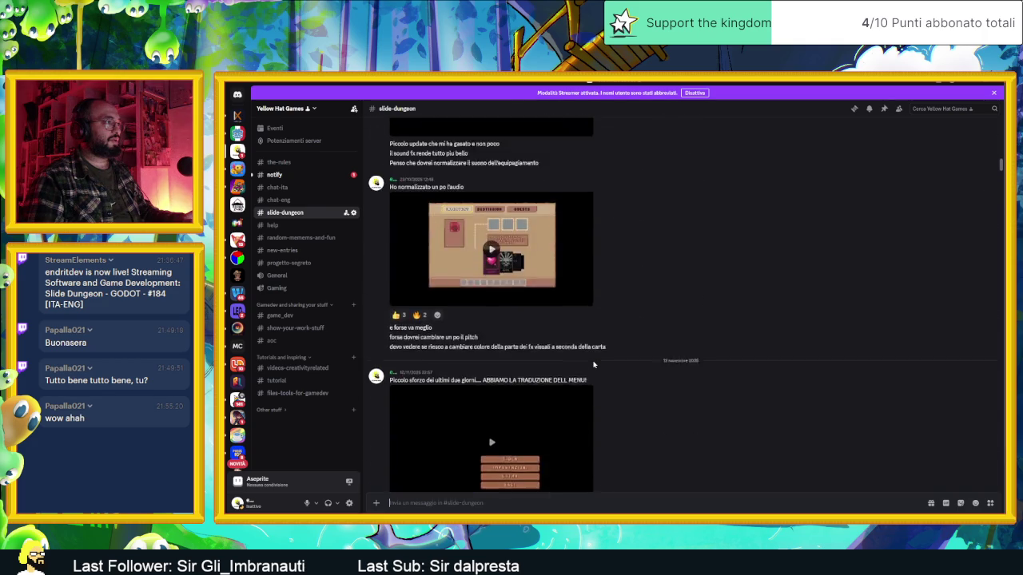
{"action": "scroll", "coordinate": [592, 364], "scroll_direction": "up", "scroll_amount": 5}
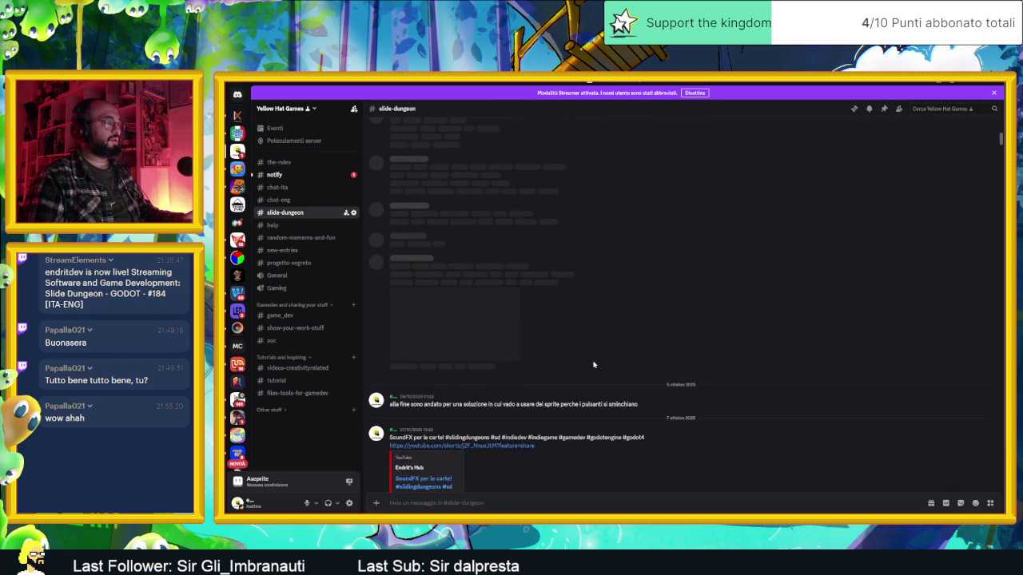
{"action": "scroll", "coordinate": [593, 364], "scroll_direction": "up", "scroll_amount": 5}
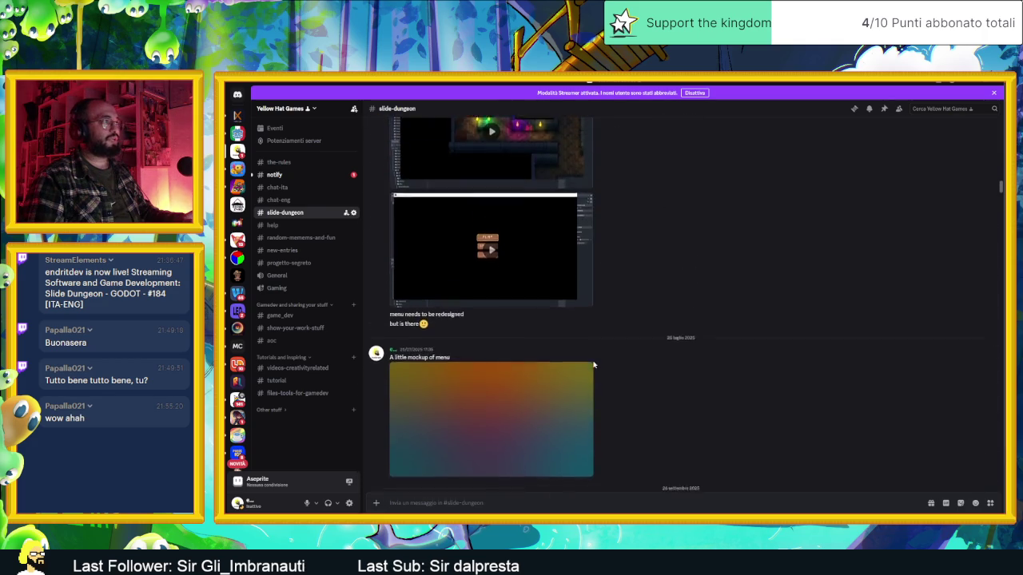
{"action": "scroll", "coordinate": [593, 364], "scroll_direction": "down", "scroll_amount": 20}
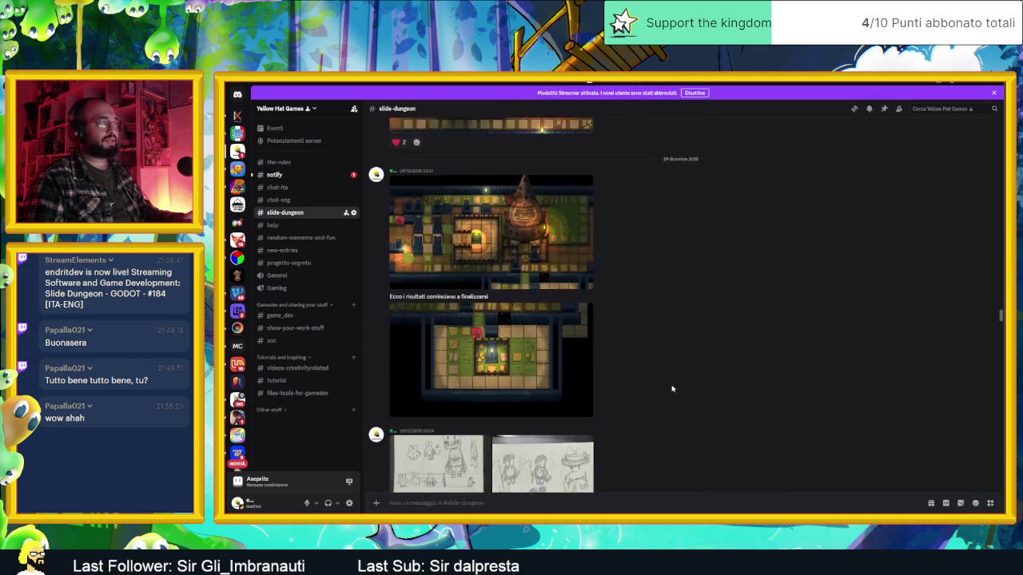
{"action": "scroll", "coordinate": [672, 390], "scroll_direction": "up", "scroll_amount": 10}
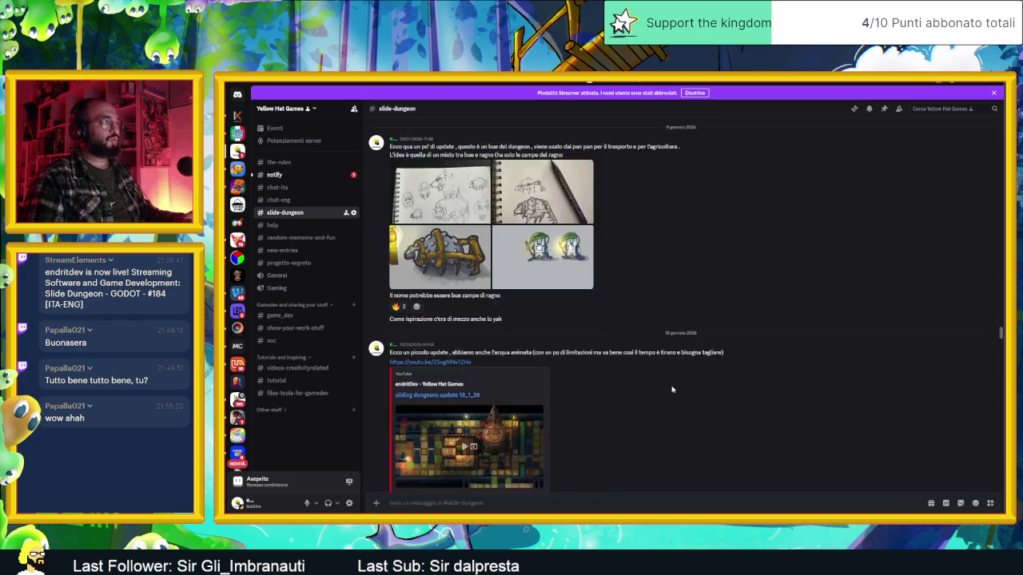
{"action": "scroll", "coordinate": [671, 390], "scroll_direction": "down", "scroll_amount": 10}
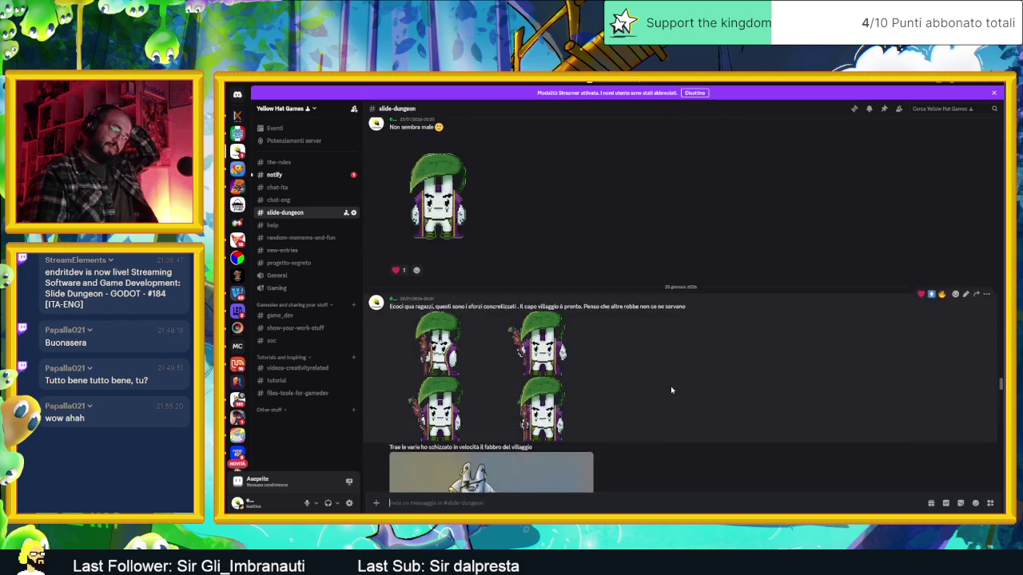
{"action": "scroll", "coordinate": [671, 390], "scroll_direction": "down", "scroll_amount": 15}
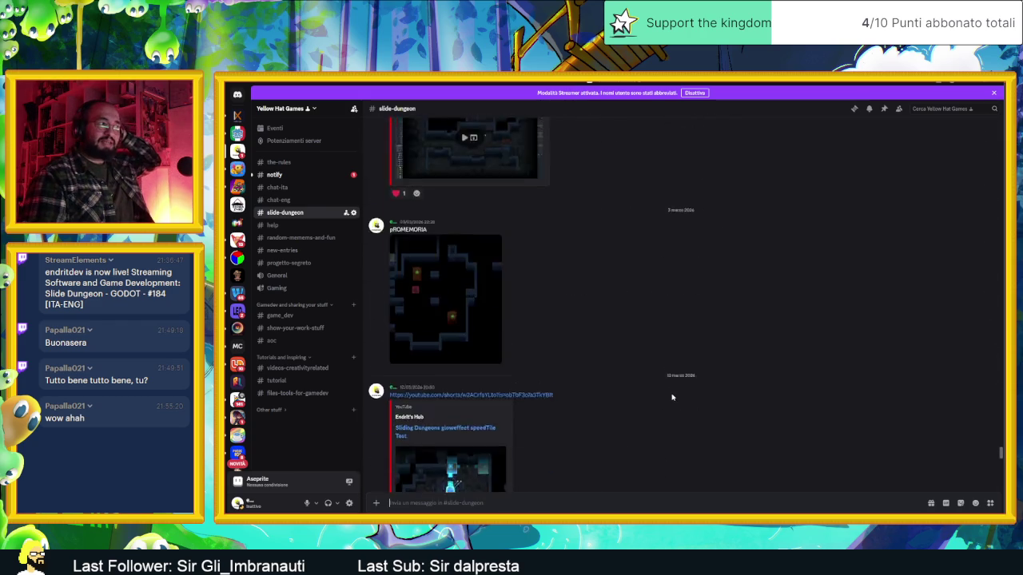
{"action": "scroll", "coordinate": [672, 403], "scroll_direction": "down", "scroll_amount": 5}
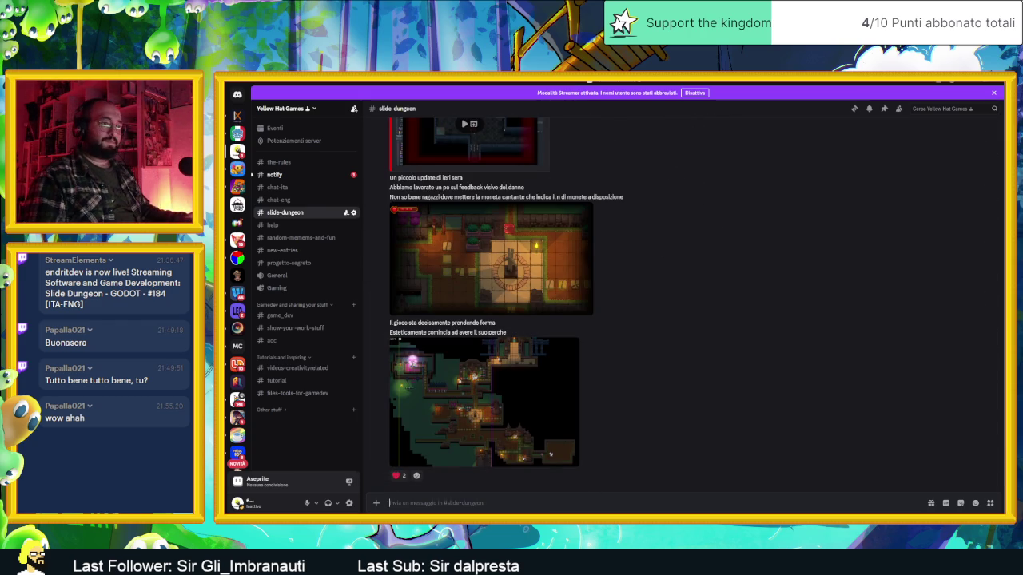
{"action": "key", "text": "alt+Tab"}
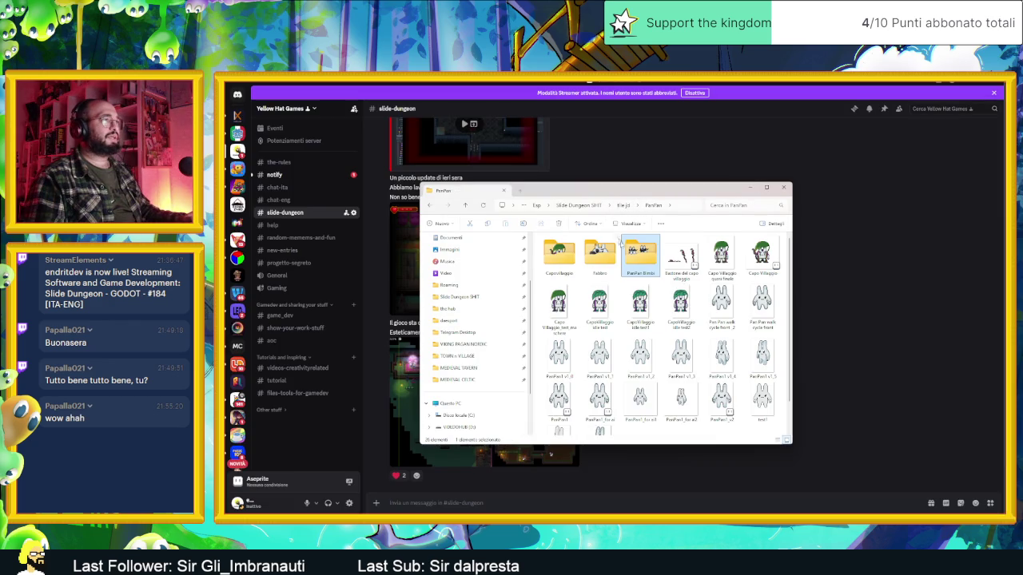
Navigate up to the tile jd folder and peek into definitive at the colonne image.
{"action": "scroll", "coordinate": [667, 361], "scroll_direction": "down", "scroll_amount": 1}
{"action": "left_click", "coordinate": [623, 206]}
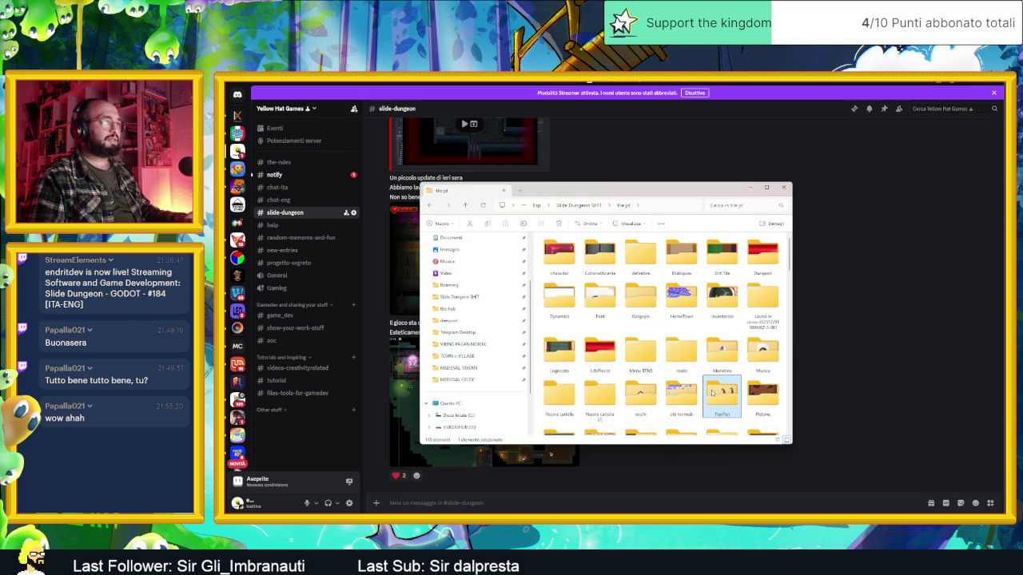
{"action": "scroll", "coordinate": [711, 392], "scroll_direction": "down", "scroll_amount": 3}
{"action": "scroll", "coordinate": [712, 393], "scroll_direction": "up", "scroll_amount": 3}
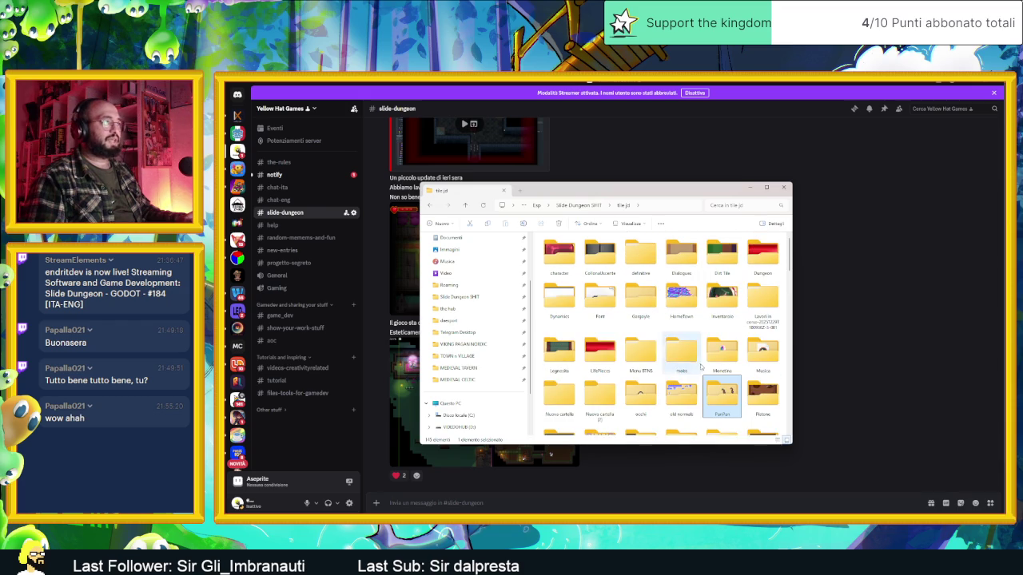
{"action": "left_click", "coordinate": [601, 206]}
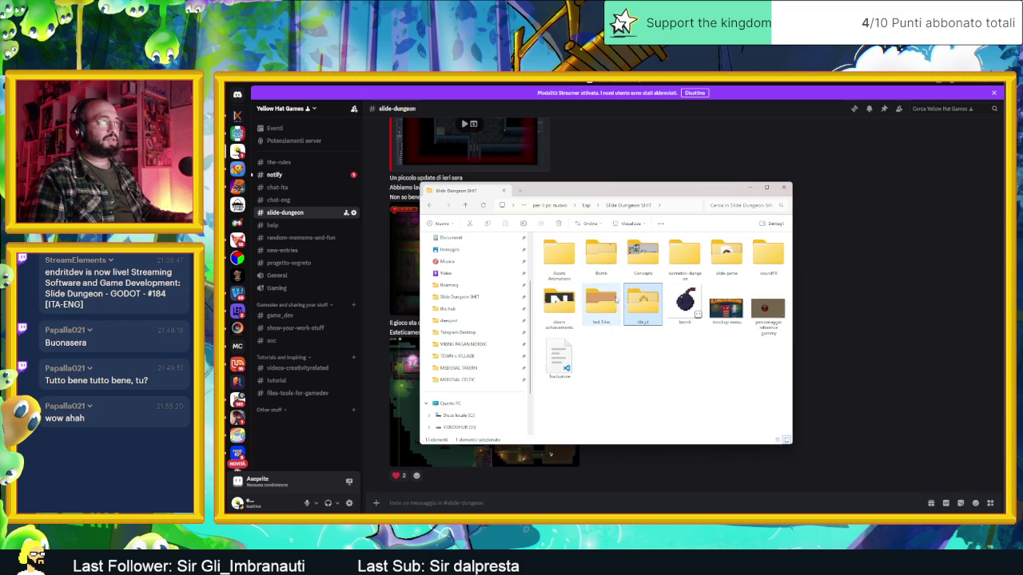
{"action": "double_click", "coordinate": [643, 302]}
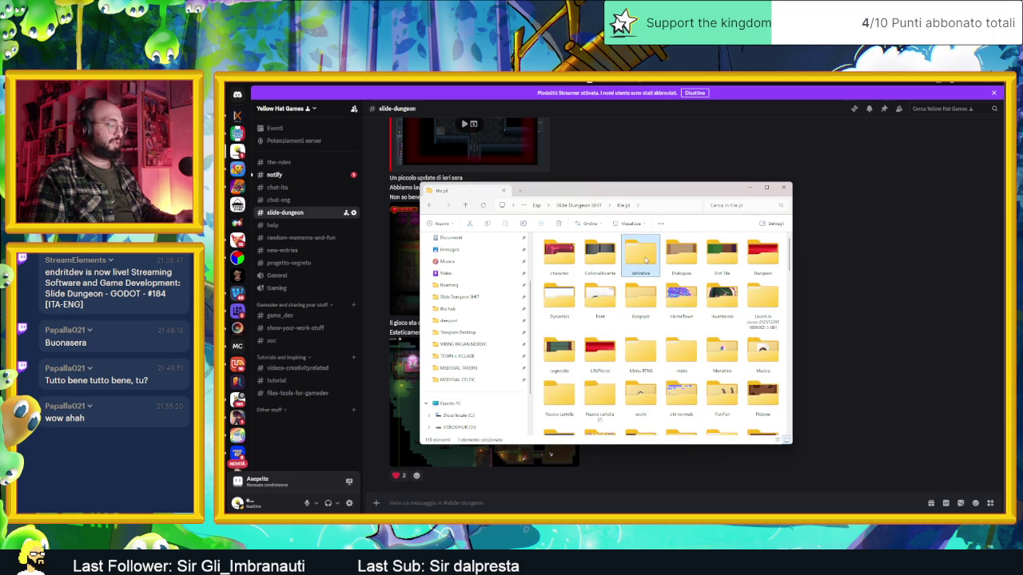
{"action": "double_click", "coordinate": [643, 258]}
{"action": "left_click", "coordinate": [721, 256]}
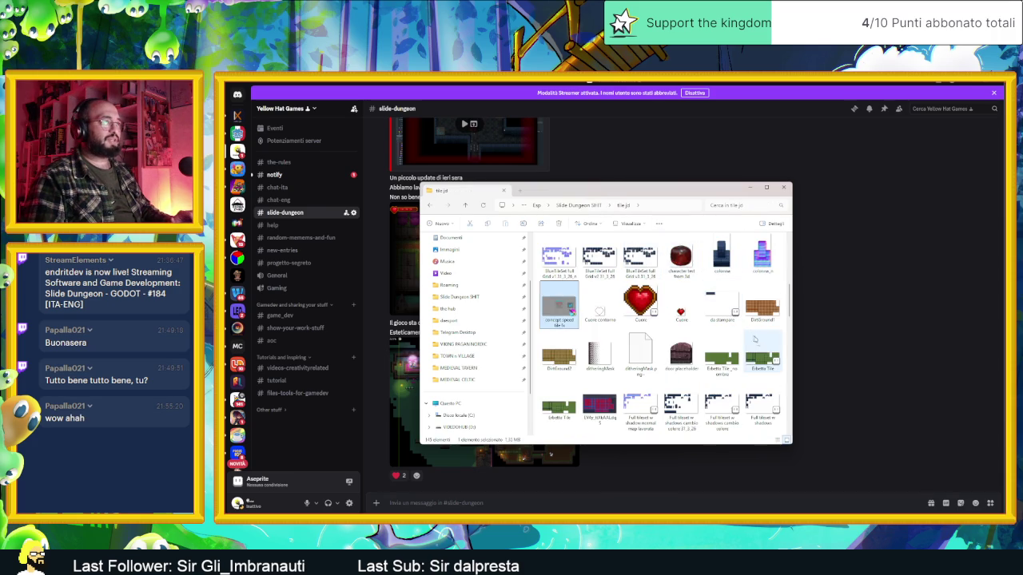
{"action": "key", "text": "alt+Left"}
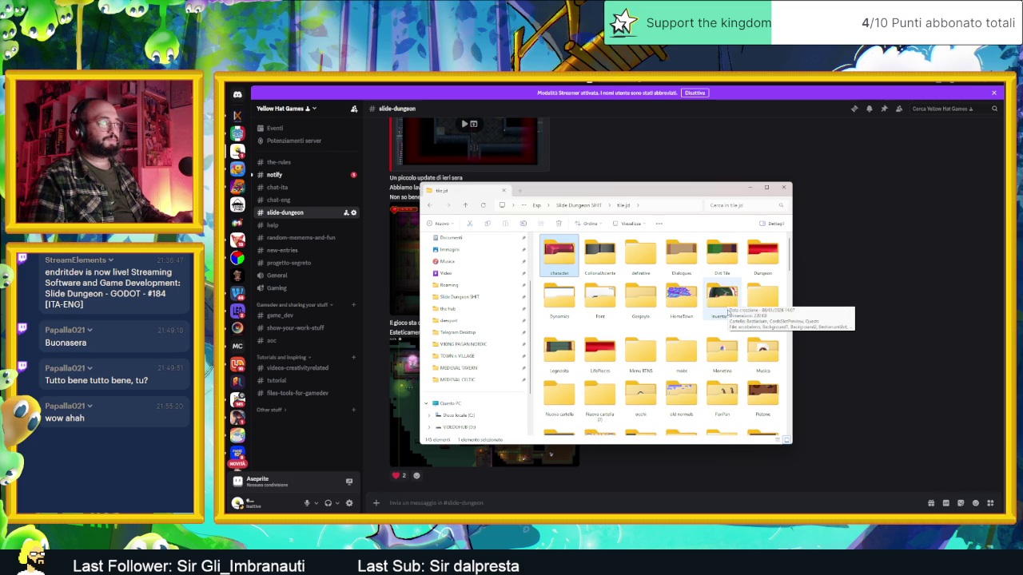
Look over the Dirt Tile, Dungeon, Gargoyle and definitive folders, then open HomeTown.
{"action": "left_click", "coordinate": [723, 255]}
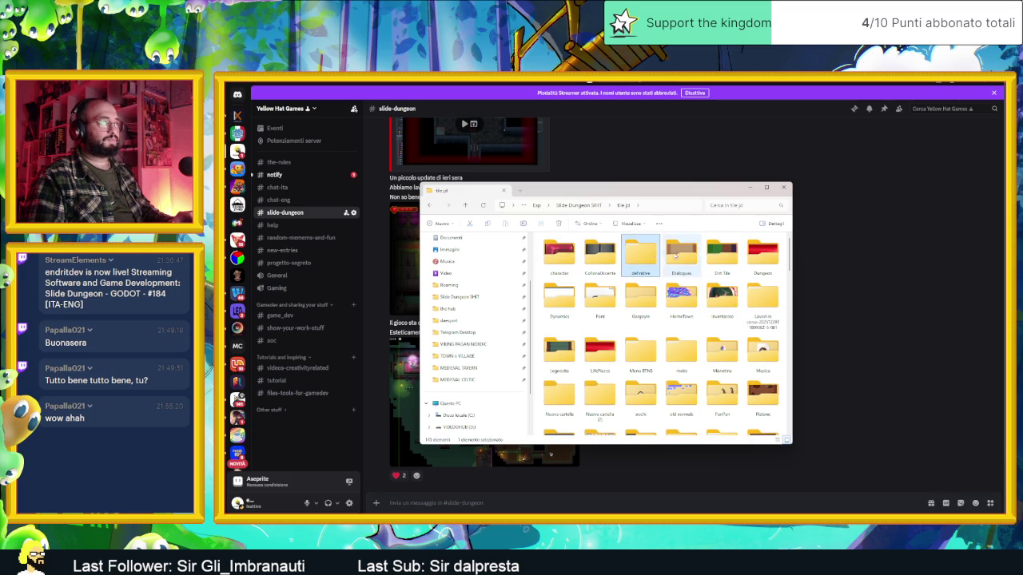
{"action": "left_click", "coordinate": [754, 263]}
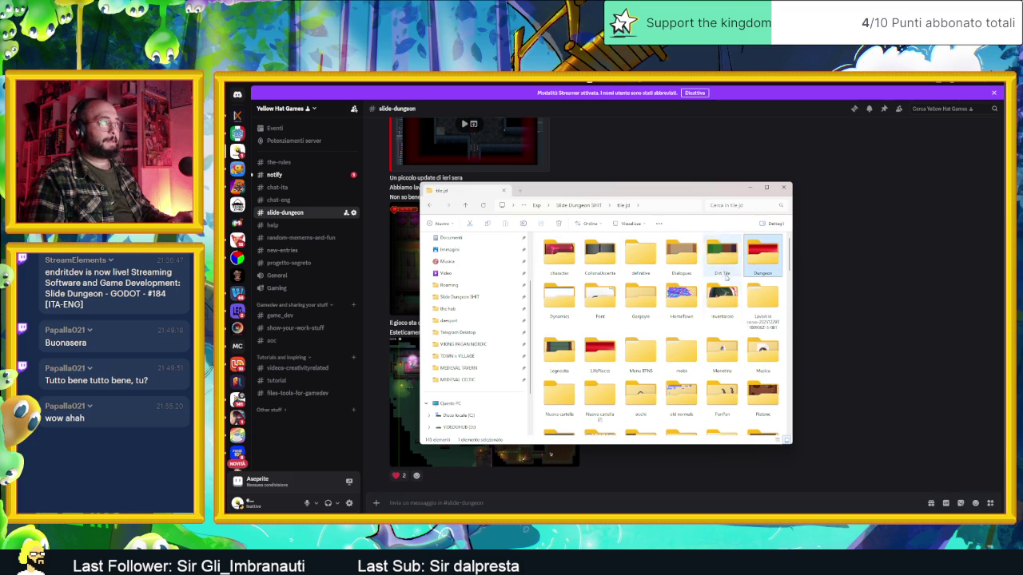
{"action": "left_click", "coordinate": [600, 297]}
{"action": "left_click", "coordinate": [645, 302]}
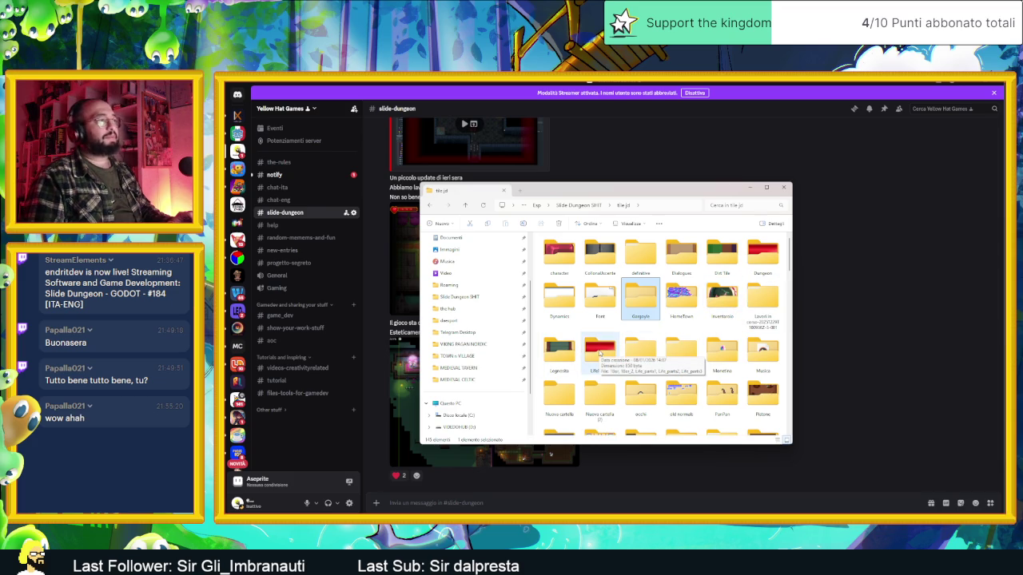
{"action": "scroll", "coordinate": [600, 354], "scroll_direction": "down", "scroll_amount": 2}
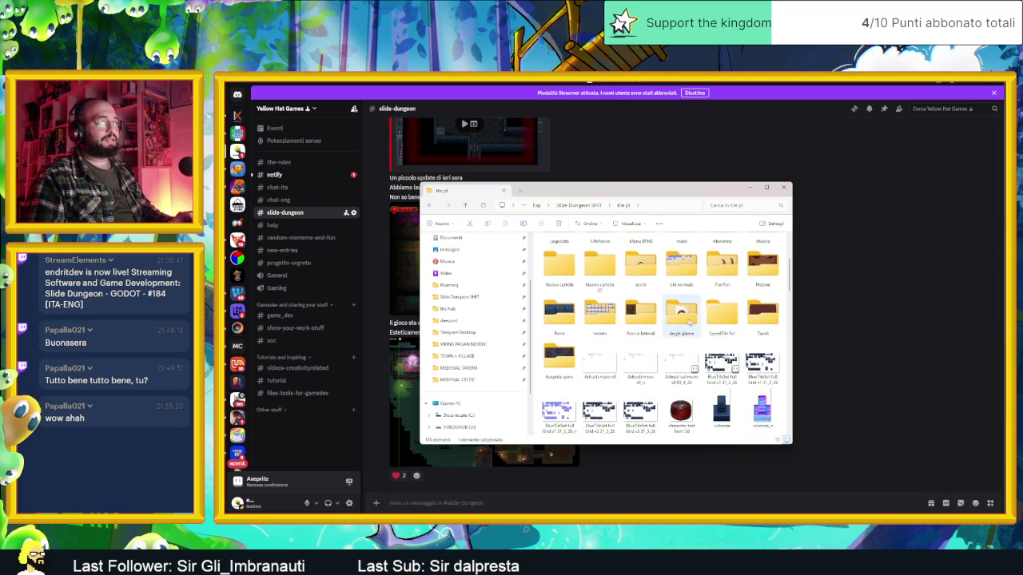
{"action": "scroll", "coordinate": [711, 319], "scroll_direction": "up", "scroll_amount": 3}
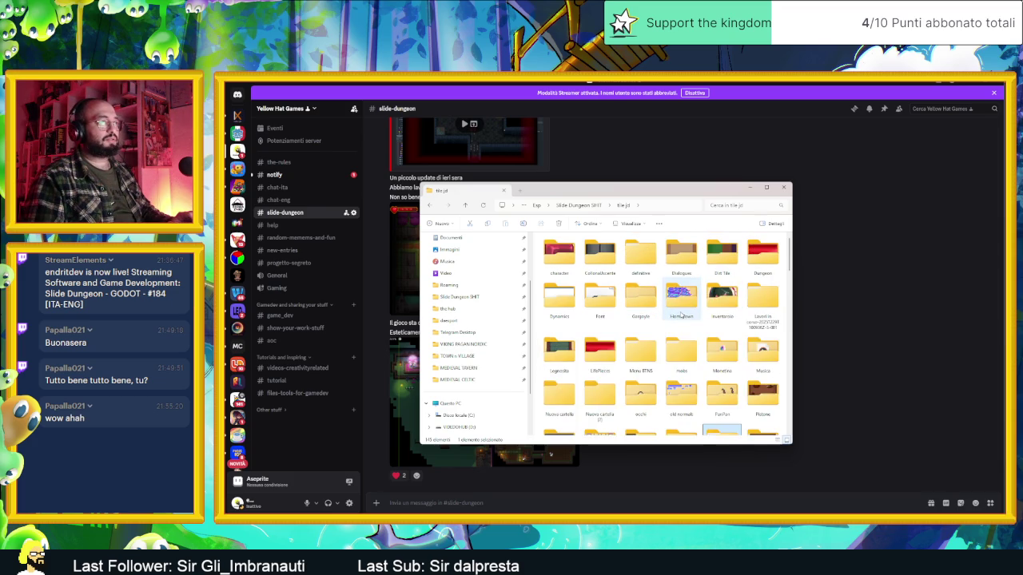
{"action": "left_click", "coordinate": [684, 308]}
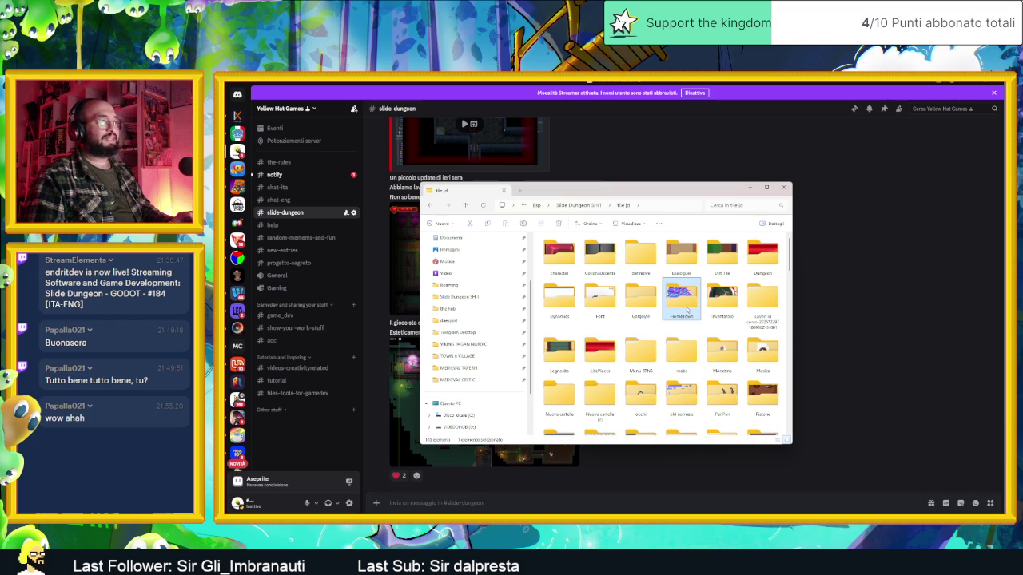
{"action": "double_click", "coordinate": [639, 302]}
{"action": "key", "text": "alt+Left"}
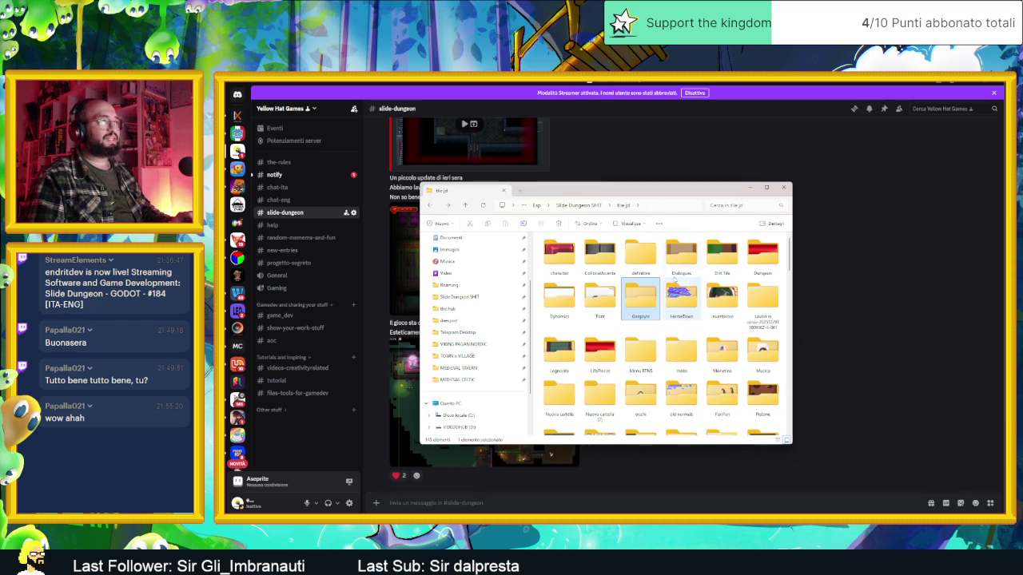
{"action": "left_click", "coordinate": [639, 258]}
{"action": "double_click", "coordinate": [639, 258]}
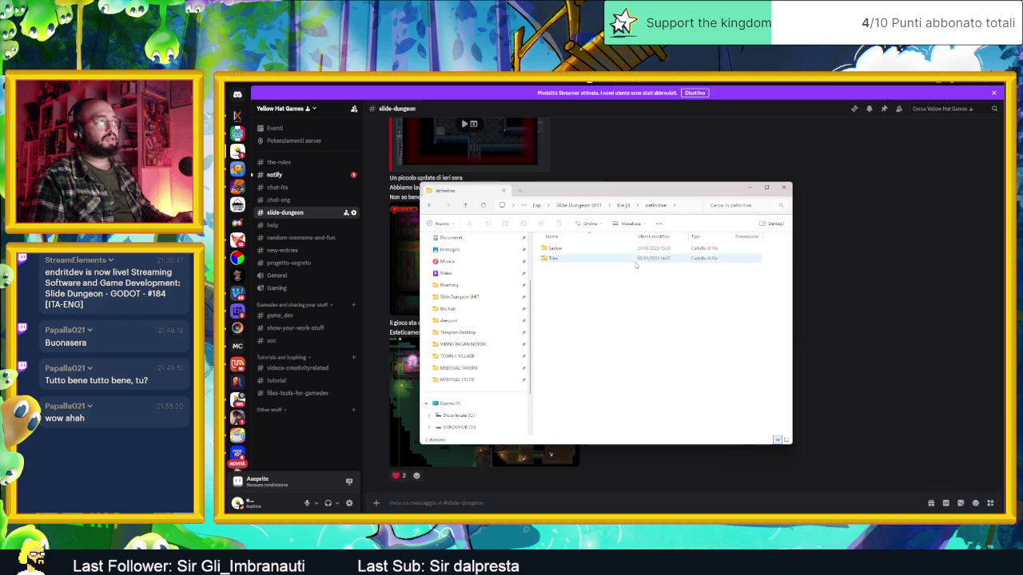
{"action": "key", "text": "alt+Left"}
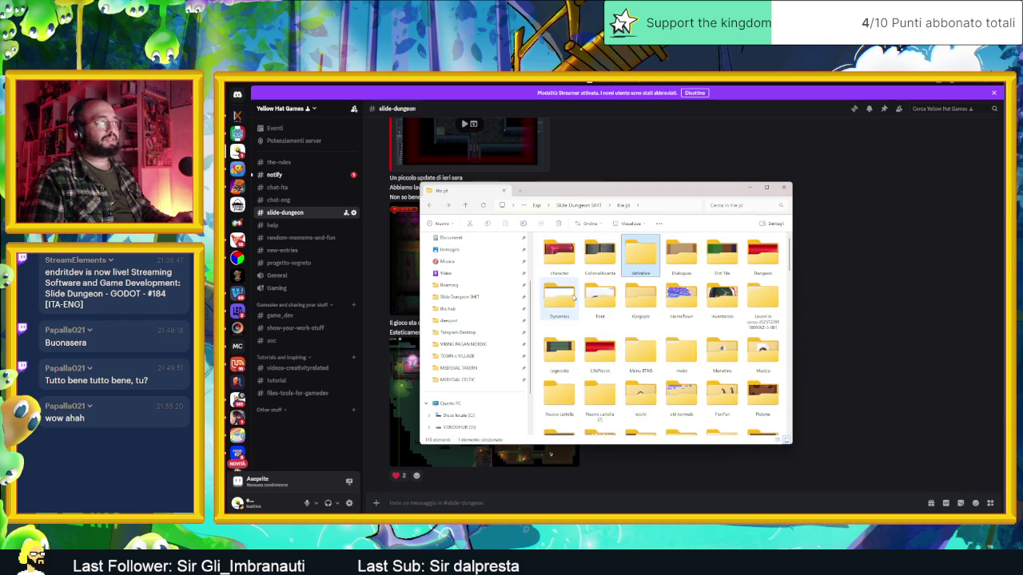
{"action": "left_click", "coordinate": [594, 297]}
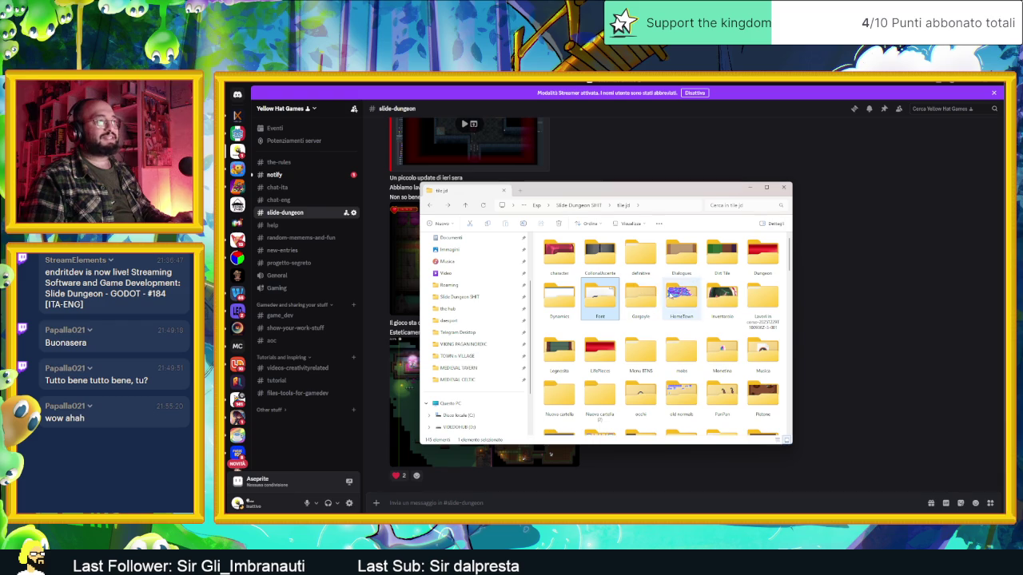
{"action": "double_click", "coordinate": [671, 296]}
Scroll through the HomeTown sprites, then view the Inventario folder and return to tile jd.
{"action": "scroll", "coordinate": [670, 296], "scroll_direction": "down", "scroll_amount": 10}
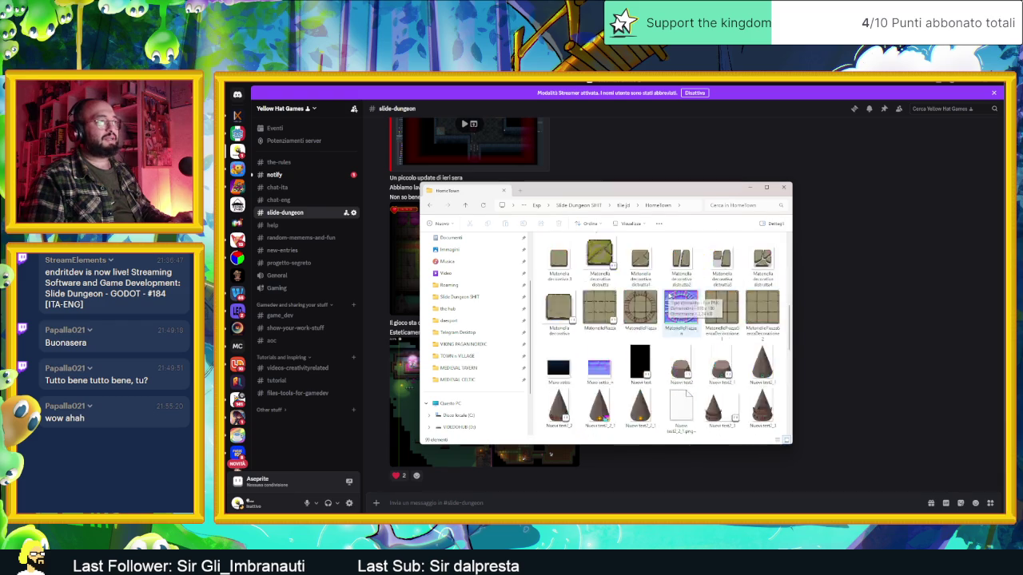
{"action": "scroll", "coordinate": [669, 312], "scroll_direction": "up", "scroll_amount": 10}
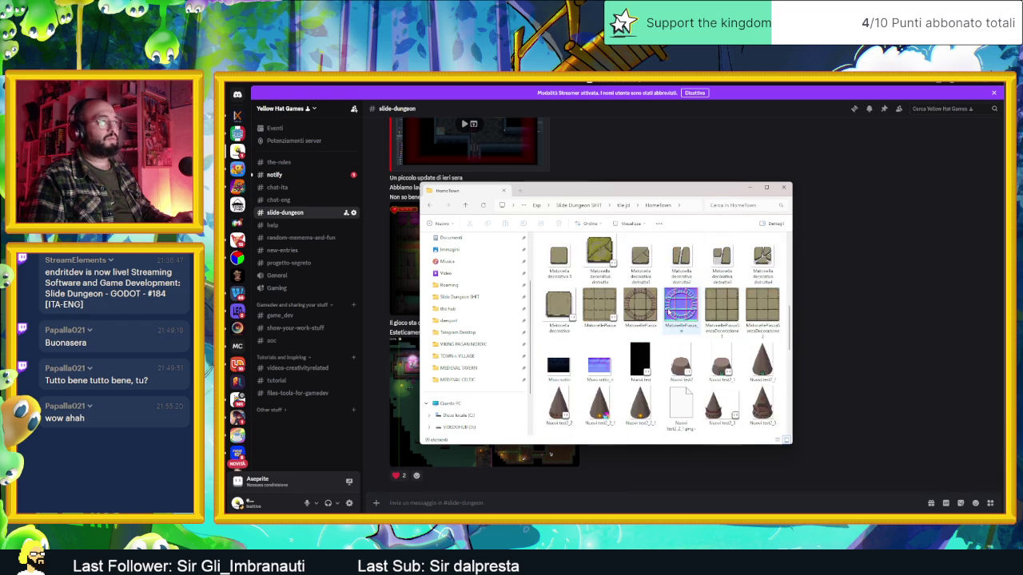
{"action": "scroll", "coordinate": [668, 312], "scroll_direction": "down", "scroll_amount": 5}
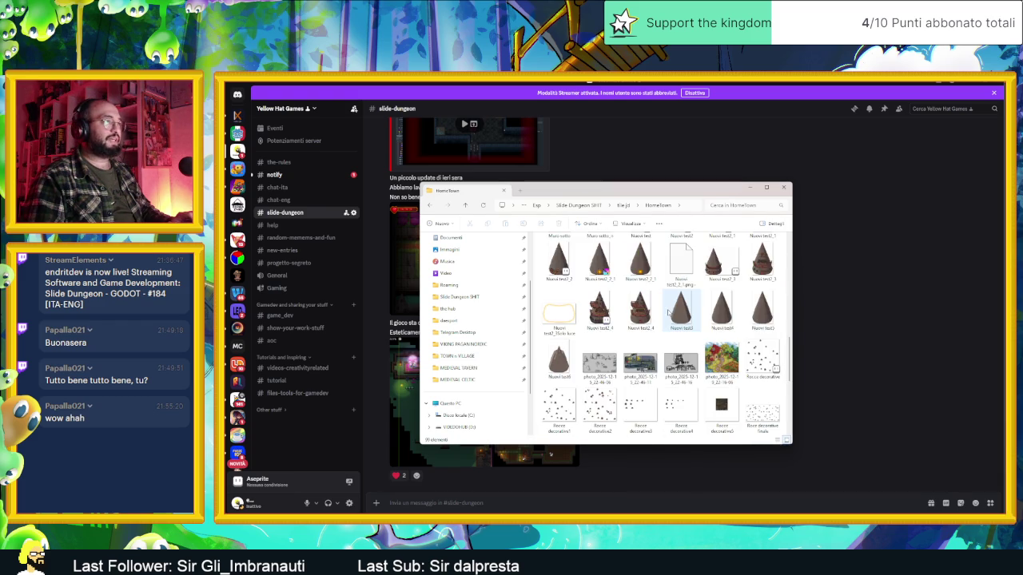
{"action": "scroll", "coordinate": [667, 313], "scroll_direction": "down", "scroll_amount": 5}
{"action": "scroll", "coordinate": [669, 313], "scroll_direction": "up", "scroll_amount": 3}
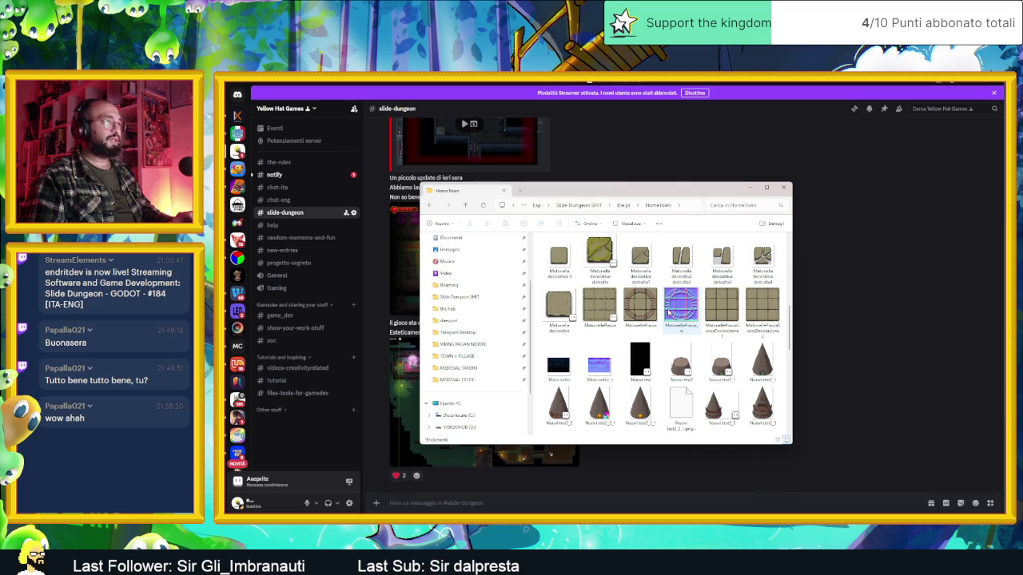
{"action": "key", "text": "alt+Left"}
{"action": "double_click", "coordinate": [721, 297]}
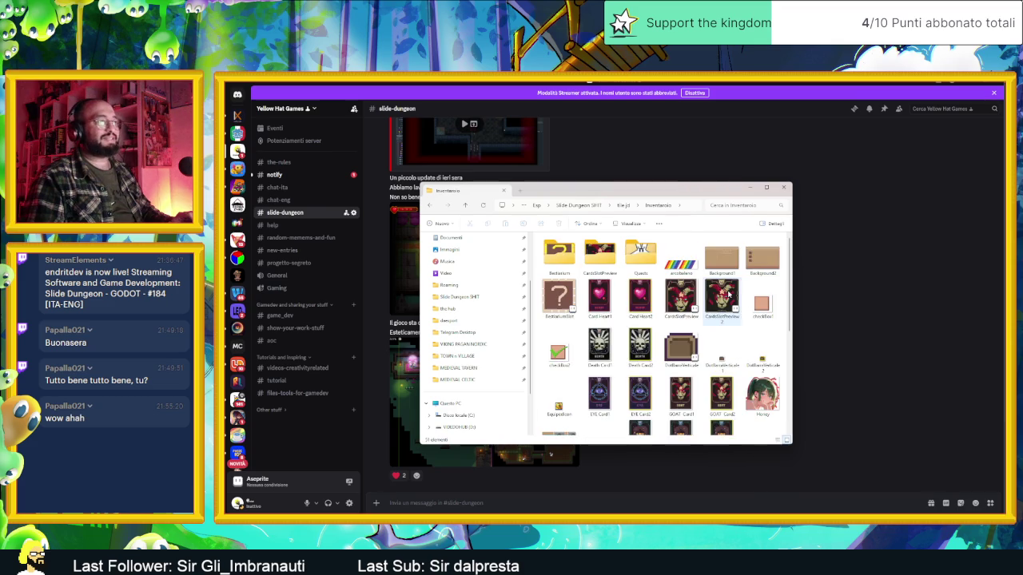
{"action": "scroll", "coordinate": [724, 297], "scroll_direction": "down", "scroll_amount": 5}
{"action": "scroll", "coordinate": [723, 297], "scroll_direction": "up", "scroll_amount": 5}
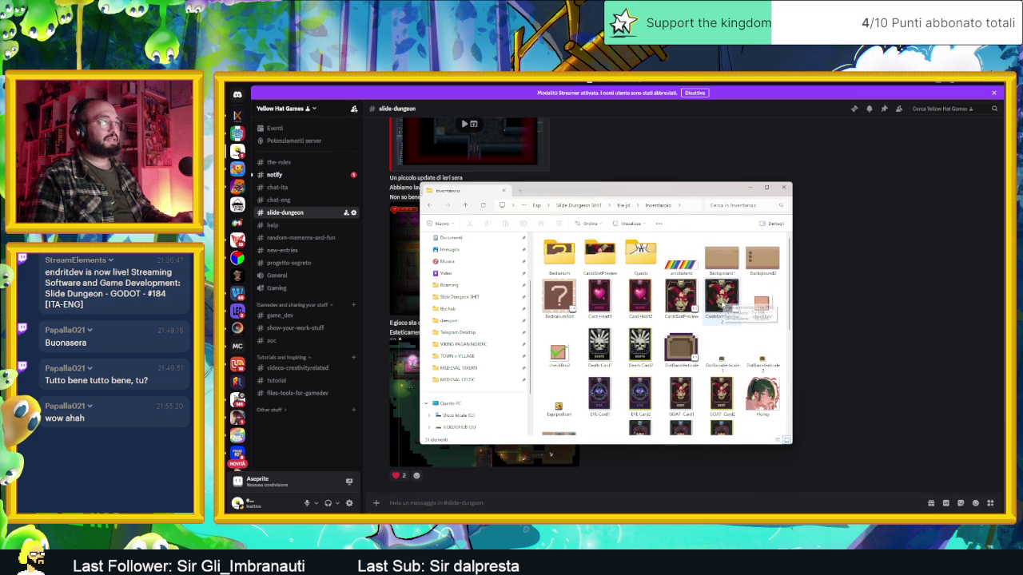
{"action": "key", "text": "alt+Left"}
Open the PanPan character sprite folder and bring up the Windows Start menu.
{"action": "left_click", "coordinate": [760, 300]}
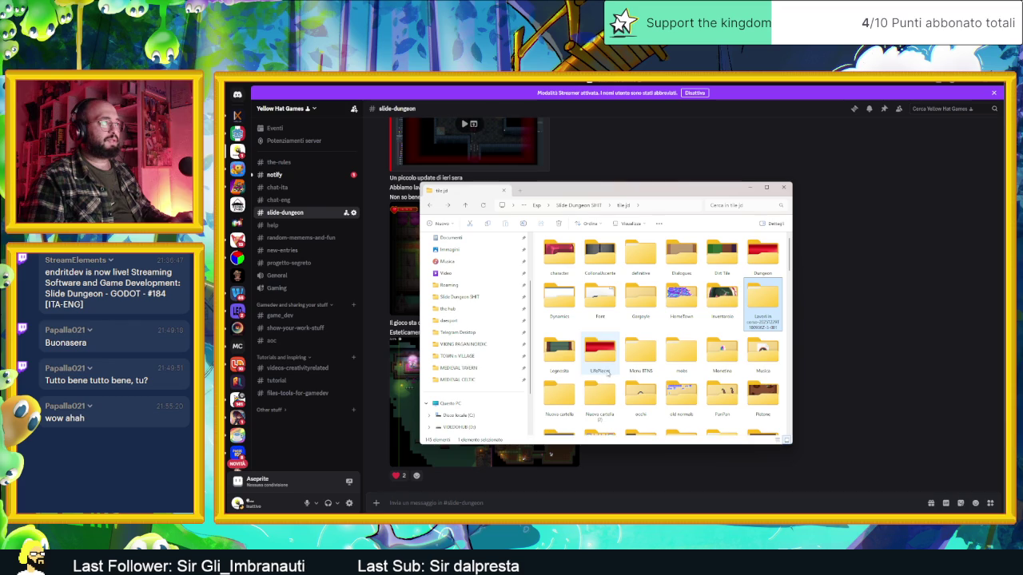
{"action": "double_click", "coordinate": [722, 391]}
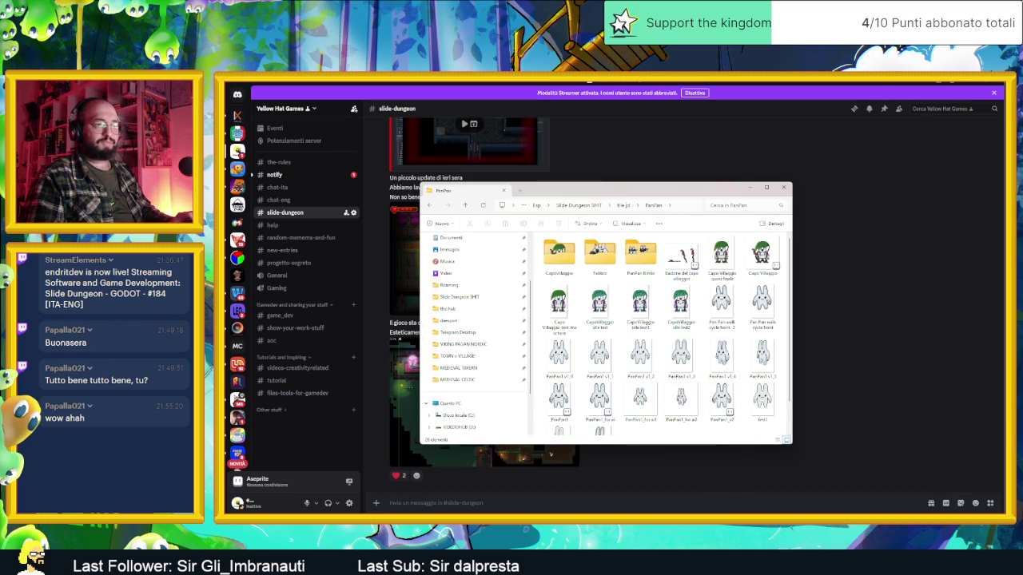
{"action": "key", "text": "super"}
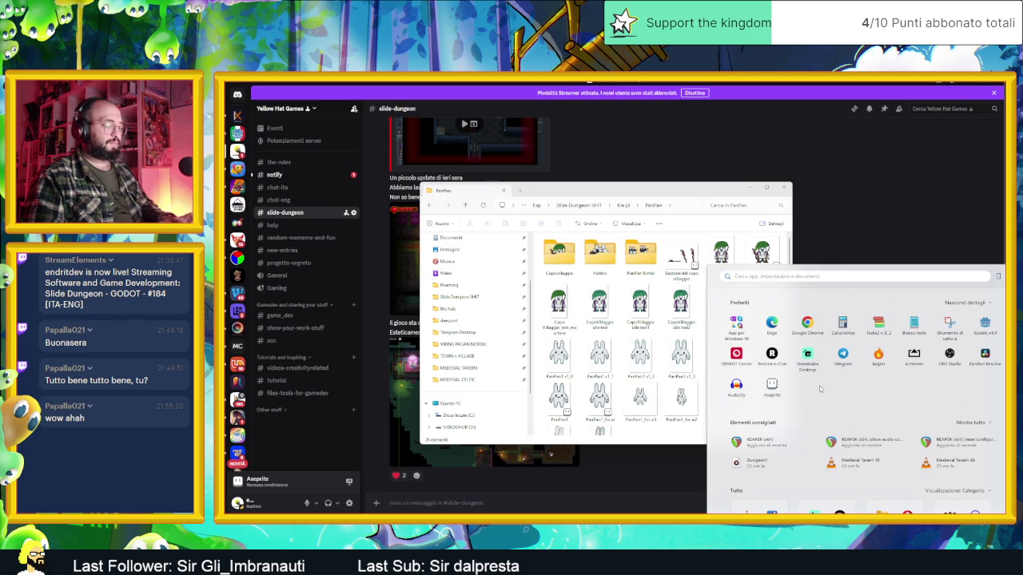
Launch PureRef via 'pureref' Start search and minimize the PanPan Explorer window.
{"action": "type", "text": "pureref"}
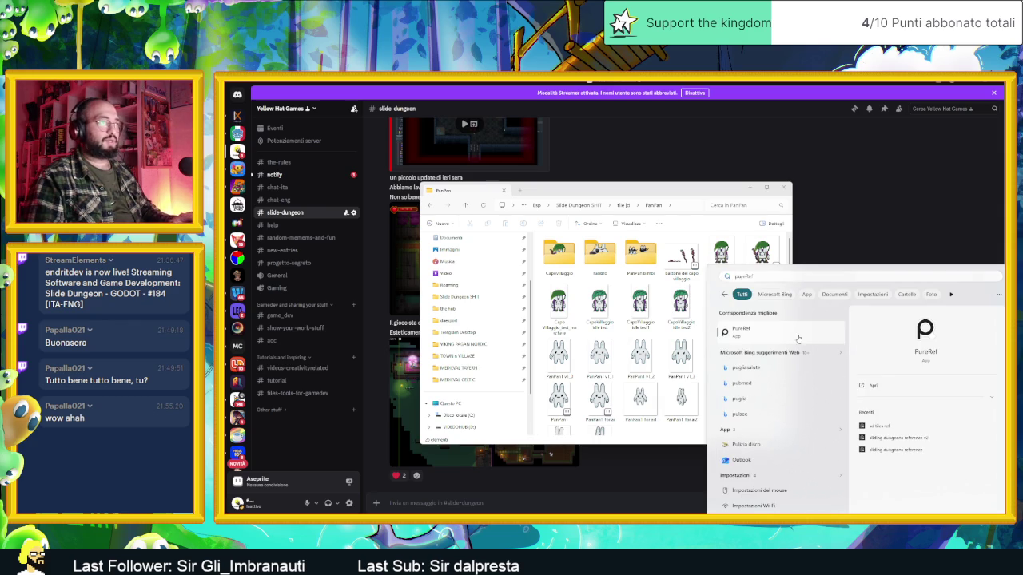
{"action": "left_click", "coordinate": [799, 336]}
{"action": "left_click", "coordinate": [753, 191]}
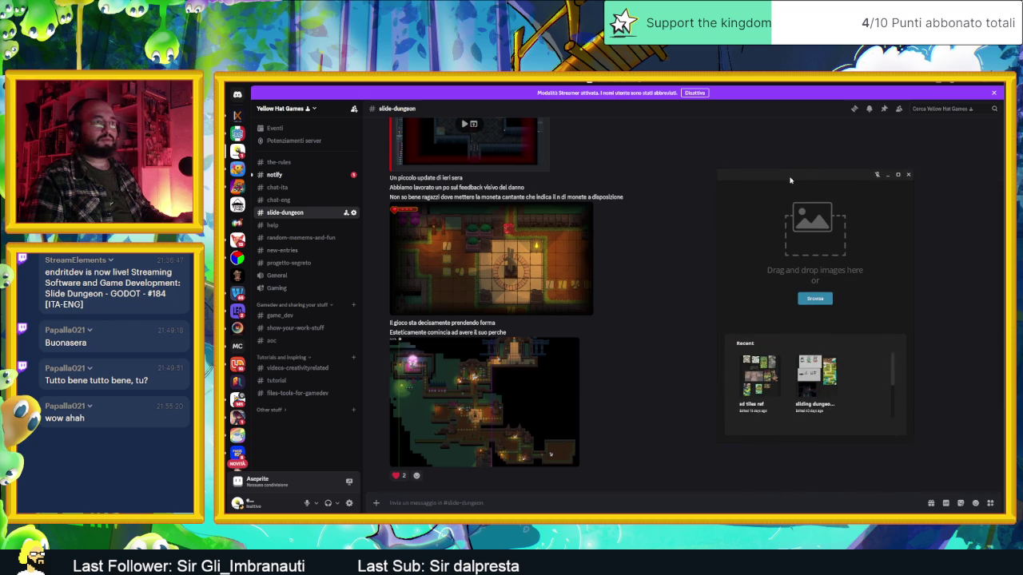
Open the 'sliding dungeons reference v2' board in PureRef and zoom and pan over the character sprites.
{"action": "left_click_drag", "start_coordinate": [815, 382], "coordinate": [830, 403]}
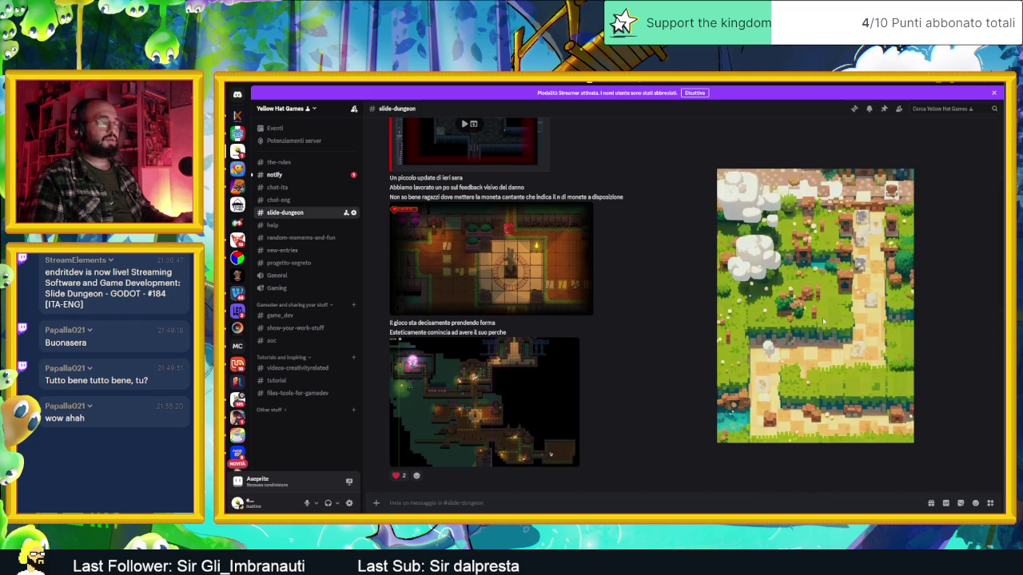
{"action": "scroll", "coordinate": [790, 319], "scroll_direction": "up", "scroll_amount": 4}
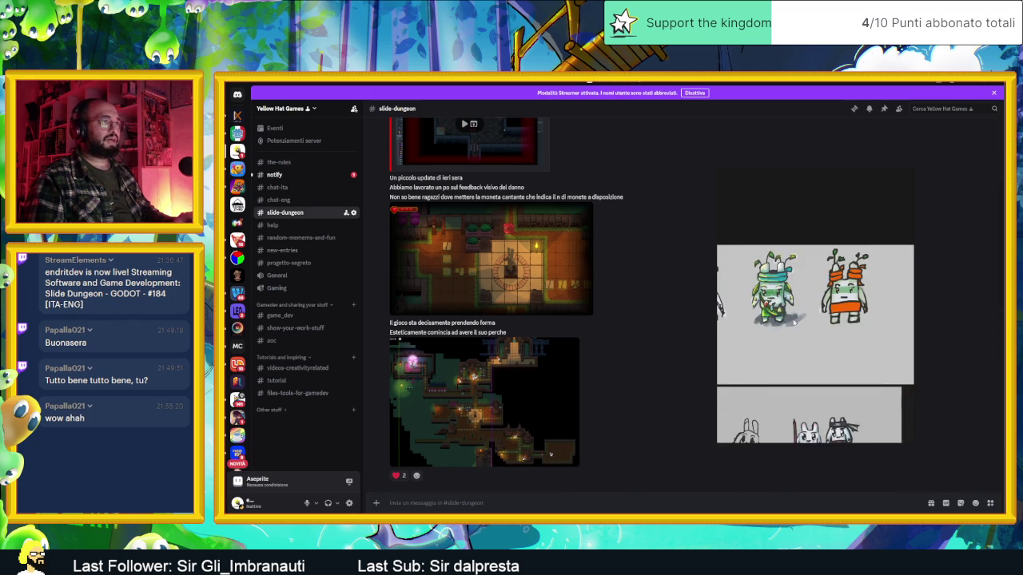
{"action": "left_click_drag", "start_coordinate": [789, 320], "coordinate": [838, 337]}
{"action": "left_click_drag", "start_coordinate": [713, 335], "coordinate": [654, 343]}
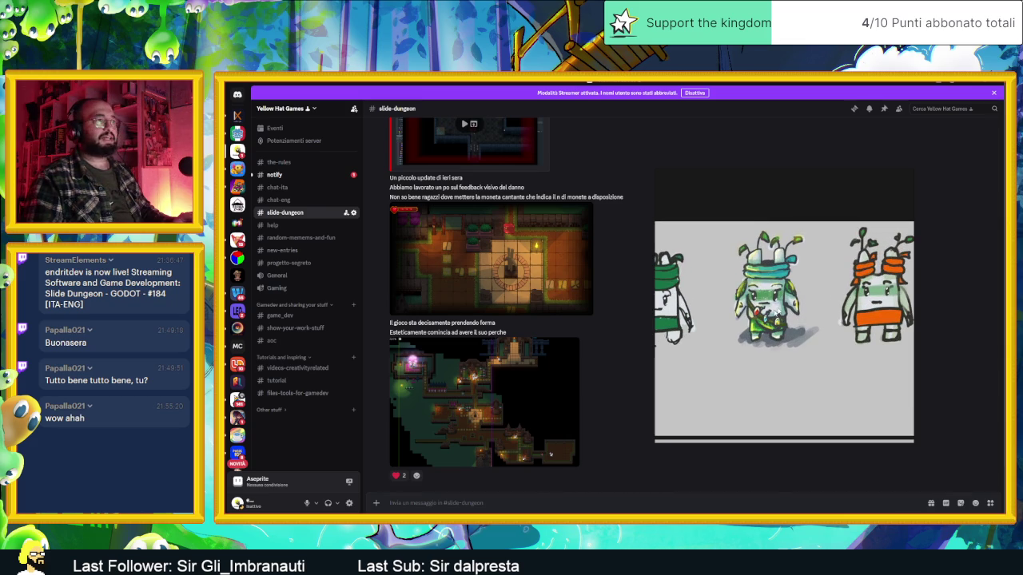
{"action": "scroll", "coordinate": [771, 271], "scroll_direction": "up", "scroll_amount": 2}
{"action": "scroll", "coordinate": [771, 271], "scroll_direction": "down", "scroll_amount": 5}
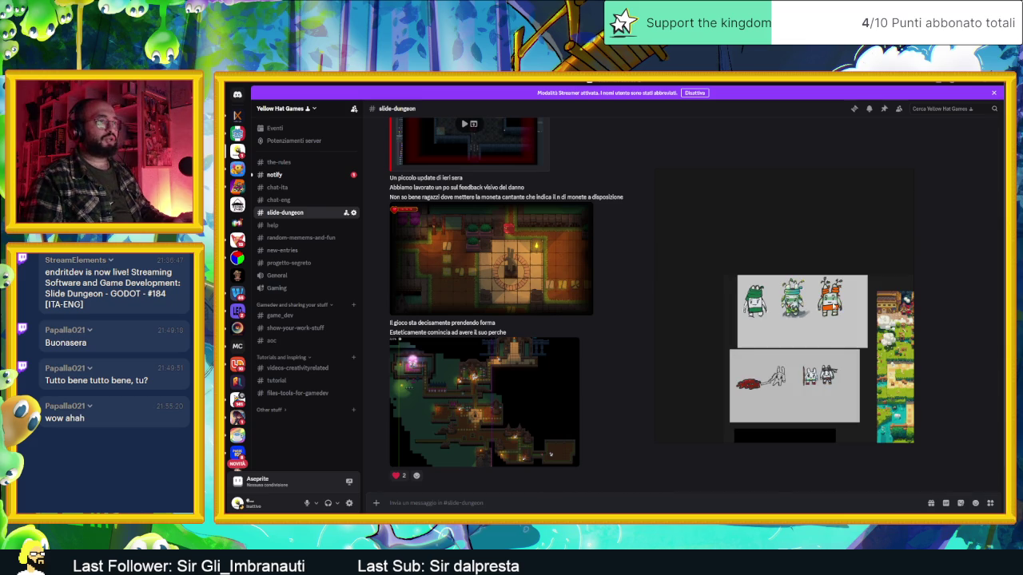
{"action": "scroll", "coordinate": [807, 291], "scroll_direction": "up", "scroll_amount": 3}
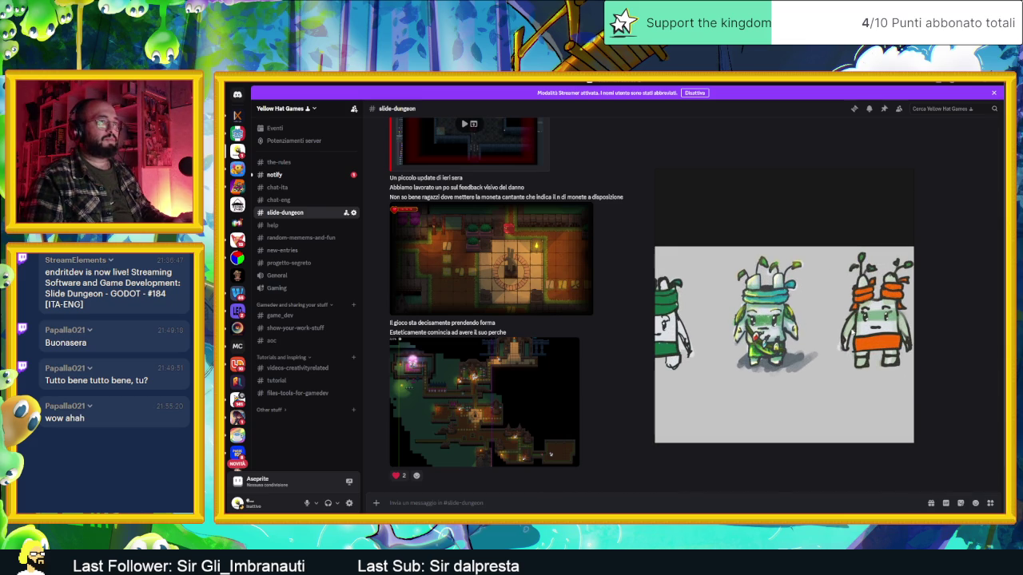
{"action": "scroll", "coordinate": [762, 315], "scroll_direction": "up", "scroll_amount": 2}
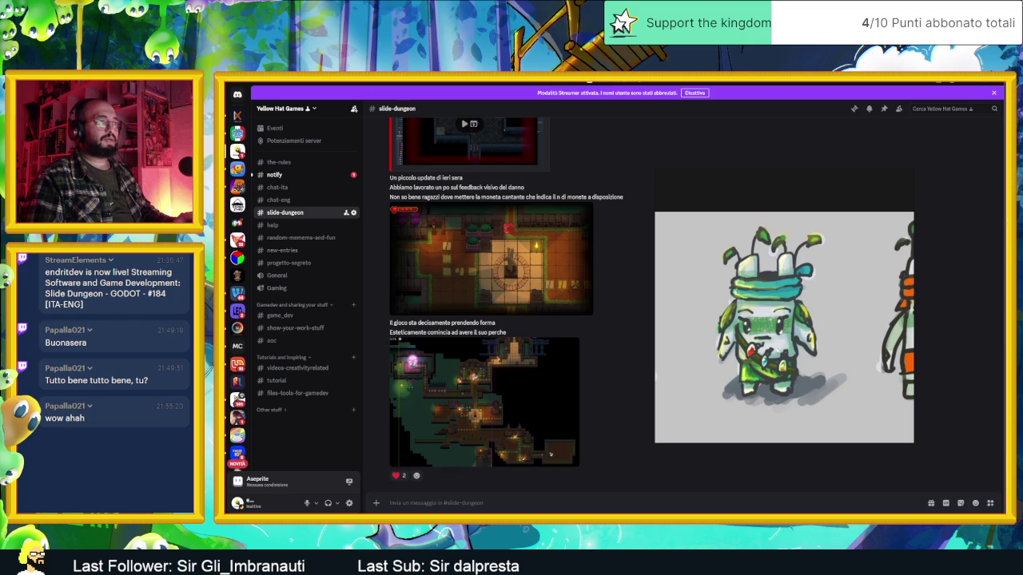
{"action": "scroll", "coordinate": [791, 327], "scroll_direction": "up", "scroll_amount": 3}
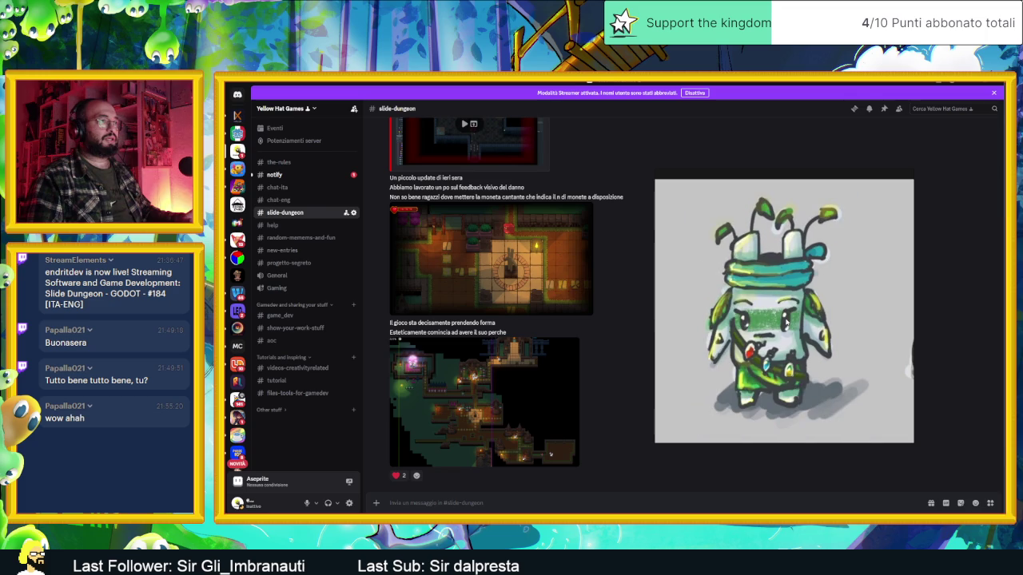
Close the PureRef reference window and Discord to bring back the Godot editor.
{"action": "mouse_move", "coordinate": [771, 236]}
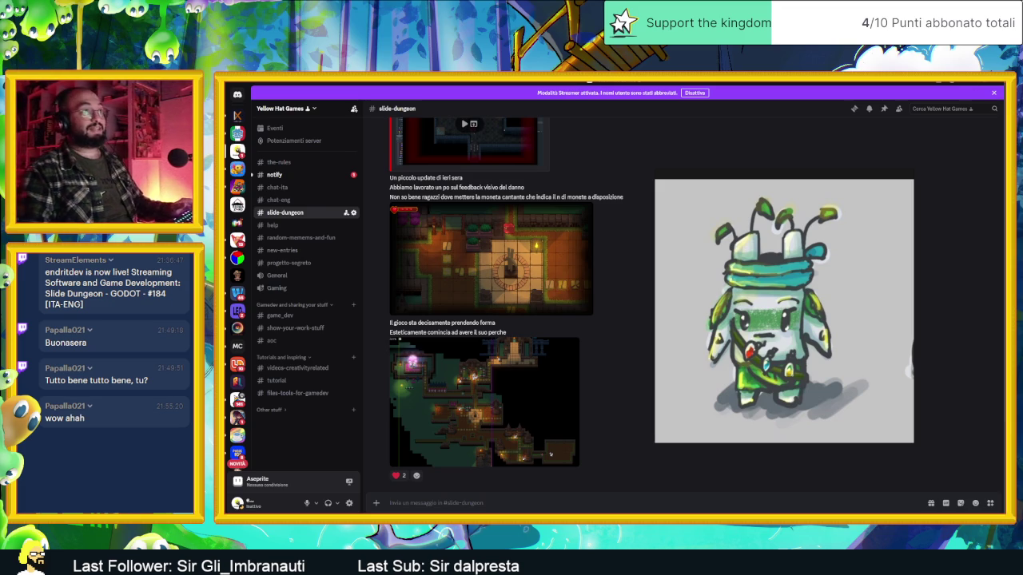
{"action": "left_click", "coordinate": [886, 175]}
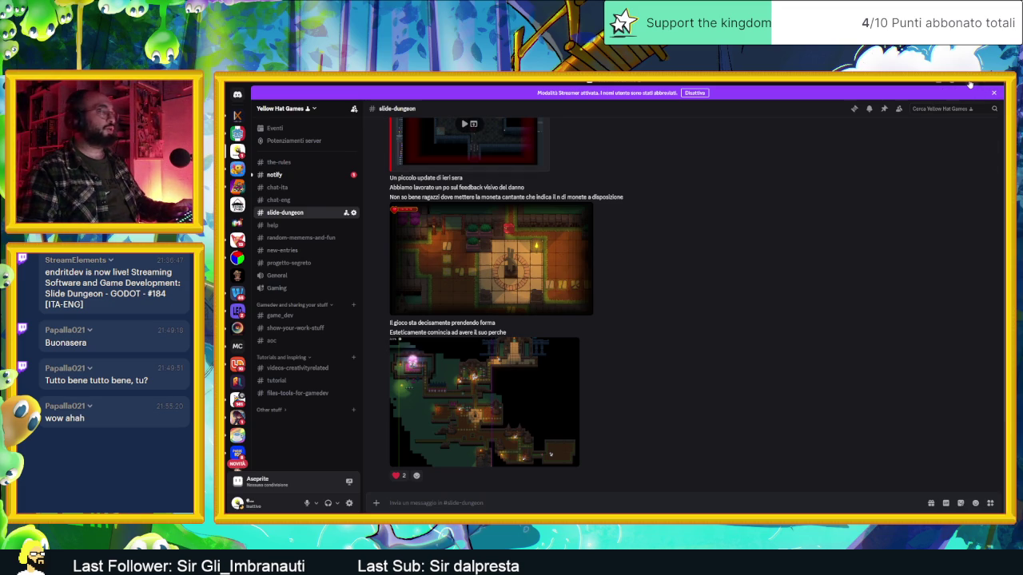
{"action": "left_click", "coordinate": [969, 84]}
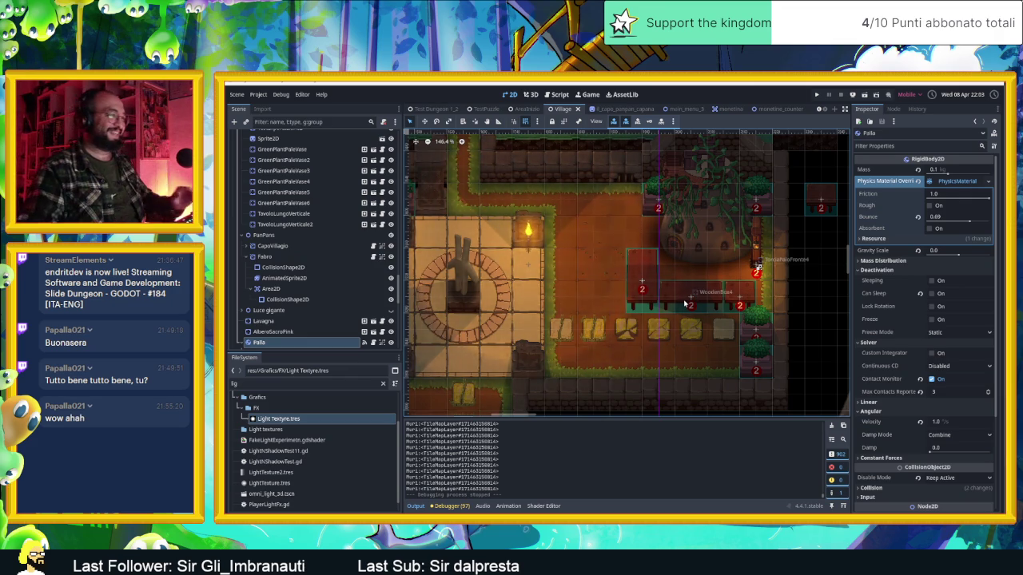
Zoom to the blacksmith, select Fabro and open its npc_test.gd script.
{"action": "scroll", "coordinate": [639, 336], "scroll_direction": "left", "scroll_amount": 5}
{"action": "scroll", "coordinate": [607, 357], "scroll_direction": "up", "scroll_amount": 3}
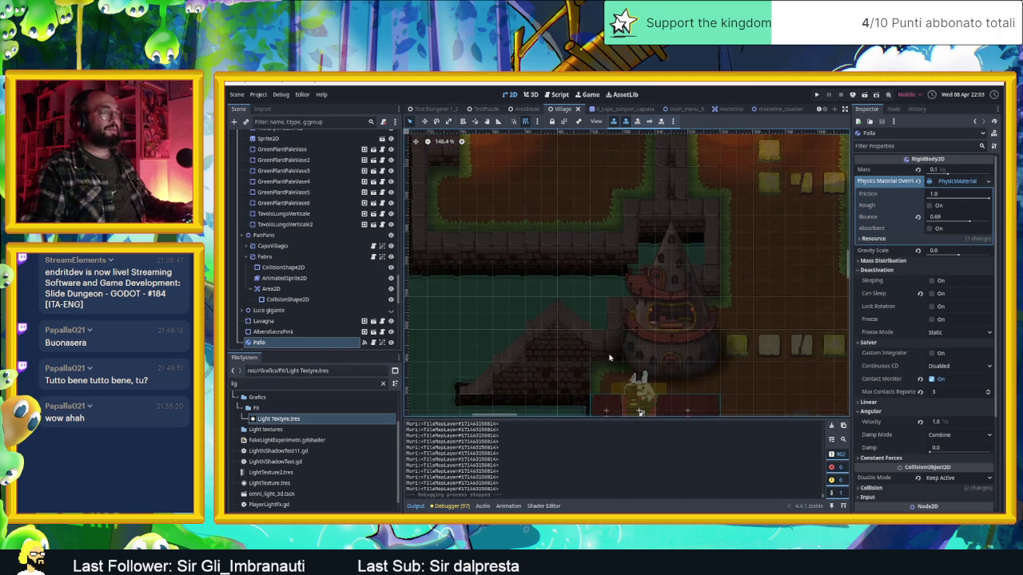
{"action": "scroll", "coordinate": [608, 357], "scroll_direction": "up", "scroll_amount": 5}
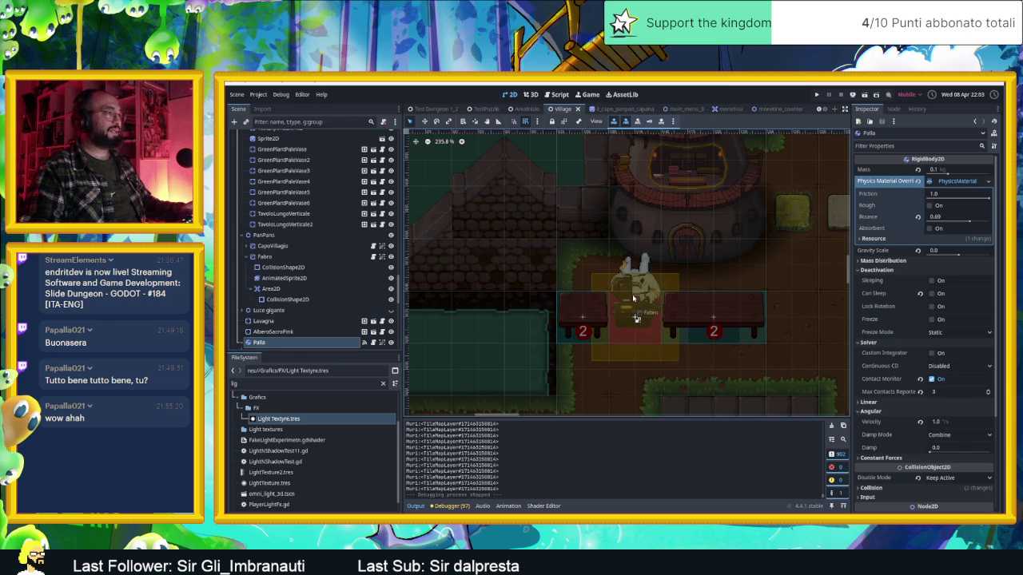
{"action": "left_click", "coordinate": [633, 299]}
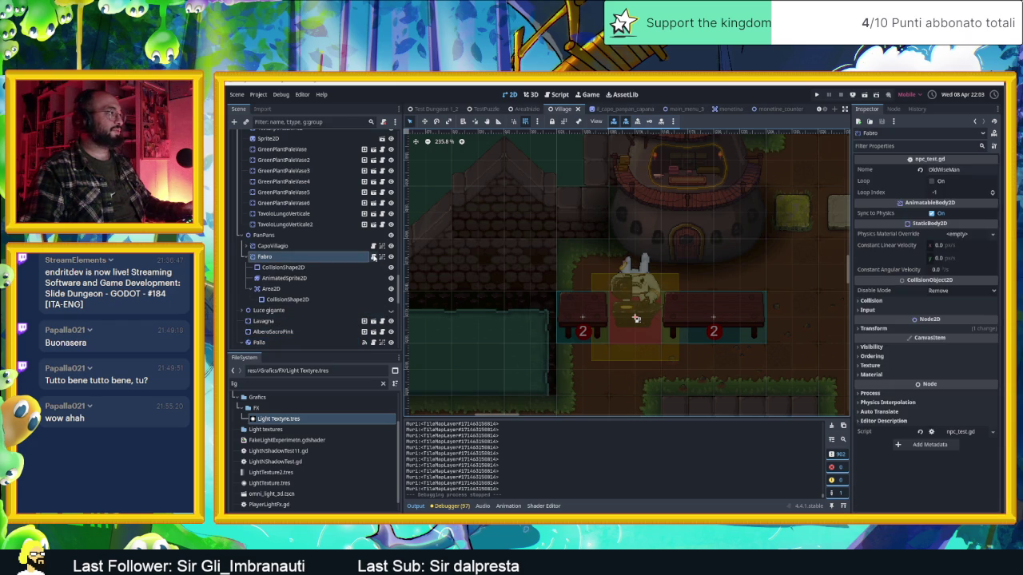
{"action": "left_click", "coordinate": [373, 256]}
{"action": "scroll", "coordinate": [695, 290], "scroll_direction": "down", "scroll_amount": 3}
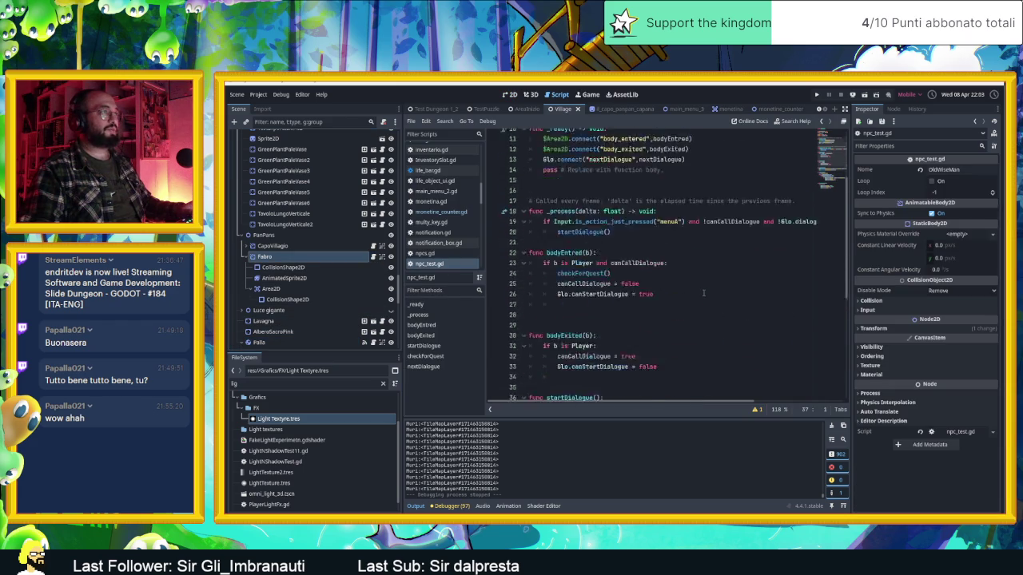
{"action": "scroll", "coordinate": [703, 292], "scroll_direction": "up", "scroll_amount": 4}
{"action": "scroll", "coordinate": [703, 293], "scroll_direction": "down", "scroll_amount": 8}
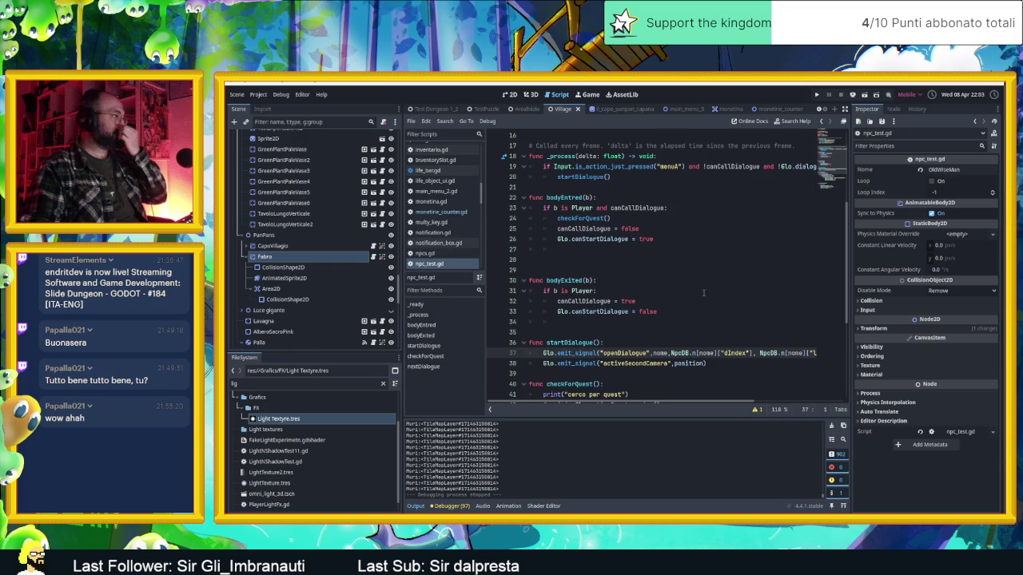
{"action": "scroll", "coordinate": [703, 292], "scroll_direction": "down", "scroll_amount": 3}
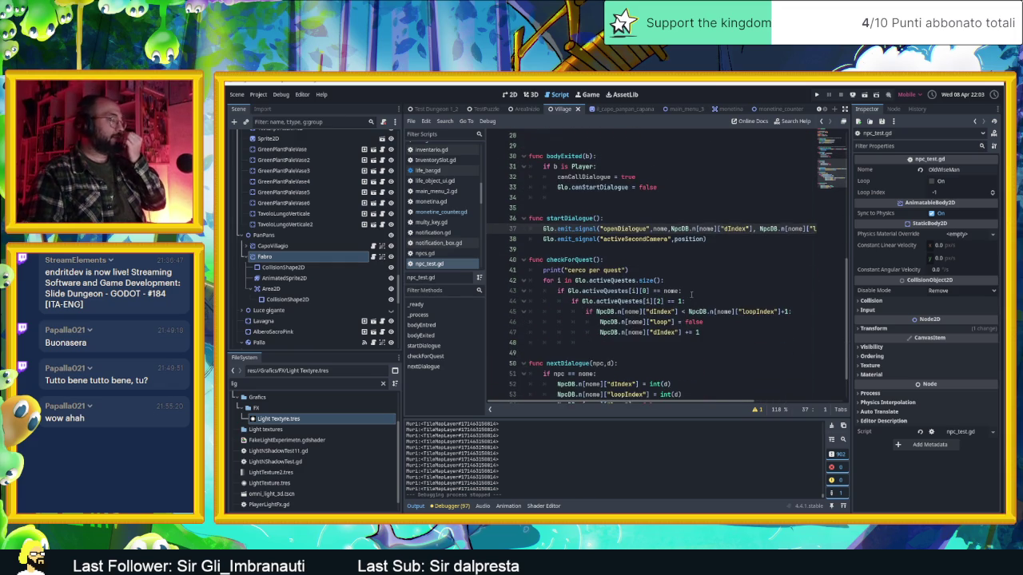
{"action": "scroll", "coordinate": [690, 294], "scroll_direction": "down", "scroll_amount": 4}
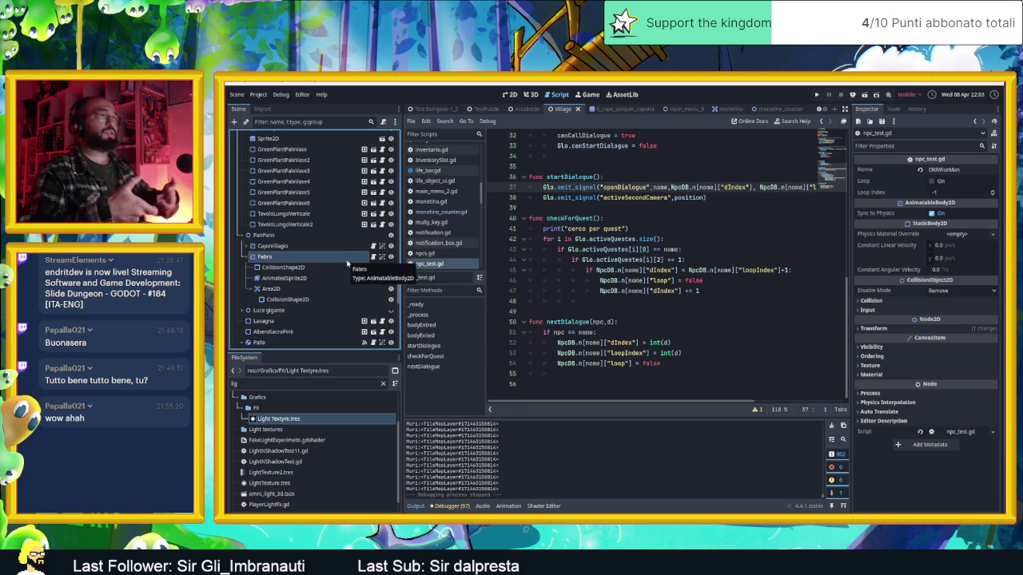
{"action": "scroll", "coordinate": [591, 211], "scroll_direction": "up", "scroll_amount": 6}
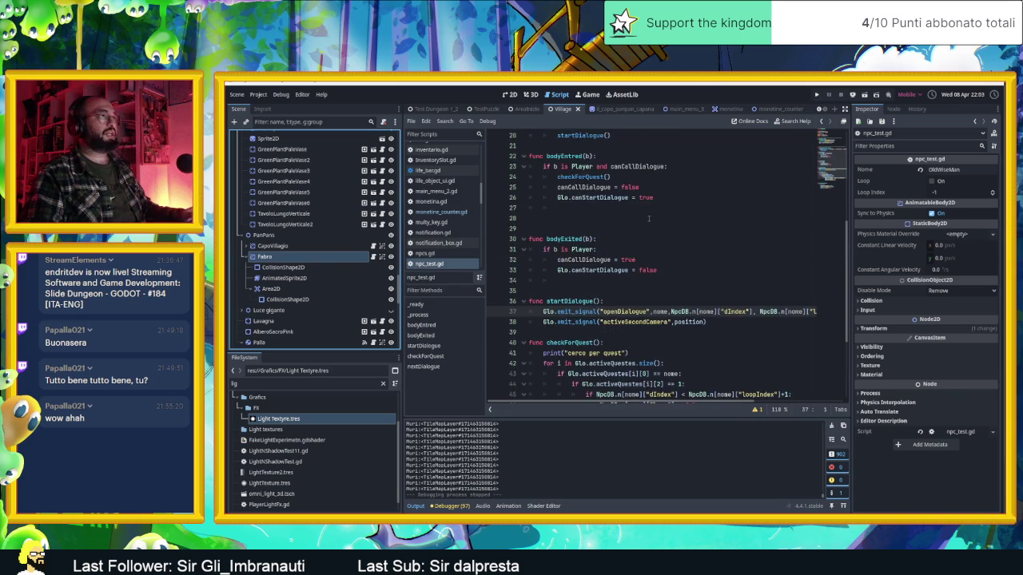
{"action": "scroll", "coordinate": [662, 233], "scroll_direction": "up", "scroll_amount": 2}
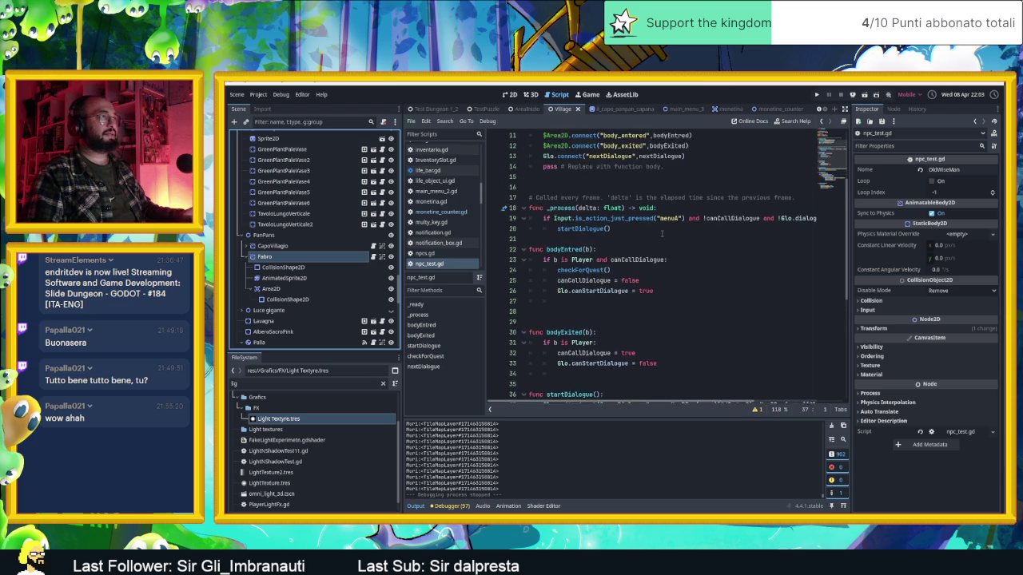
{"action": "scroll", "coordinate": [662, 233], "scroll_direction": "up", "scroll_amount": 2}
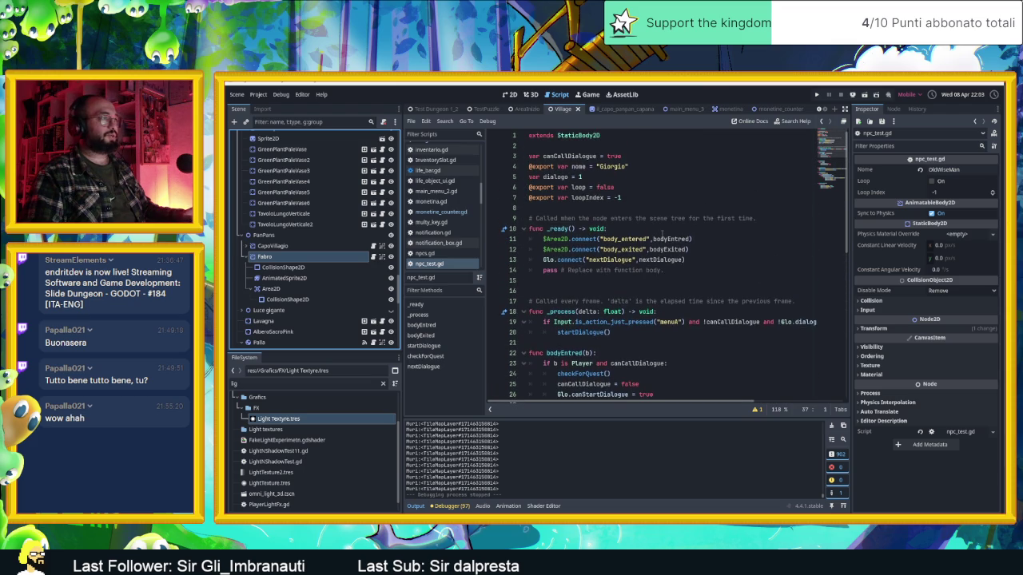
{"action": "scroll", "coordinate": [662, 233], "scroll_direction": "down", "scroll_amount": 3}
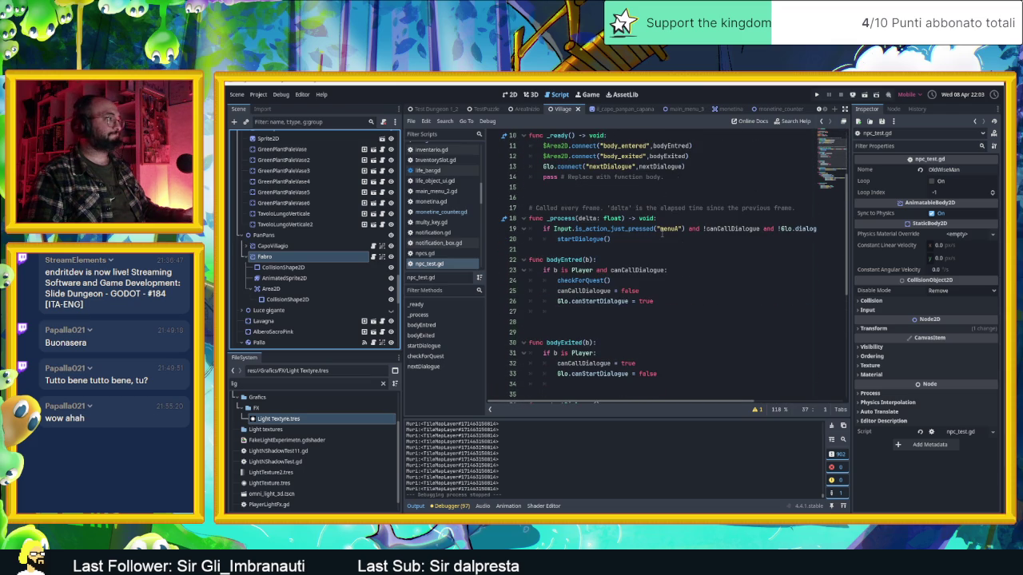
{"action": "scroll", "coordinate": [661, 234], "scroll_direction": "up", "scroll_amount": 3}
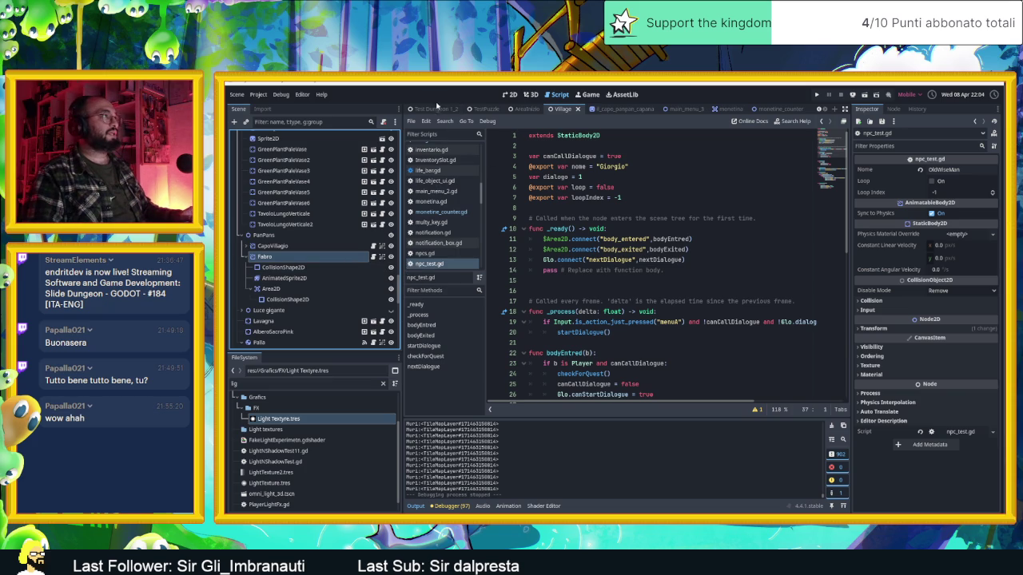
Switch through the scene tabs to the testing new tiles 04_05 scene.
{"action": "left_click", "coordinate": [432, 108]}
{"action": "left_click", "coordinate": [512, 94]}
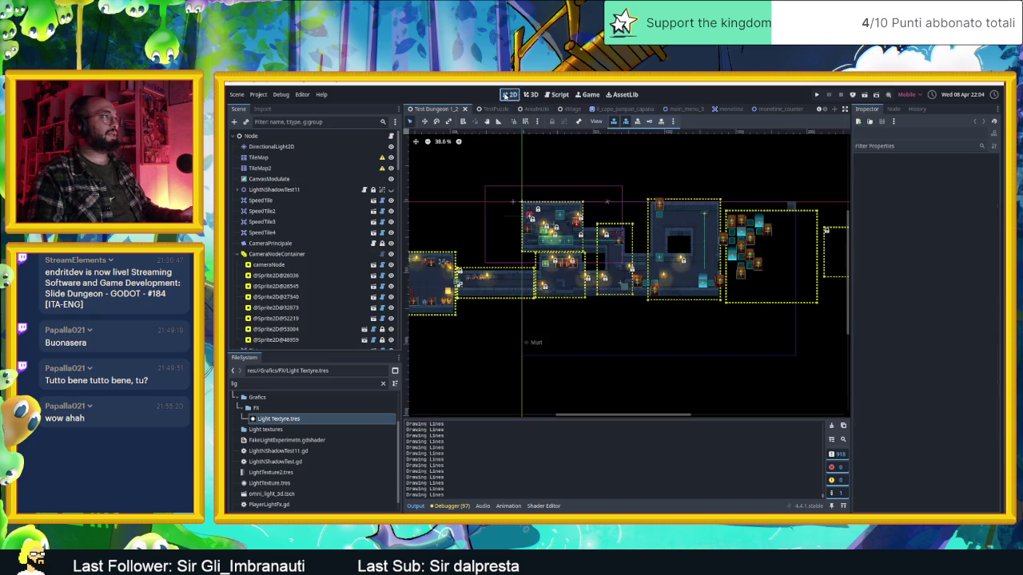
{"action": "left_click", "coordinate": [492, 108]}
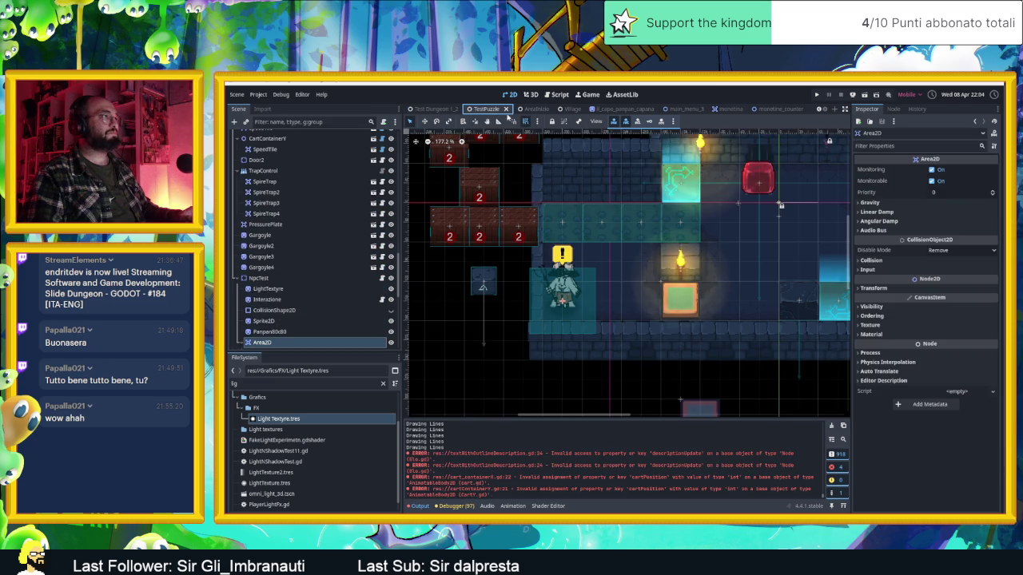
{"action": "scroll", "coordinate": [643, 112], "scroll_direction": "up", "scroll_amount": 2}
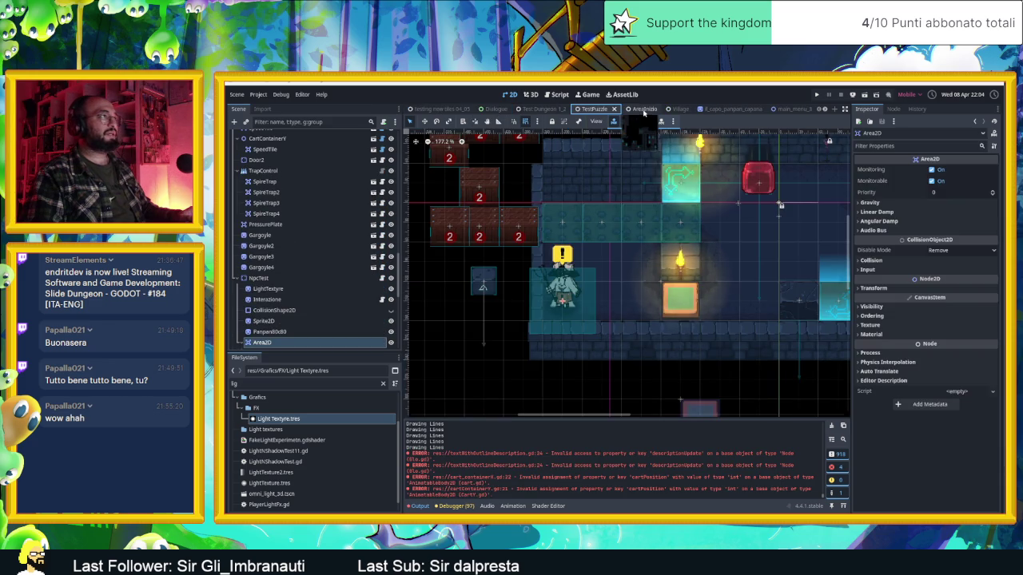
{"action": "left_click", "coordinate": [439, 108]}
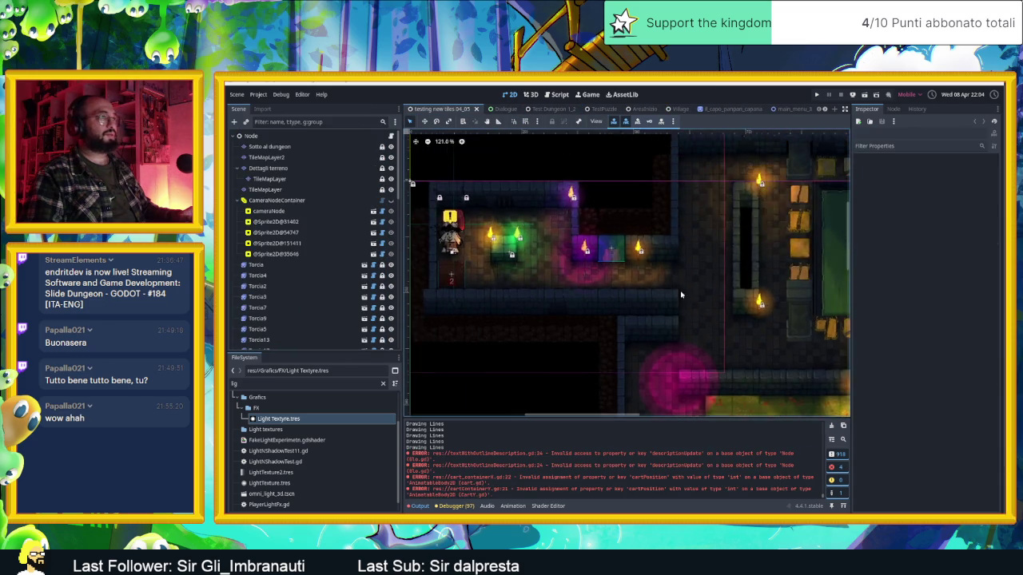
Select the blacksmith sprite AnimatedSprite2D3 and preview then stop its animation.
{"action": "left_click", "coordinate": [675, 326]}
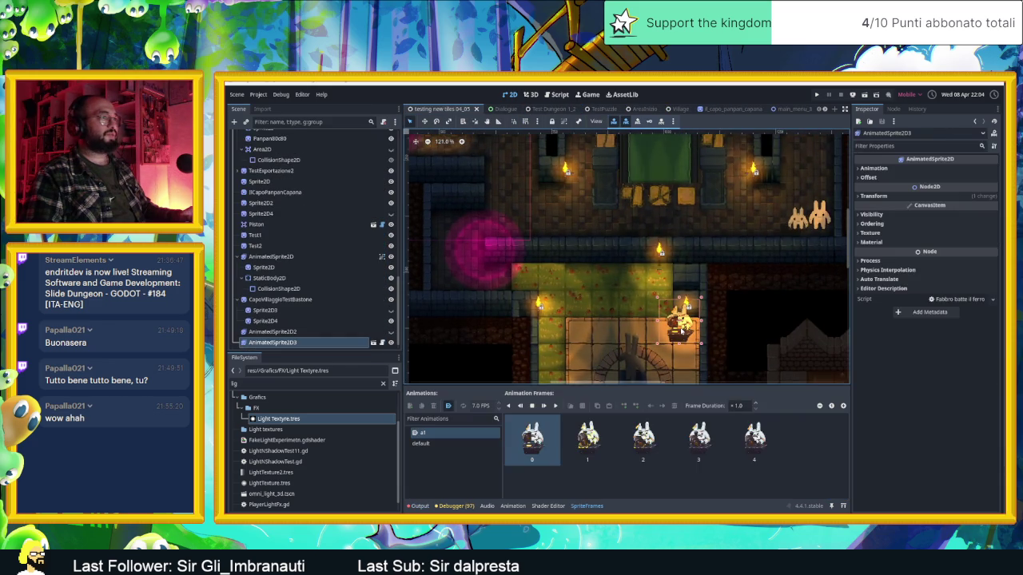
{"action": "scroll", "coordinate": [697, 357], "scroll_direction": "up", "scroll_amount": 1}
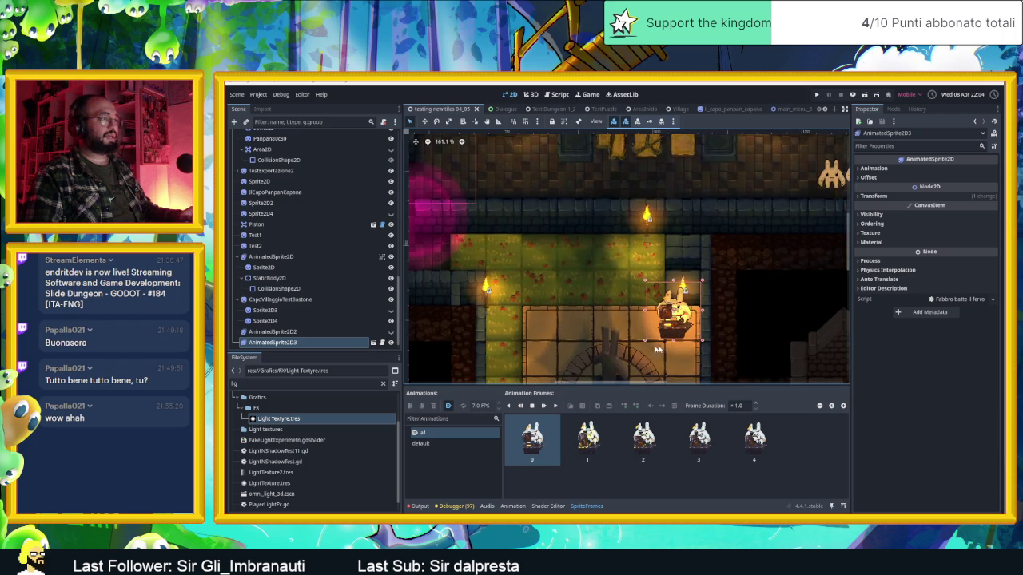
{"action": "left_click", "coordinate": [555, 406]}
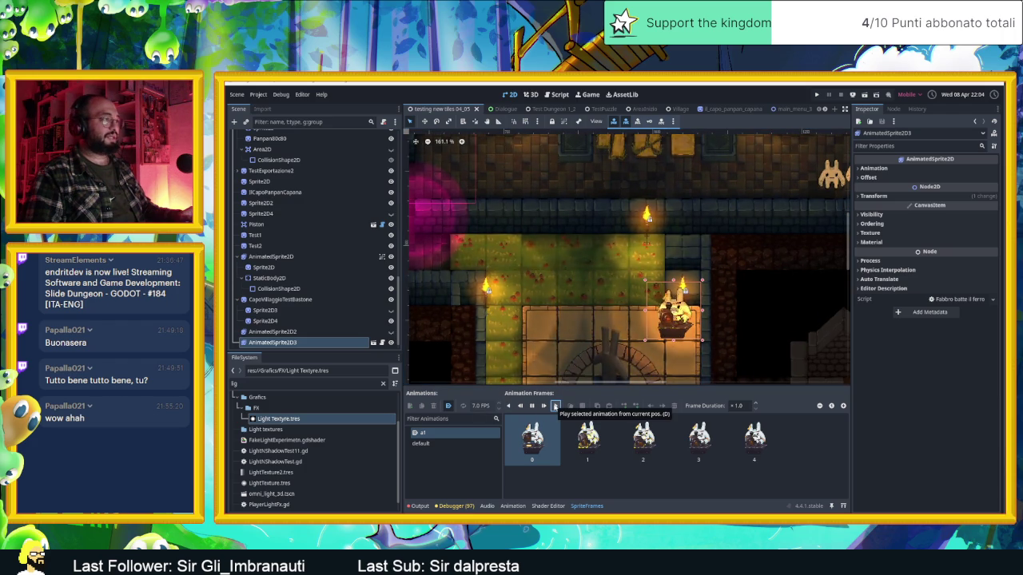
{"action": "left_click", "coordinate": [531, 406]}
{"action": "scroll", "coordinate": [281, 324], "scroll_direction": "down", "scroll_amount": 1}
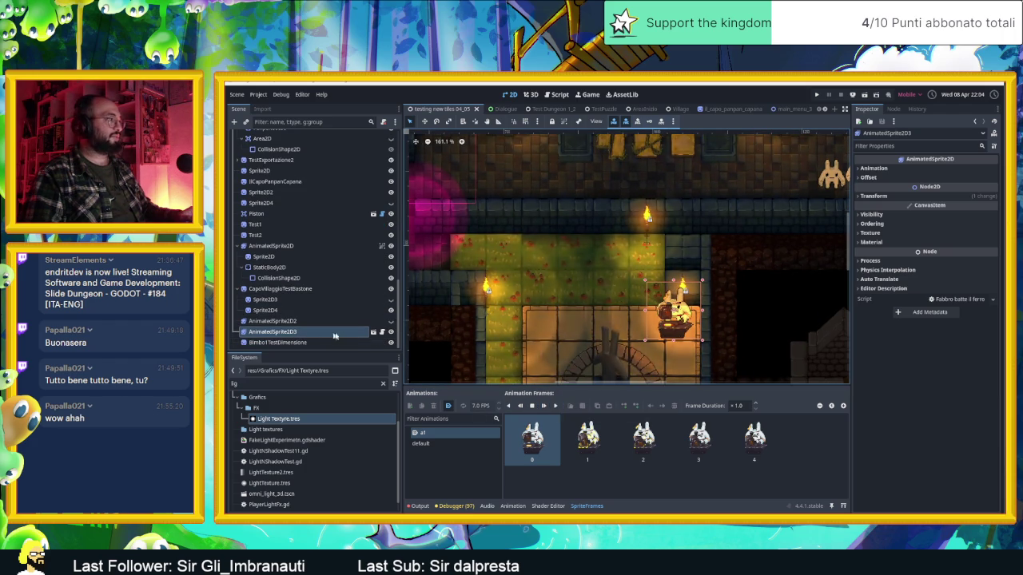
Open the blacksmith sprite's own scene and inspect its two particle emitters.
{"action": "left_click", "coordinate": [373, 331]}
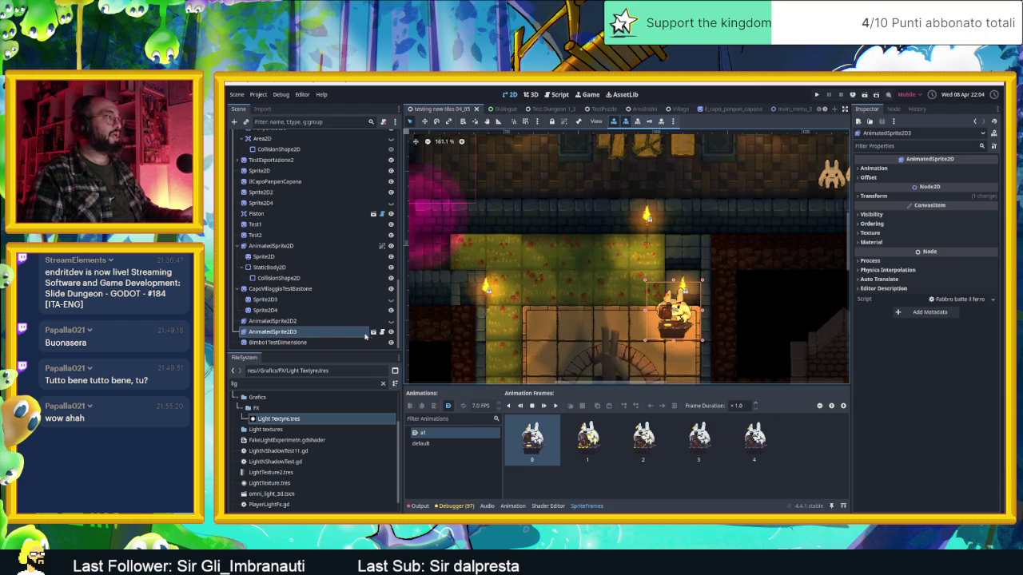
{"action": "left_click", "coordinate": [271, 146]}
{"action": "left_click", "coordinate": [282, 157]}
Select CPUParticles2D, CPUParticles2D2 and AudioStreamPlayer2D in the fabbro test scene and copy them.
{"action": "left_click", "coordinate": [283, 147]}
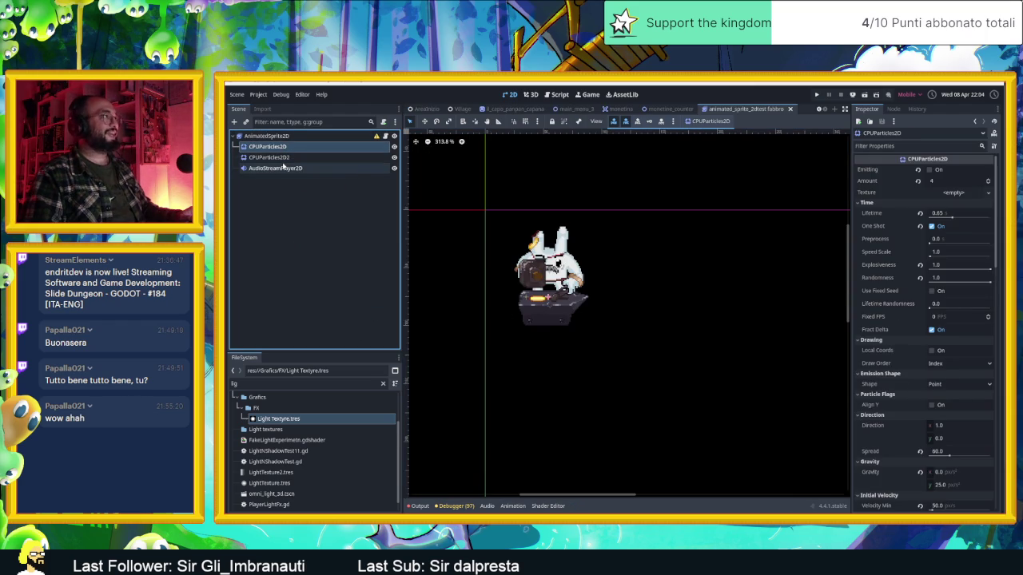
{"action": "left_click", "coordinate": [283, 167]}
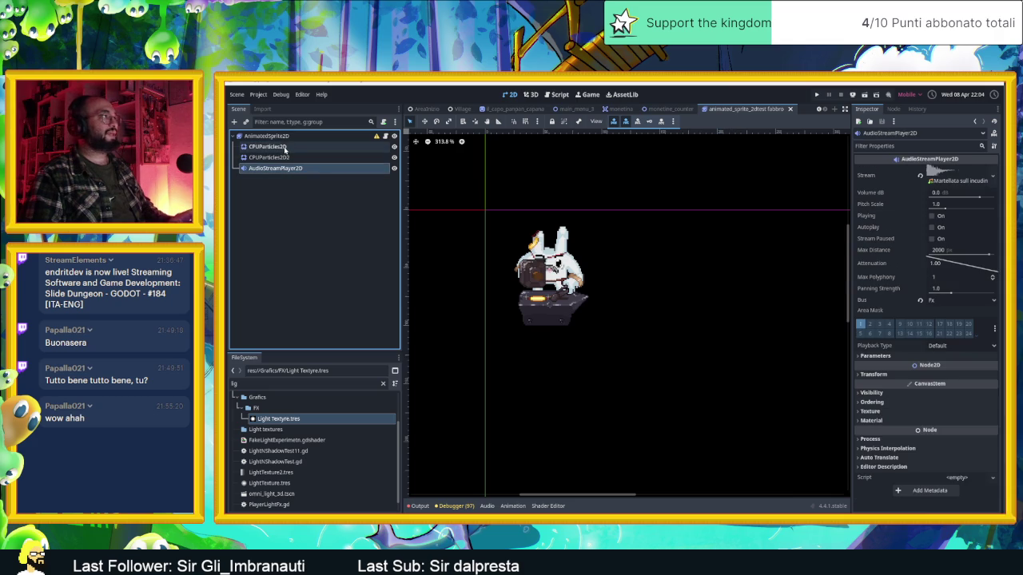
{"action": "left_click", "coordinate": [285, 148], "text": "shift"}
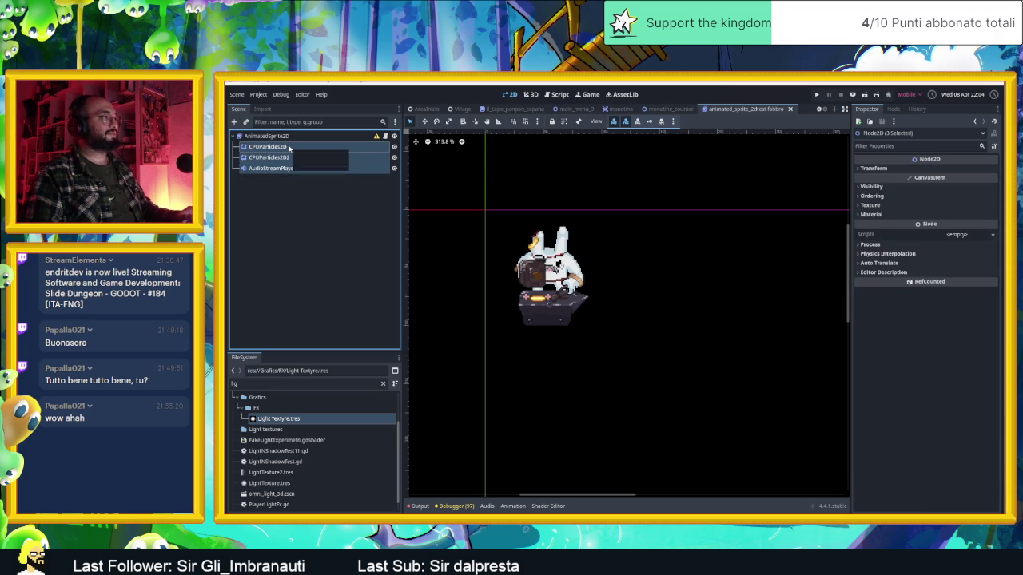
{"action": "right_click", "coordinate": [289, 147]}
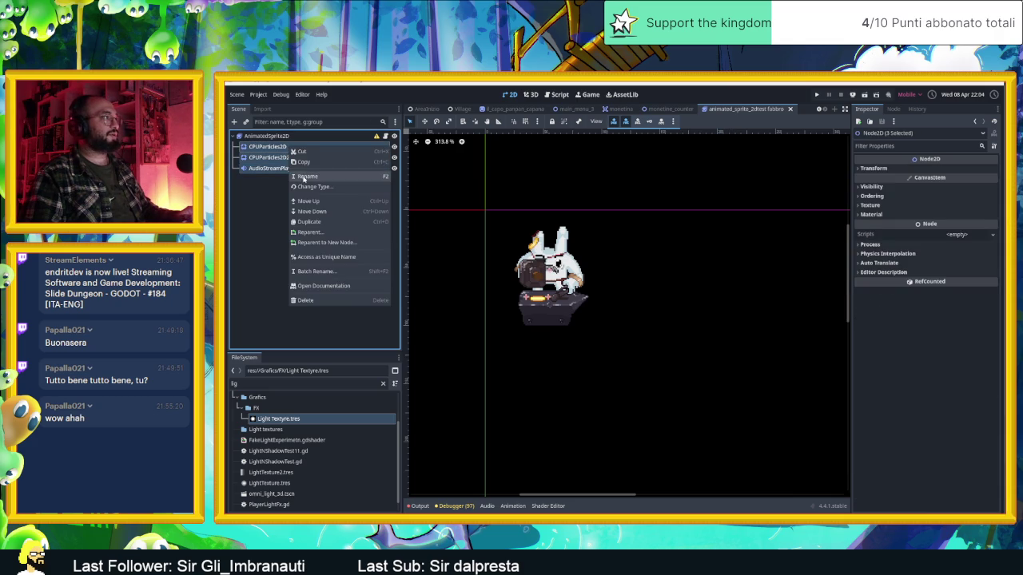
{"action": "key", "text": "Escape"}
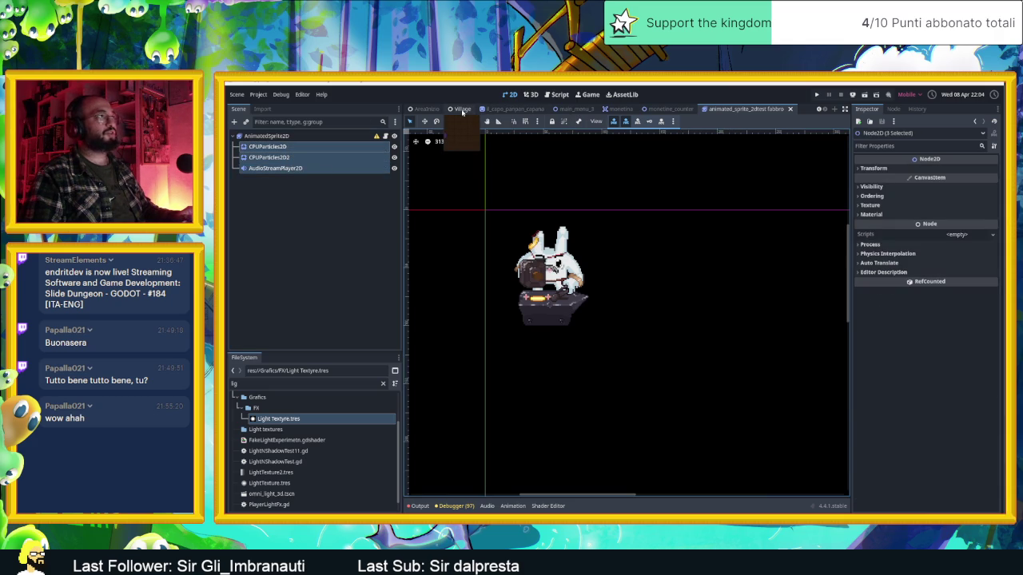
Paste the three nodes under Fabro in the Village scene, placed right after AnimatedSprite2D.
{"action": "left_click", "coordinate": [458, 111]}
{"action": "left_click", "coordinate": [263, 342]}
{"action": "left_click", "coordinate": [253, 342]}
{"action": "right_click", "coordinate": [271, 287]}
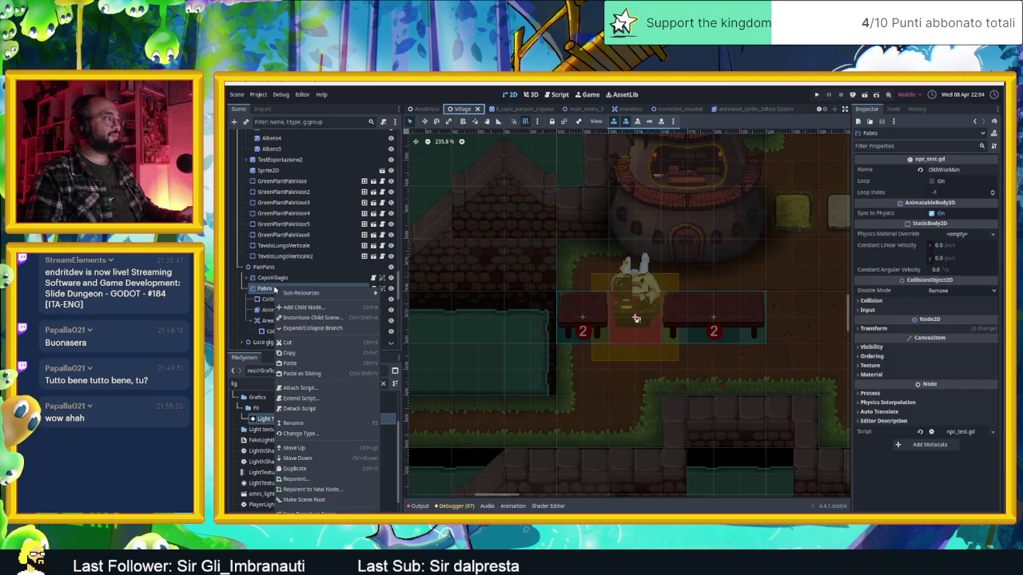
{"action": "left_click", "coordinate": [303, 363]}
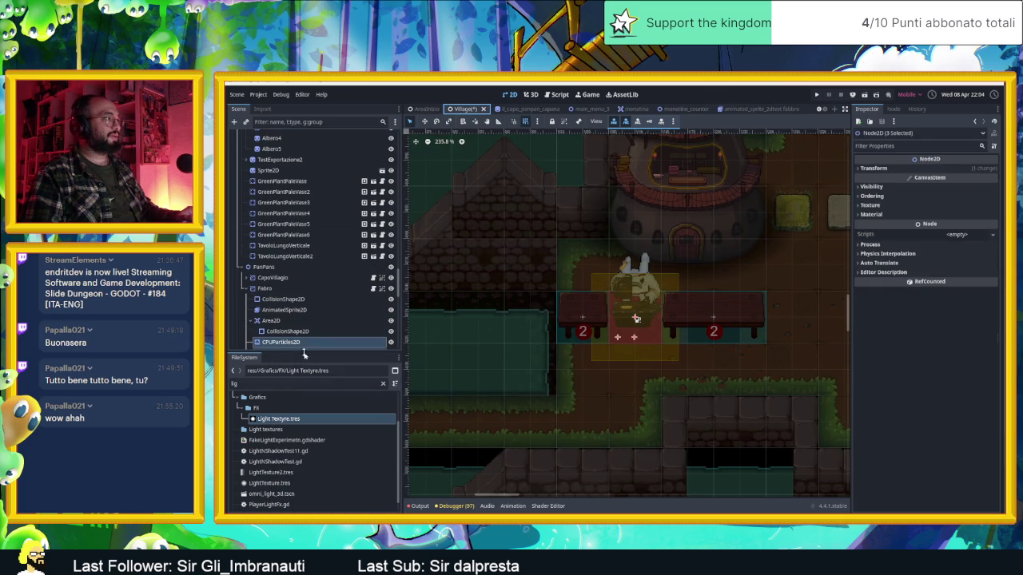
{"action": "scroll", "coordinate": [292, 328], "scroll_direction": "down", "scroll_amount": 2}
{"action": "left_click_drag", "start_coordinate": [278, 290], "coordinate": [273, 268]}
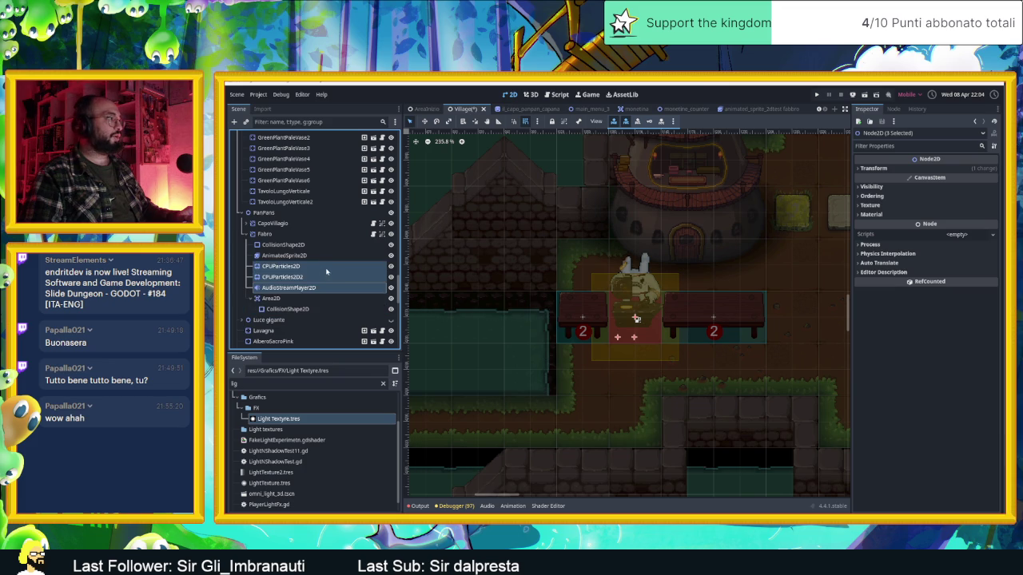
Play the AudioStreamPlayer2D's 'Martellata sull incudine' hammering sound twice to hear it.
{"action": "left_click", "coordinate": [310, 287]}
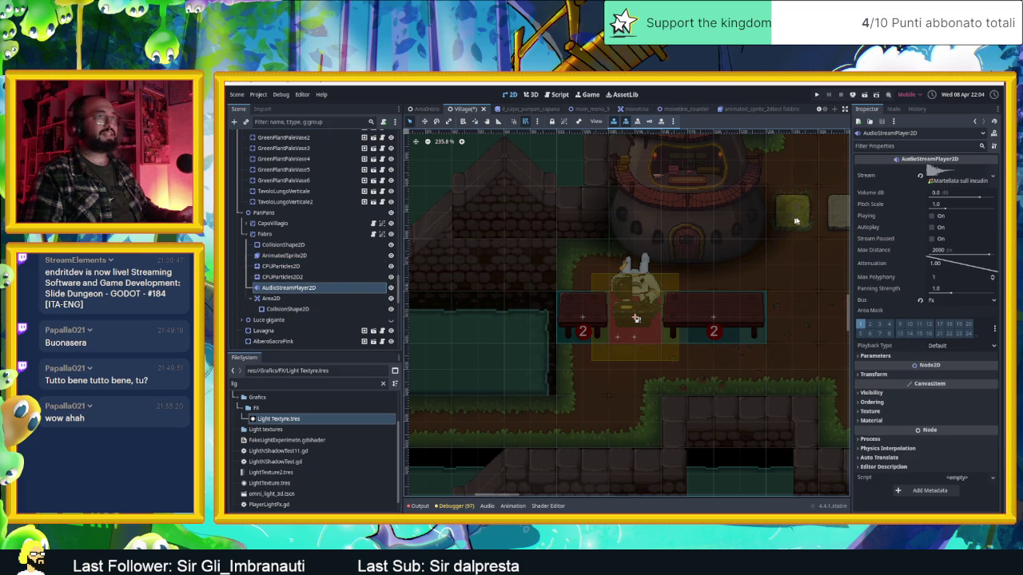
{"action": "left_click", "coordinate": [932, 215]}
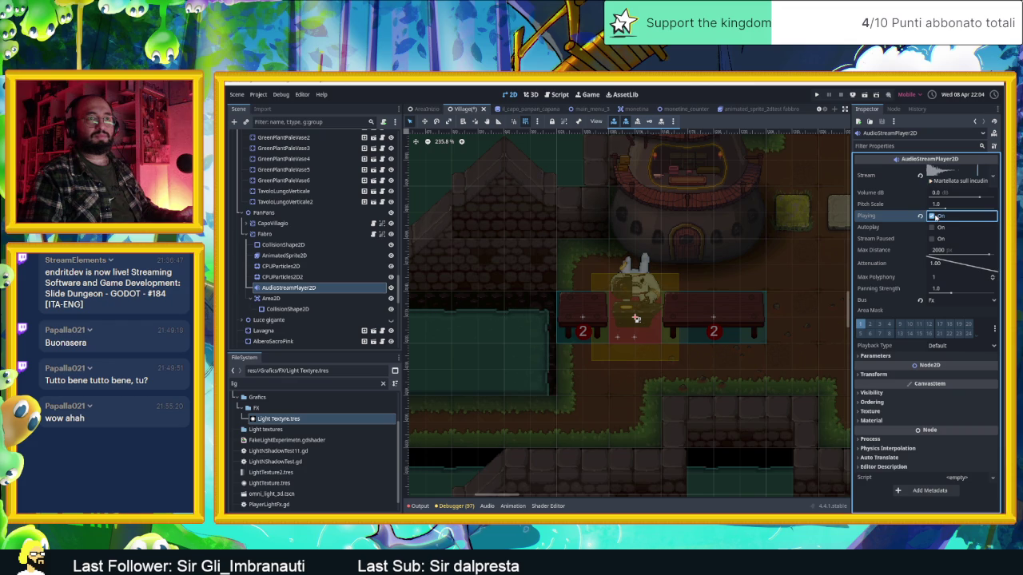
{"action": "left_click", "coordinate": [933, 217]}
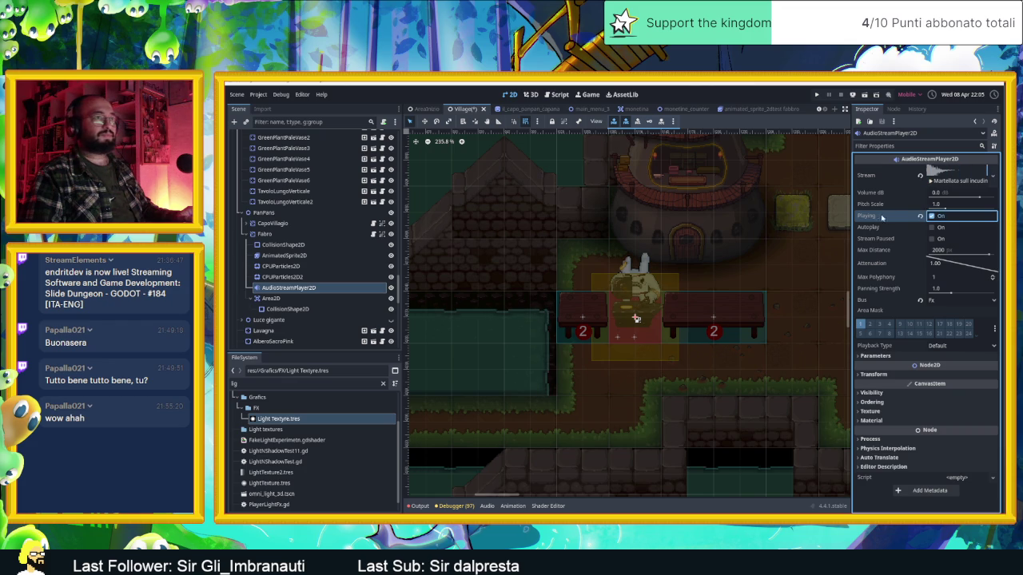
{"action": "scroll", "coordinate": [639, 304], "scroll_direction": "up", "scroll_amount": 4}
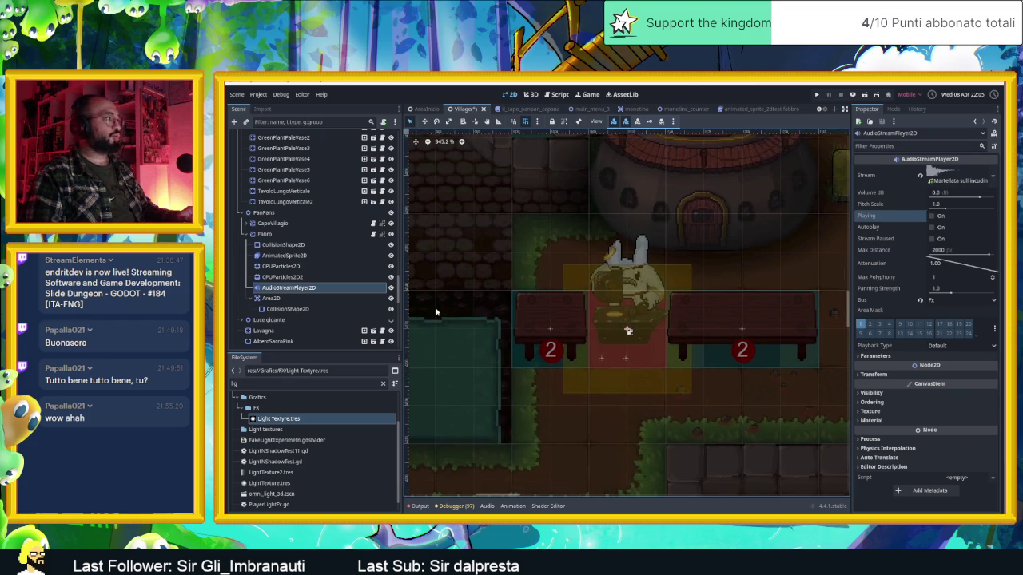
Preview and pause Fabro's ferro animation, glancing at the first particle emitter.
{"action": "left_click", "coordinate": [298, 257]}
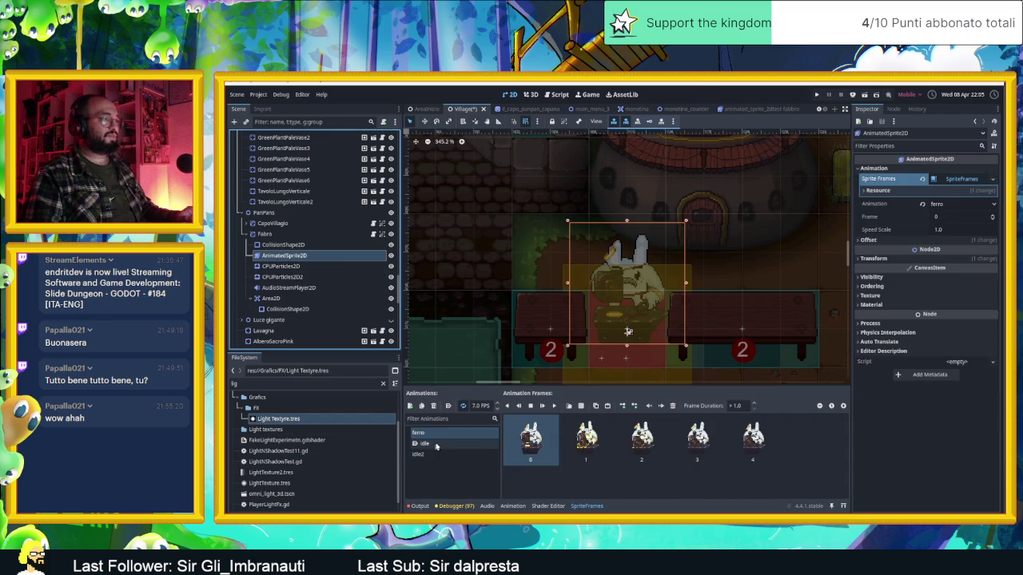
{"action": "left_click", "coordinate": [555, 406]}
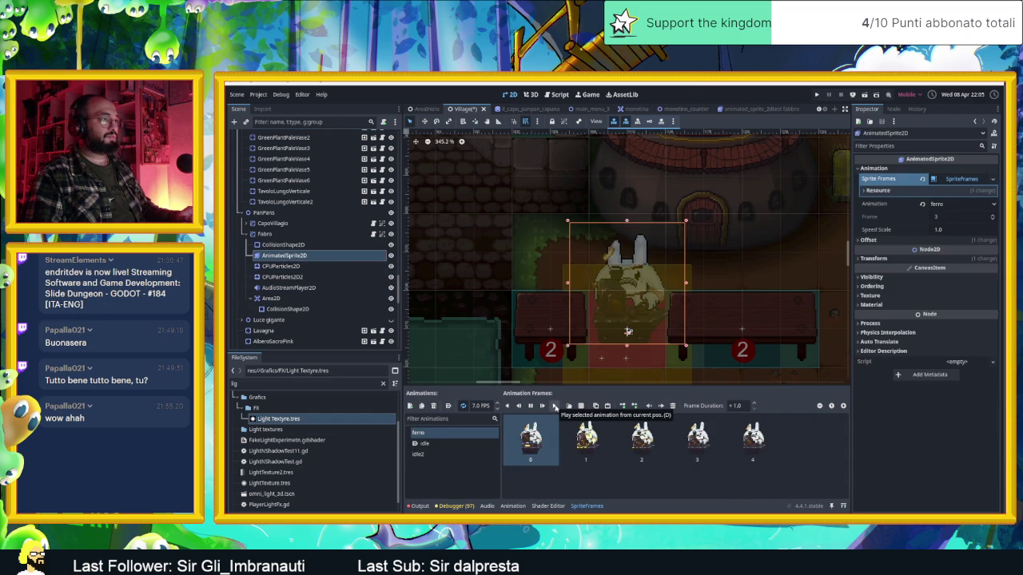
{"action": "left_click", "coordinate": [530, 408]}
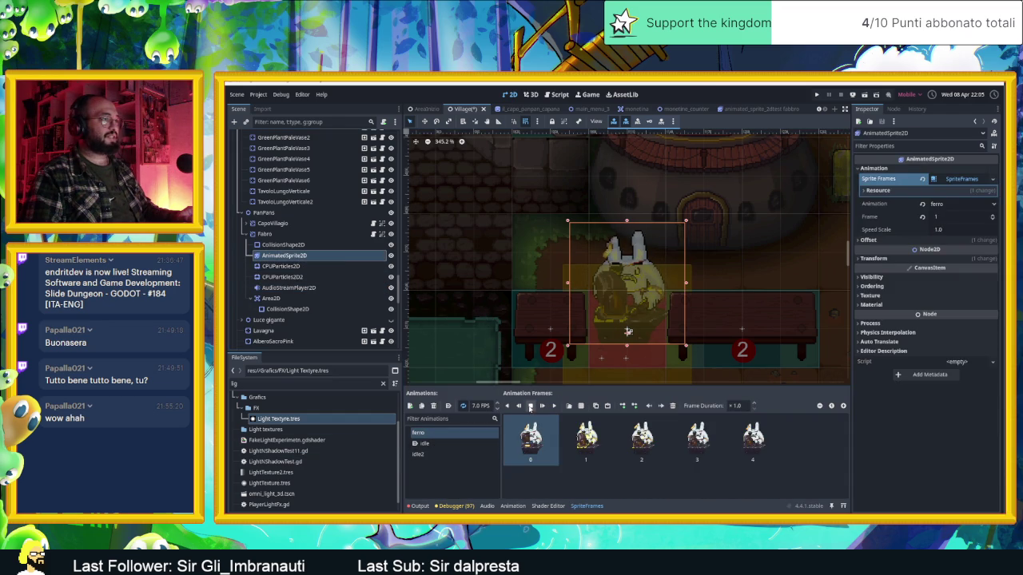
{"action": "left_click", "coordinate": [315, 267]}
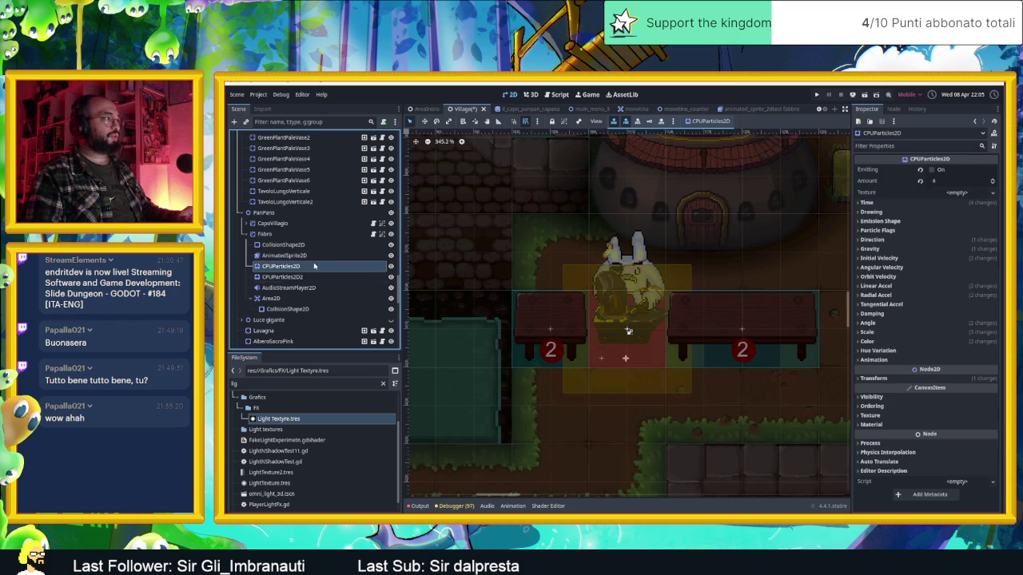
{"action": "left_click", "coordinate": [312, 255]}
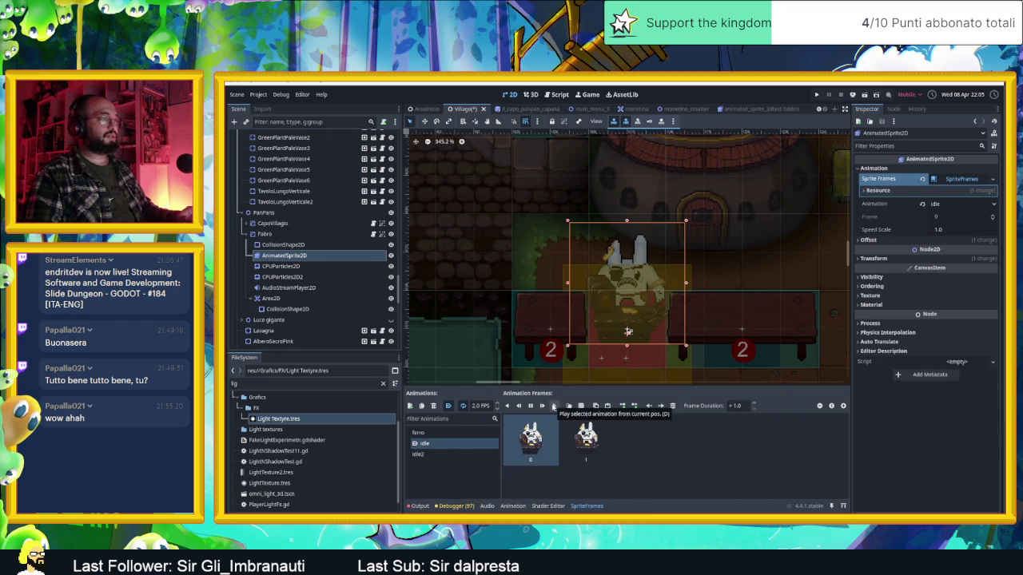
Preview the idle2 and idle animations in SpriteFrames, then leave ferro's five frames selected.
{"action": "left_click", "coordinate": [467, 455]}
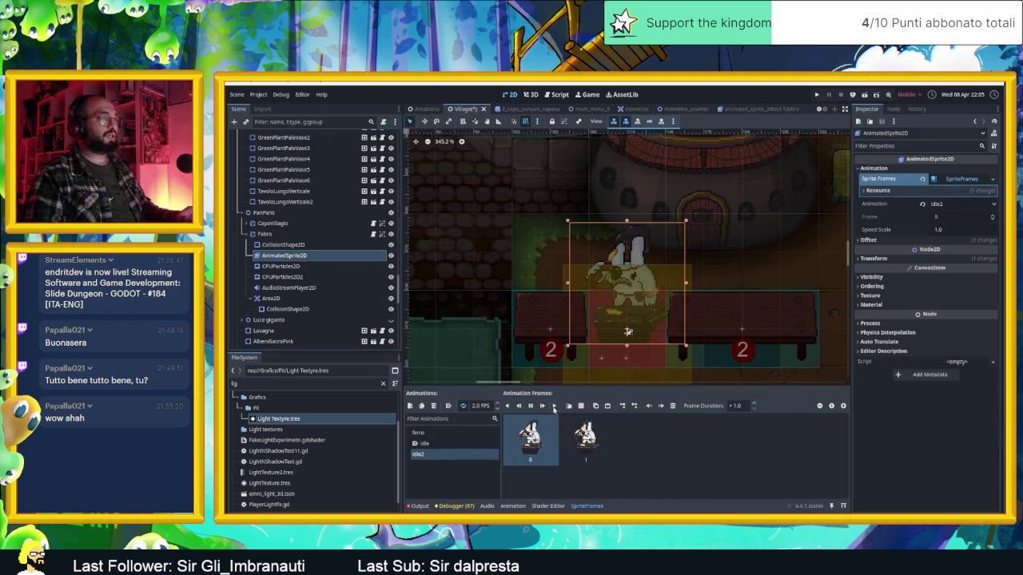
{"action": "left_click", "coordinate": [654, 465]}
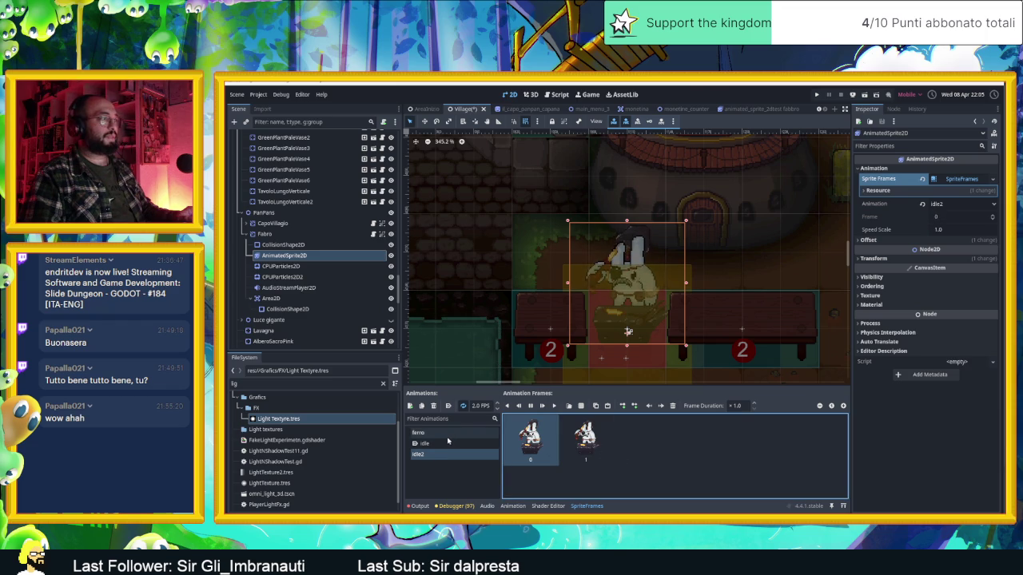
{"action": "left_click", "coordinate": [440, 443]}
{"action": "left_click", "coordinate": [431, 432]}
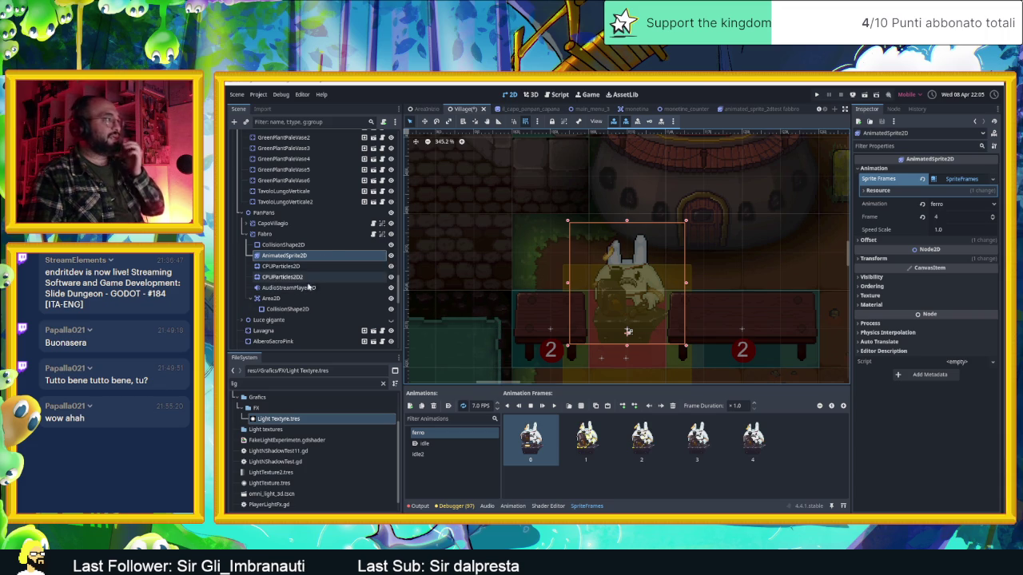
Compare the sound player and both particle emitters' settings, including time settings, then reselect AnimatedSprite2D.
{"action": "left_click", "coordinate": [309, 288]}
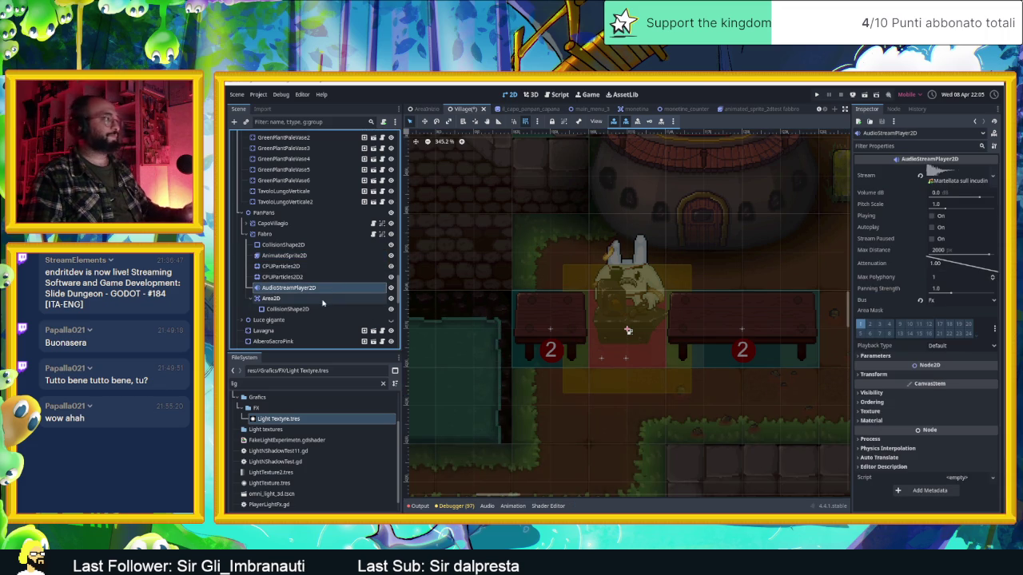
{"action": "left_click", "coordinate": [312, 276]}
{"action": "left_click", "coordinate": [312, 268]}
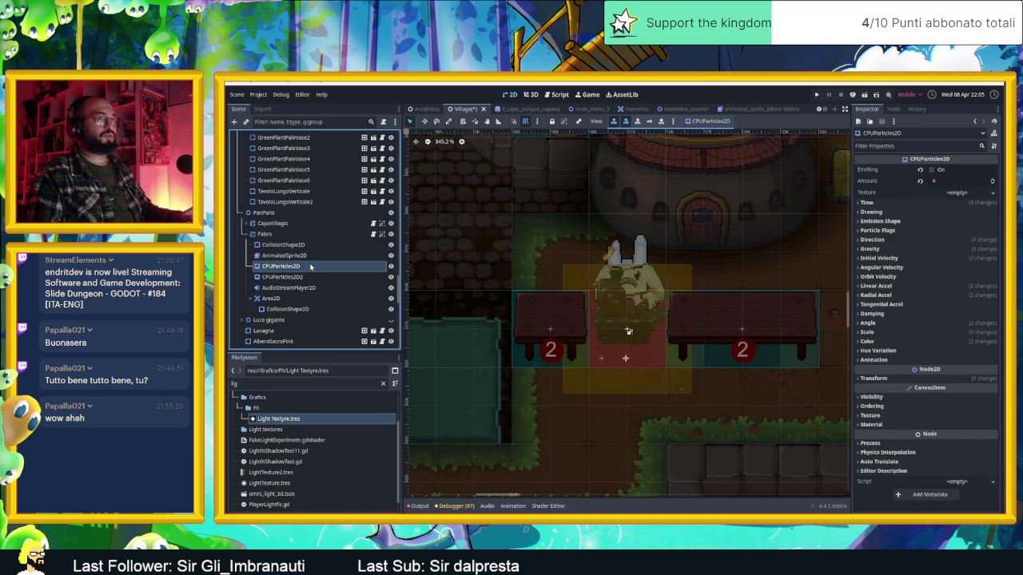
{"action": "left_click", "coordinate": [313, 276]}
{"action": "left_click", "coordinate": [317, 270]}
{"action": "left_click", "coordinate": [876, 205]}
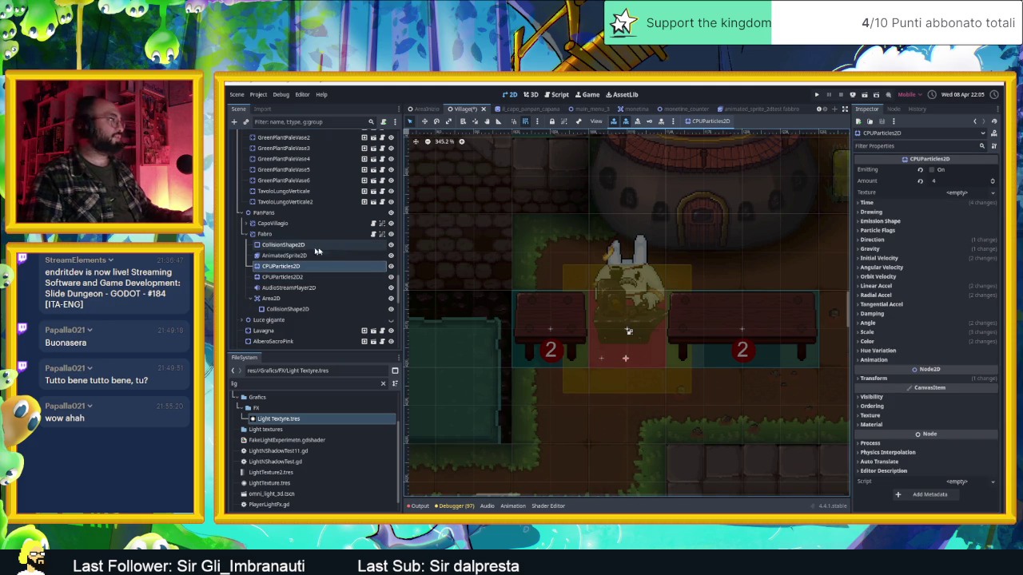
{"action": "left_click", "coordinate": [289, 258]}
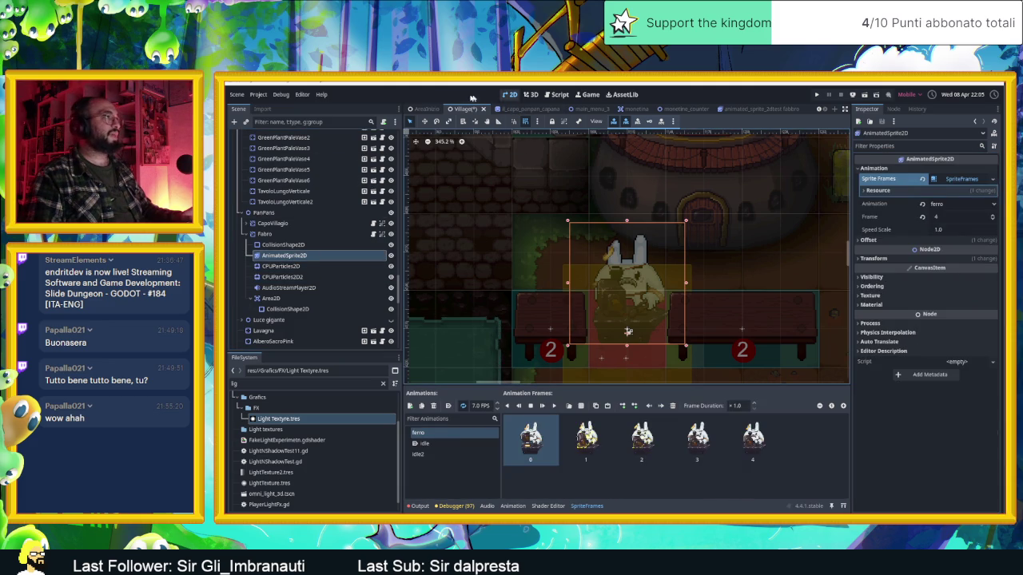
Open 'Fabbro batte il ferro test.gd' from AnimatedSprite2D3 in the testing new tiles 04_05 scene.
{"action": "scroll", "coordinate": [495, 109], "scroll_direction": "up", "scroll_amount": 5}
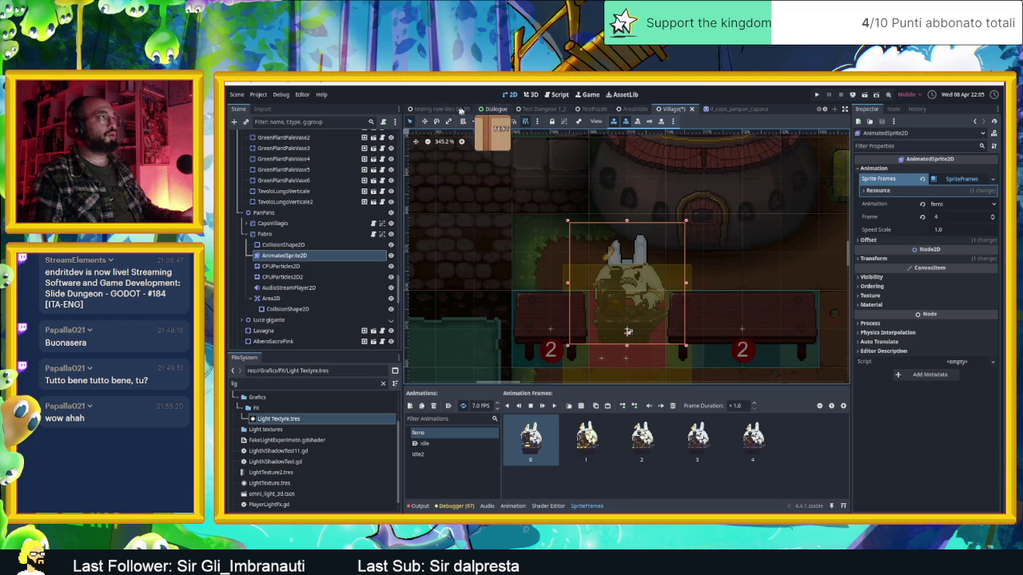
{"action": "left_click", "coordinate": [439, 108]}
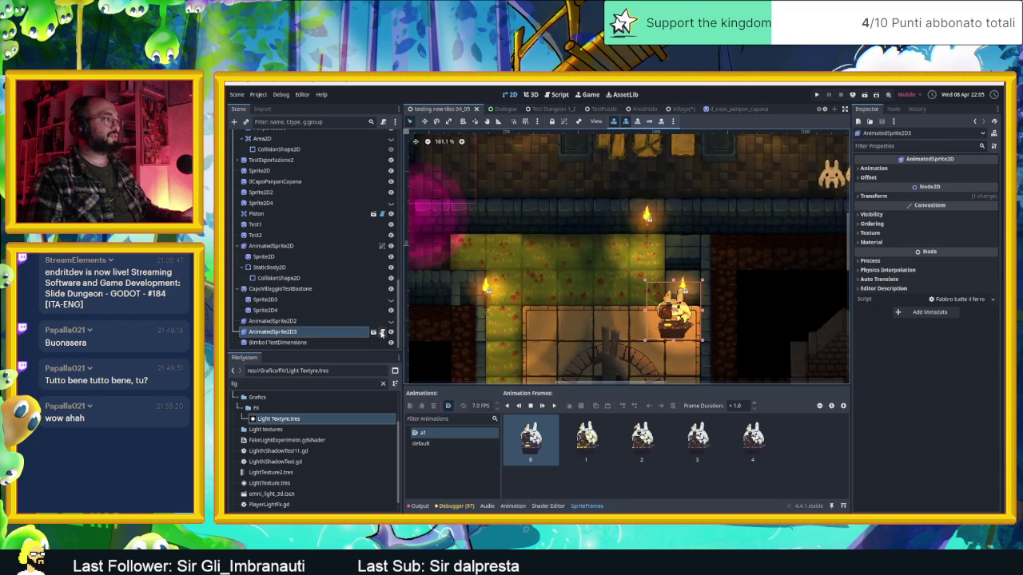
{"action": "left_click", "coordinate": [382, 332]}
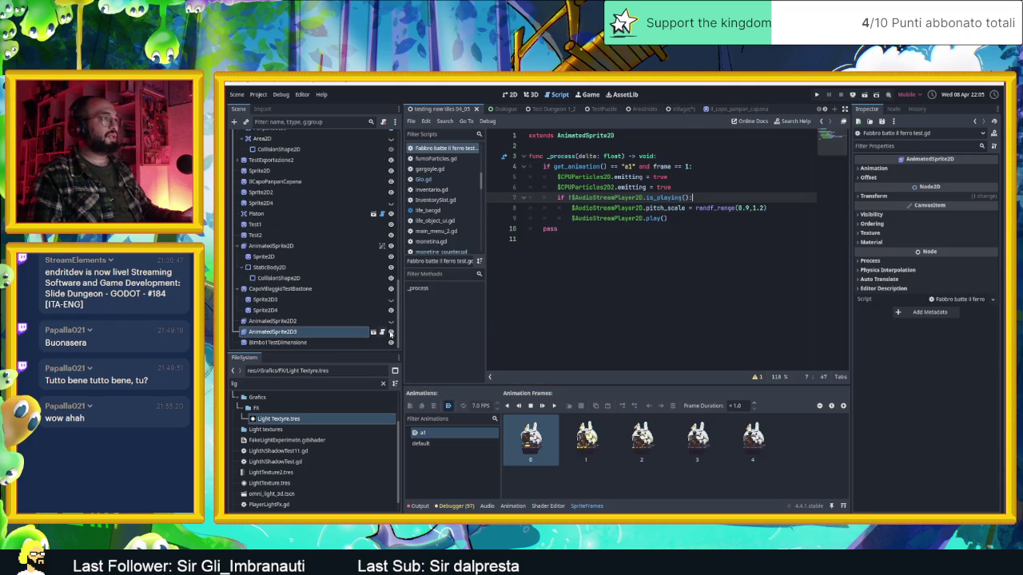
{"action": "left_click", "coordinate": [662, 244]}
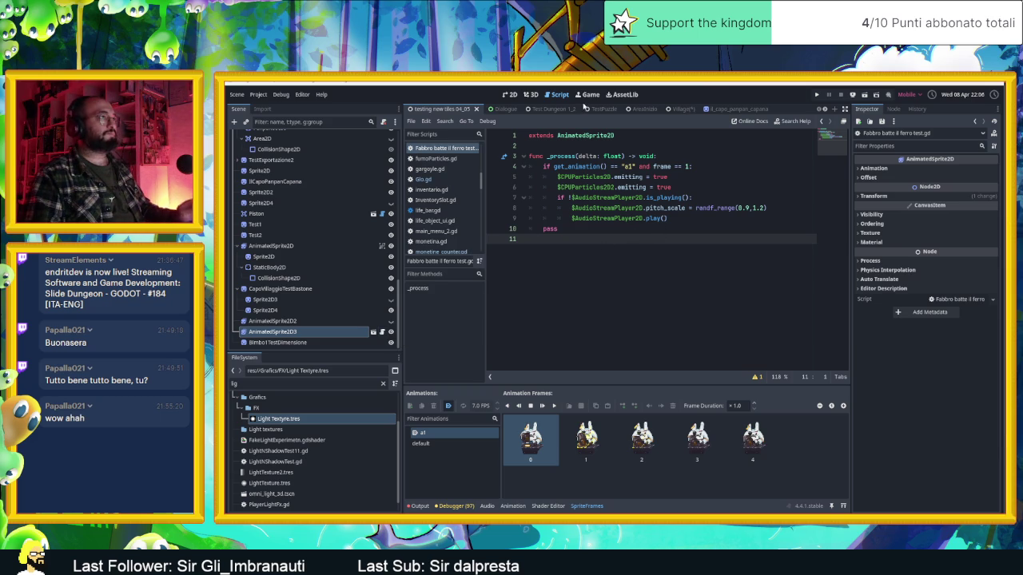
Switch to the Village scene tab and scroll the Scene dock to Fabro's AnimatedSprite2D.
{"action": "left_click", "coordinate": [670, 108]}
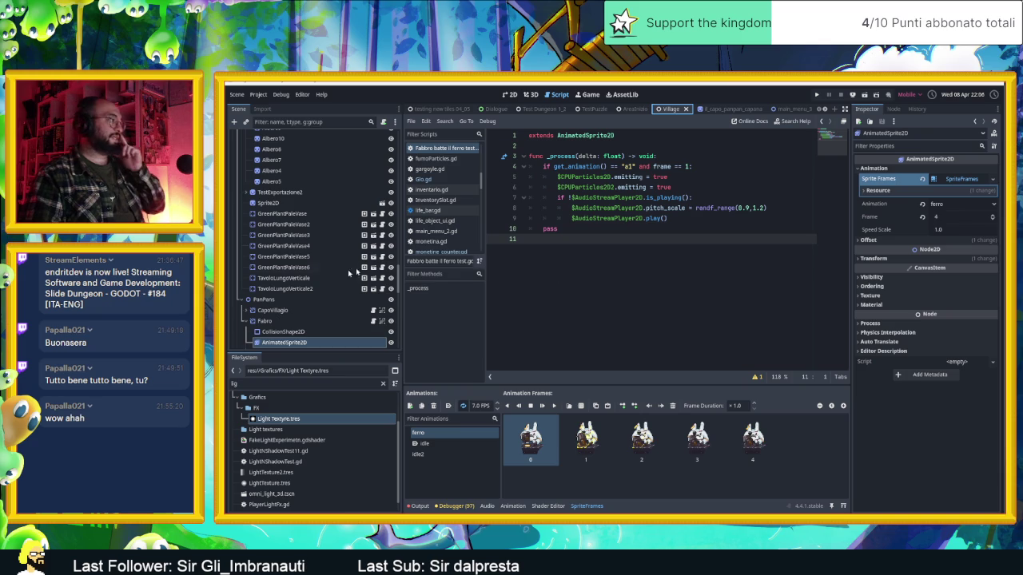
{"action": "scroll", "coordinate": [328, 314], "scroll_direction": "down", "scroll_amount": 1}
{"action": "left_click", "coordinate": [327, 315]}
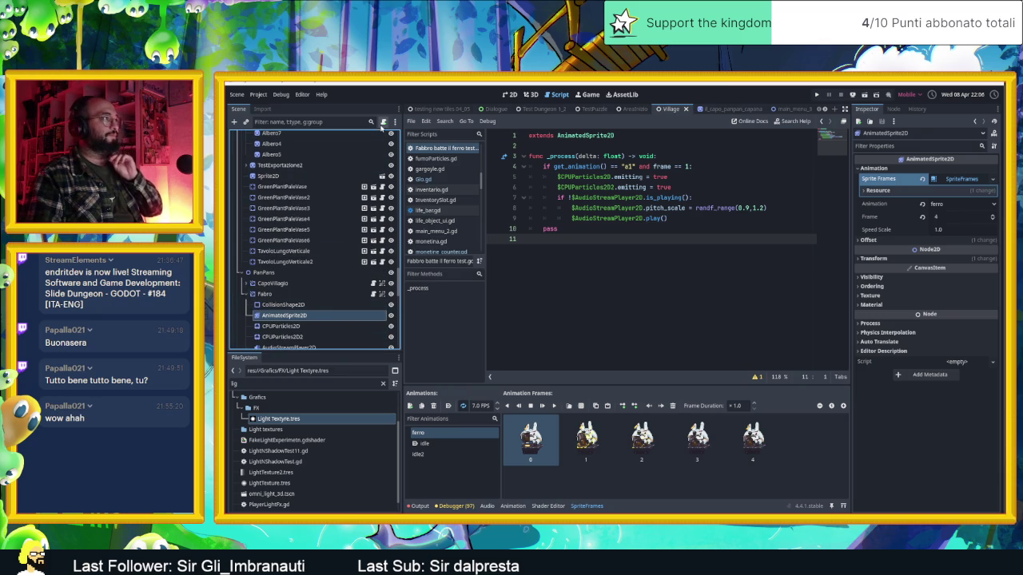
Start attaching a script at res://AreeDiGioco/FabbroFabrizio.gd to Fabro's sprite, then switch to Chrome.
{"action": "left_click", "coordinate": [383, 121]}
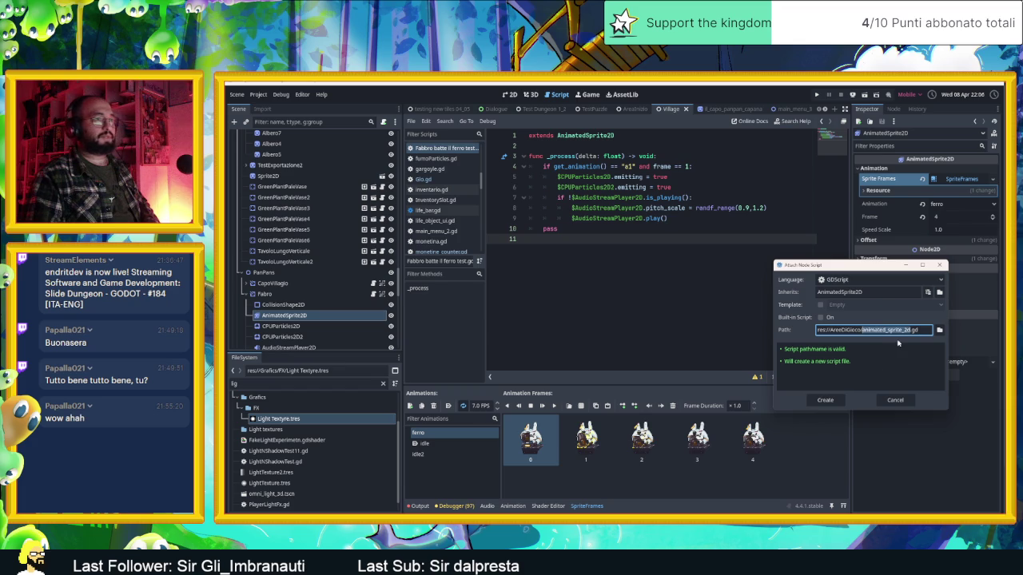
{"action": "type", "text": "f"}
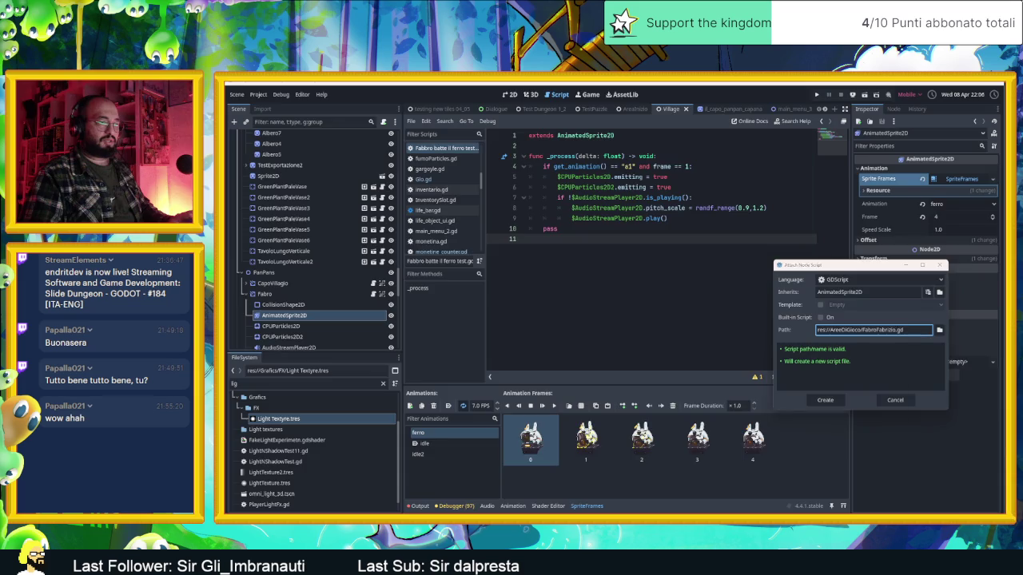
{"action": "key", "text": "alt+Tab"}
{"action": "key", "text": "ctrl+t"}
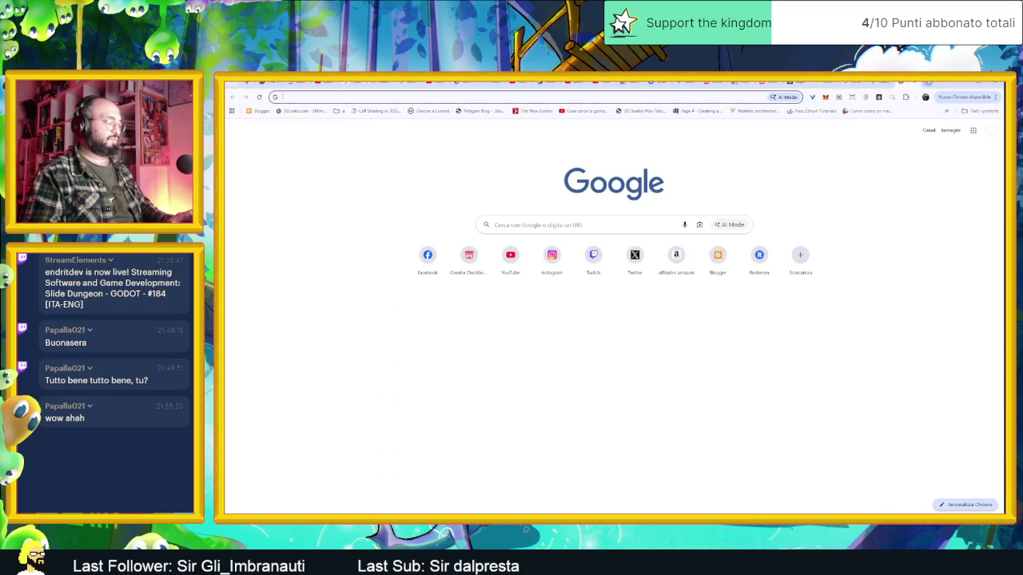
Search Google for 'fabbro', then for 'fabrizio', and return to the Godot script dialog.
{"action": "type", "text": "fabbro"}
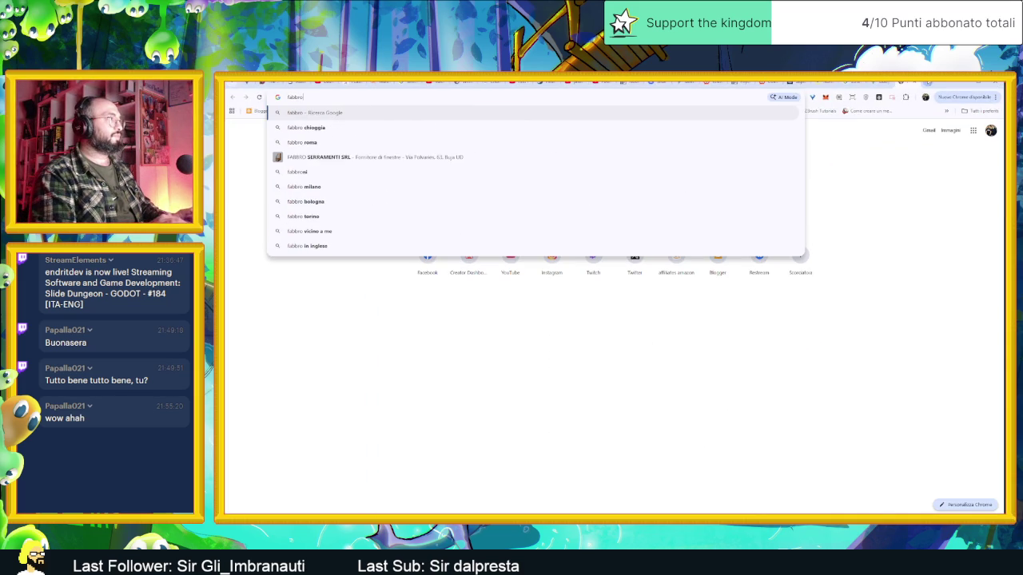
{"action": "key", "text": "Return"}
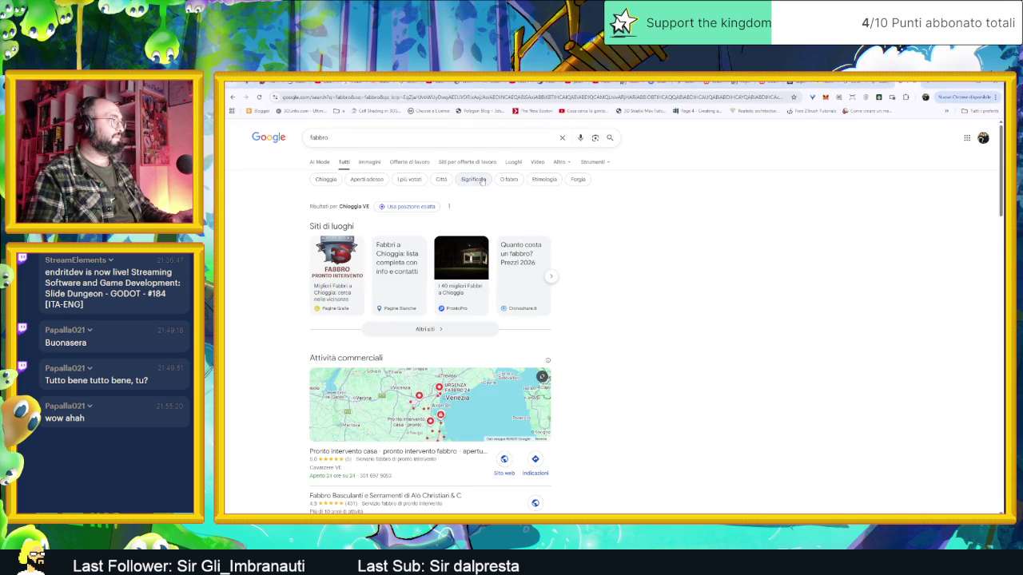
{"action": "double_click", "coordinate": [319, 138]}
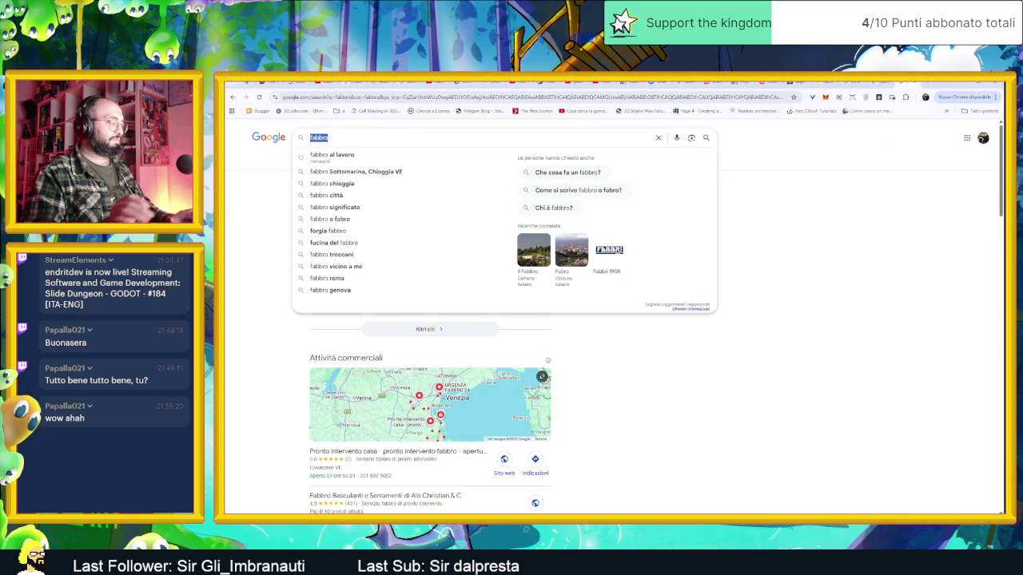
{"action": "type", "text": "fabrizio"}
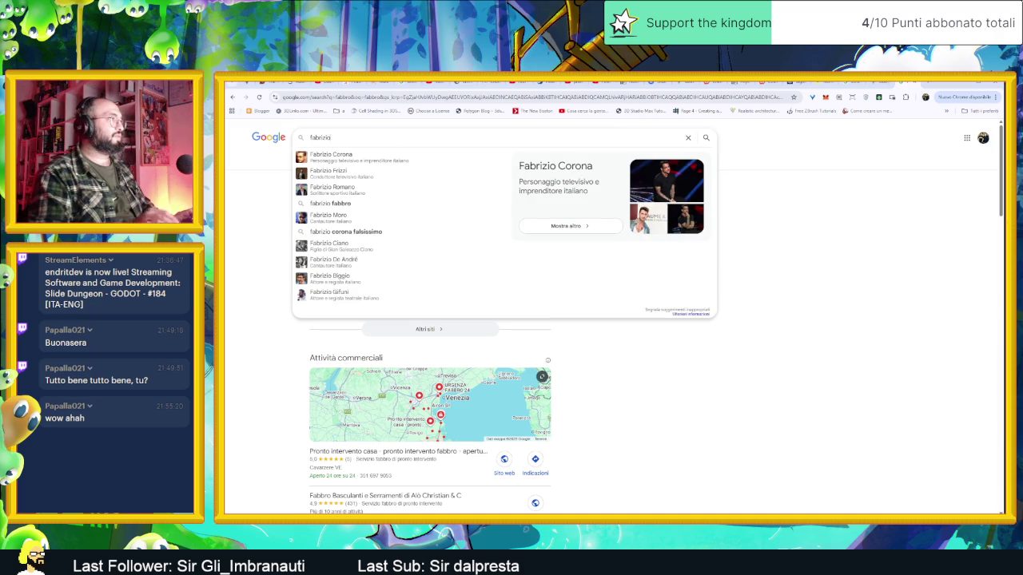
{"action": "key", "text": "Return"}
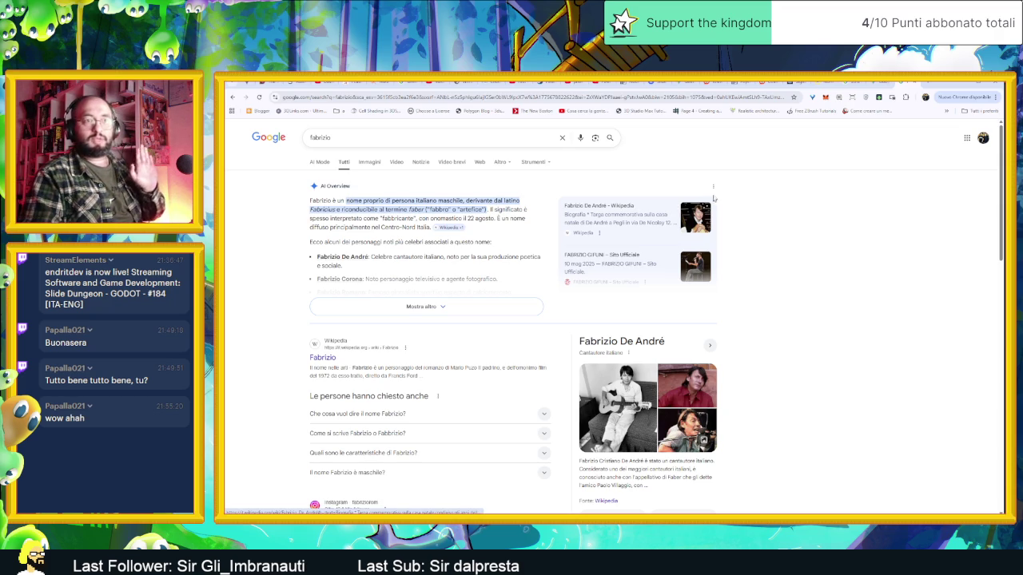
{"action": "left_click", "coordinate": [959, 85]}
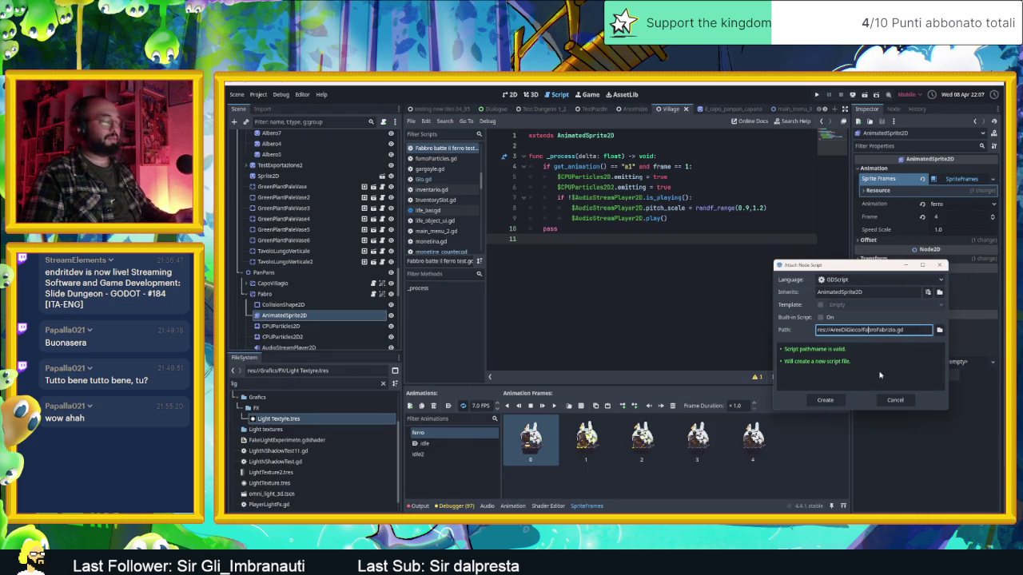
Create FabbroFabrizio.gd and add 'var animationN = 0' below the extends line.
{"action": "left_click", "coordinate": [825, 399]}
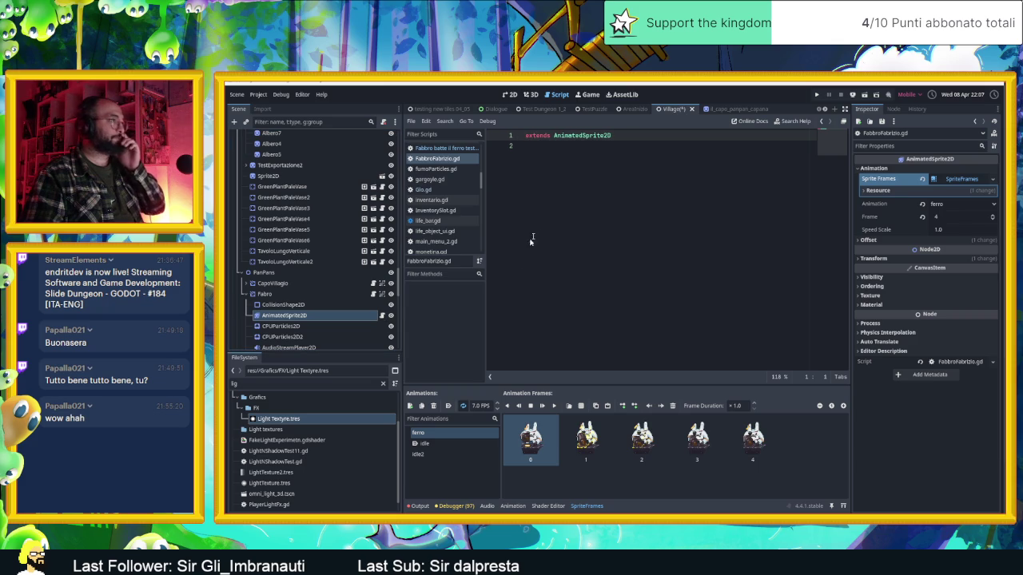
{"action": "left_click", "coordinate": [563, 191]}
{"action": "key", "text": "Return"}
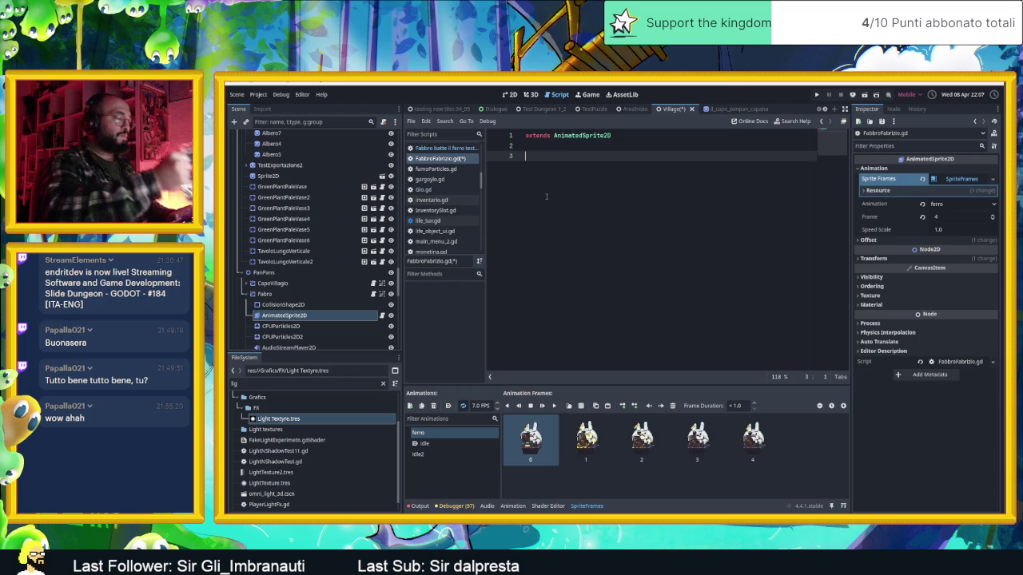
{"action": "type", "text": "var "}
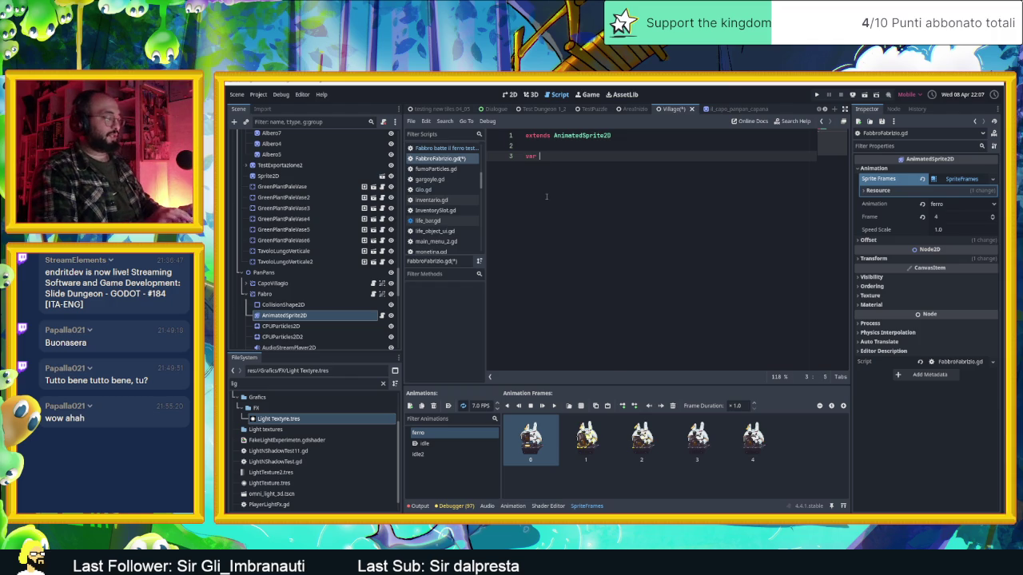
{"action": "type", "text": "animationN"}
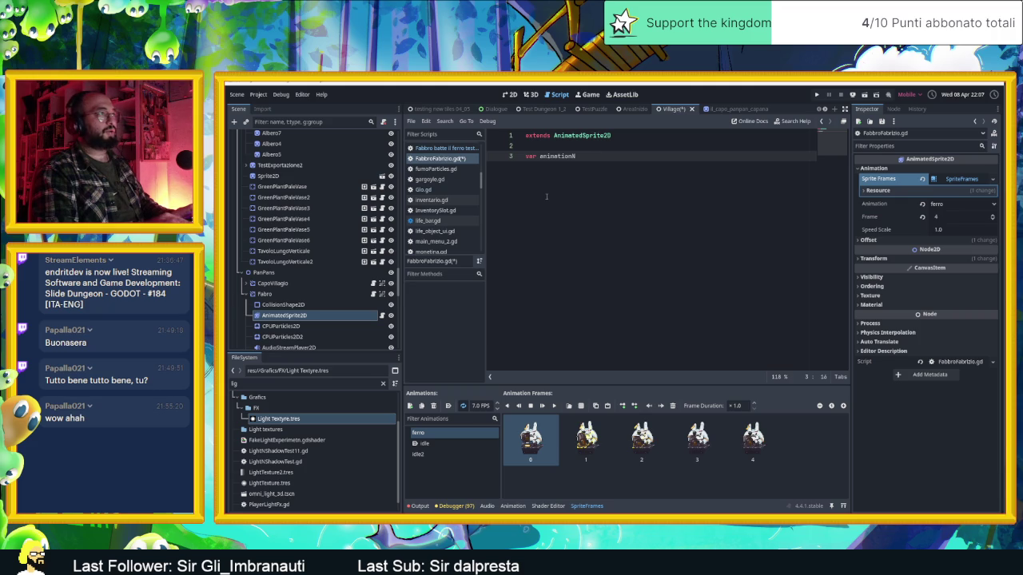
{"action": "type", "text": " = 0"}
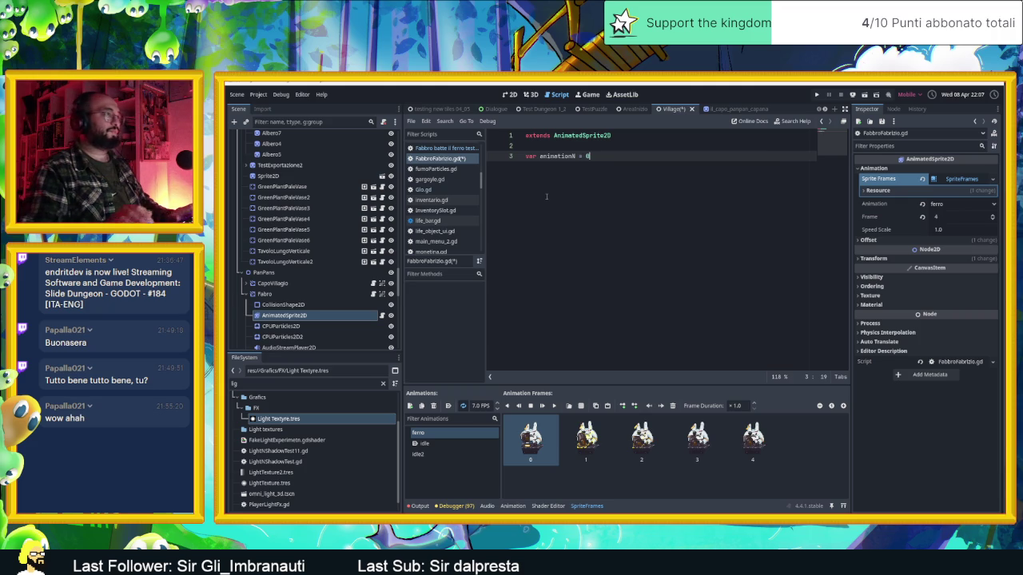
{"action": "key", "text": "Return"}
{"action": "key", "text": "Return"}
Give _ready a pass body and add an empty _process function with pass below it.
{"action": "type", "text": "func _ready"}
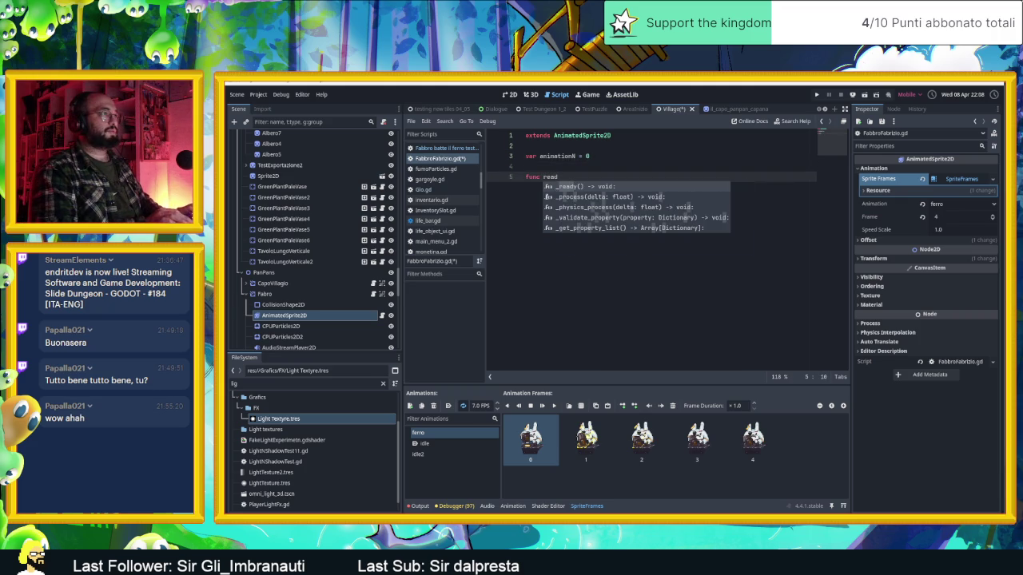
{"action": "key", "text": "Return"}
{"action": "key", "text": "Return"}
{"action": "key", "text": "Return"}
{"action": "type", "text": "pass"}
{"action": "key", "text": "Return"}
{"action": "key", "text": "Return"}
{"action": "key", "text": "BackSpace"}
{"action": "key", "text": "BackSpace"}
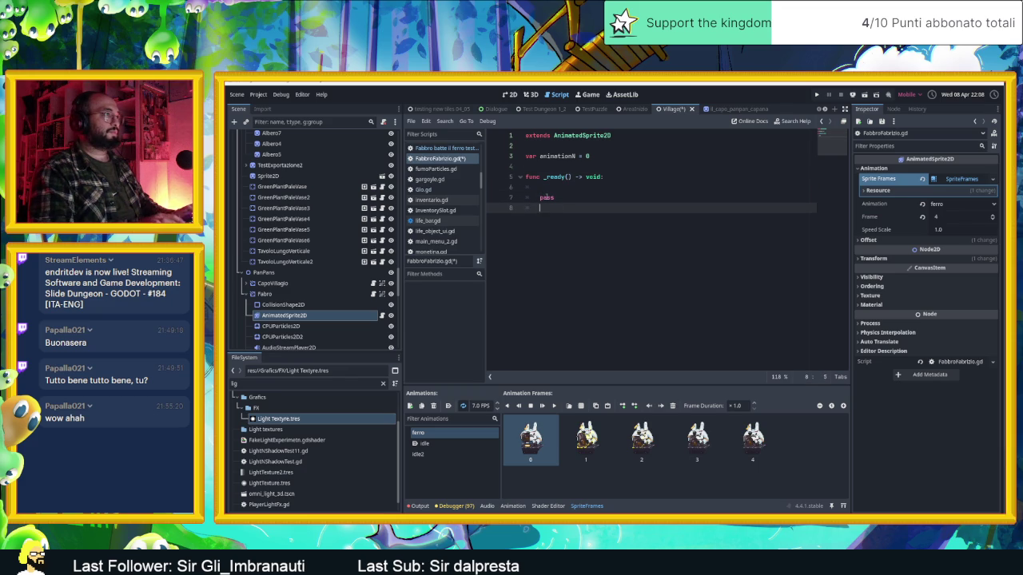
{"action": "key", "text": "Return"}
{"action": "key", "text": "Return"}
{"action": "type", "text": "func"}
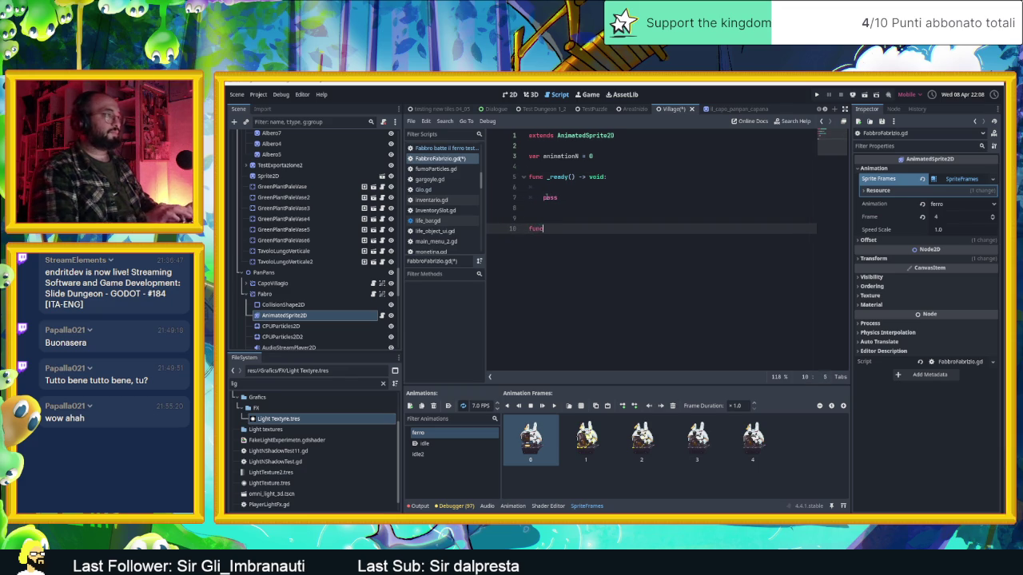
{"action": "type", "text": " dpr"}
{"action": "key", "text": "Return"}
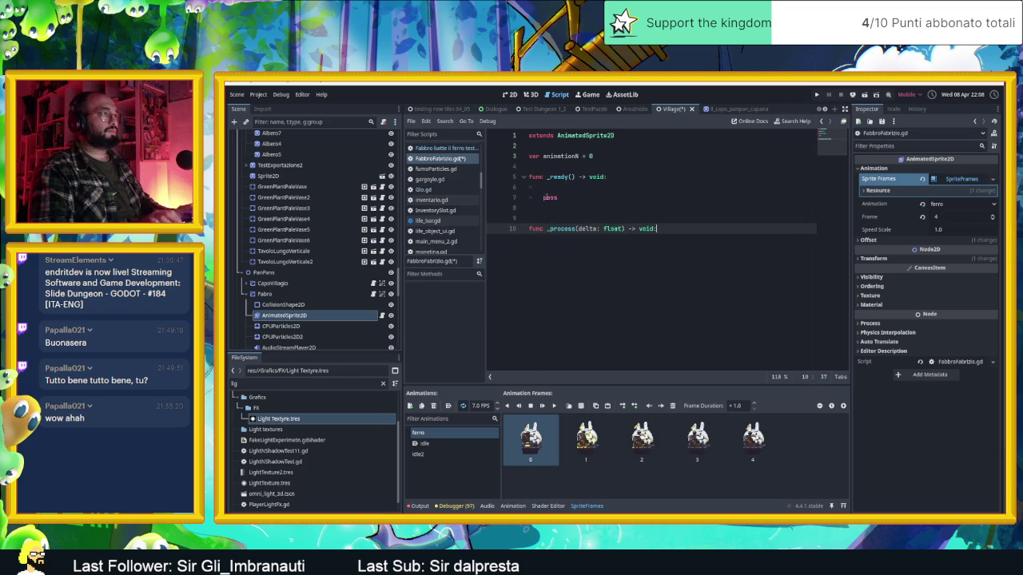
{"action": "key", "text": "Return"}
{"action": "key", "text": "Return"}
{"action": "type", "text": "pass"}
{"action": "key", "text": "Return"}
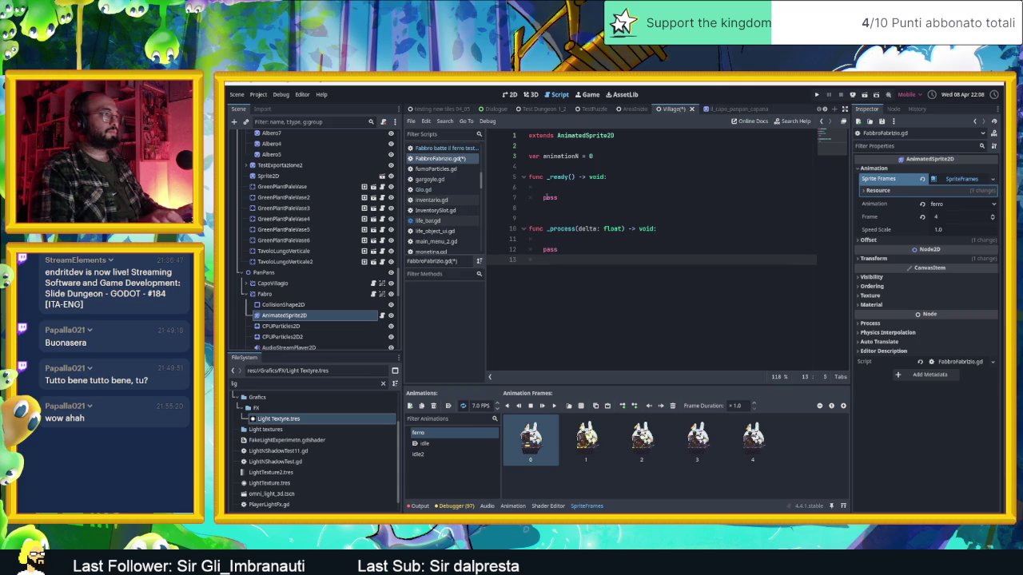
{"action": "key", "text": "Return"}
Add a randomizeAnimation() function with a pass body.
{"action": "type", "text": "fu"}
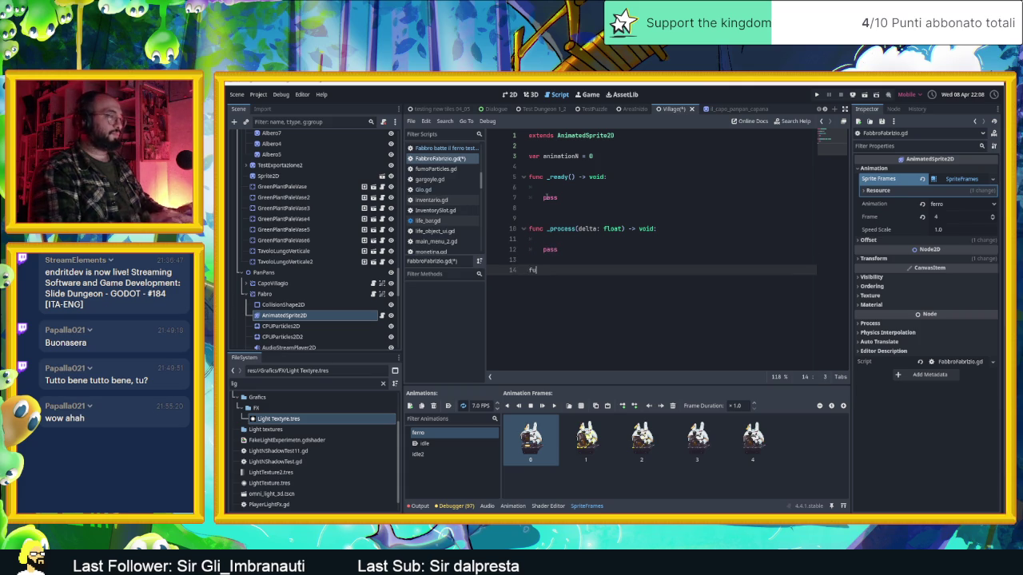
{"action": "type", "text": "nc"}
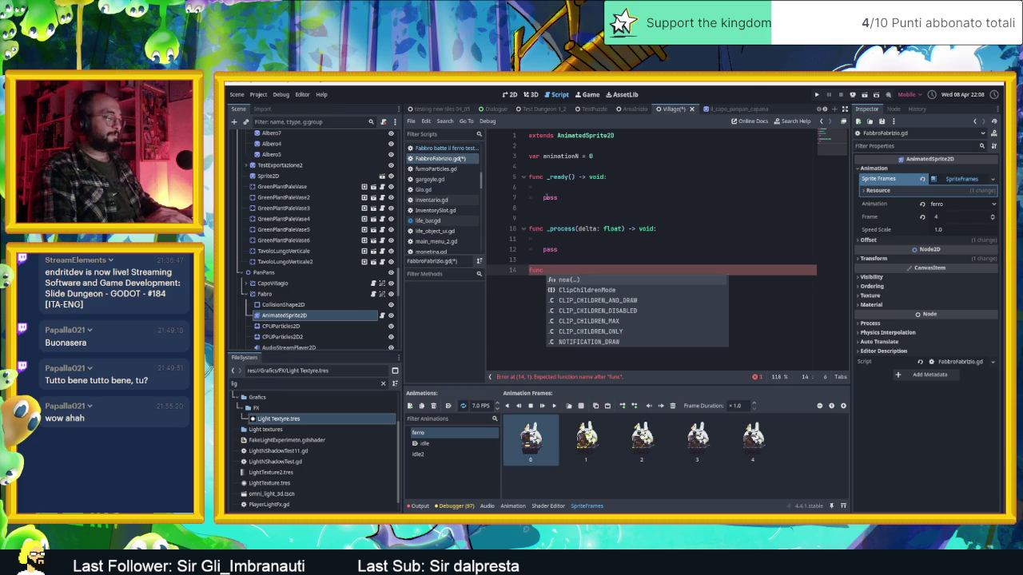
{"action": "type", "text": "rando"}
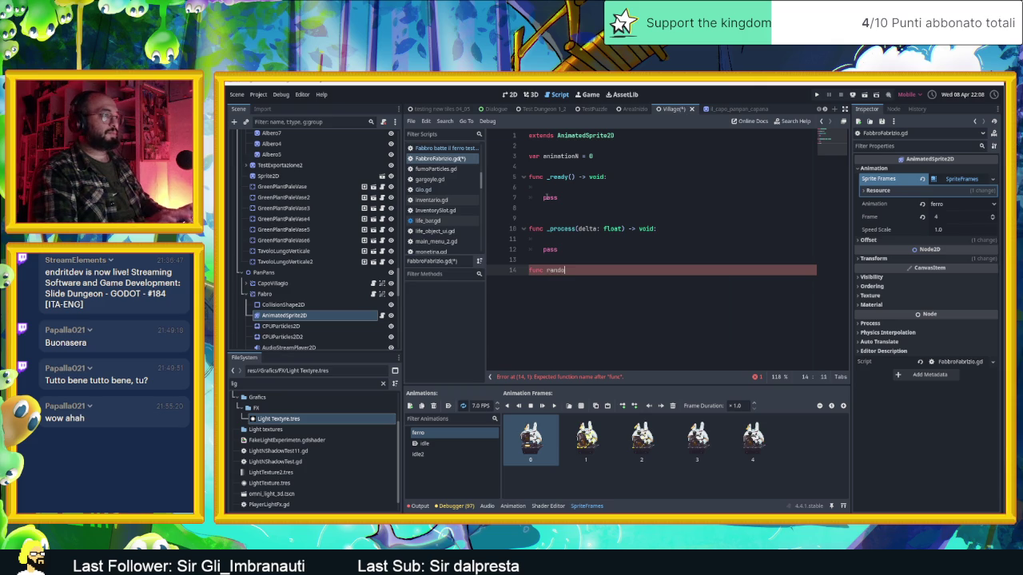
{"action": "type", "text": "mize animation"}
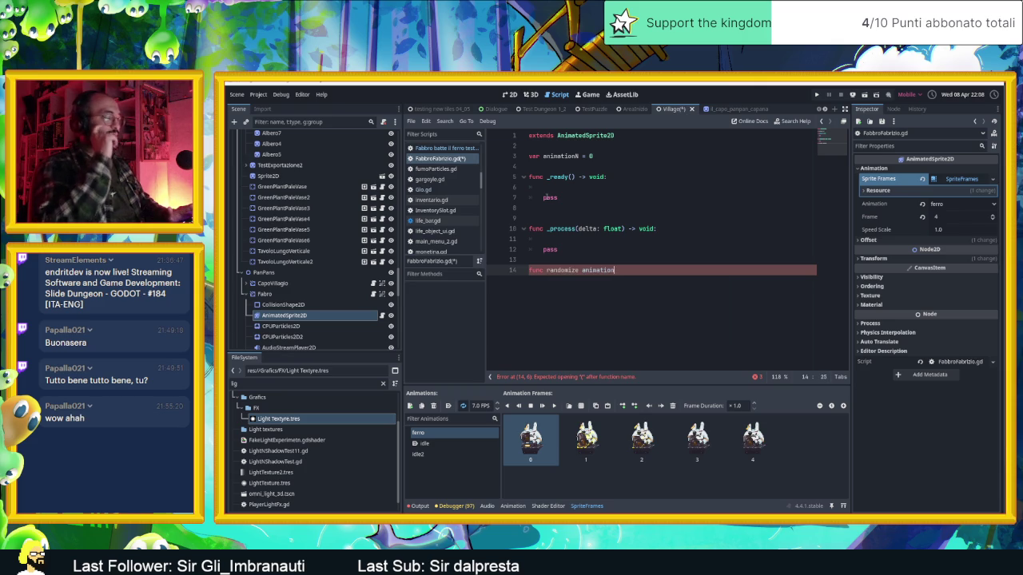
{"action": "key", "text": "BackSpace"}
{"action": "key", "text": "BackSpace"}
{"action": "key", "text": "BackSpace"}
{"action": "type", "text": "Animation"}
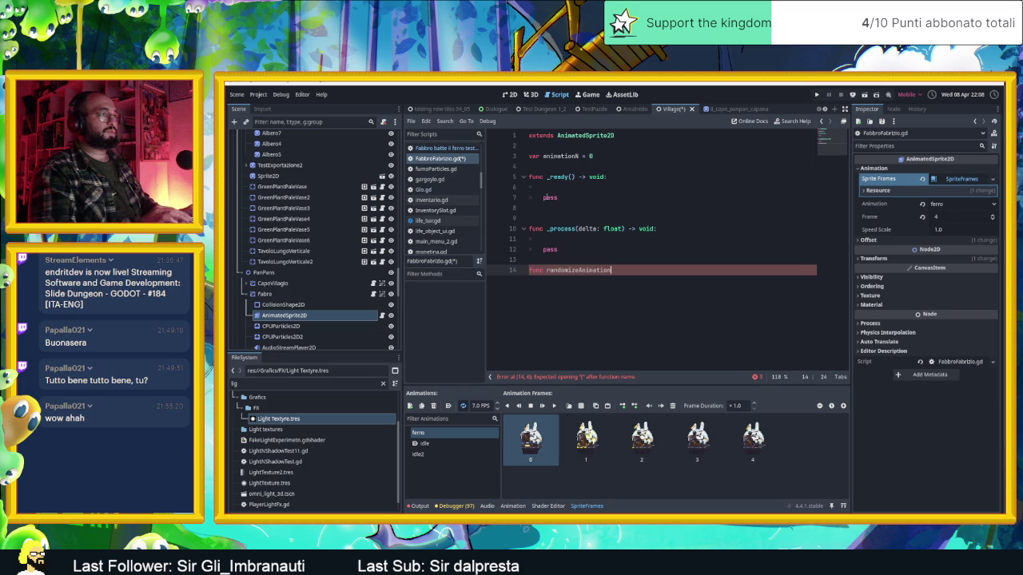
{"action": "type", "text": "()"}
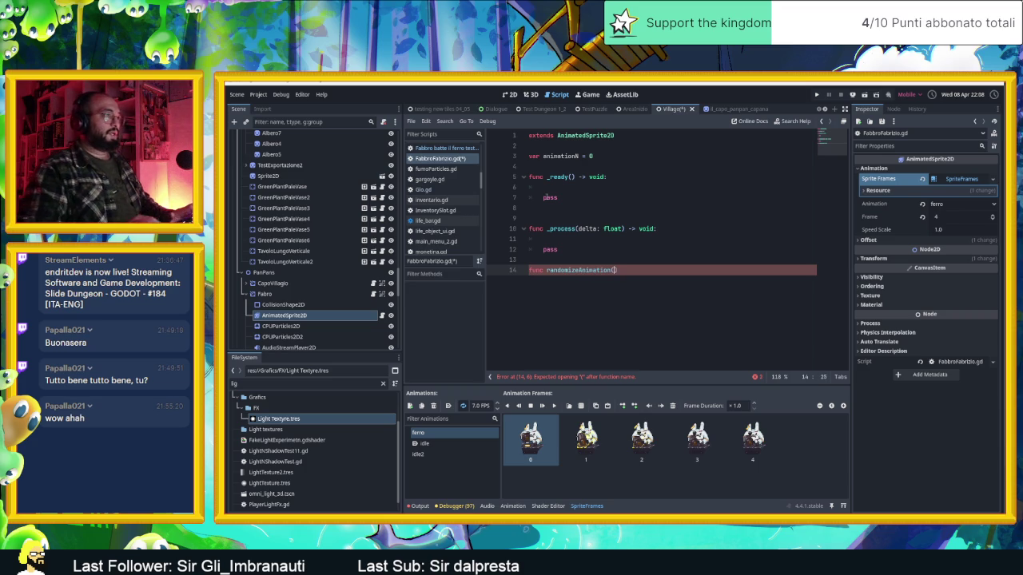
{"action": "type", "text": ":"}
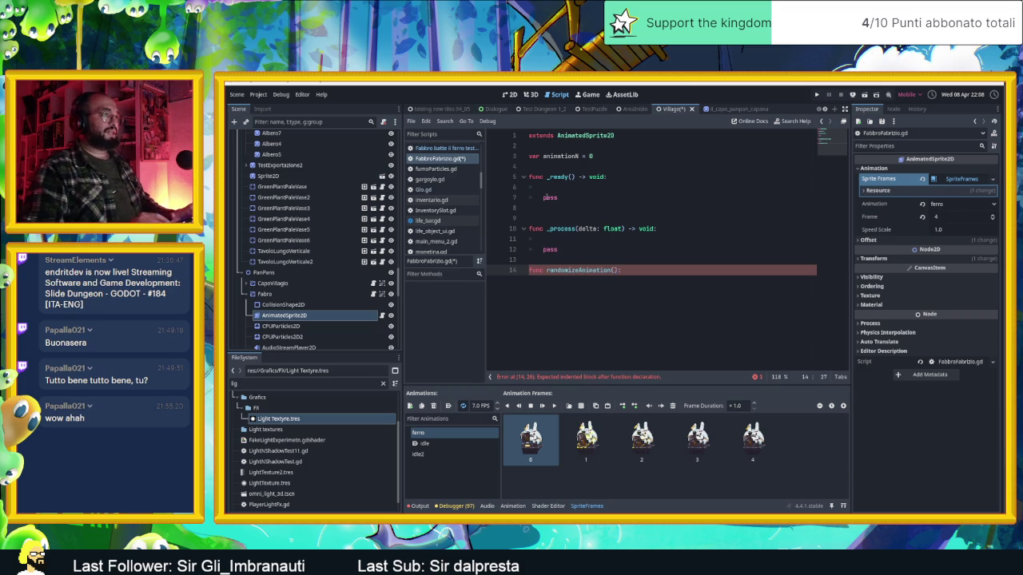
{"action": "key", "text": "Return"}
{"action": "key", "text": "Return"}
{"action": "type", "text": "pass"}
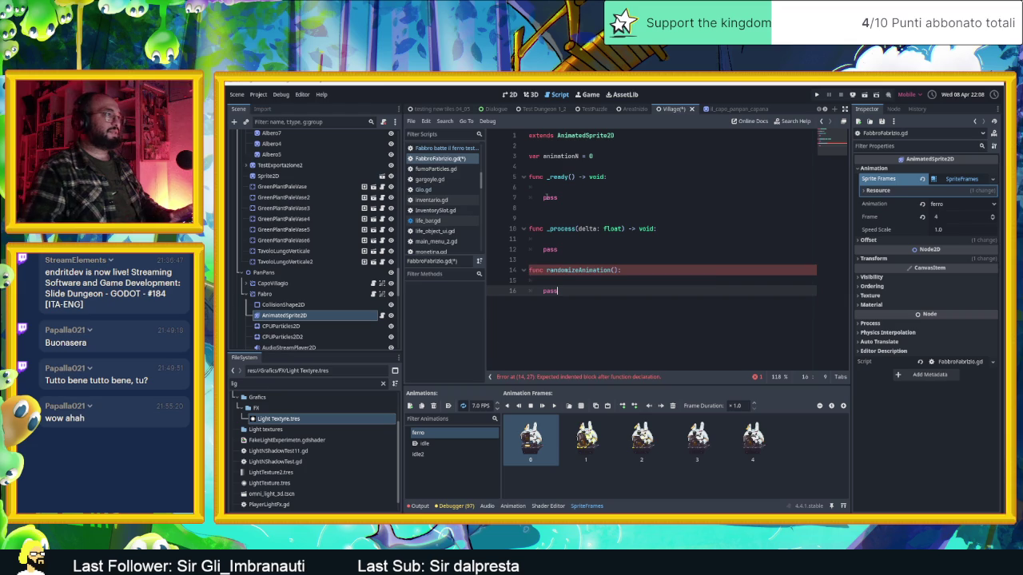
Insert a blank line below the animationN variable declaration.
{"action": "left_click", "coordinate": [552, 167]}
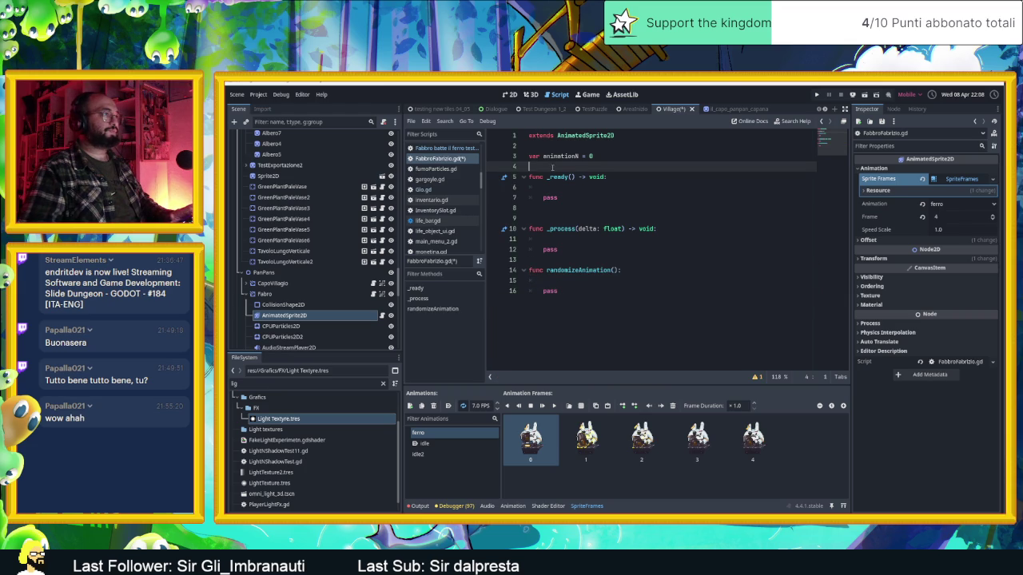
{"action": "key", "text": "Return"}
{"action": "key", "text": "Up"}
Declare var waitTime = 0 and start randomizeAnimation() with a randomize() call.
{"action": "type", "text": "var waitTime"}
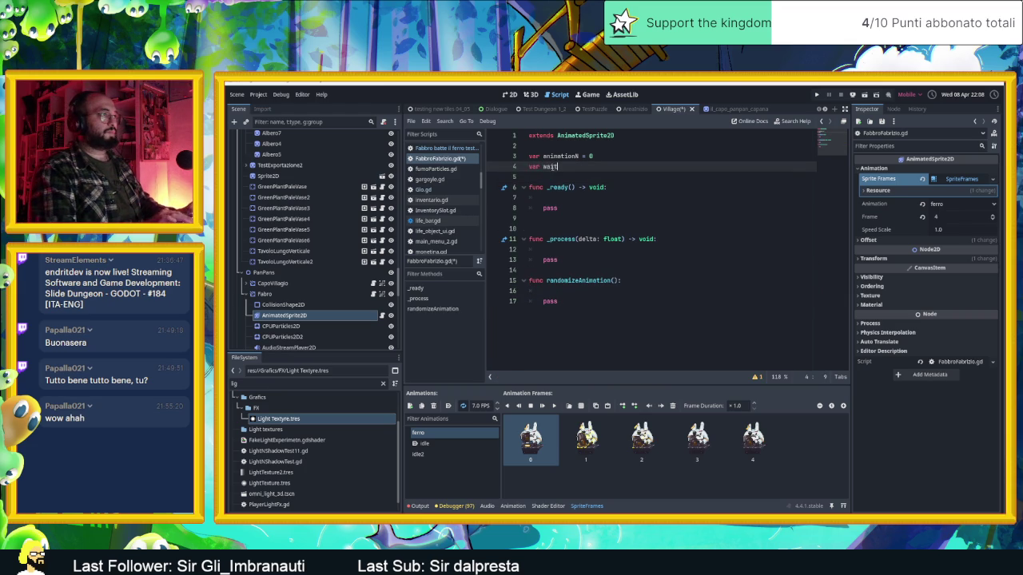
{"action": "type", "text": " = 0"}
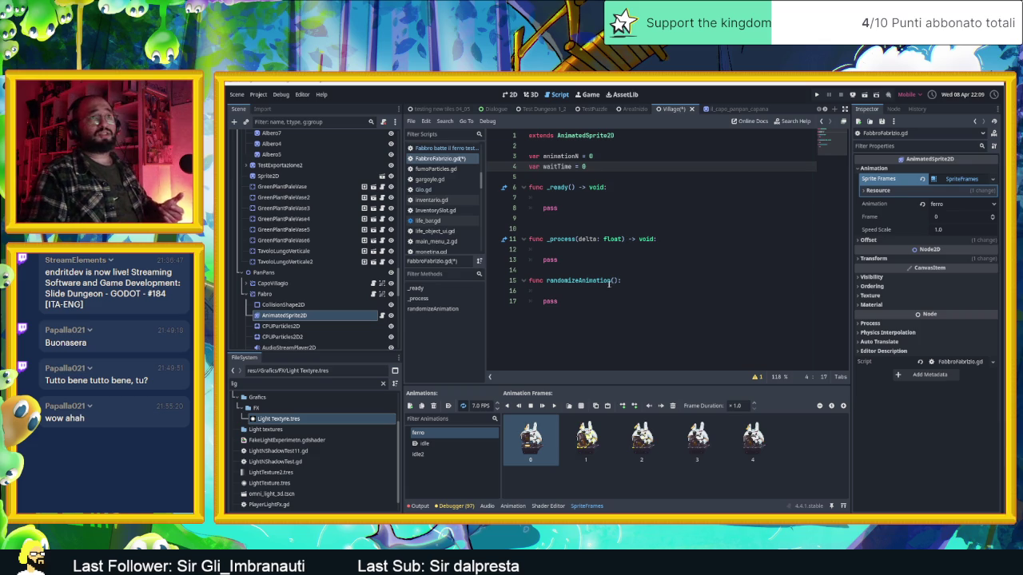
{"action": "left_click", "coordinate": [595, 291]}
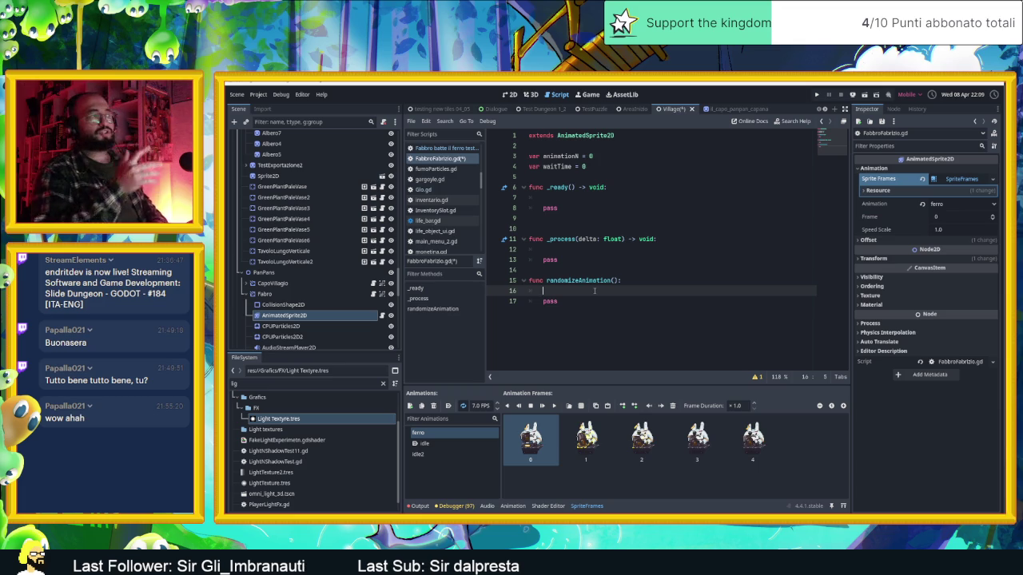
{"action": "type", "text": "randomi"}
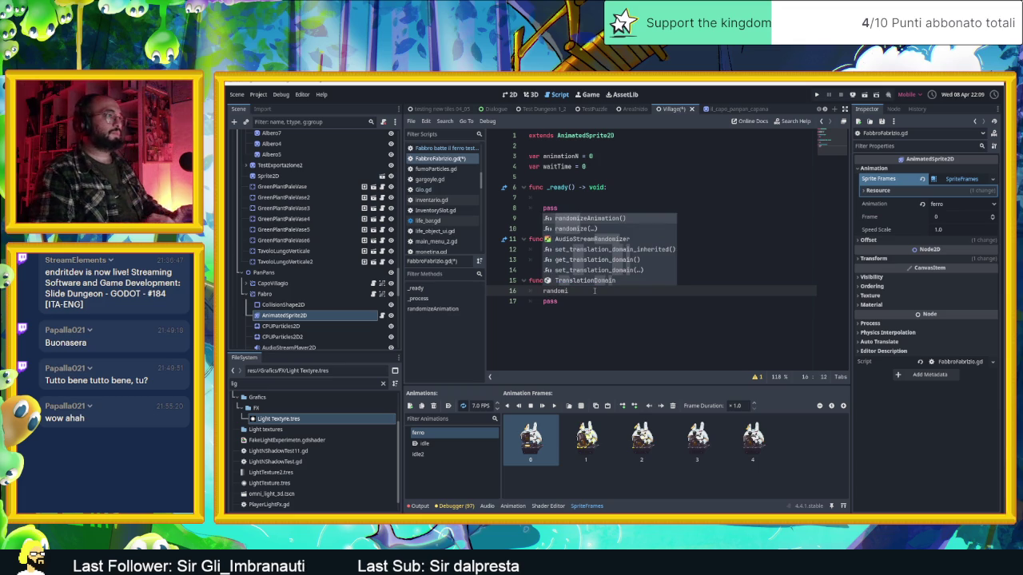
{"action": "key", "text": "Down"}
{"action": "key", "text": "Return"}
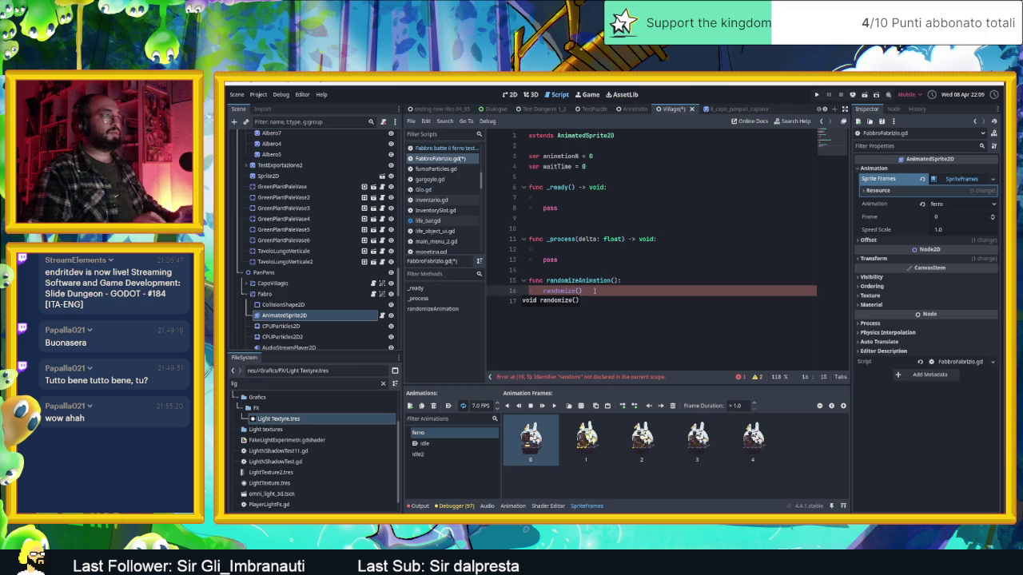
{"action": "left_click", "coordinate": [559, 291], "text": "ctrl"}
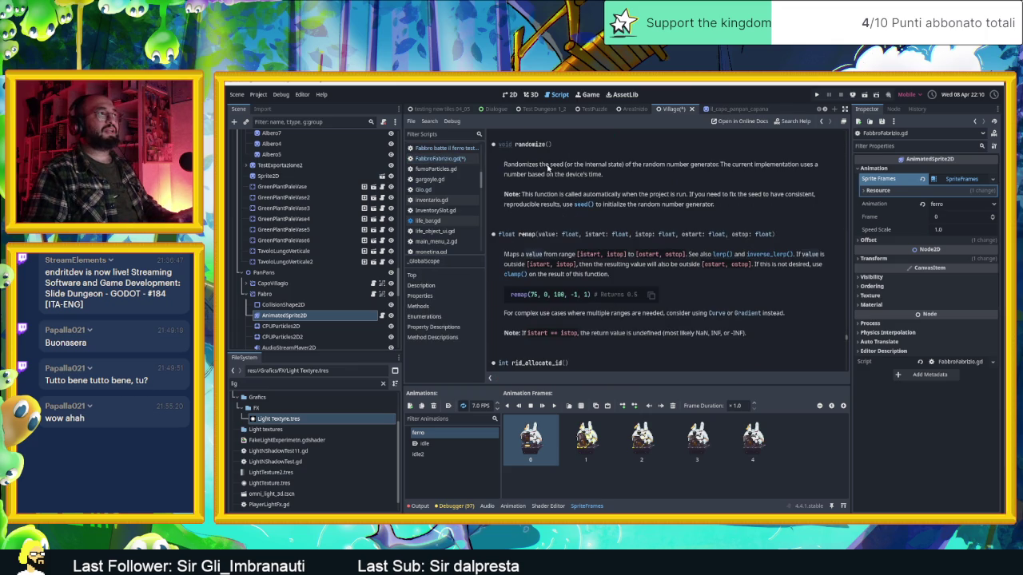
{"action": "left_click_drag", "start_coordinate": [630, 166], "coordinate": [703, 171]}
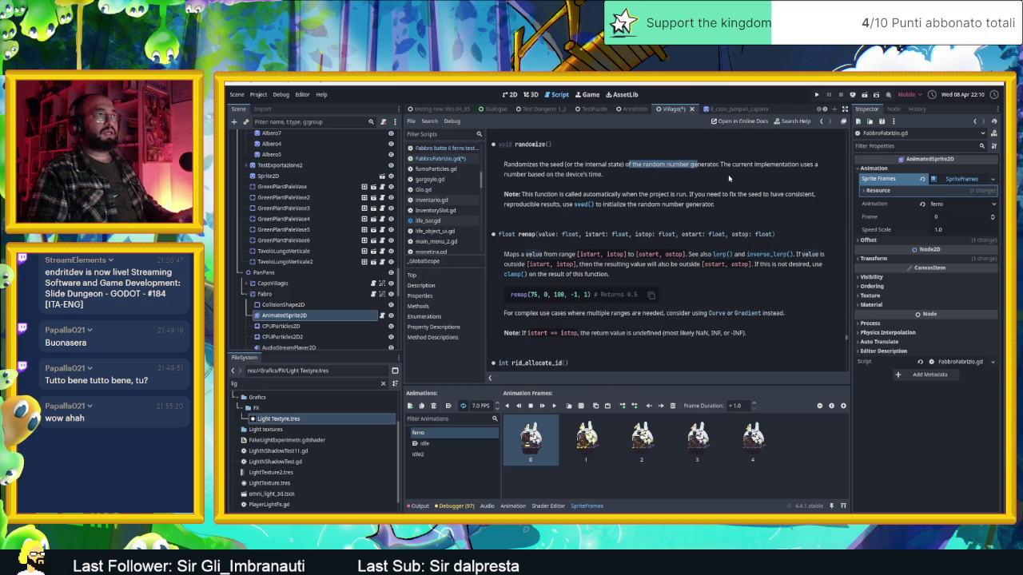
{"action": "left_click", "coordinate": [728, 179]}
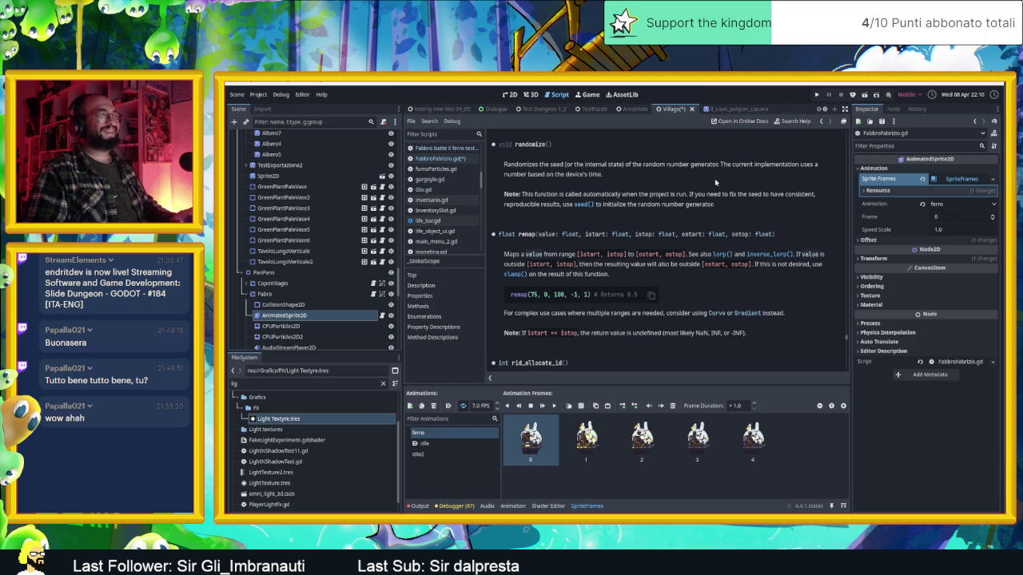
{"action": "key", "text": "alt+Left"}
{"action": "left_click", "coordinate": [613, 281]}
{"action": "left_click", "coordinate": [592, 291]}
Replace randomizeAnimation's pass with animationN = randi_range(0,2) and open randi_range's documentation.
{"action": "key", "text": "Return"}
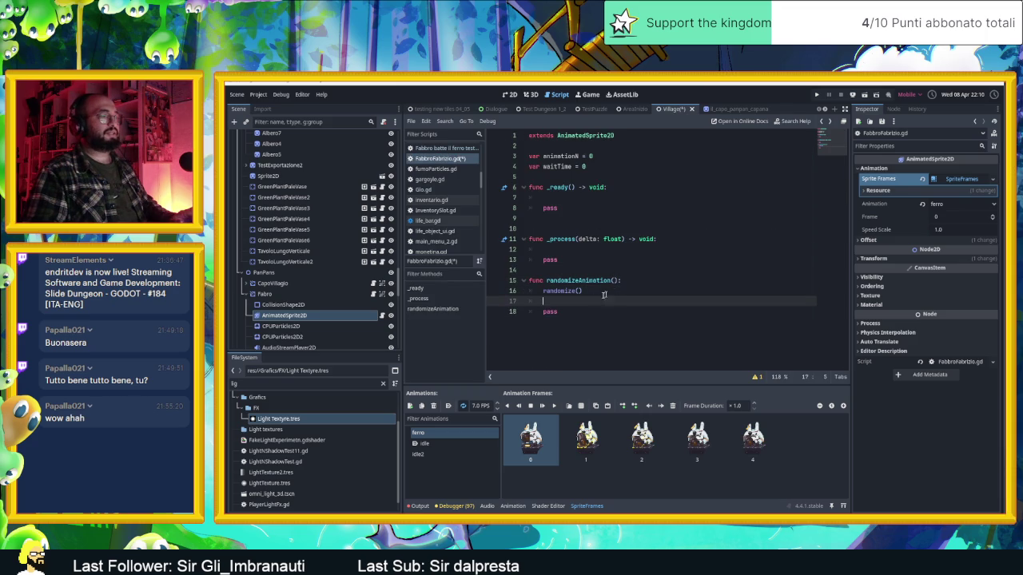
{"action": "left_click", "coordinate": [572, 312]}
{"action": "key", "text": "ctrl+shift+k"}
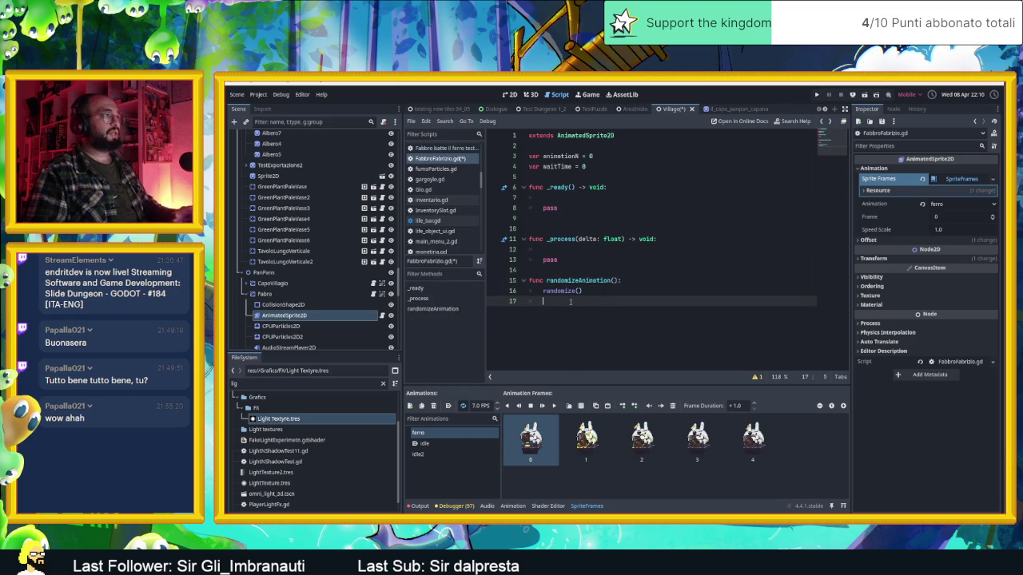
{"action": "type", "text": "an"}
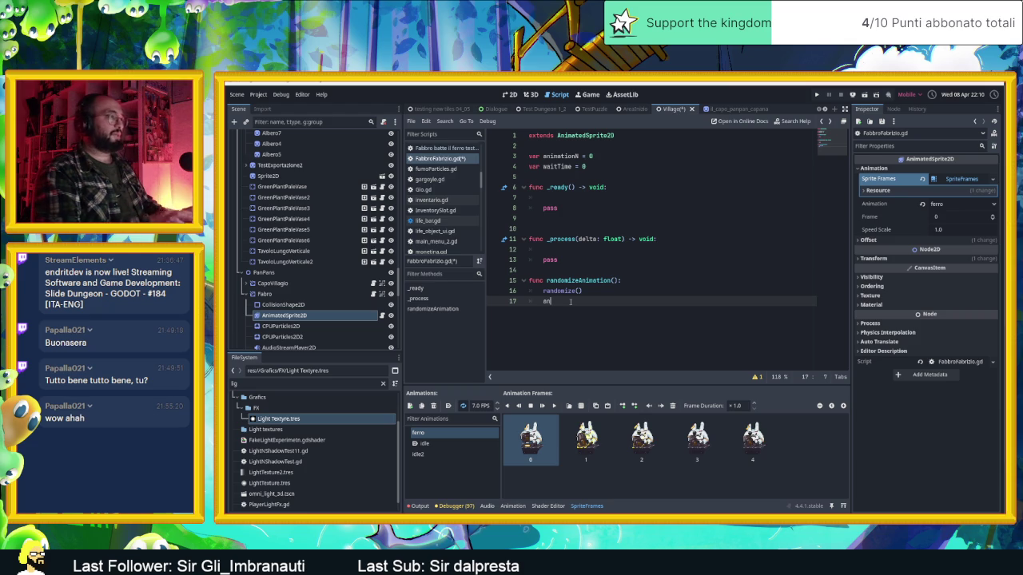
{"action": "type", "text": "imationN = "}
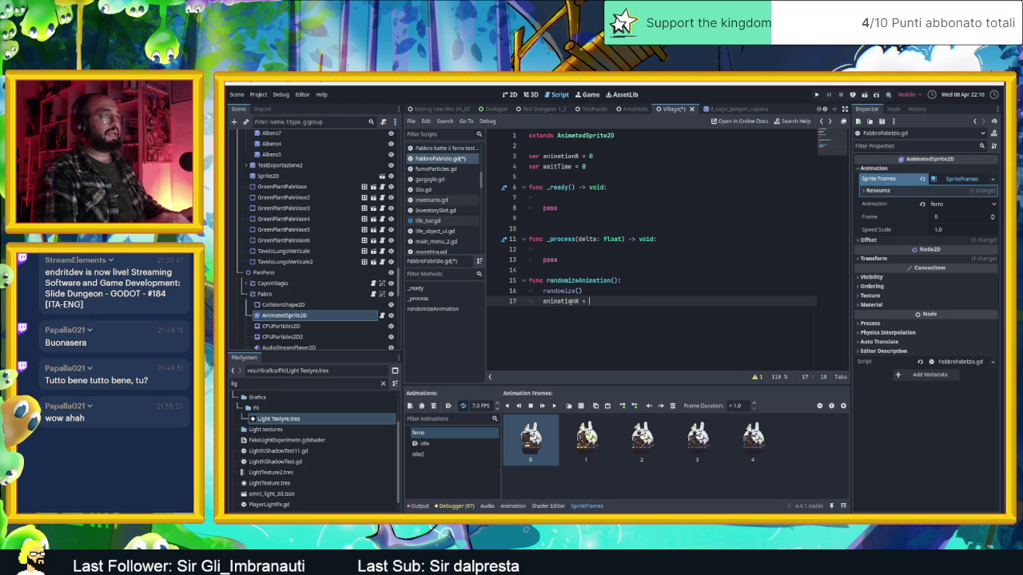
{"action": "type", "text": "rand"}
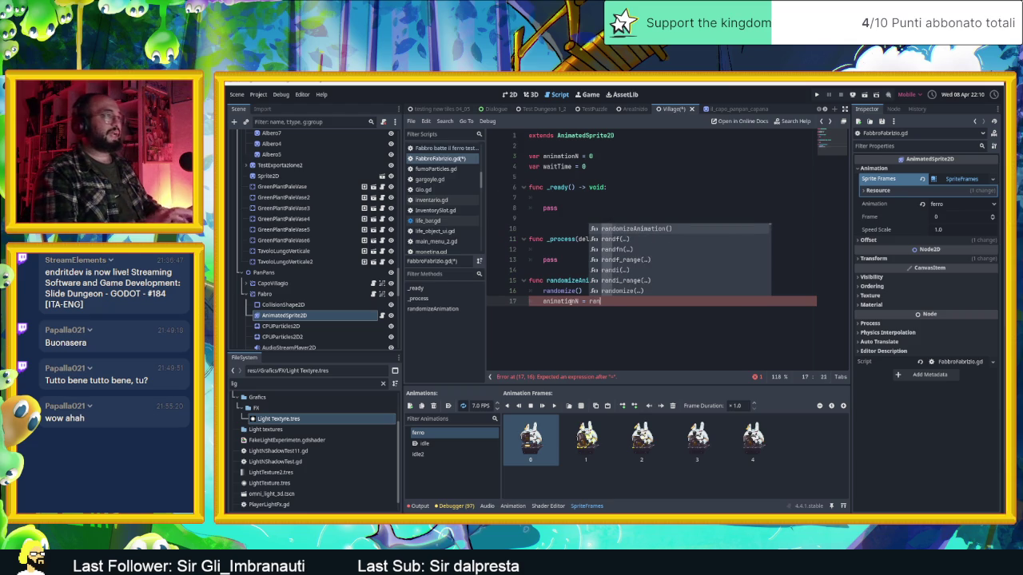
{"action": "key", "text": "Down"}
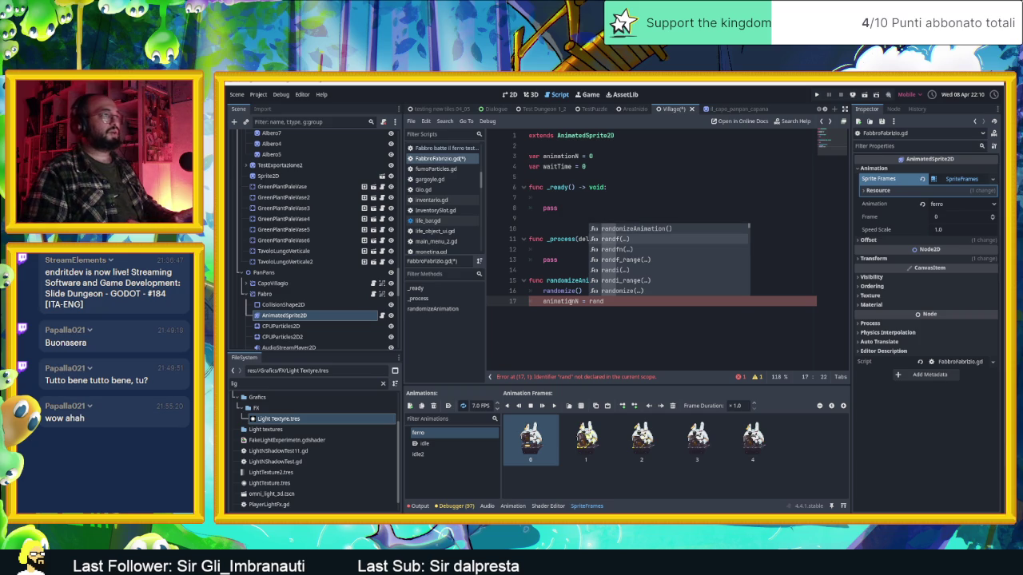
{"action": "key", "text": "Down"}
{"action": "key", "text": "Down"}
{"action": "key", "text": "Down"}
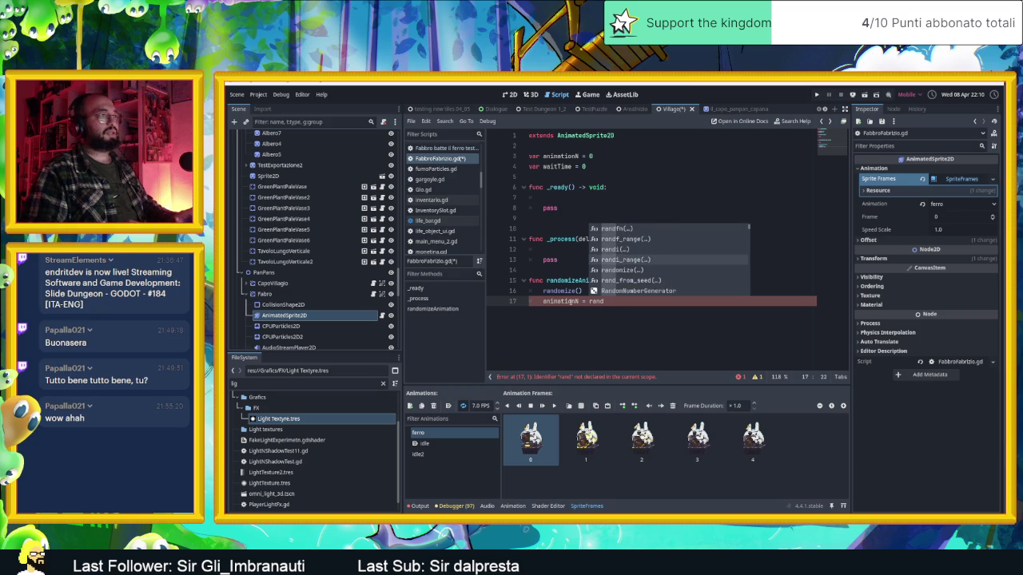
{"action": "key", "text": "Return"}
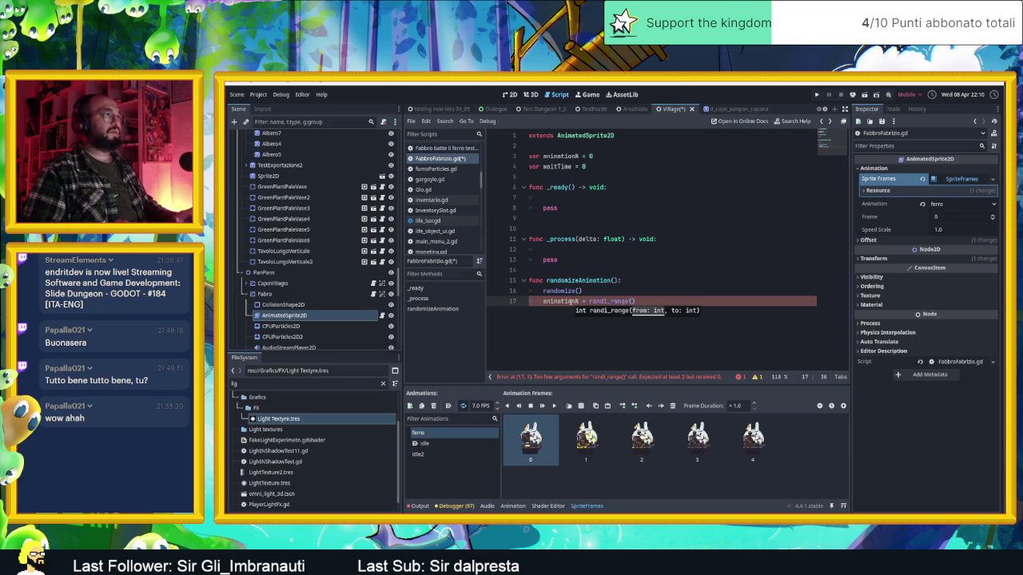
{"action": "type", "text": "0"}
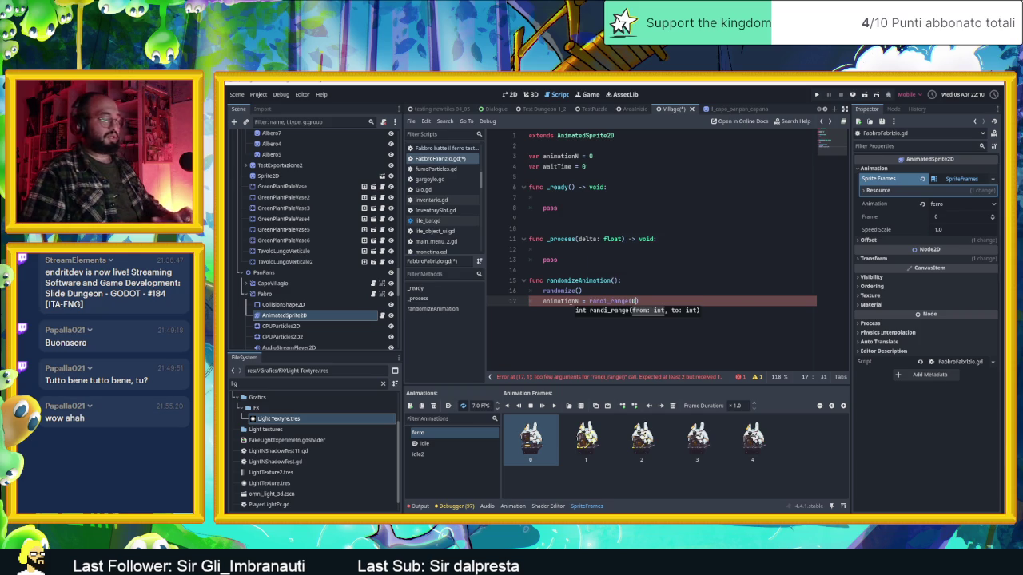
{"action": "type", "text": ",2"}
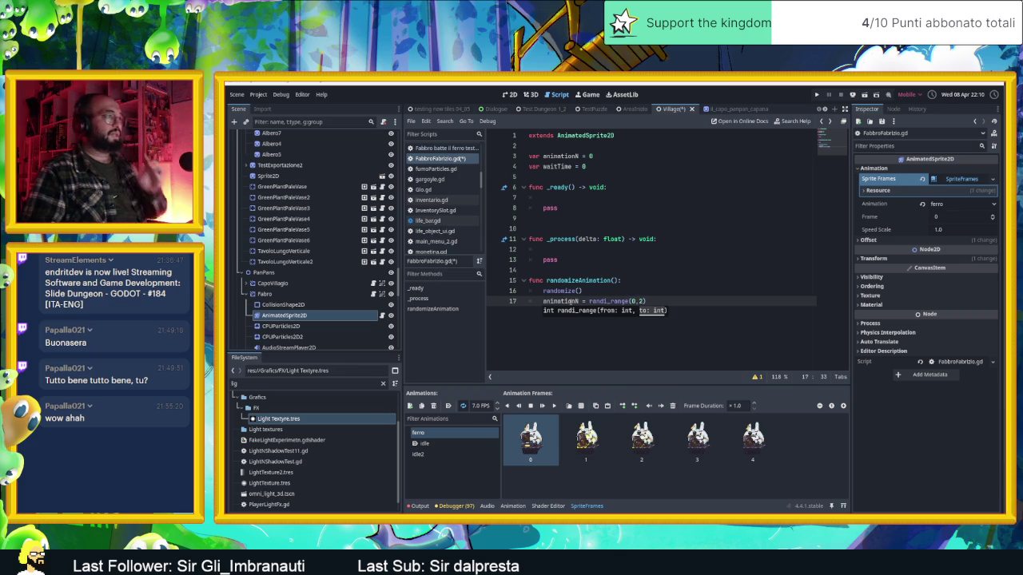
{"action": "key", "text": "Escape"}
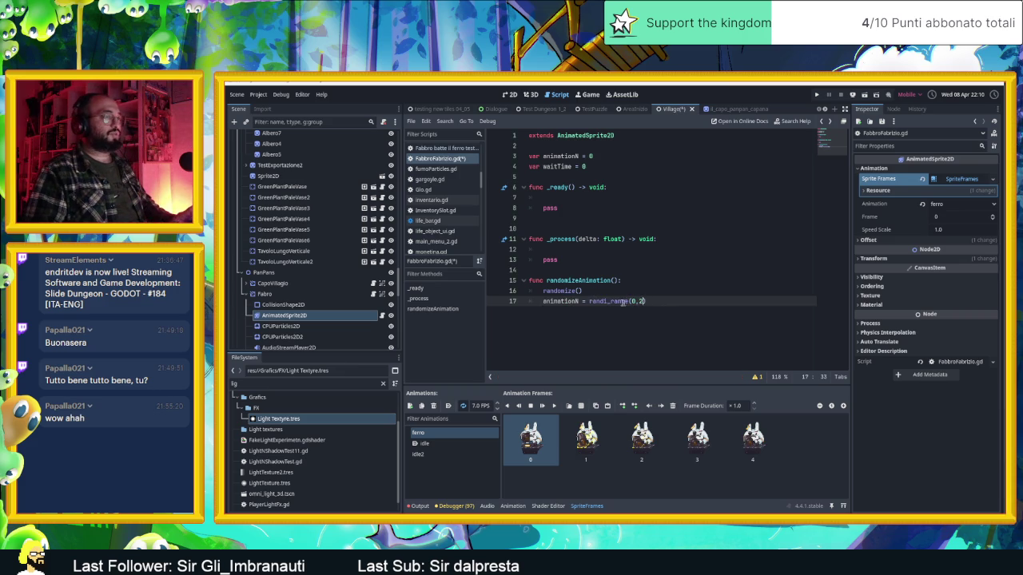
{"action": "left_click", "coordinate": [615, 301], "text": "ctrl"}
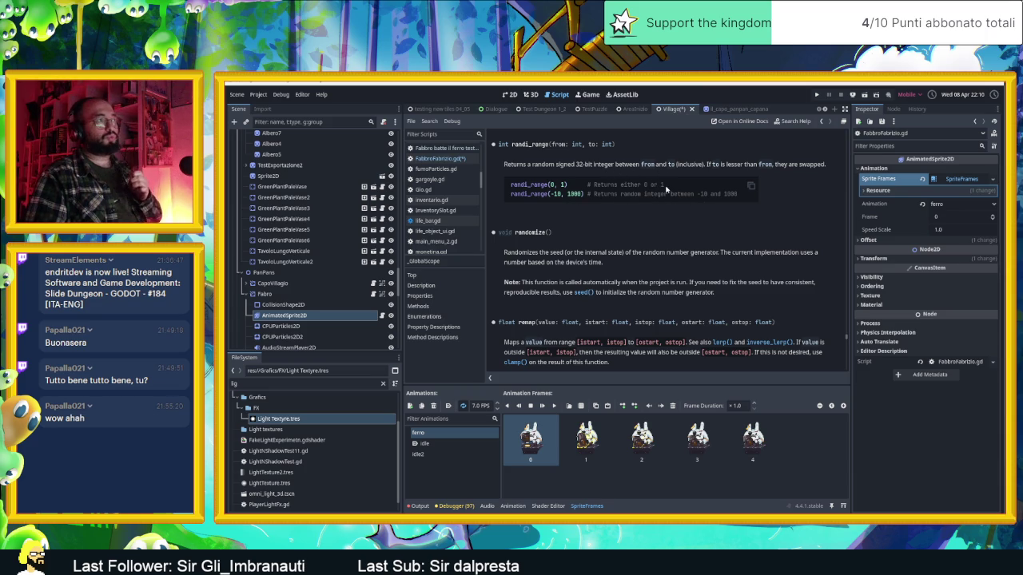
Return from the randi_range help page to the FabbroFabrizio.gd script.
{"action": "key", "text": "alt+Left"}
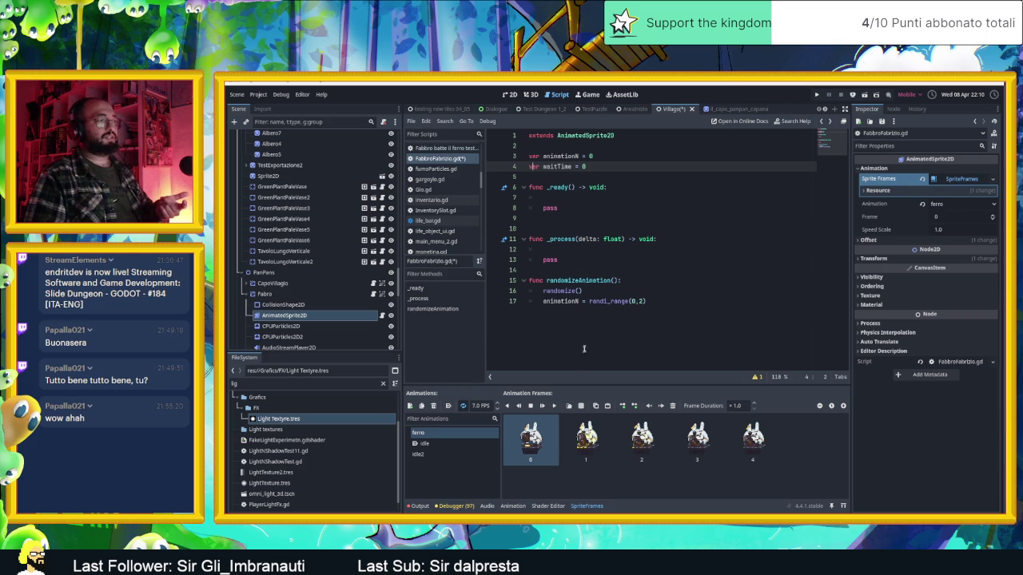
Add waitTime = randf_range(1.0,3.0) as line 18 of randomizeAnimation().
{"action": "left_click", "coordinate": [644, 305]}
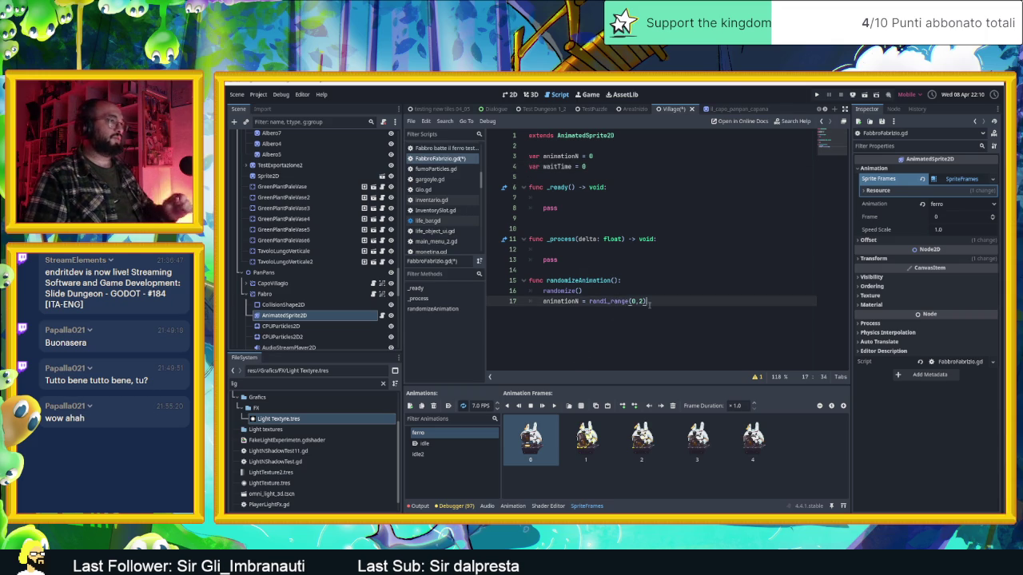
{"action": "key", "text": "Return"}
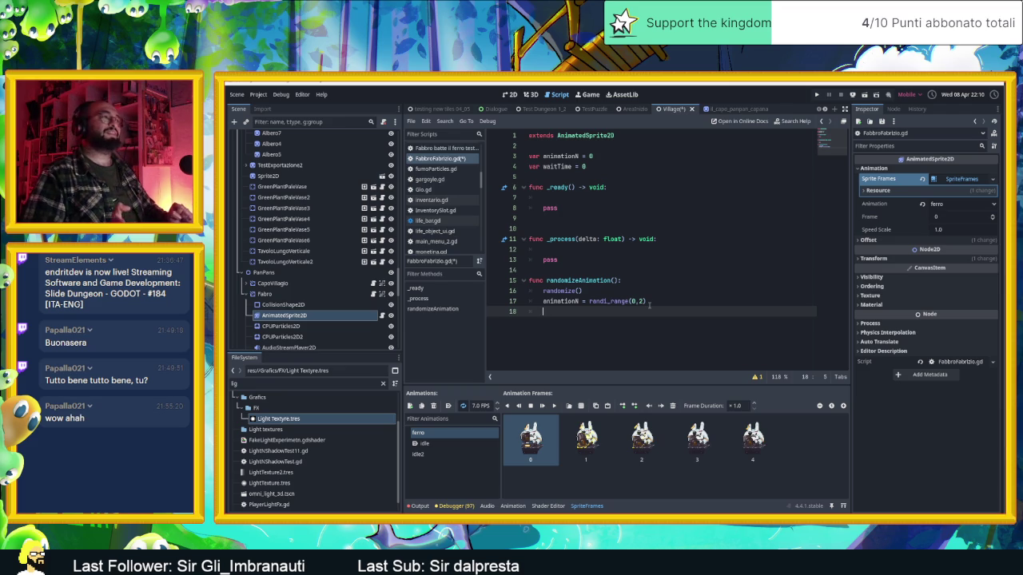
{"action": "type", "text": "animationN"}
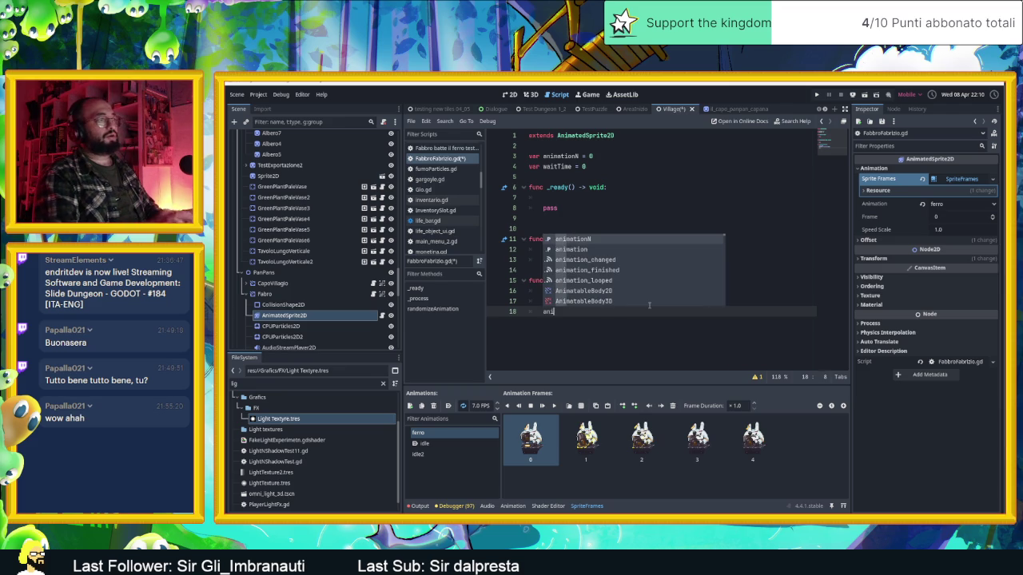
{"action": "key", "text": "BackSpace"}
{"action": "key", "text": "BackSpace"}
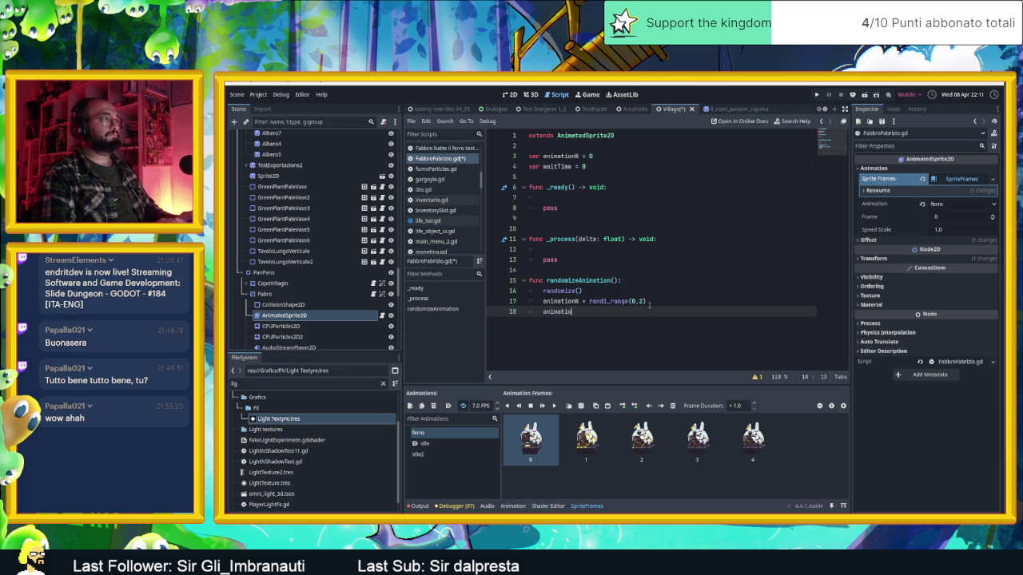
{"action": "key", "text": "BackSpace"}
{"action": "key", "text": "BackSpace"}
{"action": "key", "text": "BackSpace"}
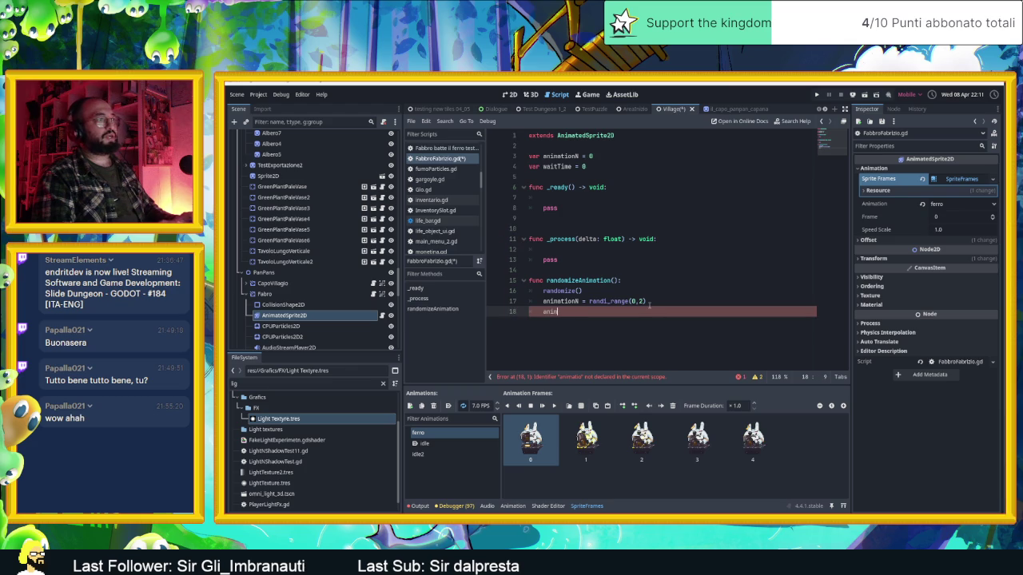
{"action": "type", "text": "wai"}
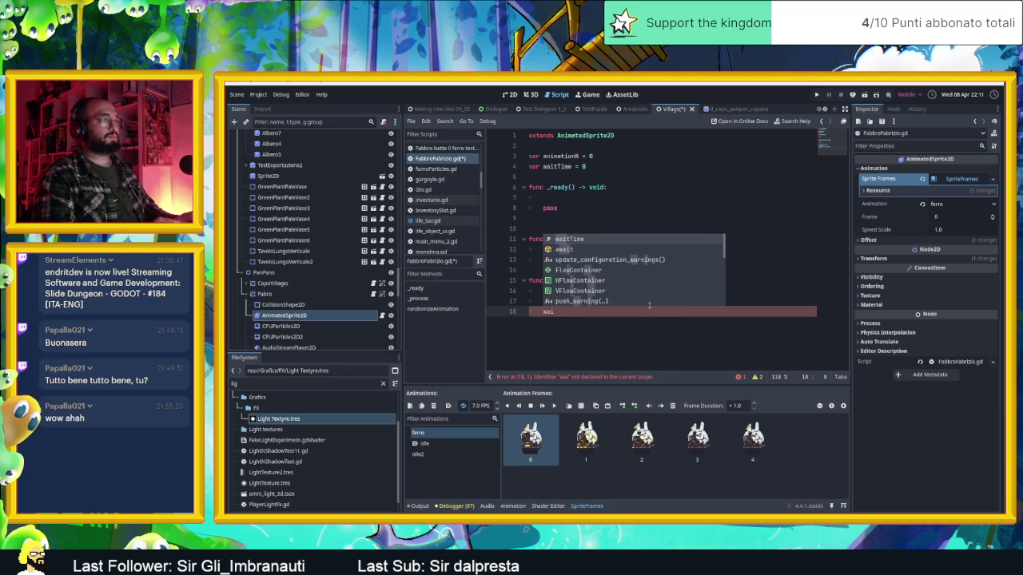
{"action": "type", "text": "tTime ="}
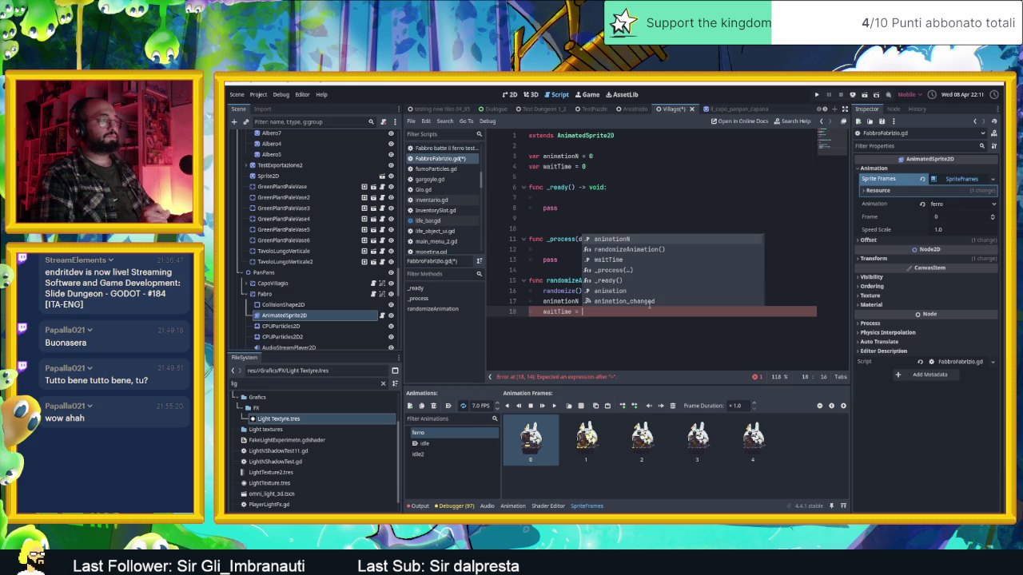
{"action": "type", "text": "rand"}
{"action": "key", "text": "Down"}
{"action": "key", "text": "Down"}
{"action": "key", "text": "Down"}
{"action": "key", "text": "Return"}
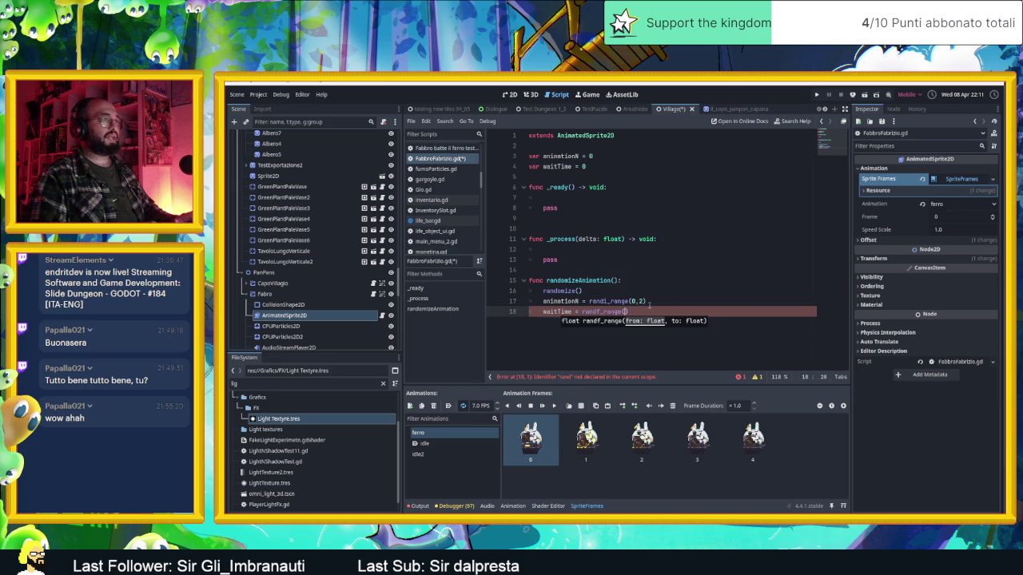
{"action": "type", "text": "1.0"}
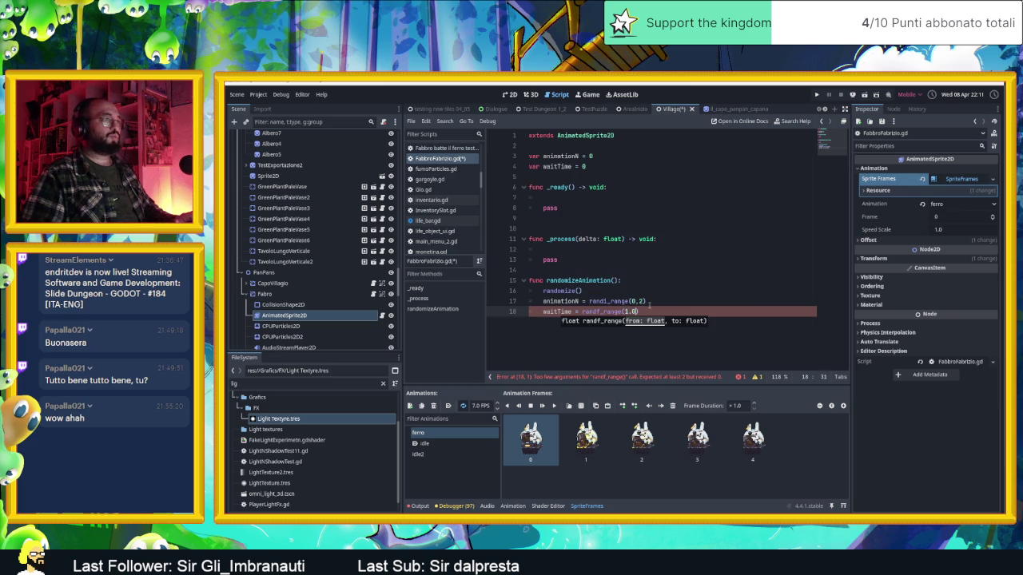
{"action": "type", "text": ","}
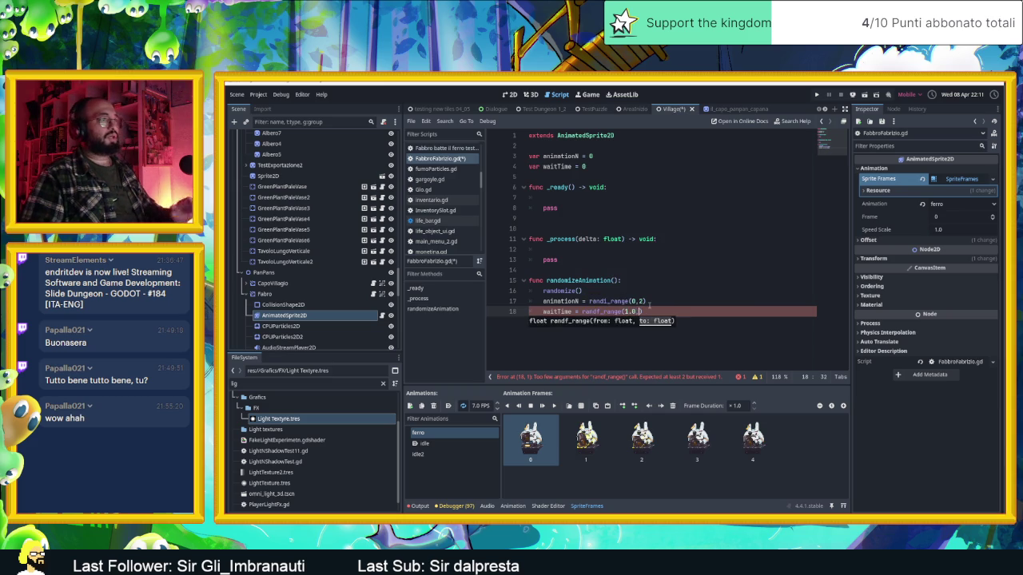
{"action": "type", "text": "3.0"}
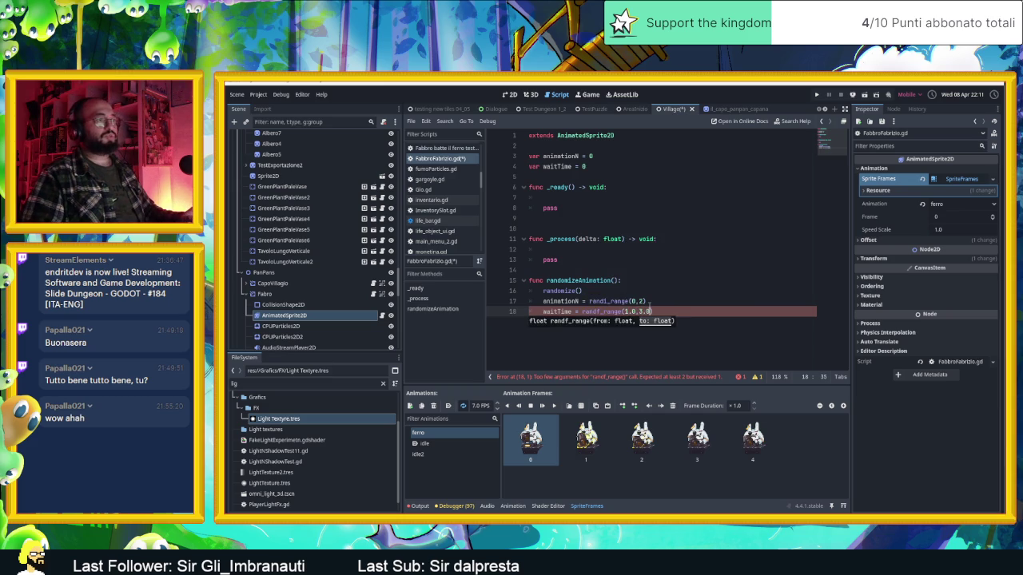
Save the script and scene with Ctrl+S.
{"action": "key", "text": "Up"}
{"action": "key", "text": "ctrl+s"}
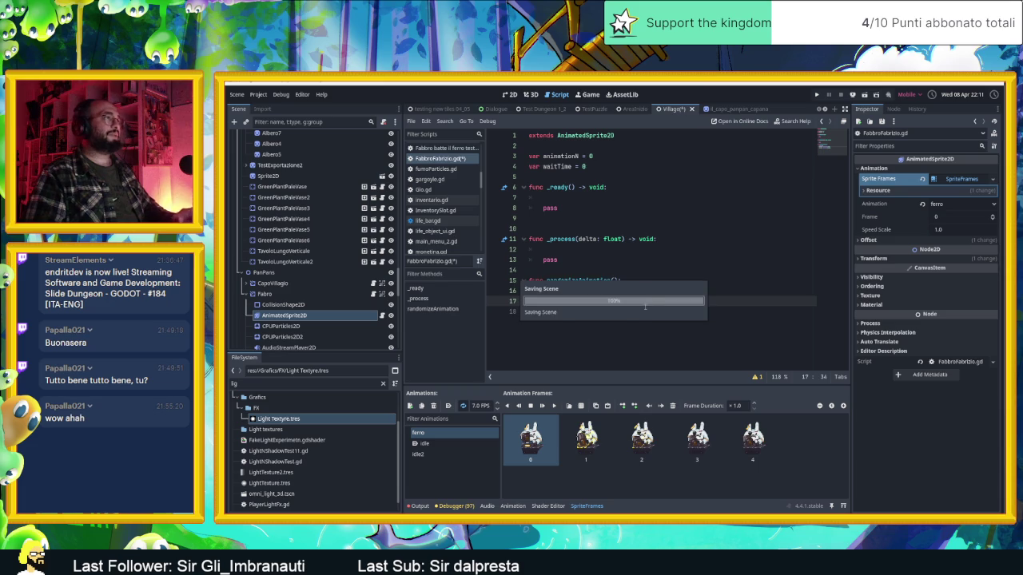
{"action": "left_click", "coordinate": [611, 249]}
Declare a new variable t = 0 on line 5 below waitTime.
{"action": "key", "text": "Return"}
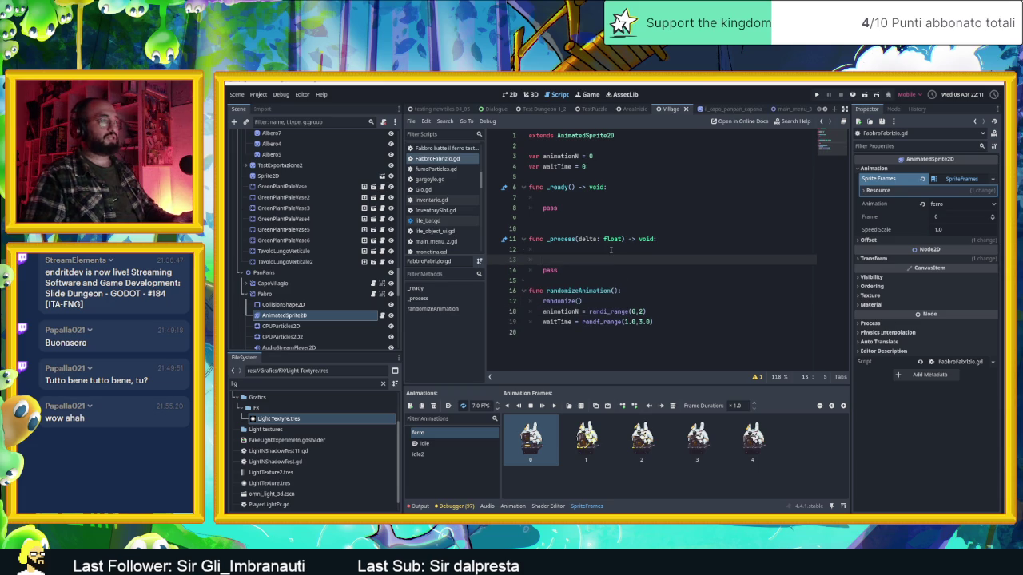
{"action": "key", "text": "Up"}
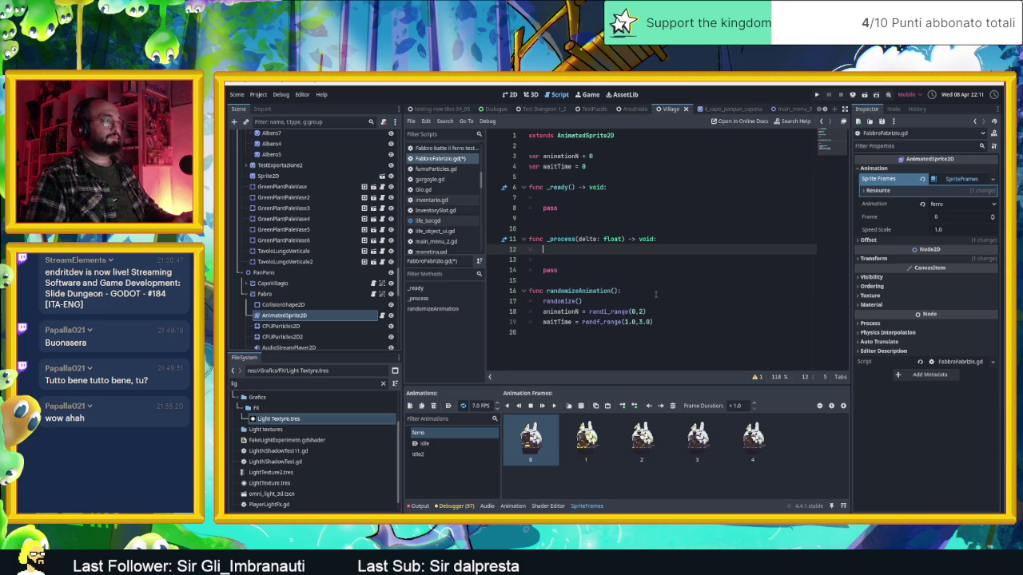
{"action": "left_click", "coordinate": [592, 167]}
{"action": "key", "text": "Return"}
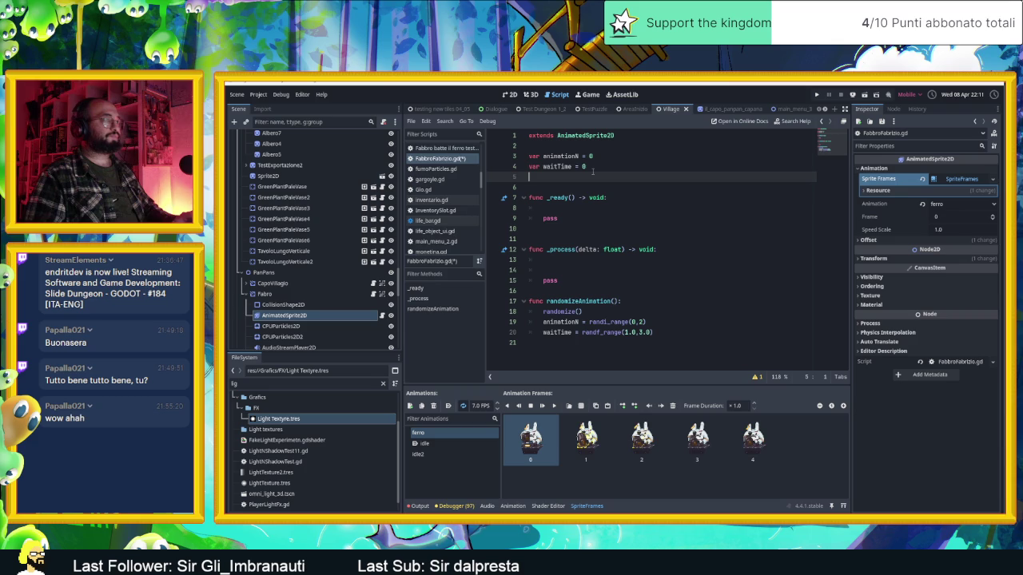
{"action": "type", "text": "var t"}
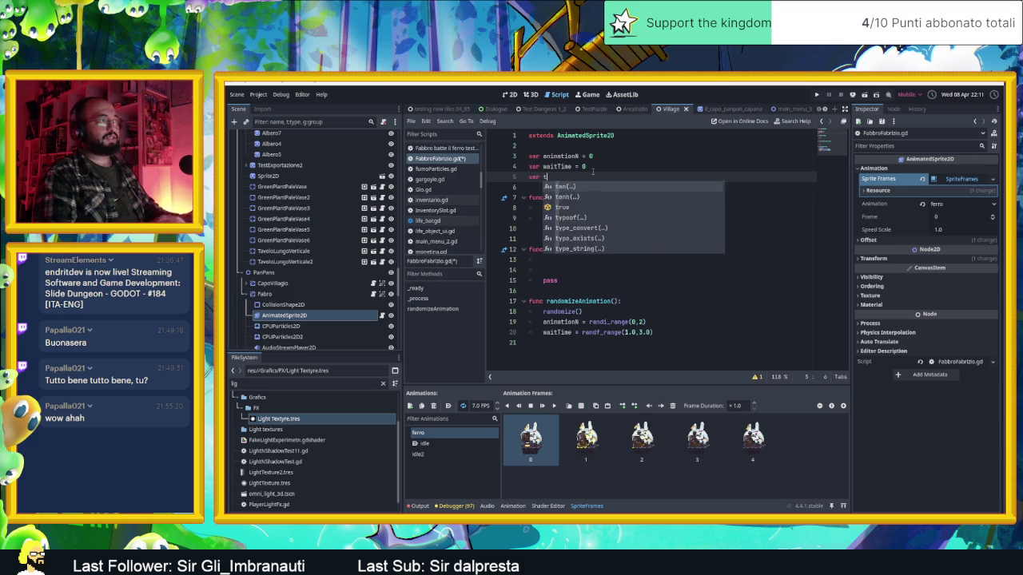
{"action": "type", "text": " = 0"}
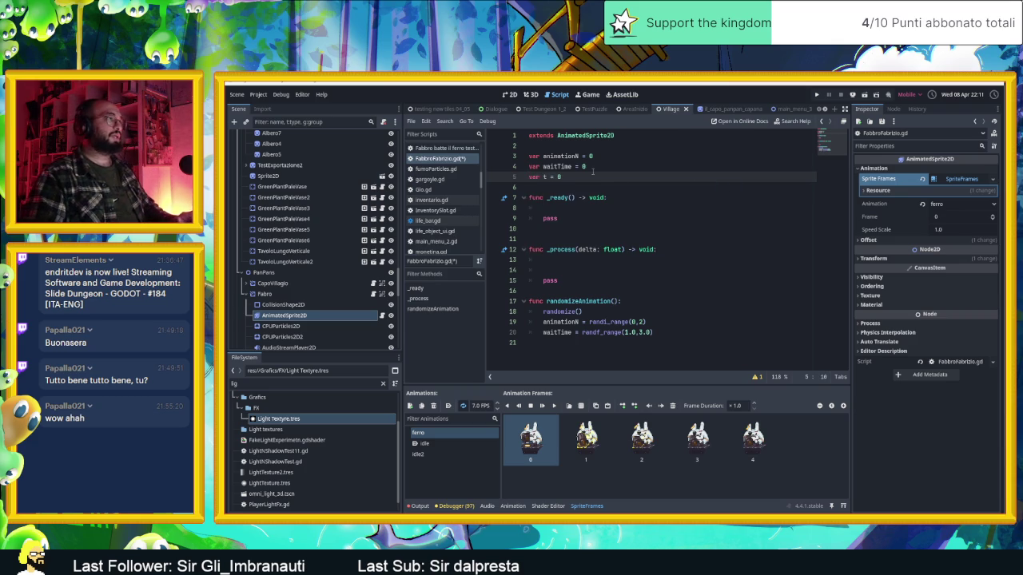
Add t = 0 as the last line of randomizeAnimation().
{"action": "left_click", "coordinate": [650, 207]}
{"action": "left_click", "coordinate": [628, 259]}
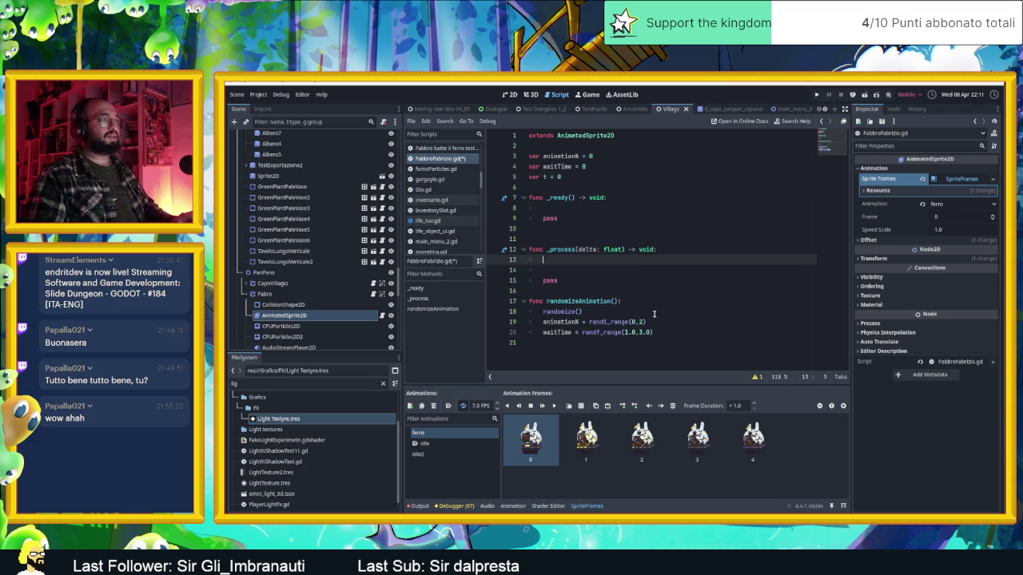
{"action": "left_click", "coordinate": [646, 341]}
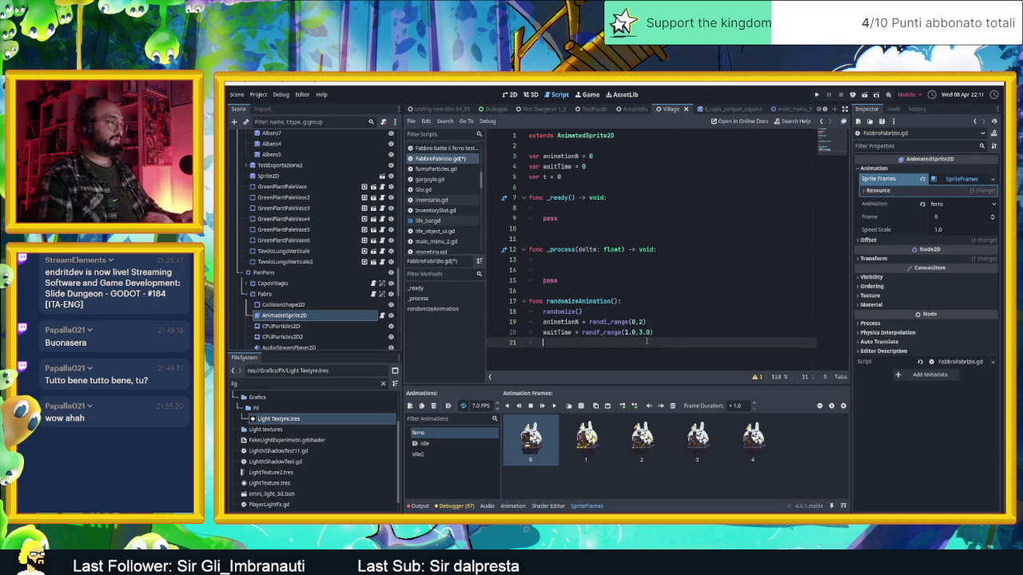
{"action": "key", "text": "Tab"}
{"action": "type", "text": "var t"}
{"action": "key", "text": "BackSpace"}
{"action": "key", "text": "BackSpace"}
{"action": "type", "text": "= 0"}
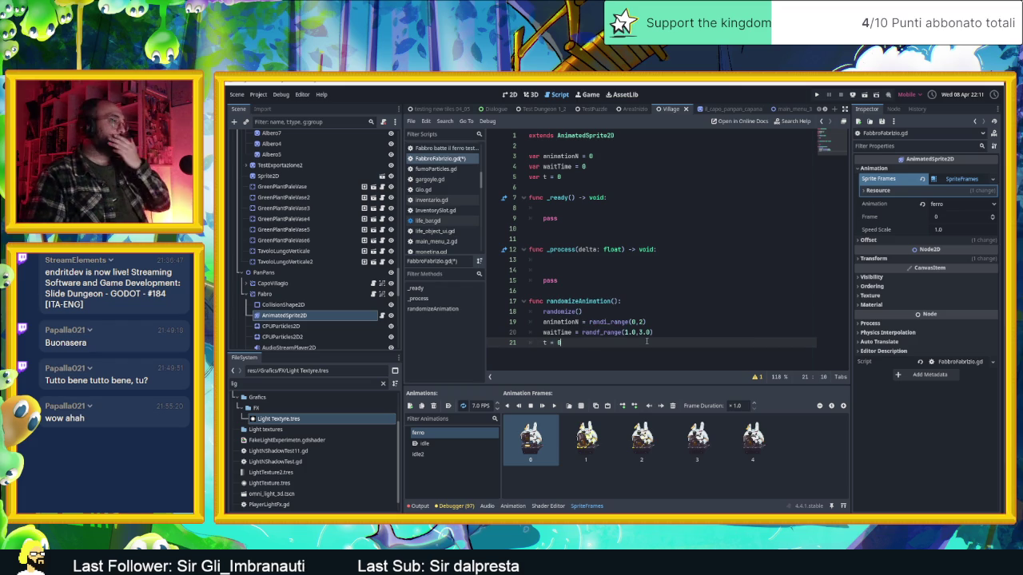
Make the declaration var t:float = 0.0 and the reset t = 0.0.
{"action": "left_click", "coordinate": [549, 177]}
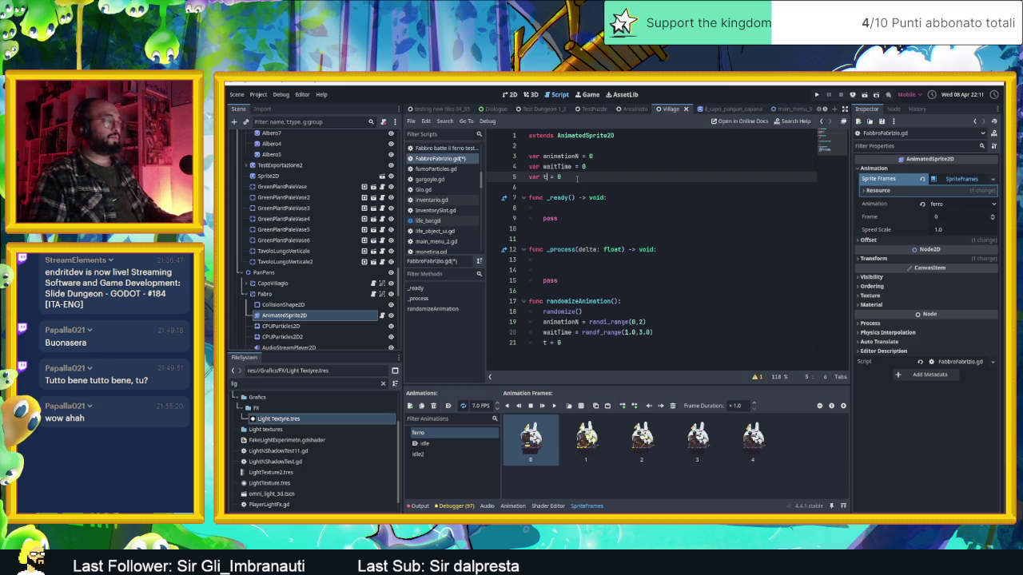
{"action": "type", "text": ":float"}
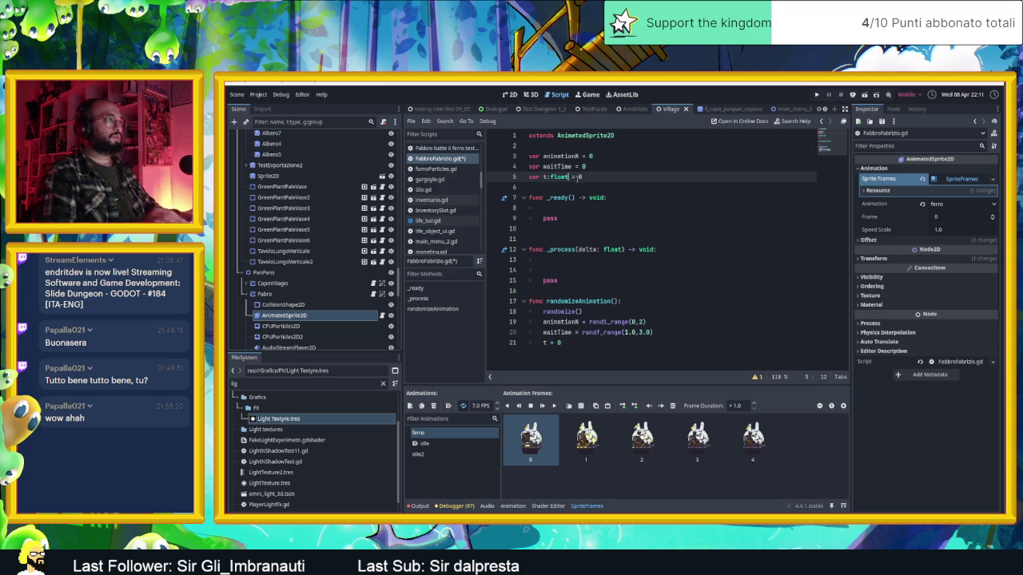
{"action": "left_click", "coordinate": [572, 341]}
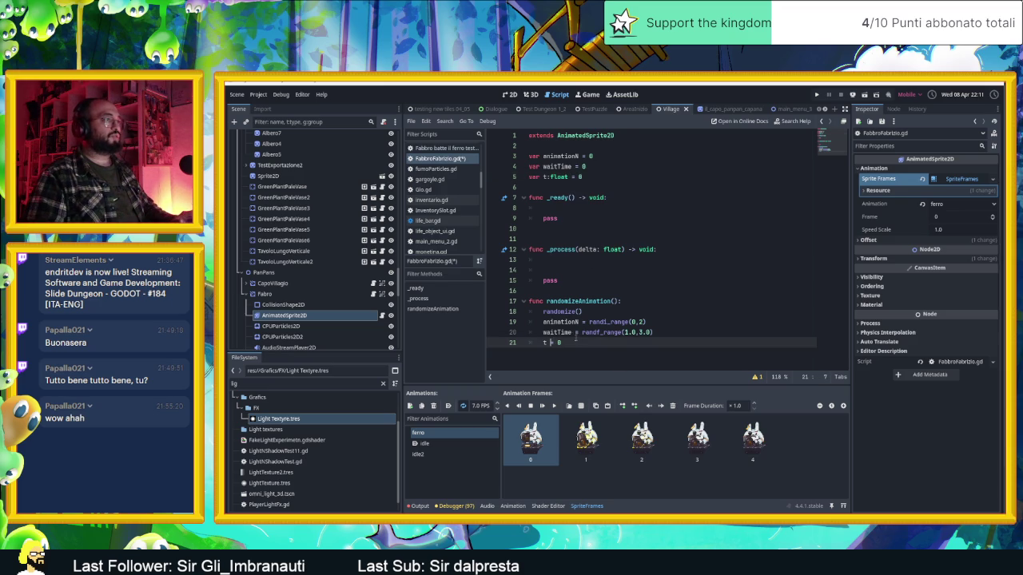
{"action": "type", "text": ".0"}
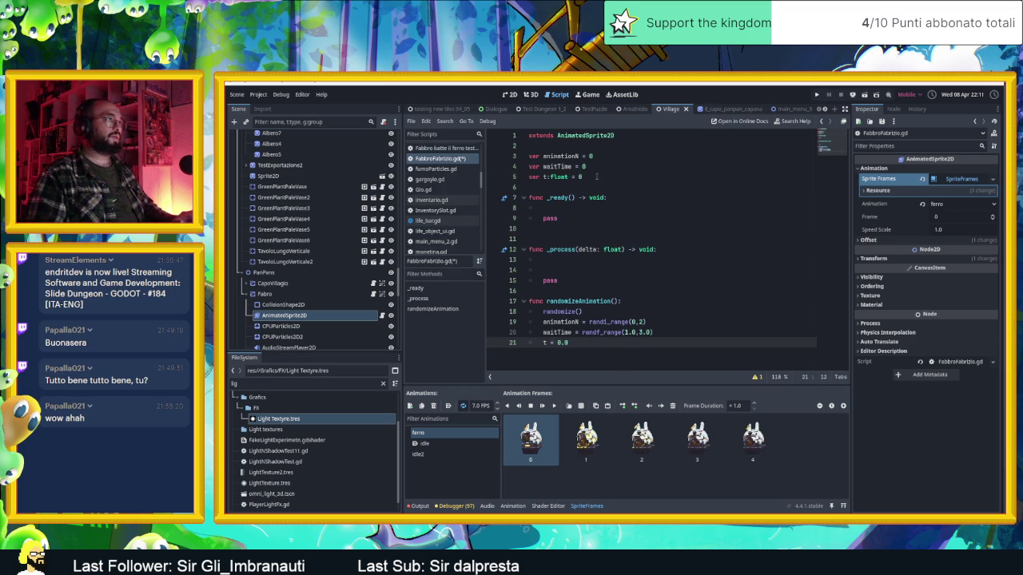
{"action": "left_click", "coordinate": [596, 177]}
{"action": "type", "text": ".0"}
{"action": "left_click", "coordinate": [589, 216]}
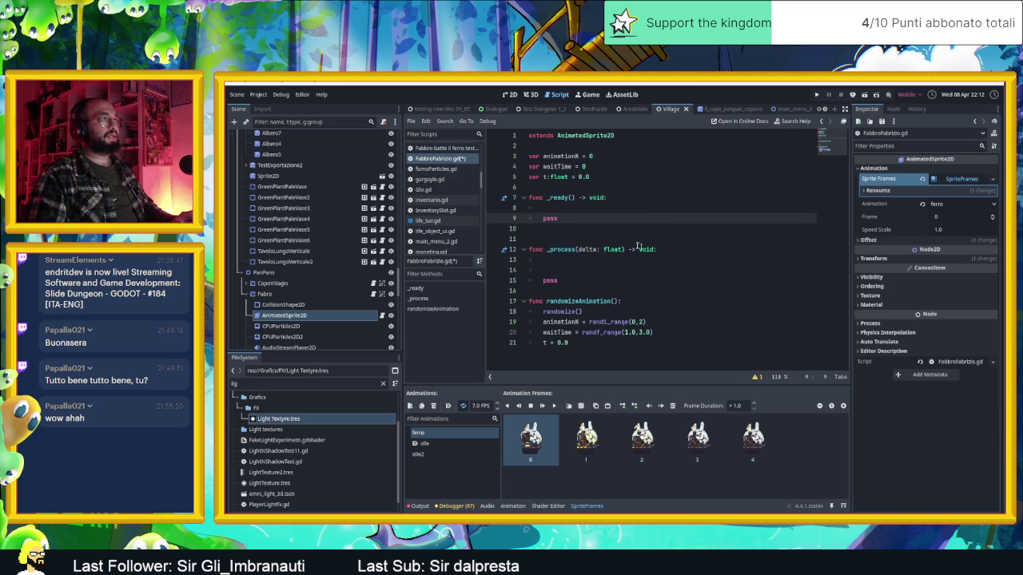
{"action": "left_click", "coordinate": [598, 261]}
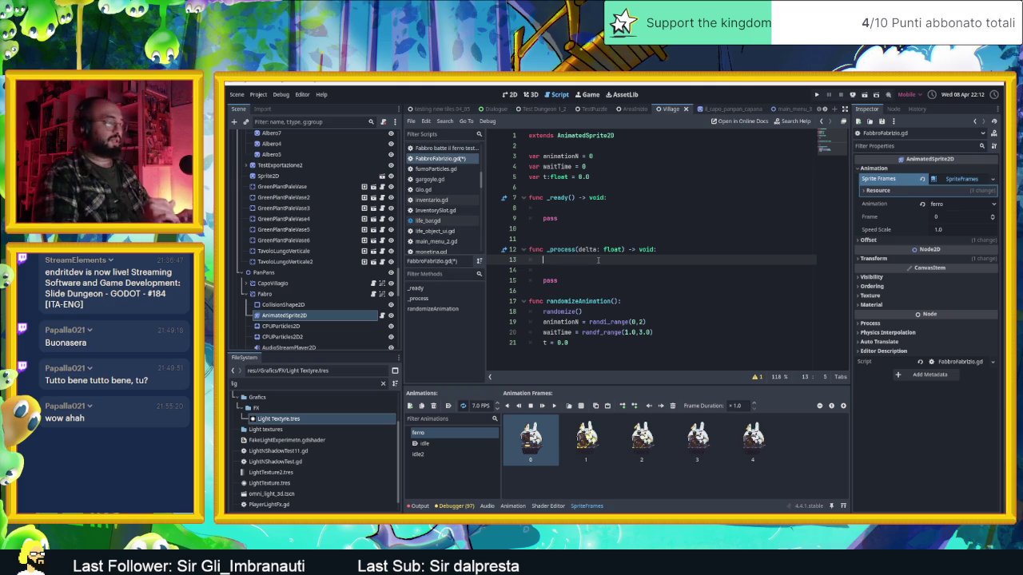
Type if on the empty first line of _process().
{"action": "type", "text": "if"}
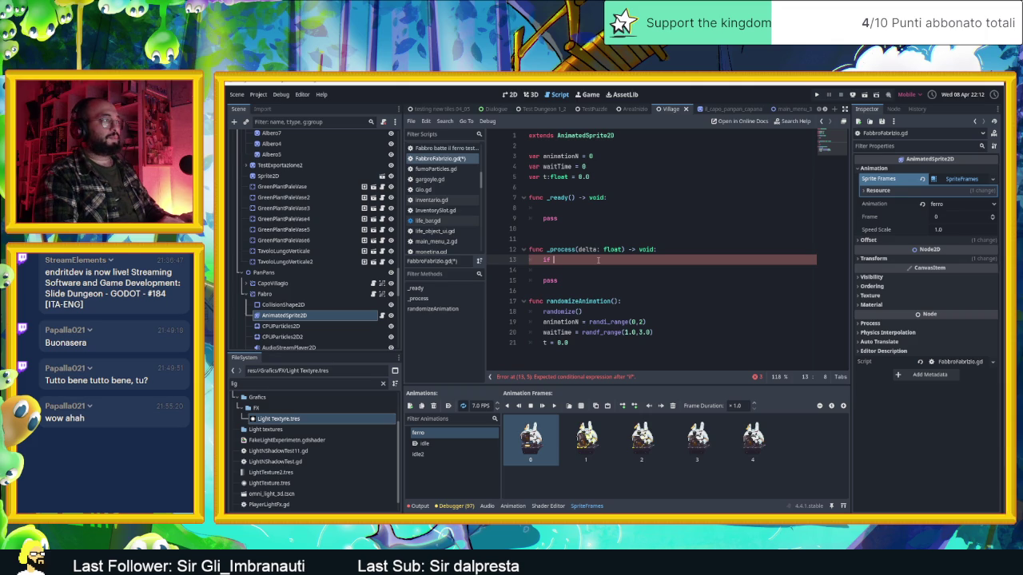
Complete the condition: if animationN == 0 and animation != "idle": with an indented body line.
{"action": "type", "text": "$anima"}
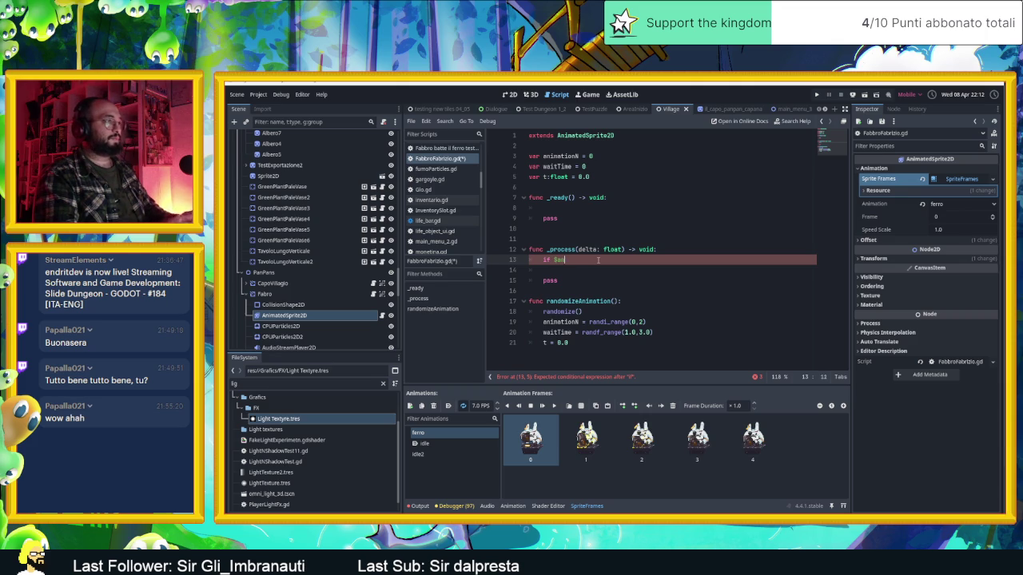
{"action": "key", "text": "BackSpace"}
{"action": "key", "text": "BackSpace"}
{"action": "key", "text": "BackSpace"}
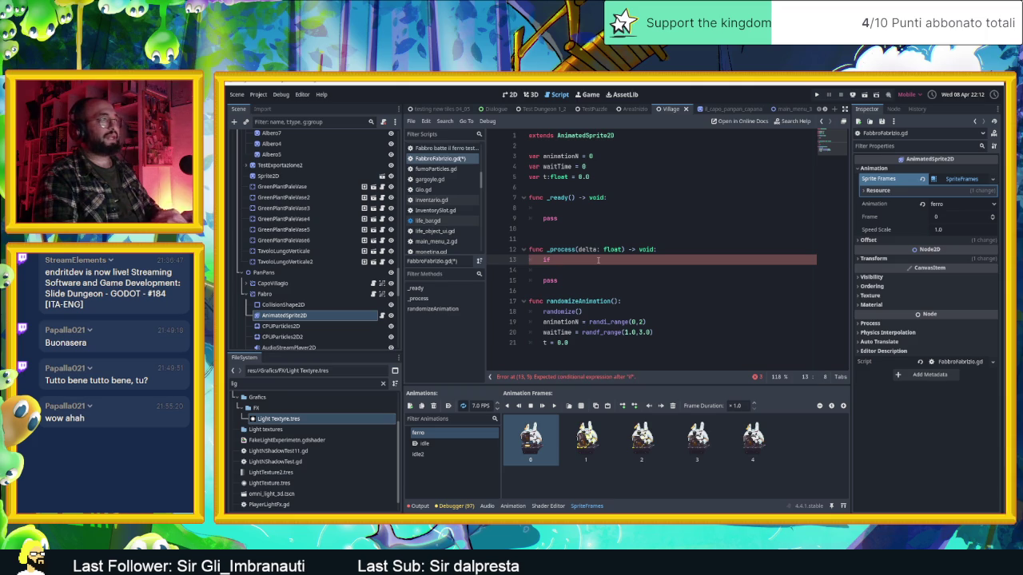
{"action": "type", "text": "an"}
{"action": "key", "text": "Return"}
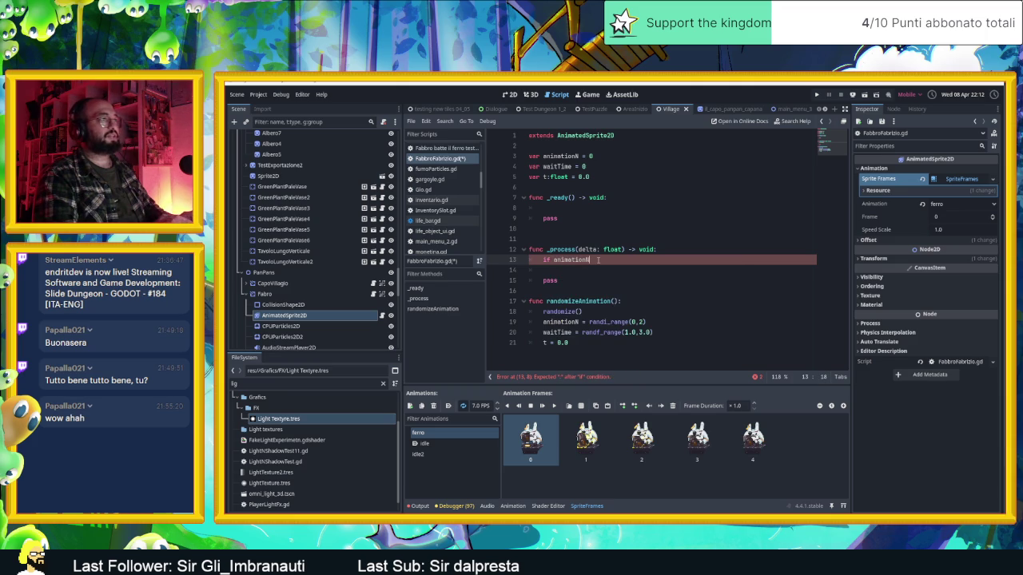
{"action": "type", "text": "0"}
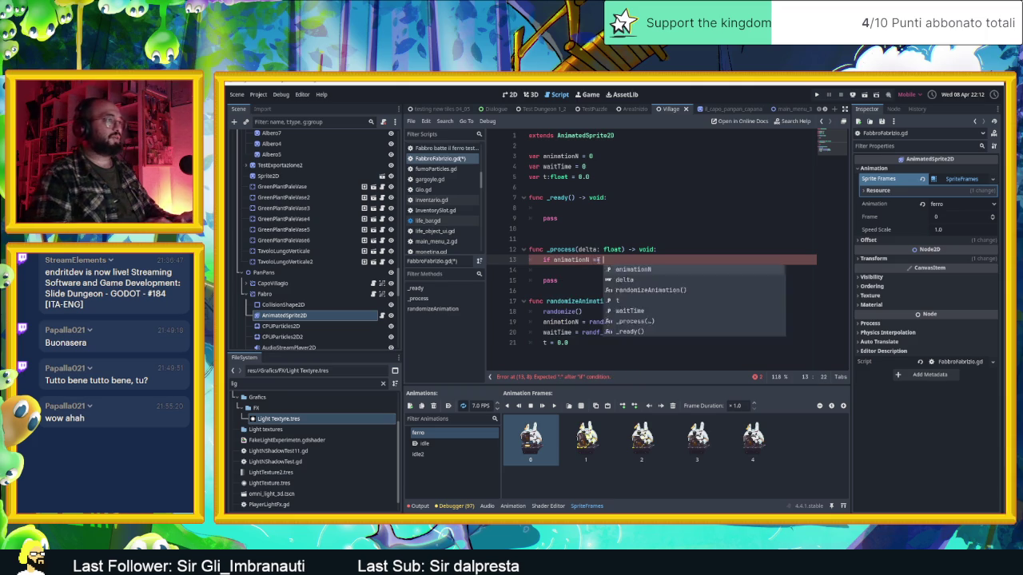
{"action": "type", "text": " and"}
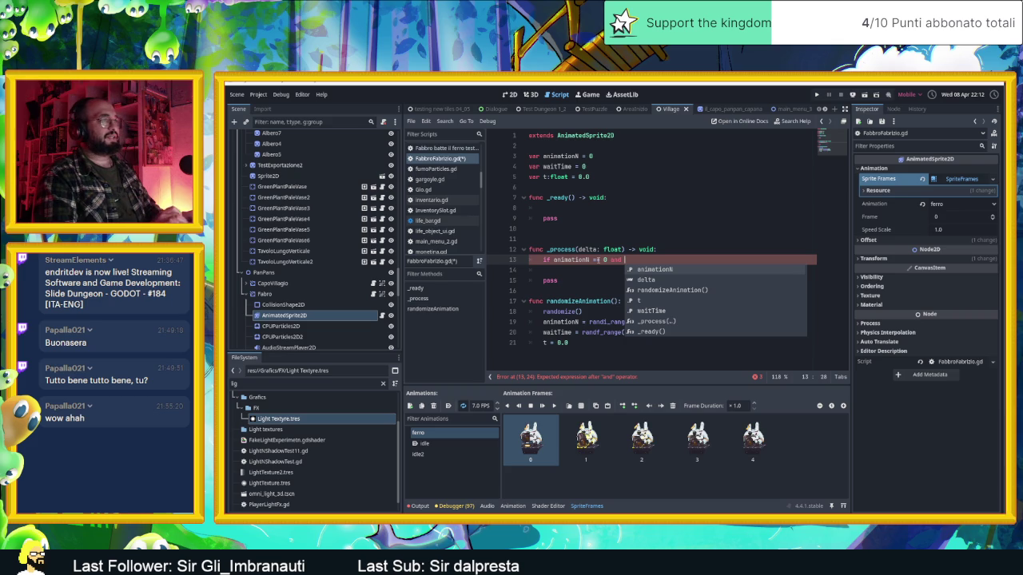
{"action": "type", "text": "$anim"}
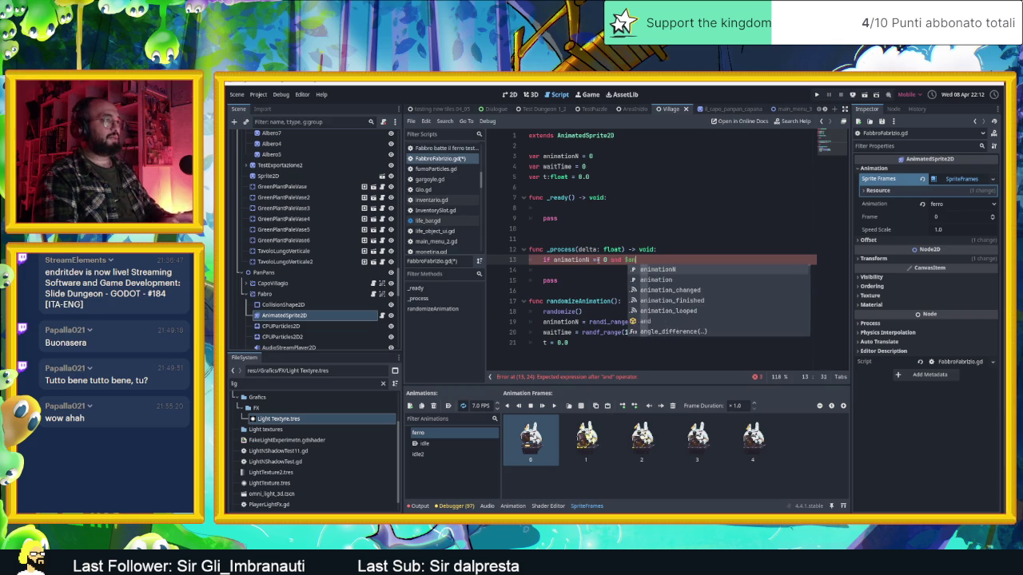
{"action": "key", "text": "BackSpace"}
{"action": "key", "text": "BackSpace"}
{"action": "key", "text": "BackSpace"}
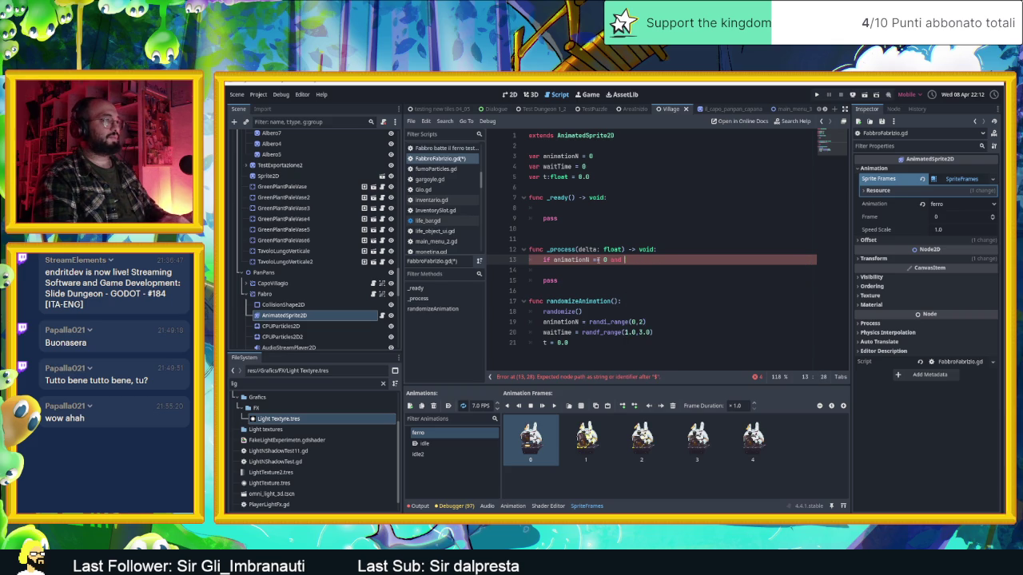
{"action": "type", "text": "anim"}
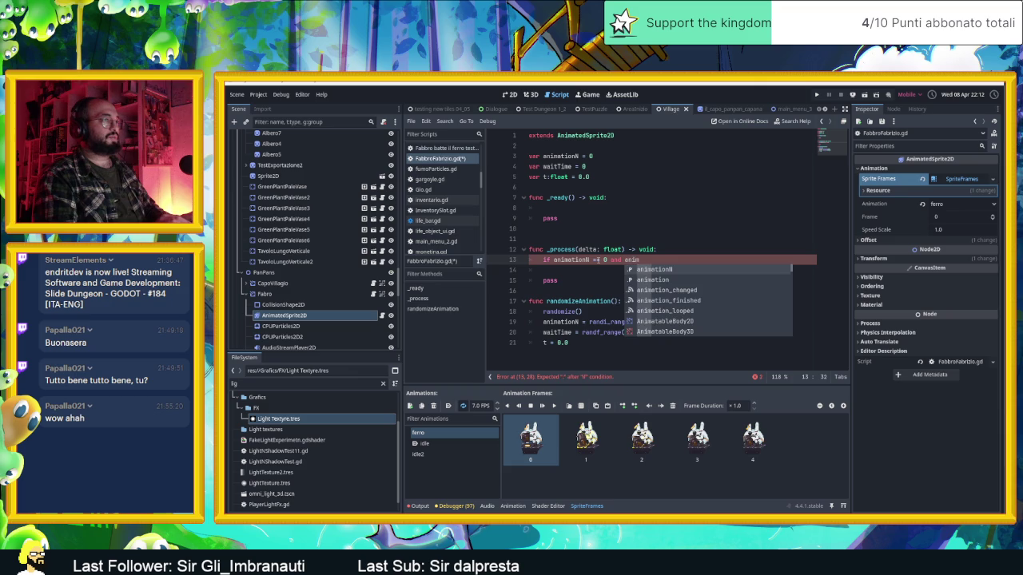
{"action": "key", "text": "Down"}
{"action": "key", "text": "Return"}
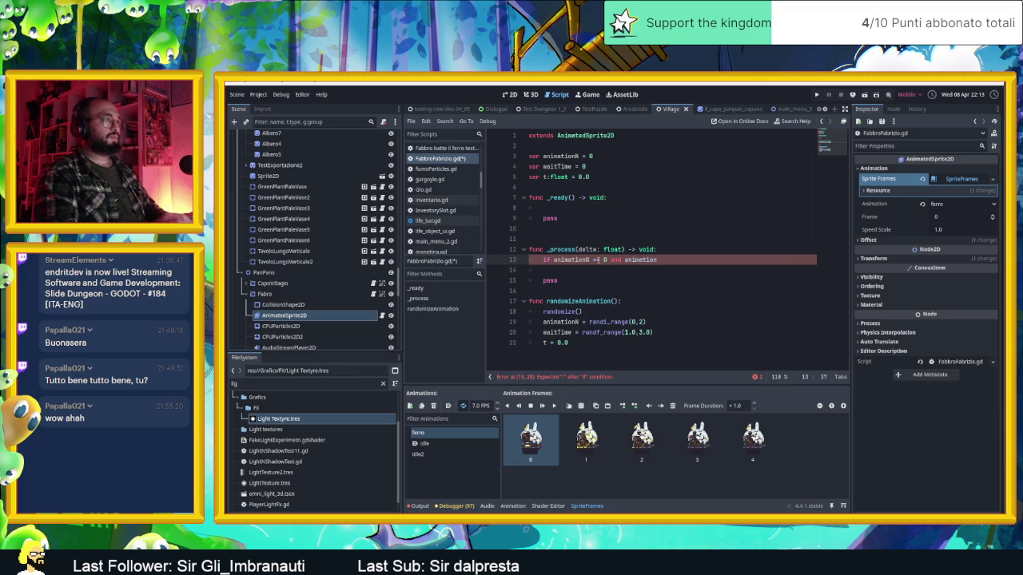
{"action": "type", "text": " != "}
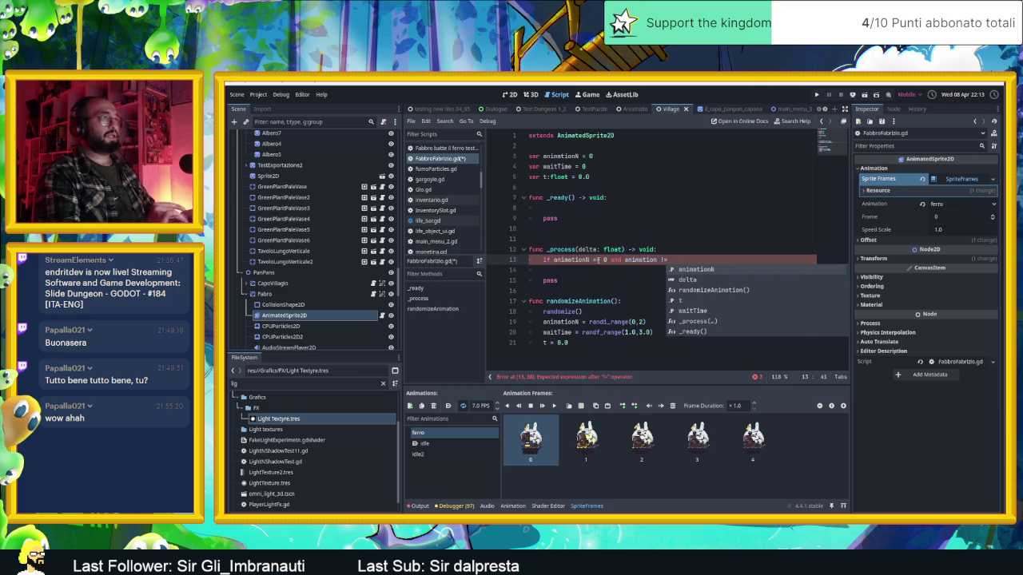
{"action": "type", "text": "idle"}
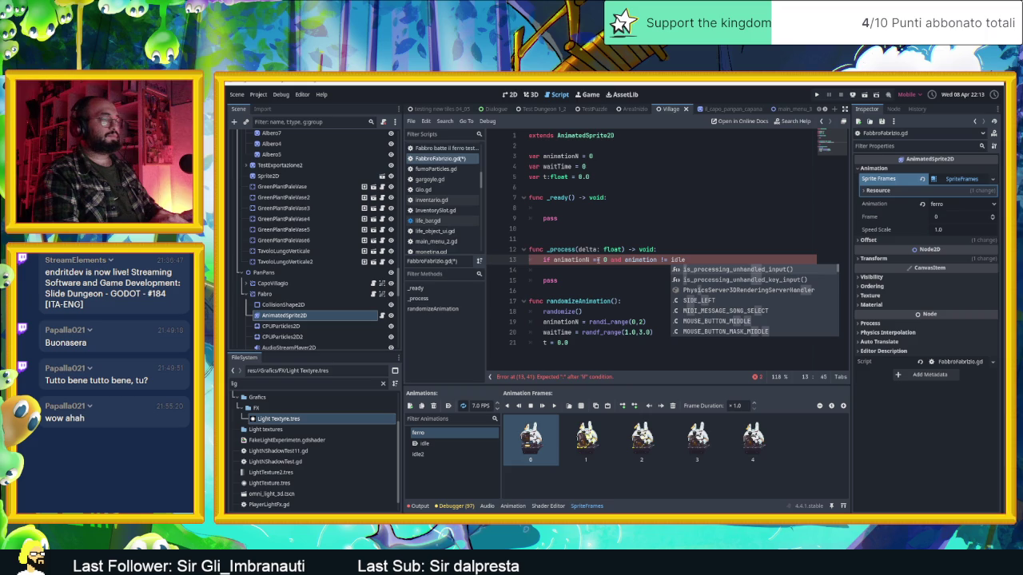
{"action": "key", "text": "ctrl+shift+Left"}
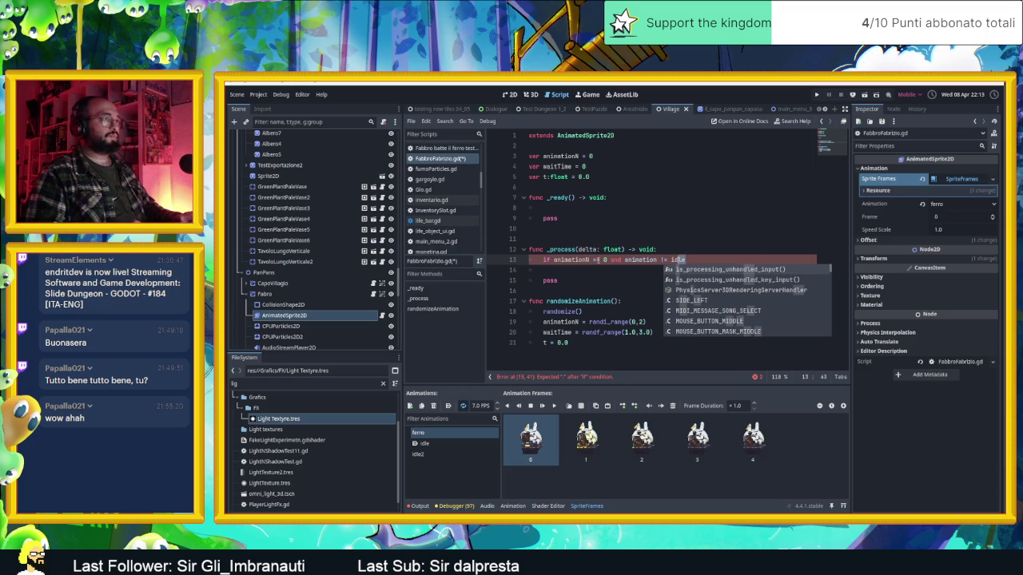
{"action": "type", "text": "\""}
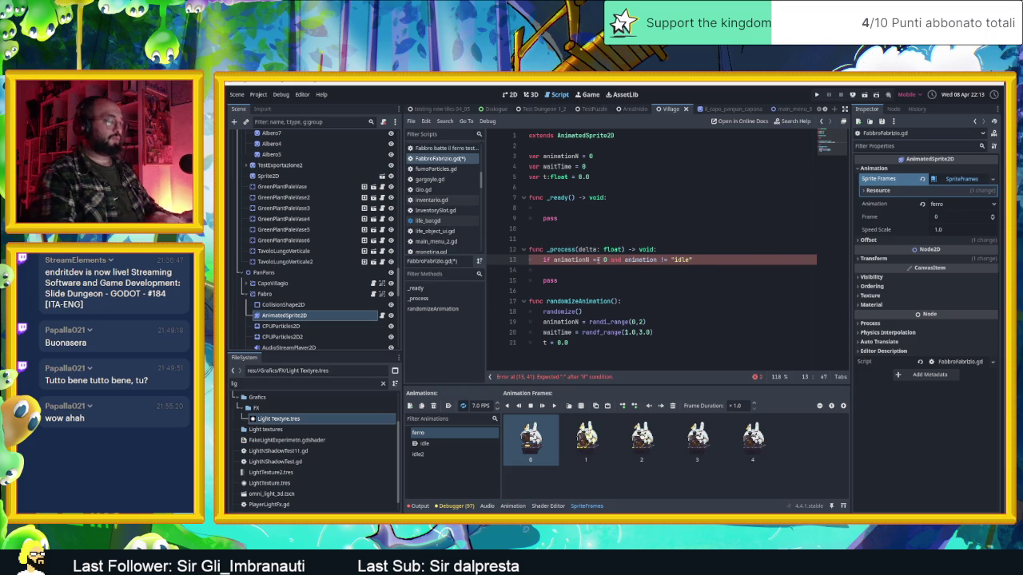
{"action": "type", "text": ":"}
{"action": "key", "text": "Return"}
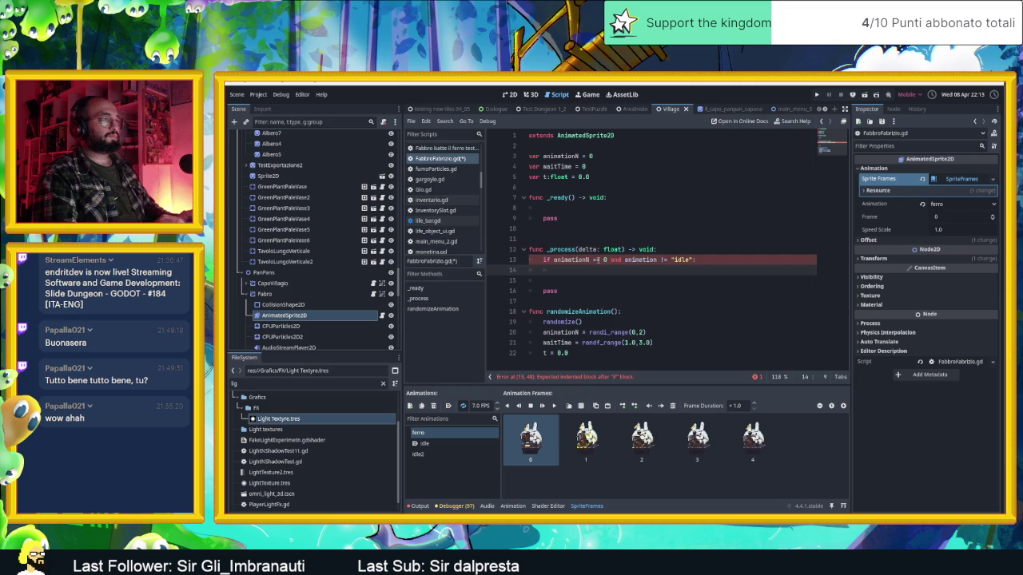
Briefly append another 'and animation' to the condition, then delete it again.
{"action": "left_click", "coordinate": [695, 262]}
{"action": "type", "text": "and "}
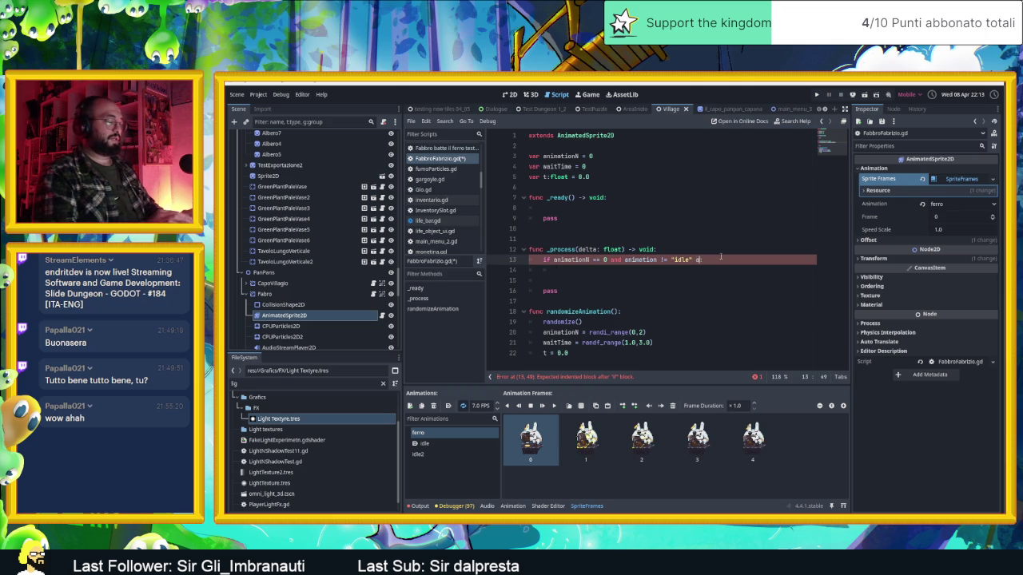
{"action": "type", "text": "anima"}
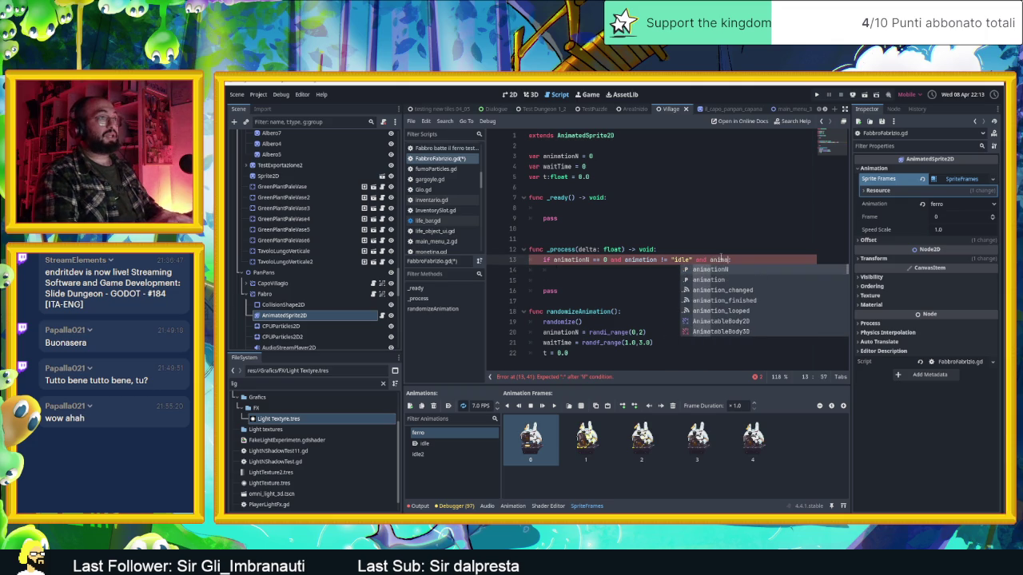
{"action": "key", "text": "Down"}
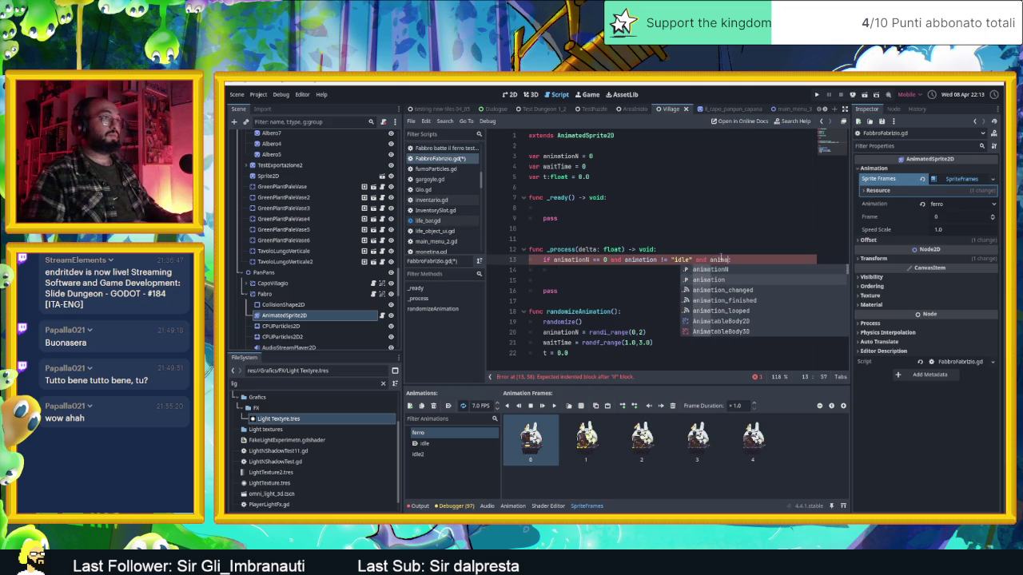
{"action": "key", "text": "Return"}
{"action": "key", "text": "BackSpace"}
{"action": "key", "text": "BackSpace"}
{"action": "key", "text": "BackSpace"}
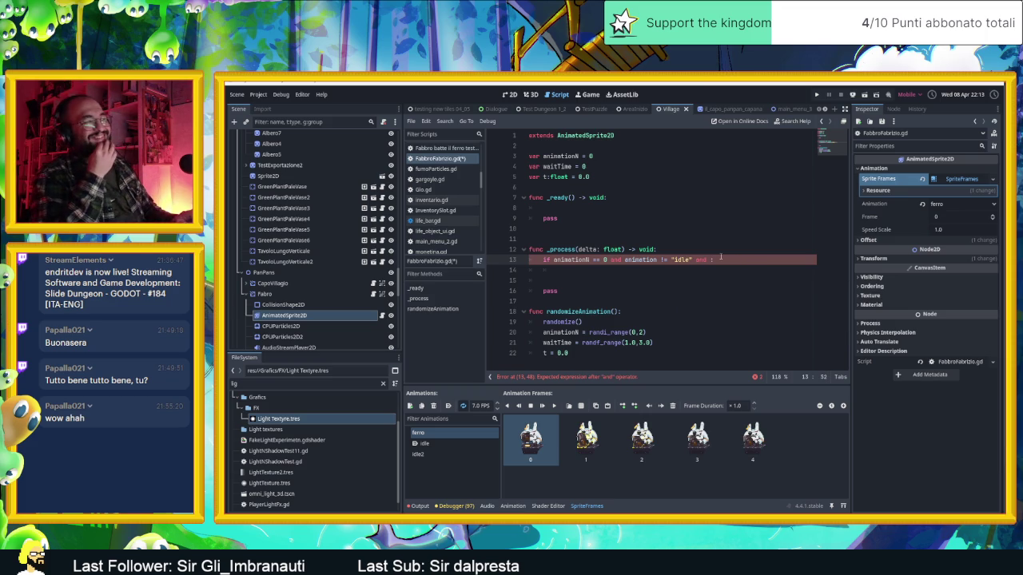
{"action": "key", "text": "BackSpace"}
{"action": "key", "text": "BackSpace"}
{"action": "key", "text": "BackSpace"}
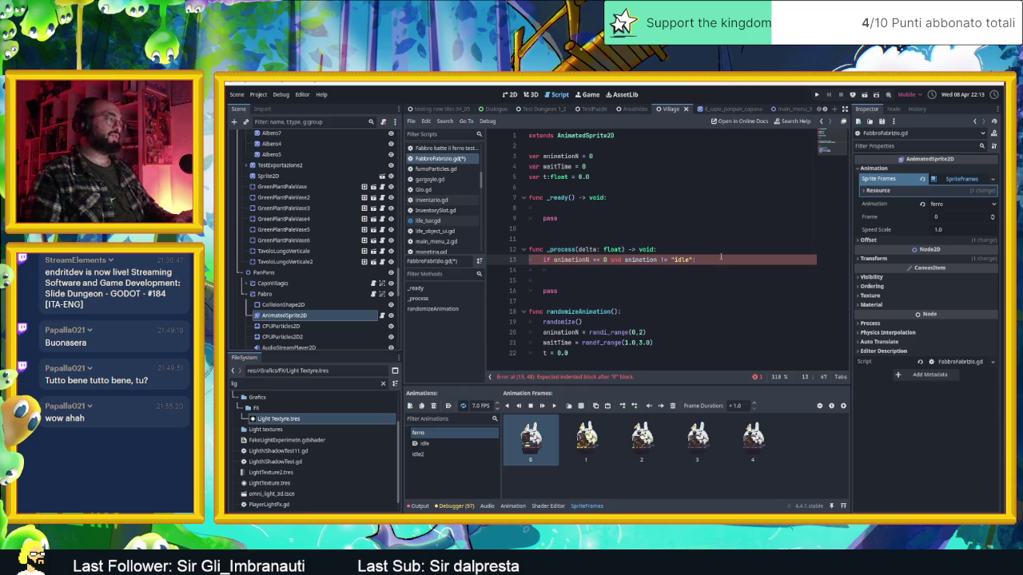
Drop a nested if on the body line and begin a play( call instead.
{"action": "left_click", "coordinate": [653, 269]}
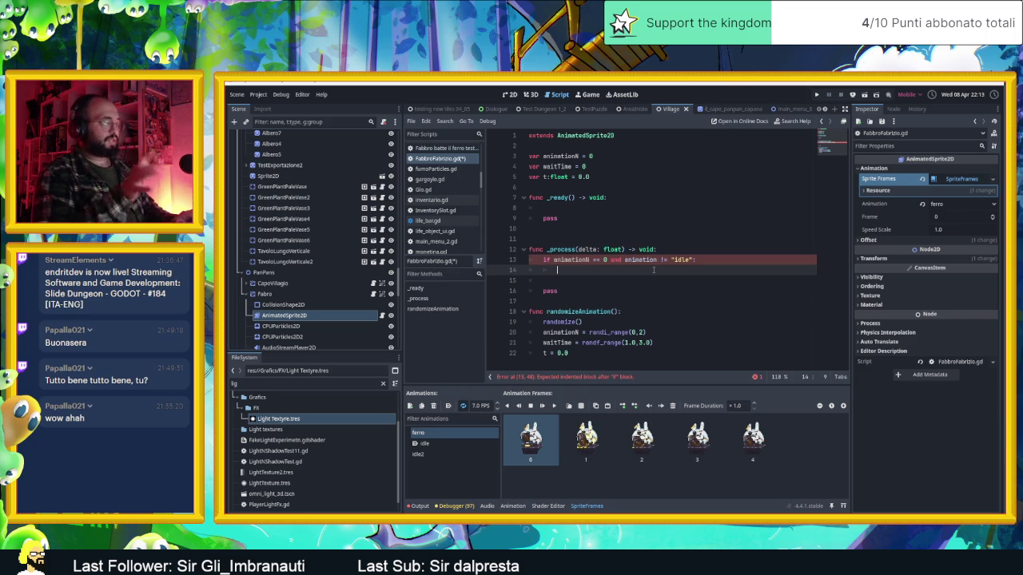
{"action": "type", "text": "if "}
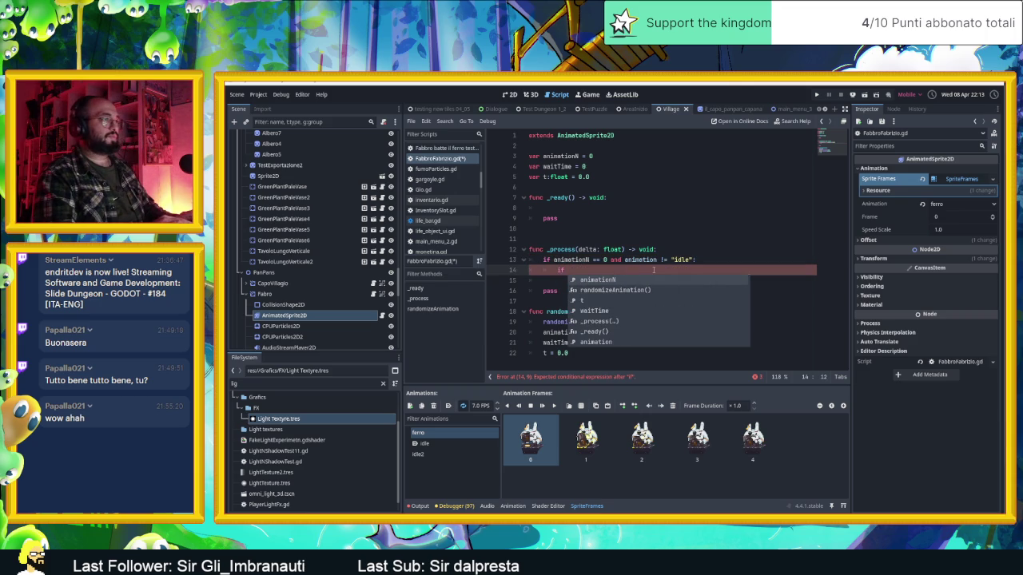
{"action": "type", "text": "is"}
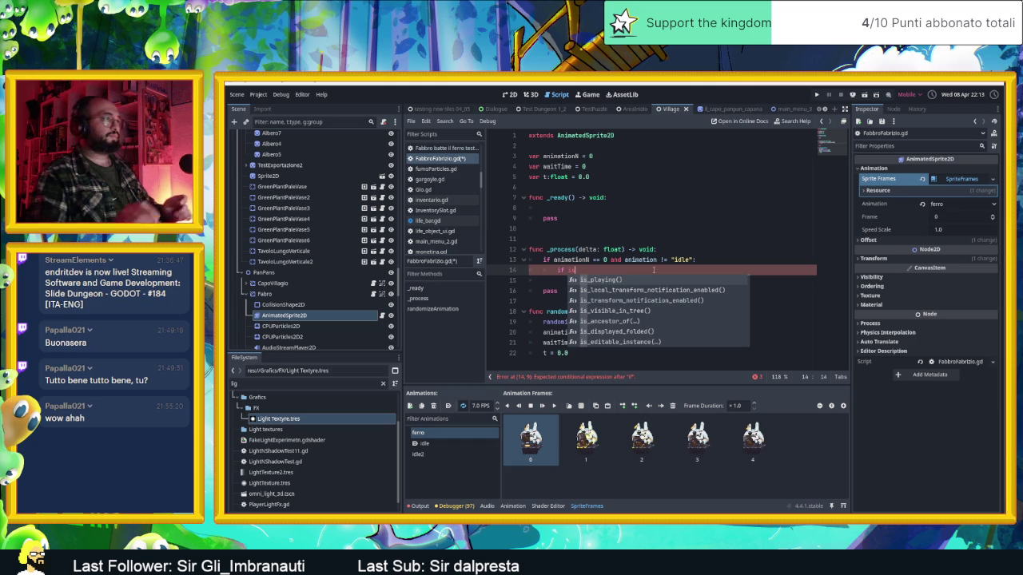
{"action": "key", "text": "Escape"}
{"action": "key", "text": "BackSpace"}
{"action": "key", "text": "BackSpace"}
{"action": "type", "text": "ani"}
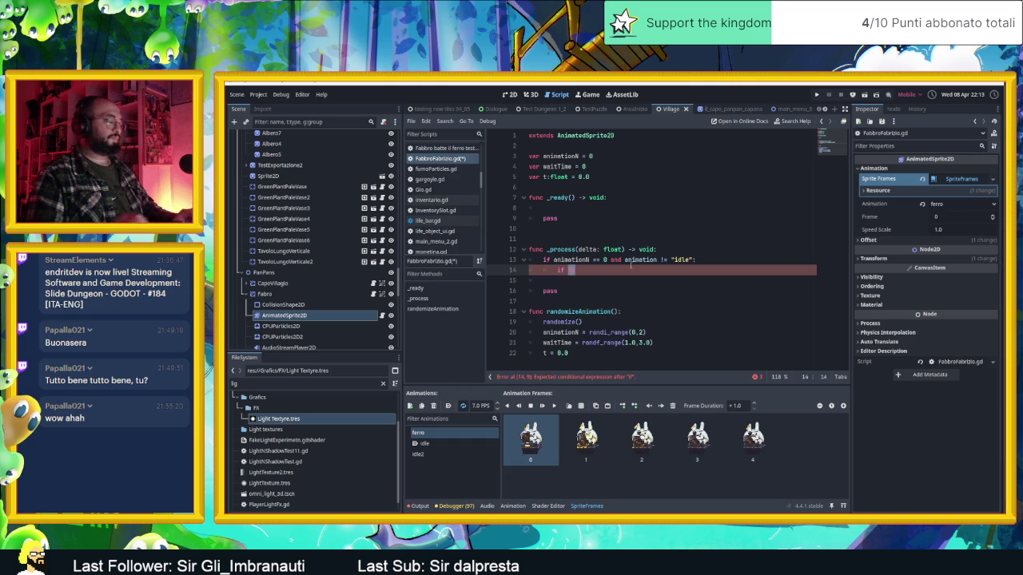
{"action": "type", "text": "matio =="}
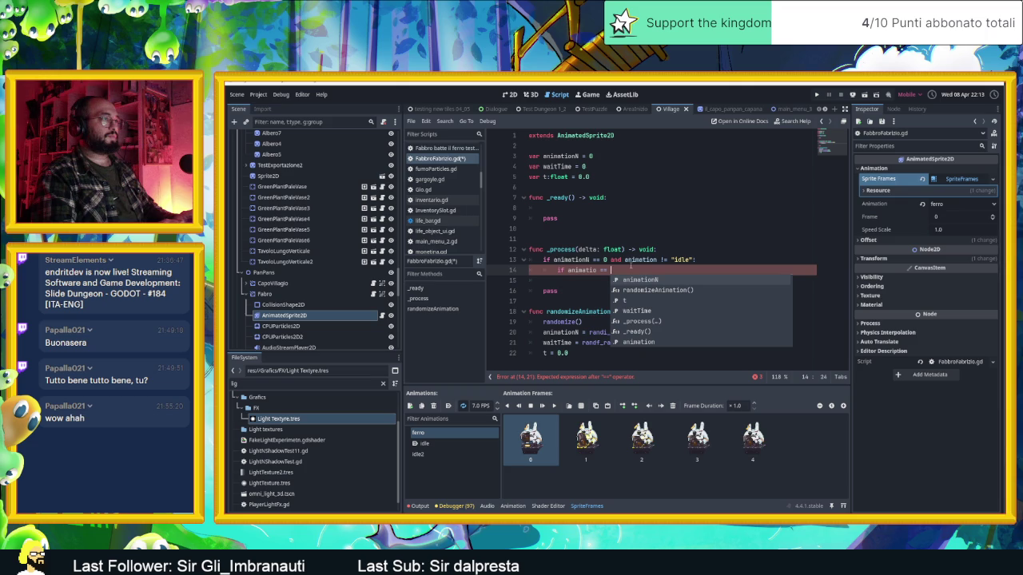
{"action": "key", "text": "BackSpace"}
{"action": "key", "text": "BackSpace"}
{"action": "key", "text": "BackSpace"}
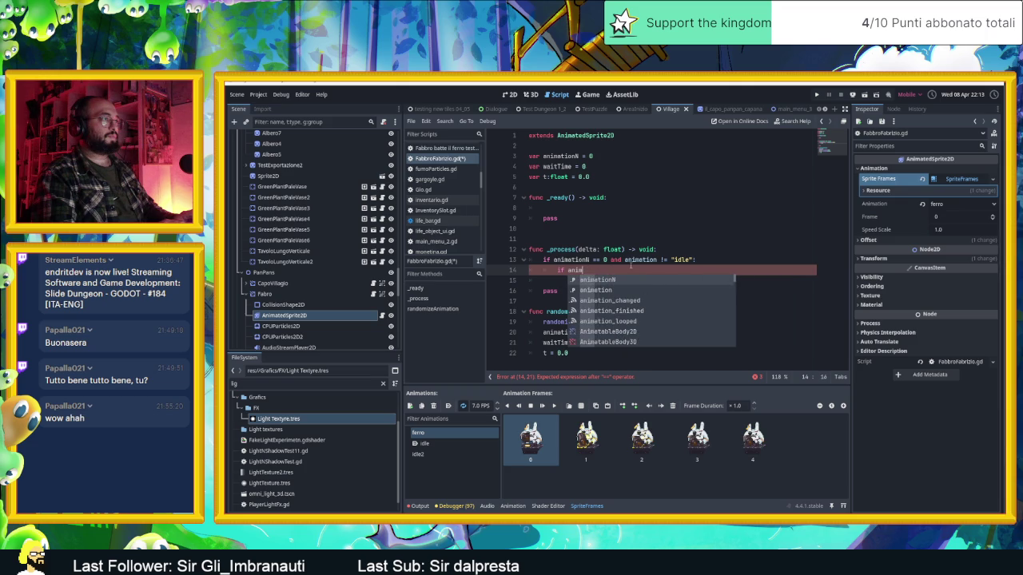
{"action": "key", "text": "BackSpace"}
{"action": "key", "text": "BackSpace"}
{"action": "key", "text": "BackSpace"}
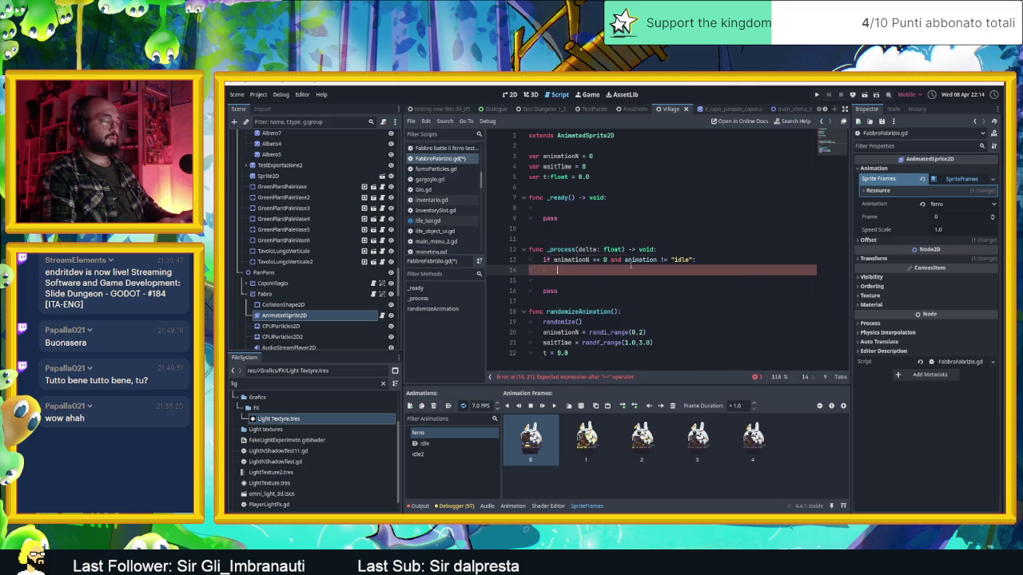
{"action": "type", "text": "play("}
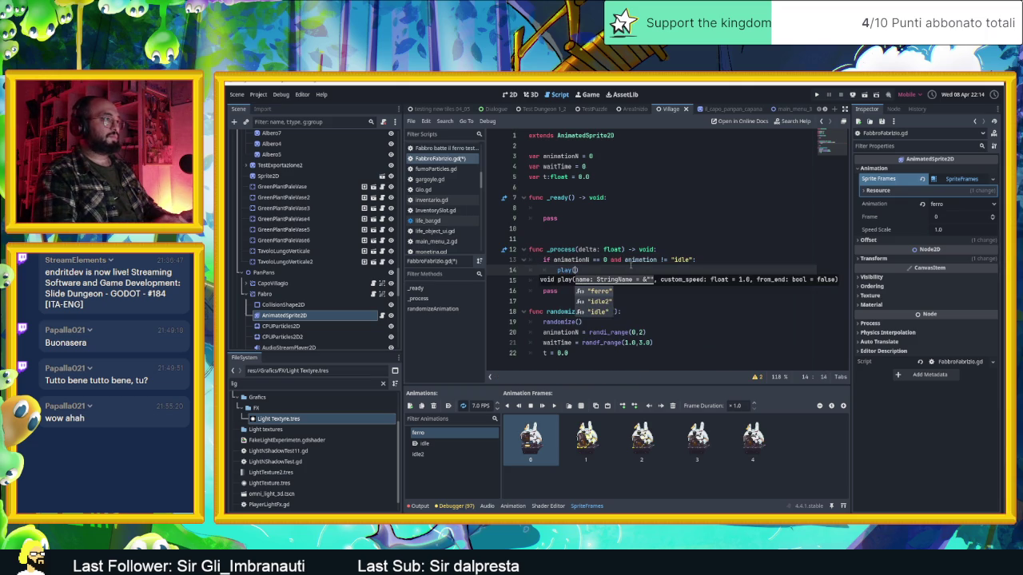
Complete the body as play("idle") using the autocomplete suggestion.
{"action": "key", "text": "Down"}
{"action": "key", "text": "Down"}
{"action": "key", "text": "Return"}
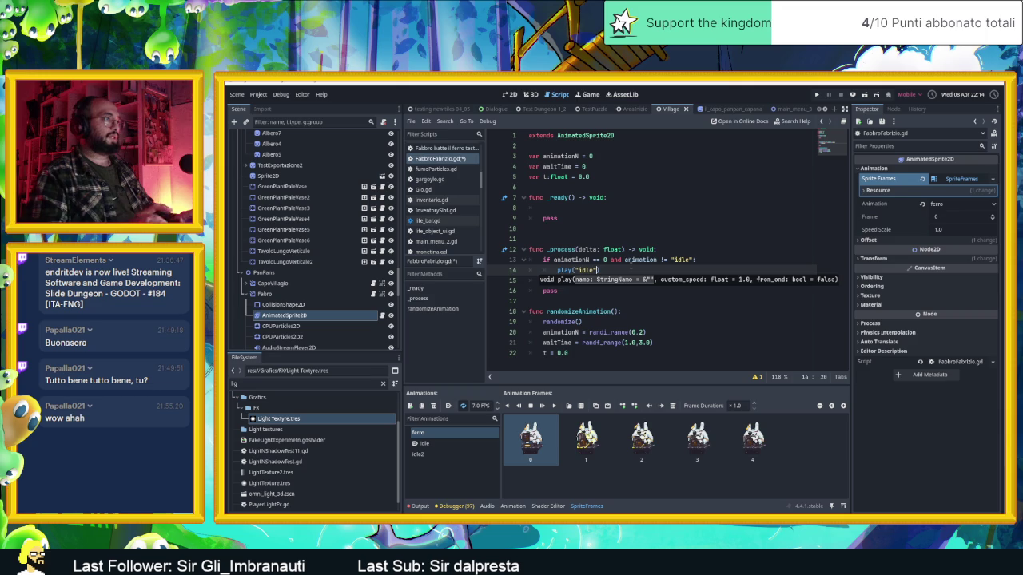
{"action": "left_click", "coordinate": [631, 267]}
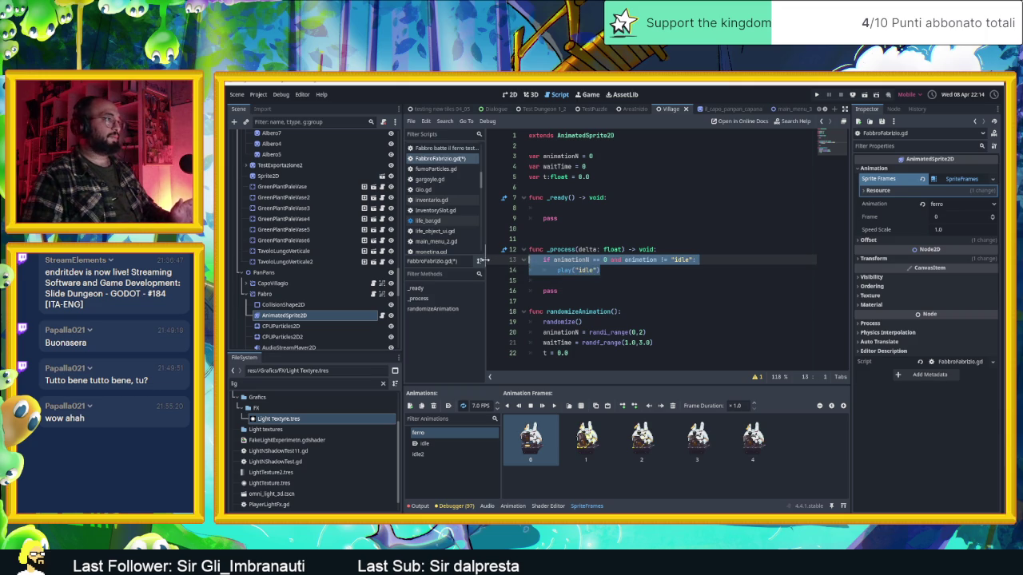
{"action": "key", "text": "shift+Home"}
Paste a copy of the idle branch and change it to animationN == 1 playing "ferro".
{"action": "key", "text": "shift+Up"}
{"action": "key", "text": "ctrl+c"}
{"action": "left_click", "coordinate": [584, 280]}
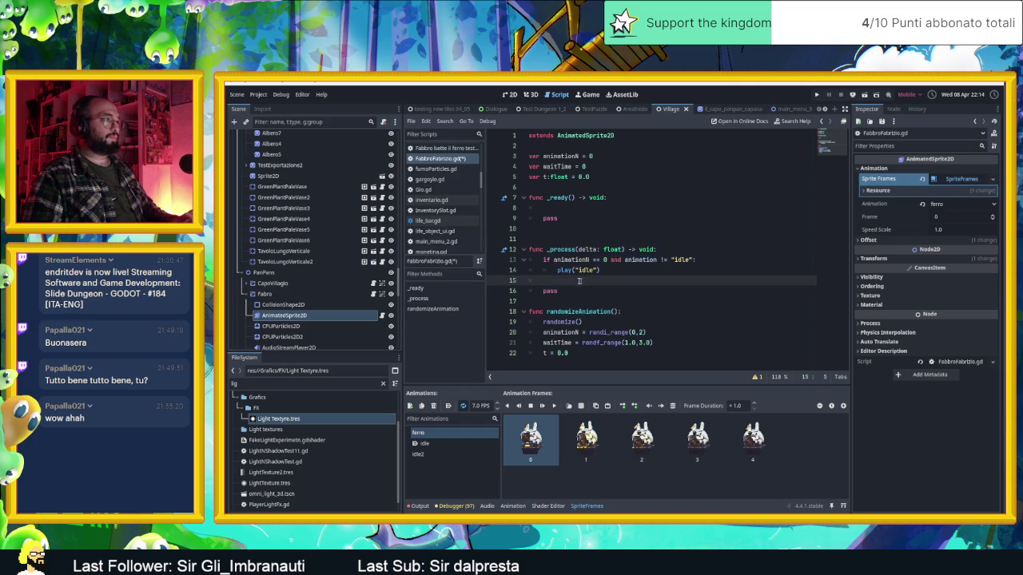
{"action": "key", "text": "ctrl+v"}
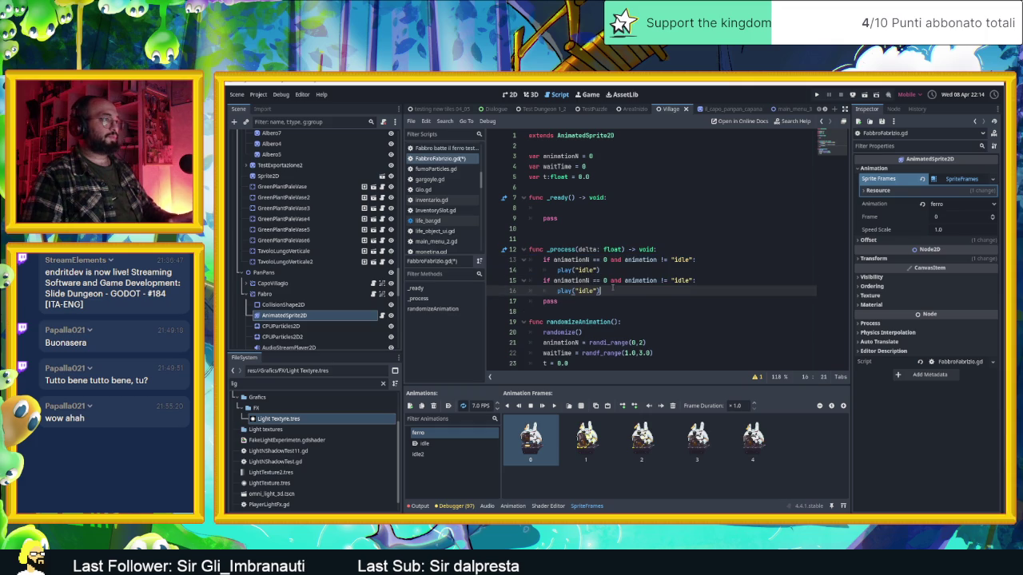
{"action": "key", "text": "Up"}
{"action": "key", "text": "BackSpace"}
{"action": "type", "text": "1"}
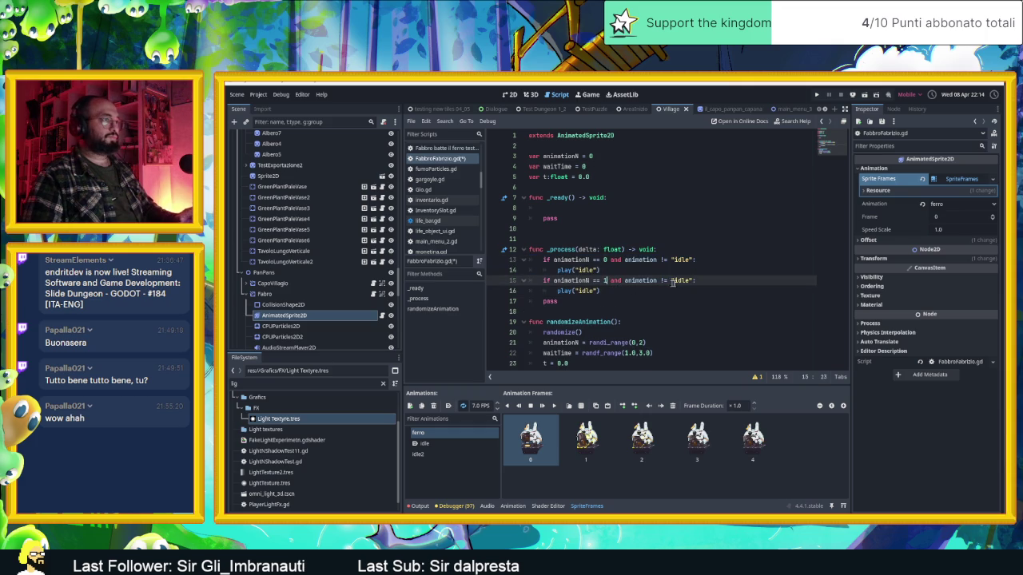
{"action": "double_click", "coordinate": [683, 281]}
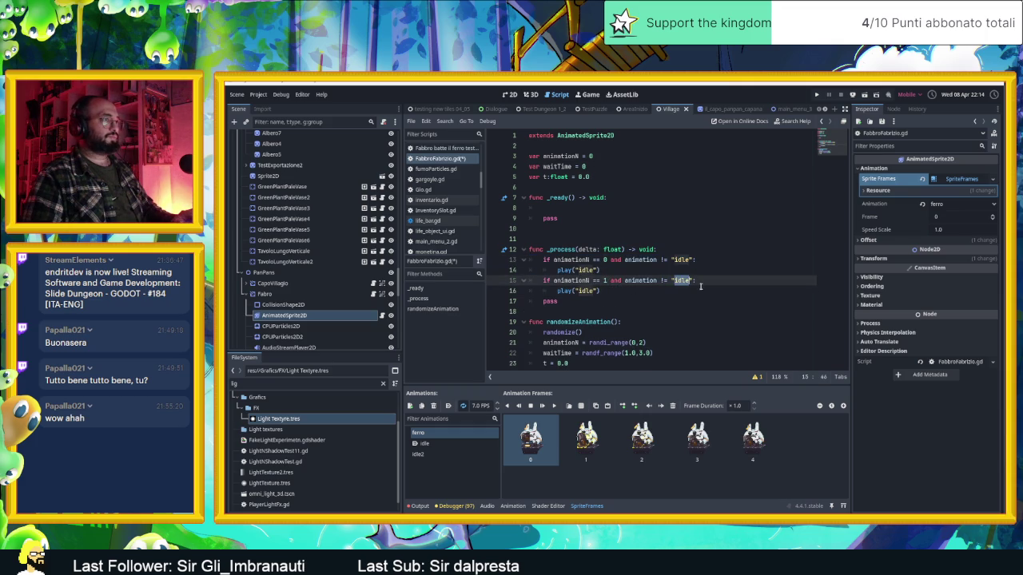
{"action": "type", "text": "ferro"}
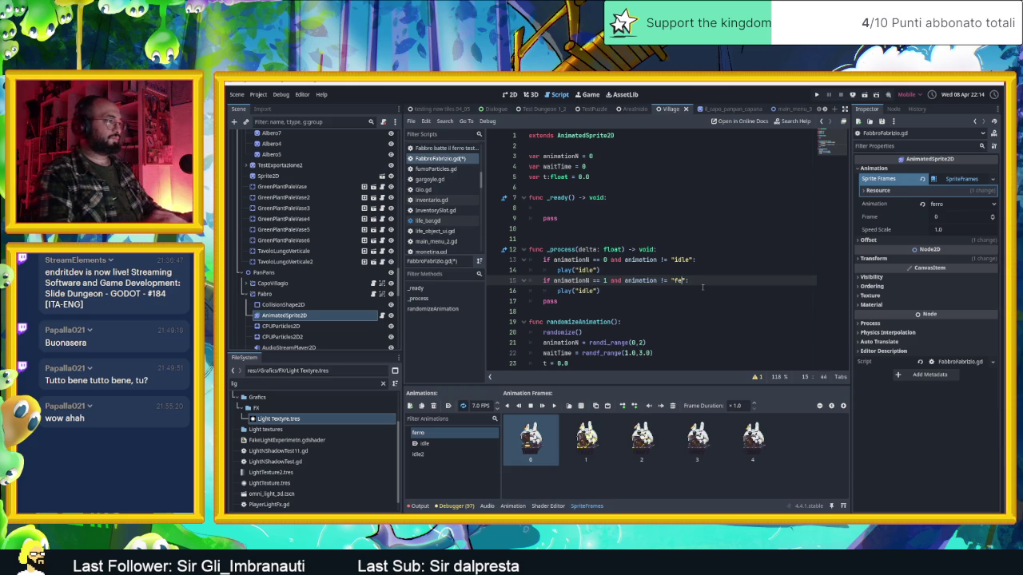
{"action": "double_click", "coordinate": [579, 291]}
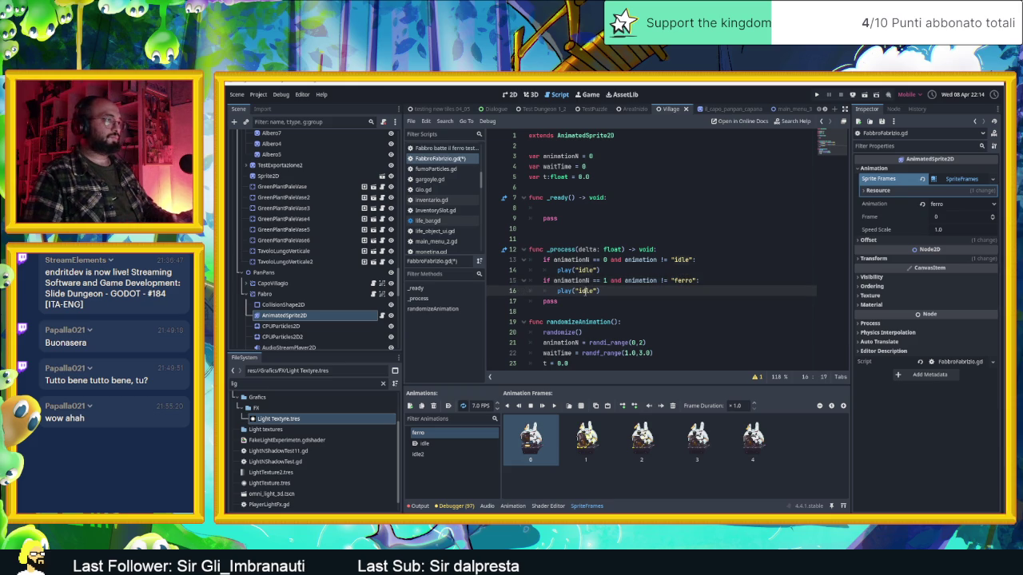
{"action": "type", "text": "ferro"}
{"action": "key", "text": "Return"}
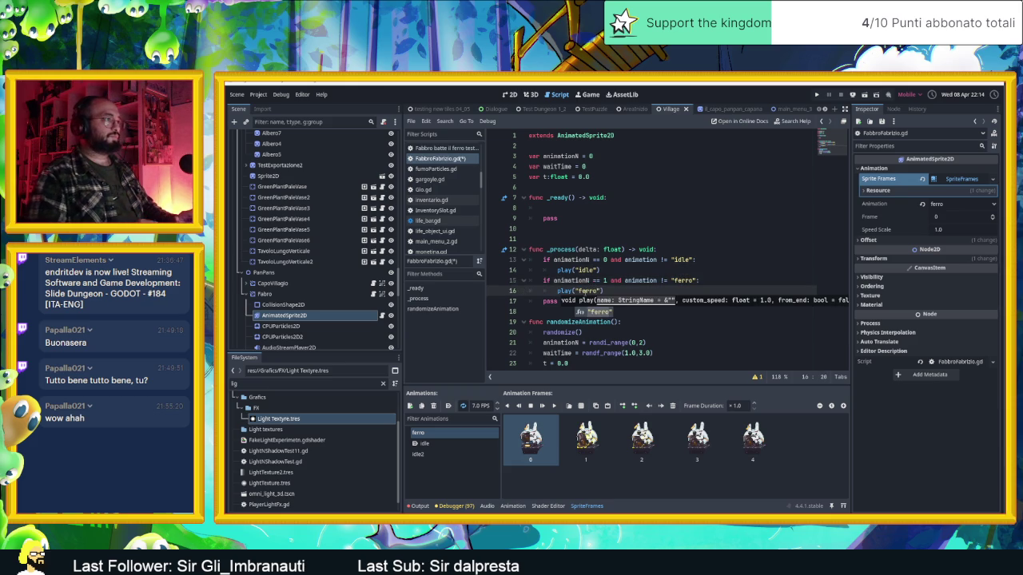
{"action": "key", "text": "Return"}
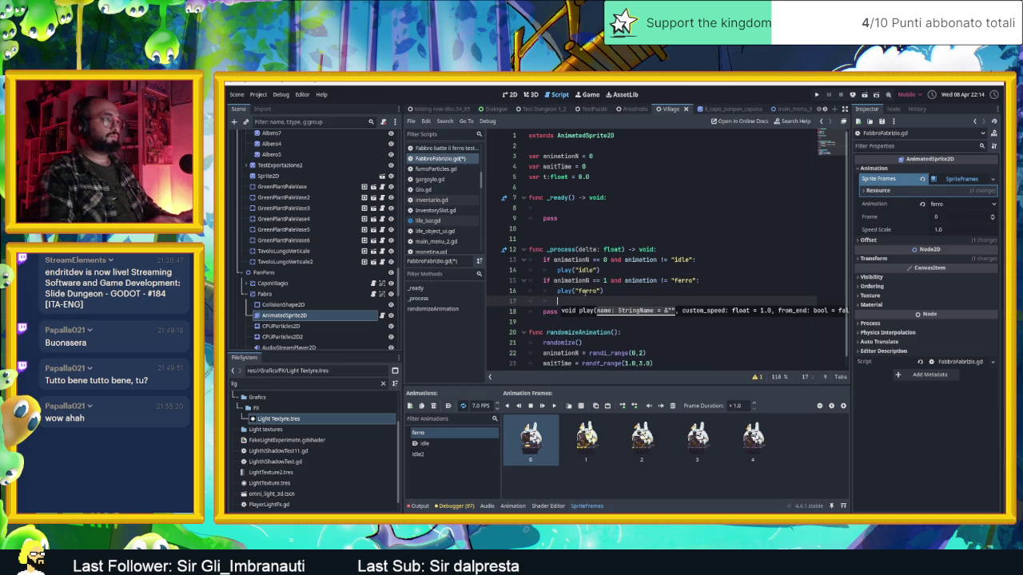
Add a third branch for animationN == 2 playing "idle2", and delete the leftover pass.
{"action": "key", "text": "ctrl+v"}
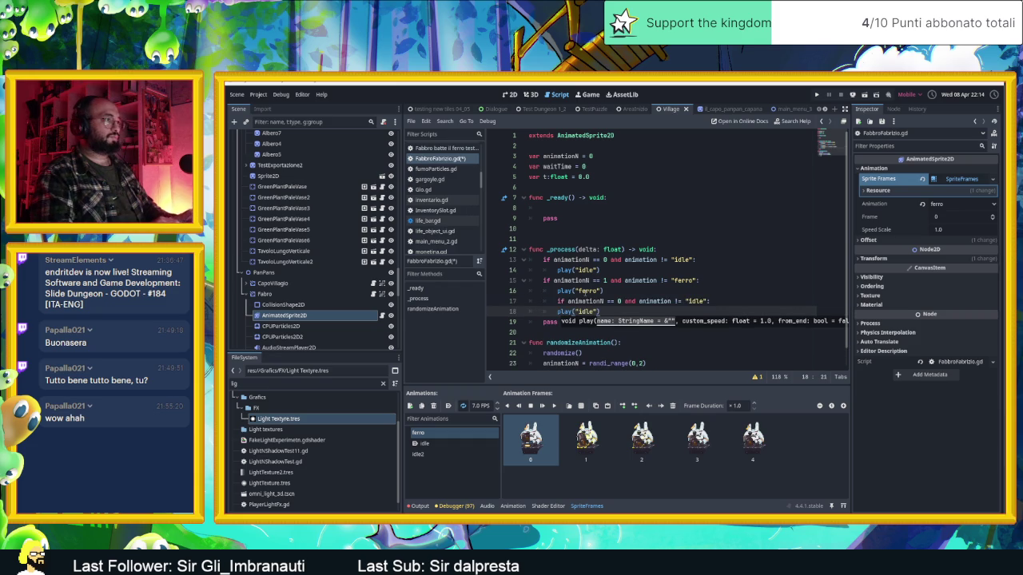
{"action": "left_click", "coordinate": [557, 301], "text": "shift"}
{"action": "key", "text": "shift+Tab"}
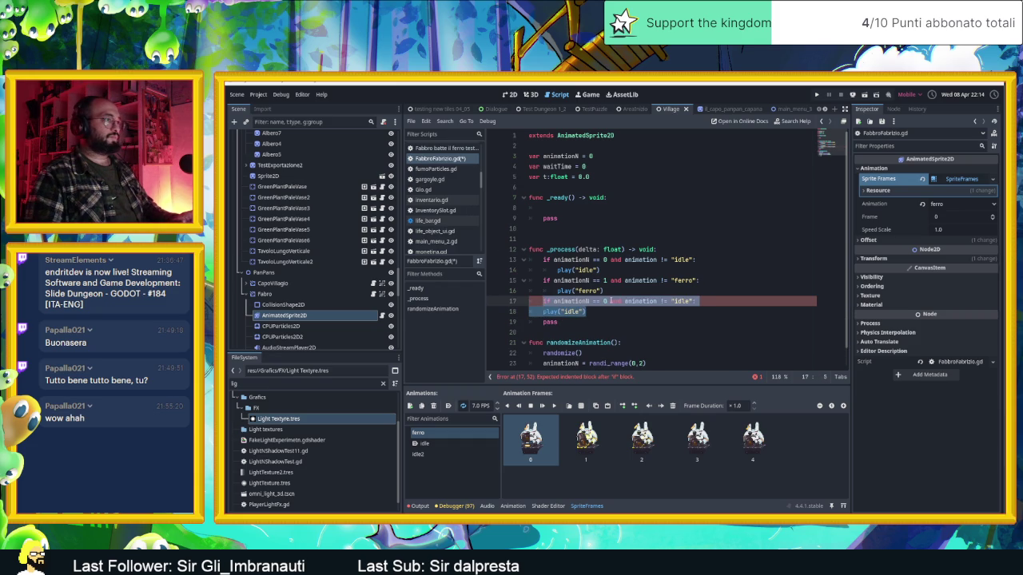
{"action": "left_click", "coordinate": [544, 311]}
{"action": "key", "text": "Tab"}
{"action": "left_click", "coordinate": [605, 301]}
{"action": "type", "text": "2"}
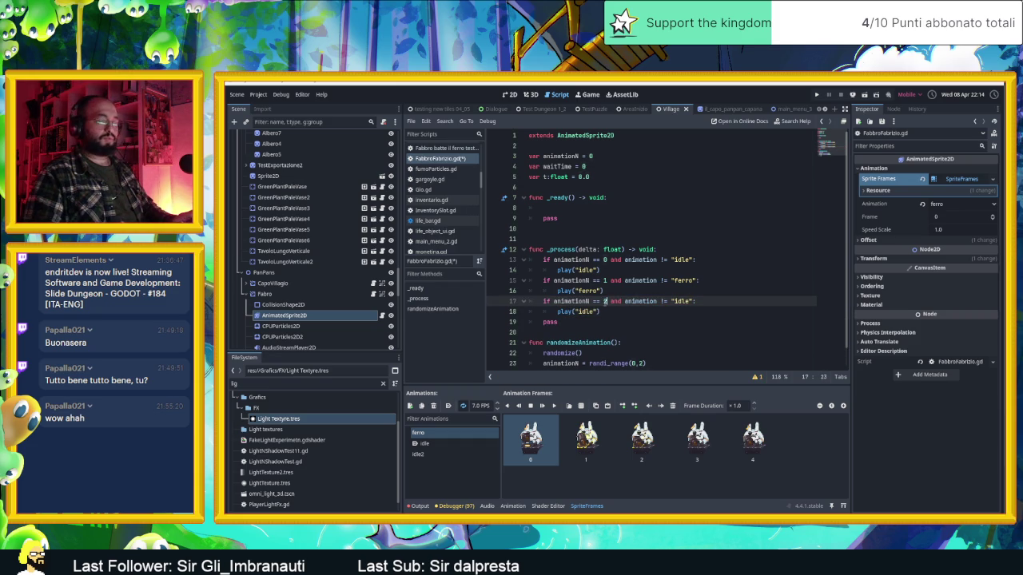
{"action": "double_click", "coordinate": [681, 301]}
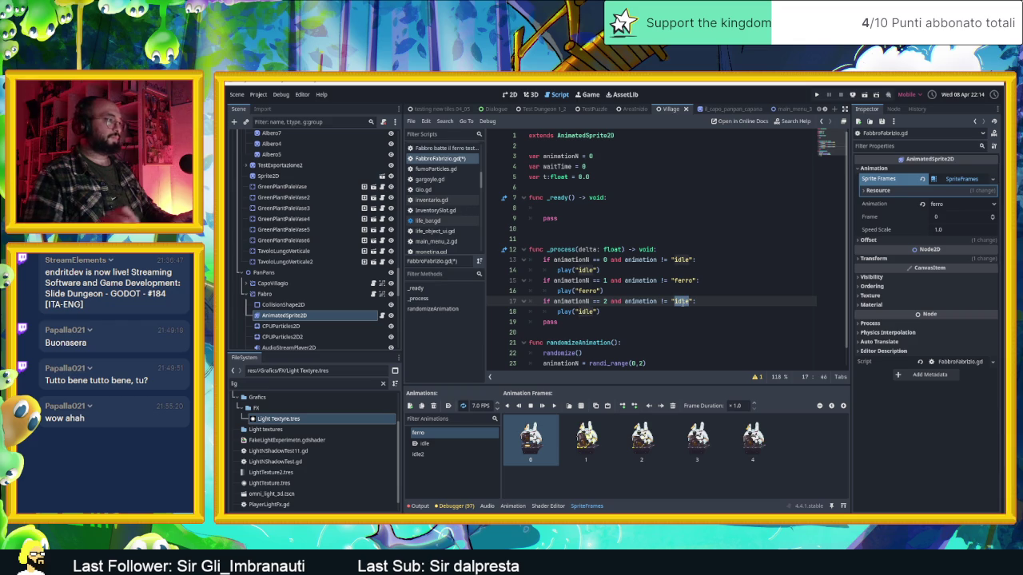
{"action": "type", "text": "idle2"}
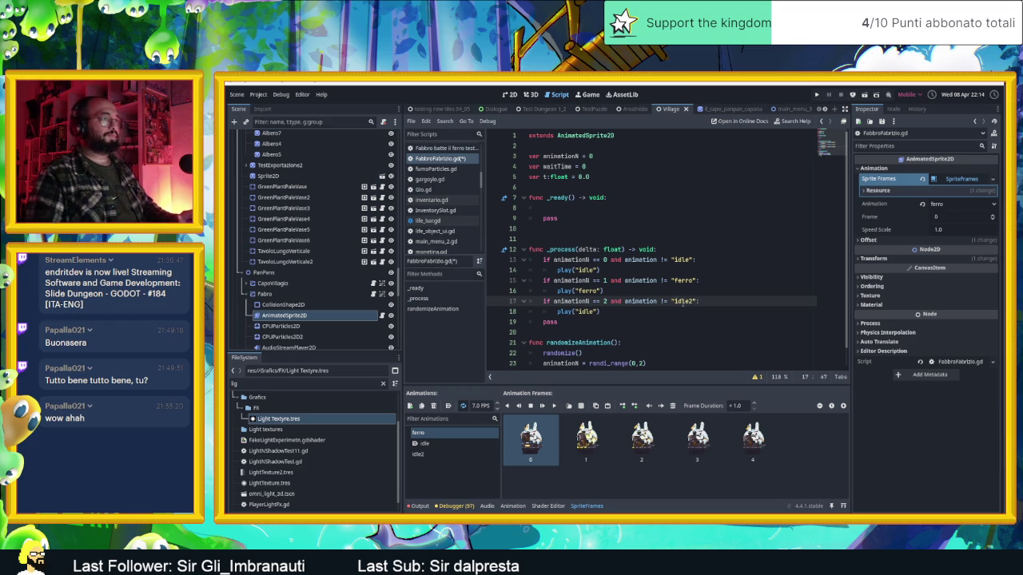
{"action": "left_click", "coordinate": [582, 311]}
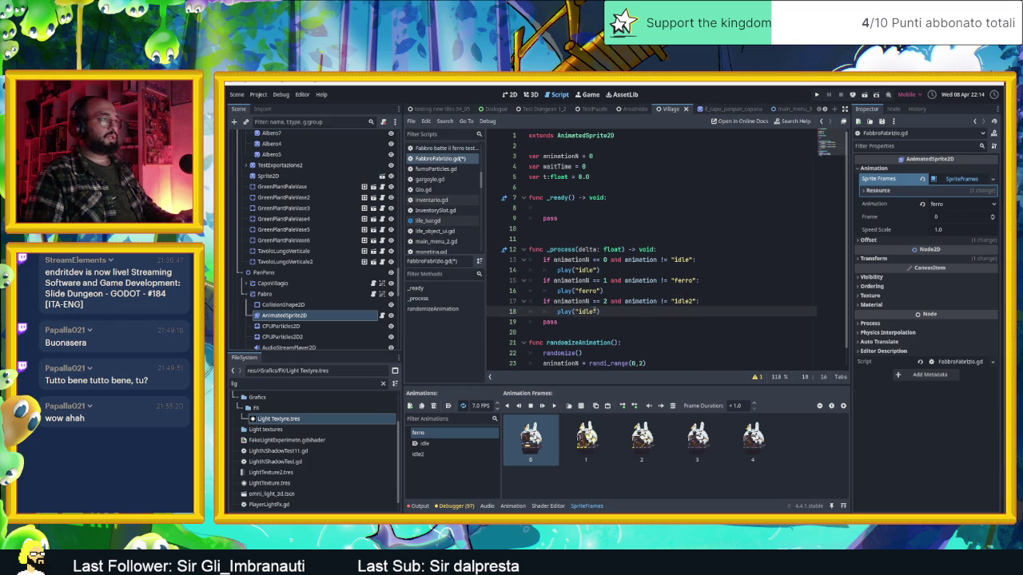
{"action": "type", "text": "2"}
{"action": "left_click", "coordinate": [603, 321]}
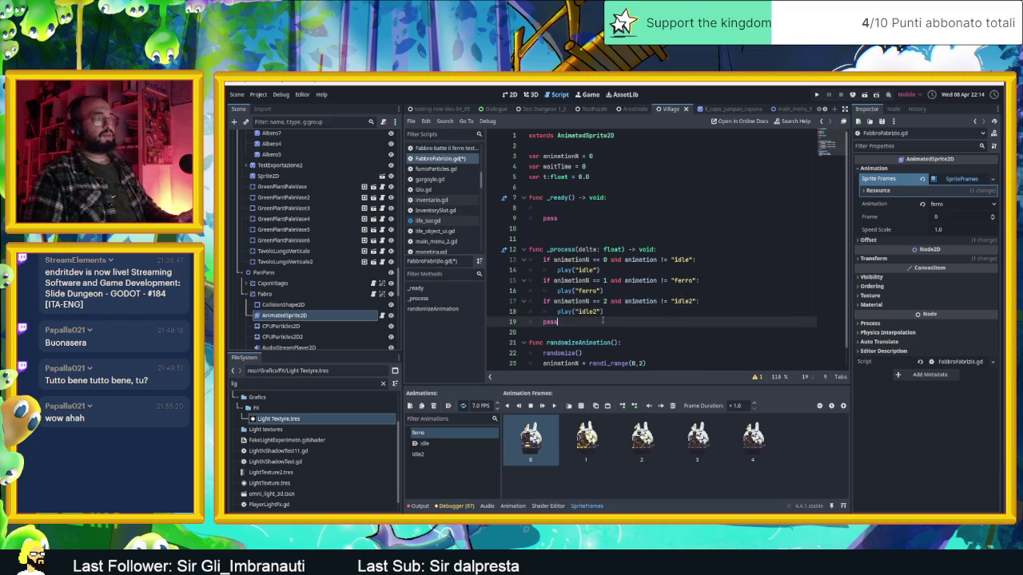
{"action": "key", "text": "ctrl+shift+k"}
In _process, add 't += delta' followed by the timer check 'if t<waitTime:'.
{"action": "key", "text": "Return"}
{"action": "key", "text": "Up"}
{"action": "key", "text": "Tab"}
{"action": "type", "text": "t+= delta"}
{"action": "key", "text": "Return"}
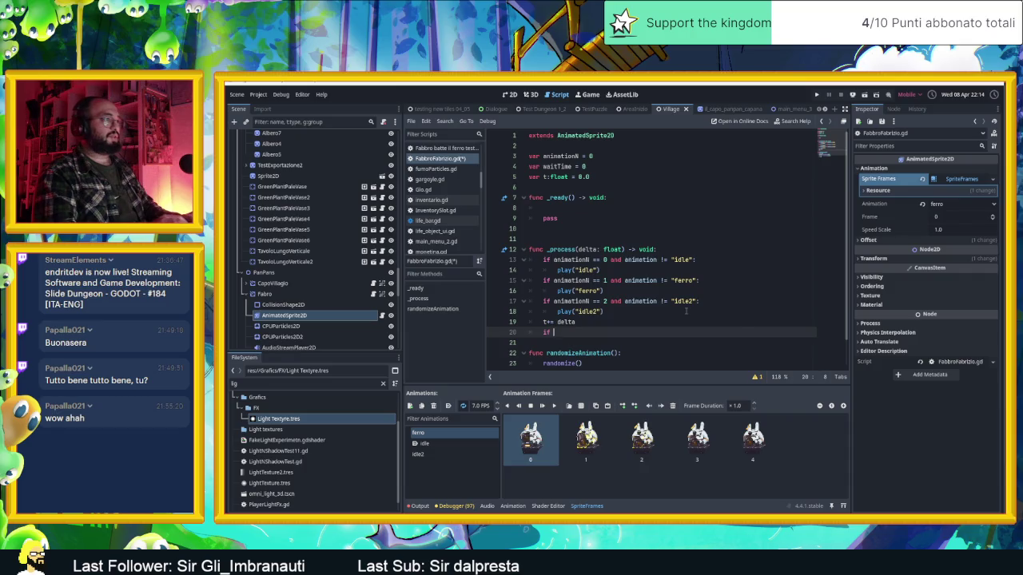
{"action": "type", "text": "if t"}
{"action": "type", "text": "<"}
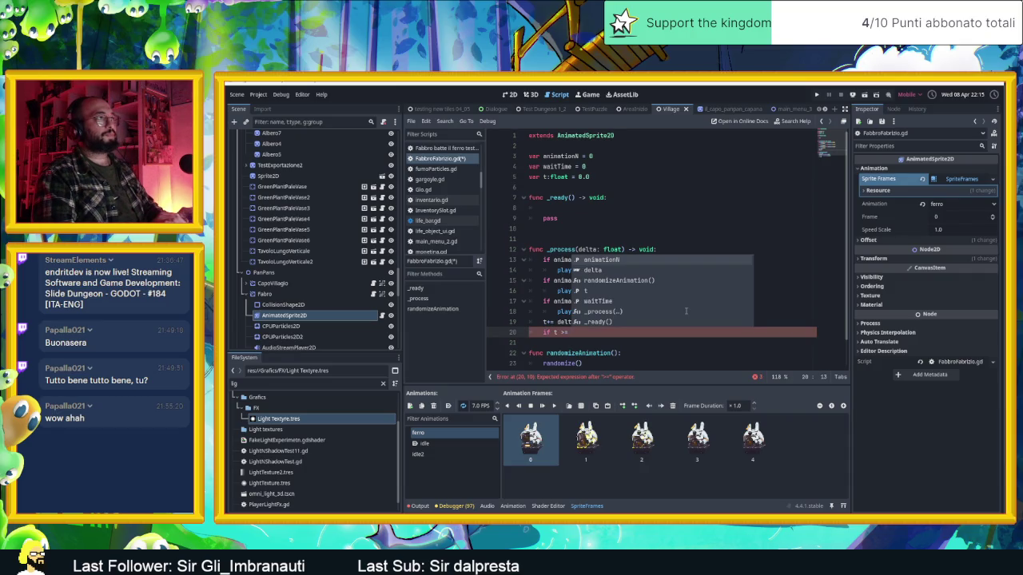
{"action": "type", "text": "waitTime"}
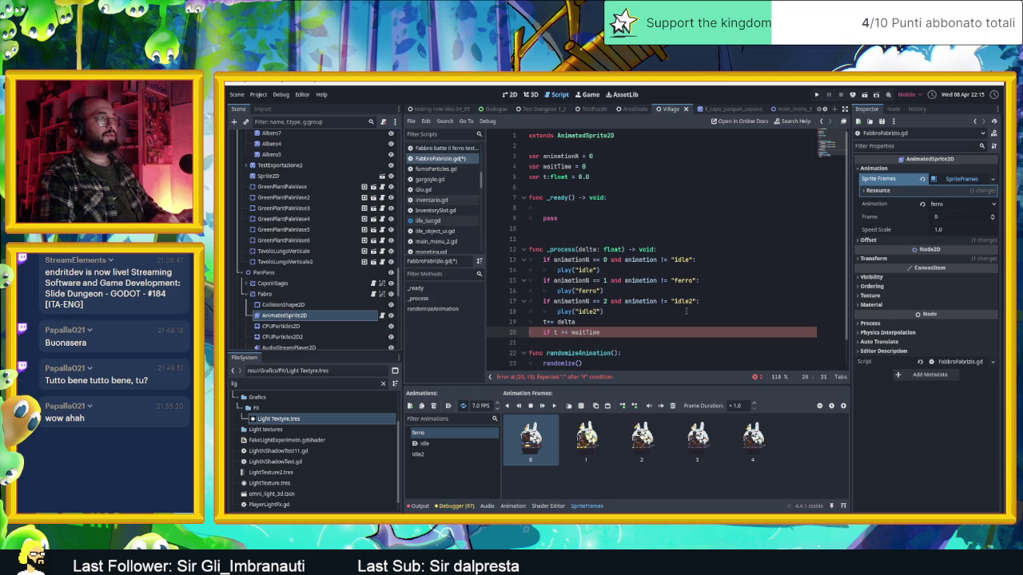
{"action": "type", "text": ":"}
Call randomizeAnimation() inside the timer check using autocomplete.
{"action": "key", "text": "Return"}
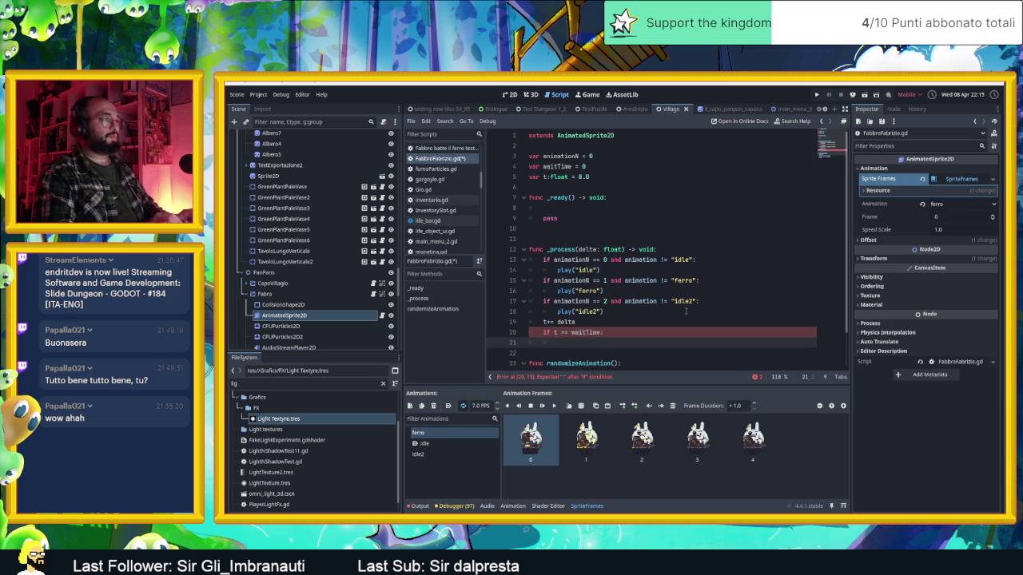
{"action": "scroll", "coordinate": [685, 311], "scroll_direction": "down", "scroll_amount": 1}
{"action": "type", "text": "ra"}
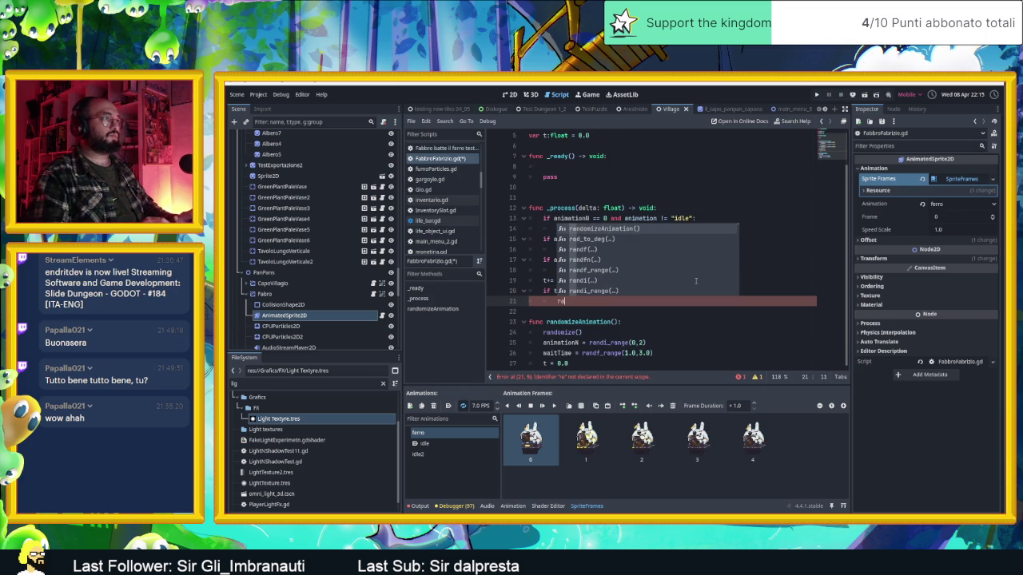
{"action": "key", "text": "Return"}
{"action": "left_click", "coordinate": [740, 289]}
{"action": "scroll", "coordinate": [740, 289], "scroll_direction": "down", "scroll_amount": 1}
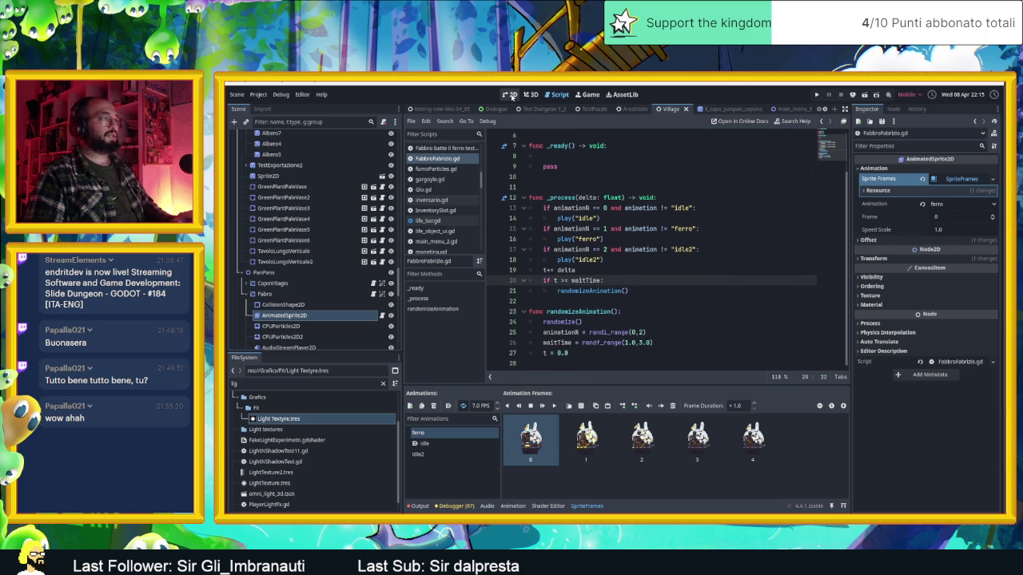
Return to the 2D view of the Village scene, then save and run it.
{"action": "left_click", "coordinate": [512, 95]}
{"action": "left_click", "coordinate": [865, 95]}
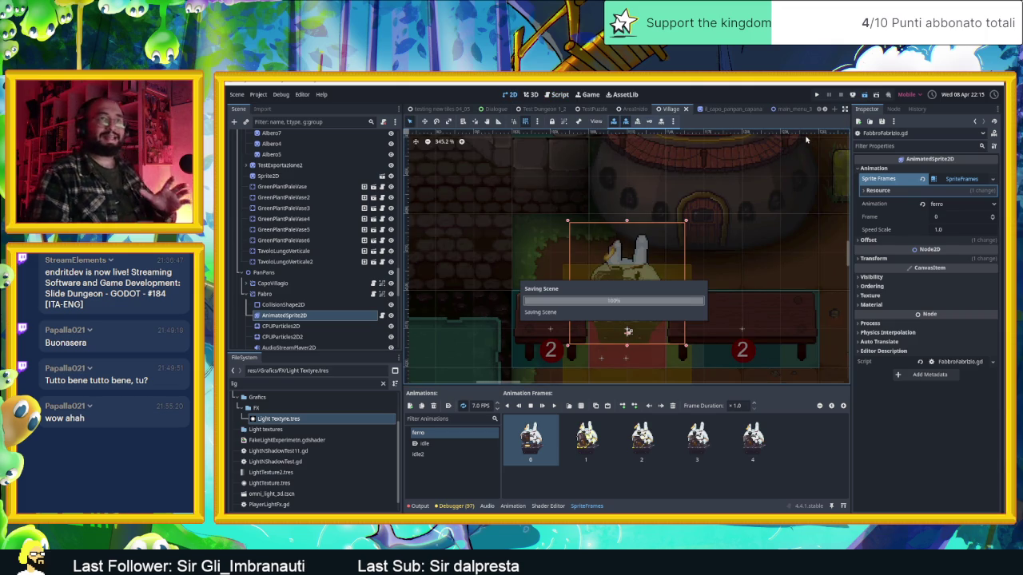
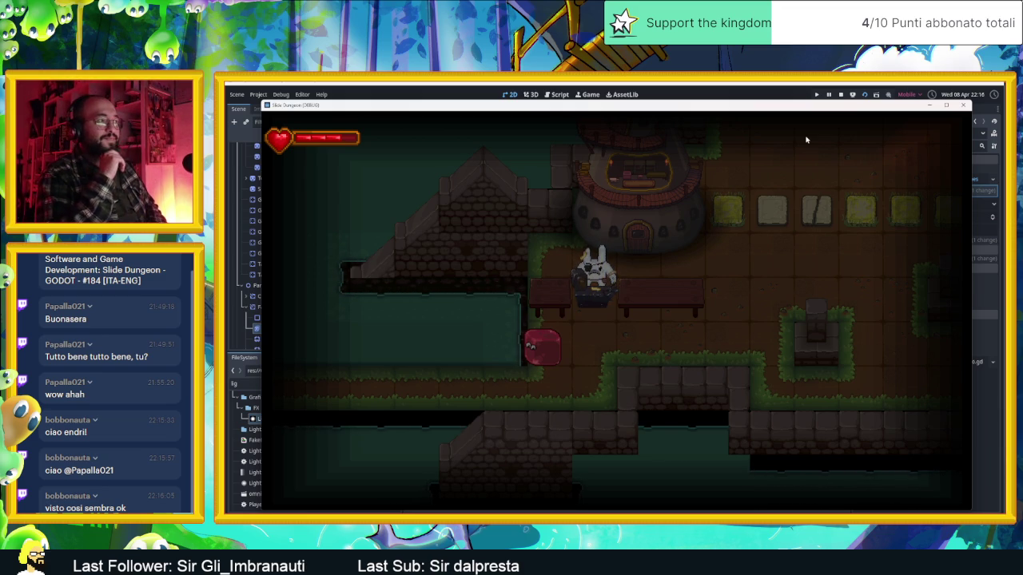
Stop the game and change FabbroFabrizio.gd's random range to randi_range(0,3).
{"action": "left_click", "coordinate": [840, 94]}
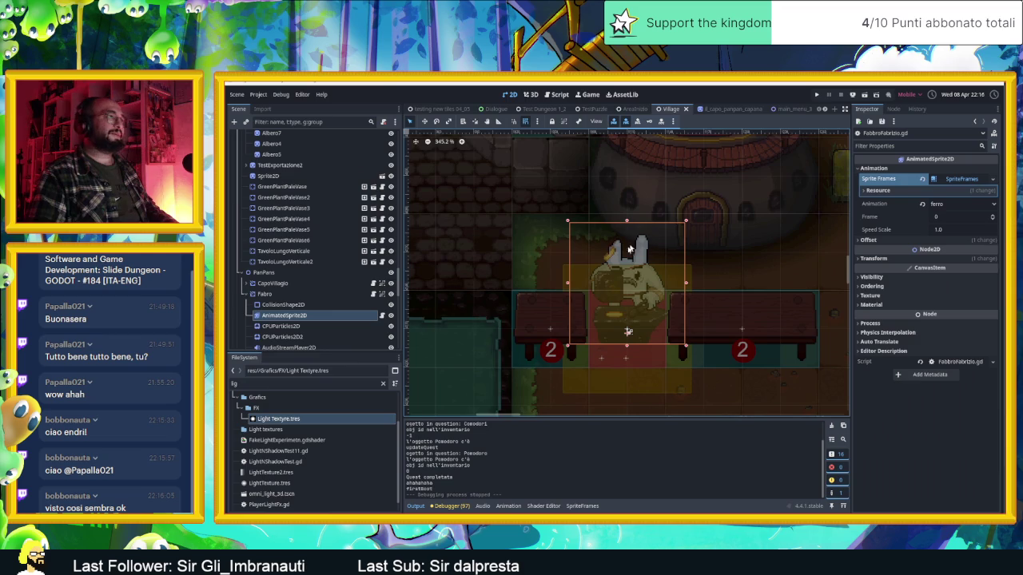
{"action": "key", "text": "ctrl+F3"}
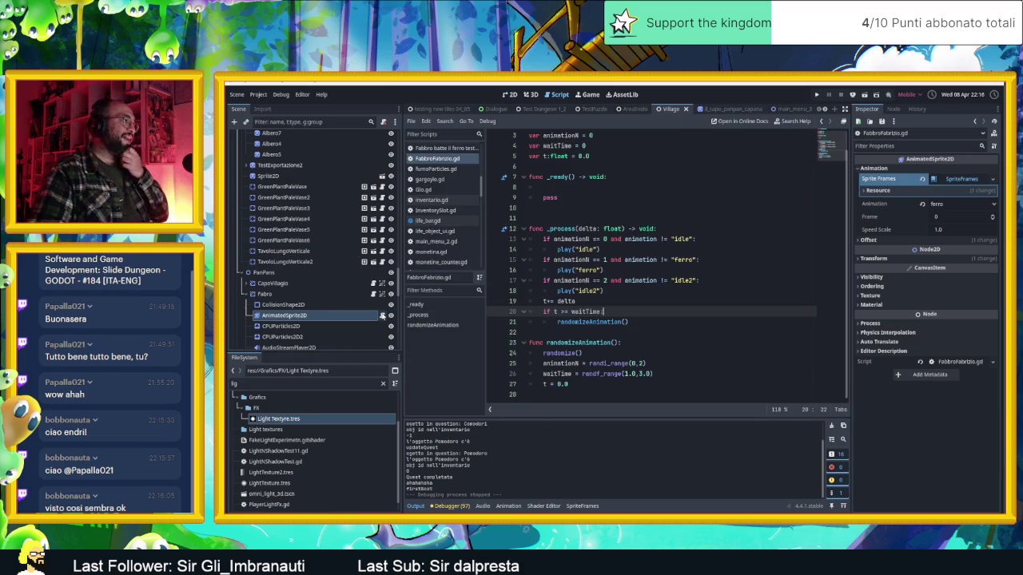
{"action": "left_click", "coordinate": [641, 363]}
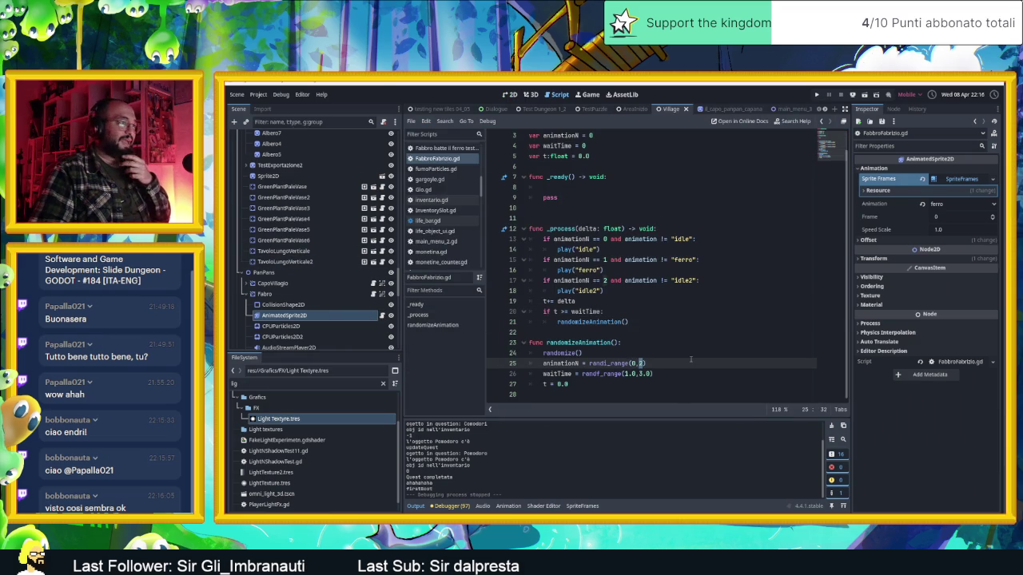
{"action": "type", "text": "3)"}
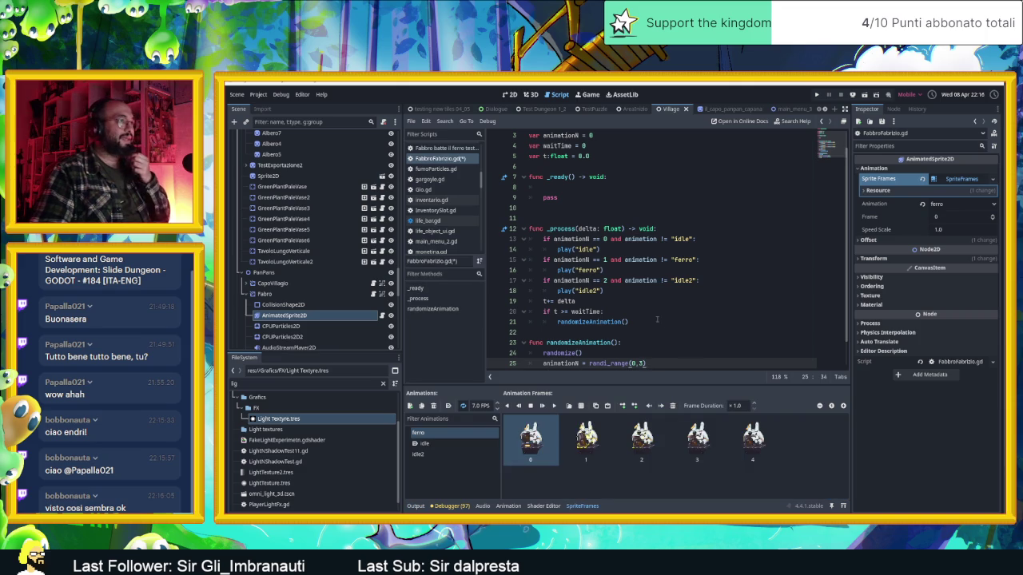
Change the ferro condition from '==' to '>' and save the script.
{"action": "left_click", "coordinate": [603, 260]}
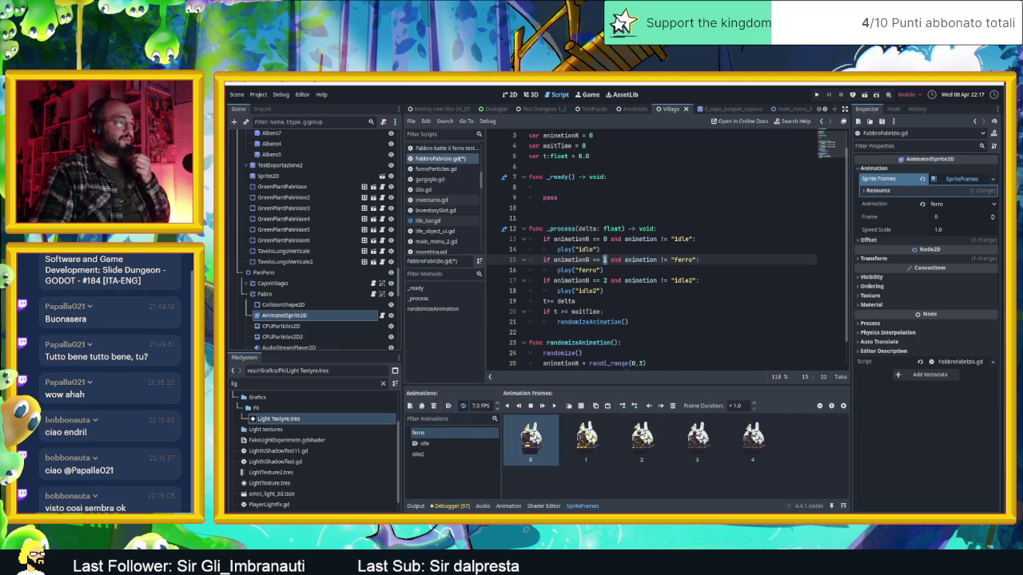
{"action": "left_click", "coordinate": [605, 280]}
{"action": "type", "text": "1"}
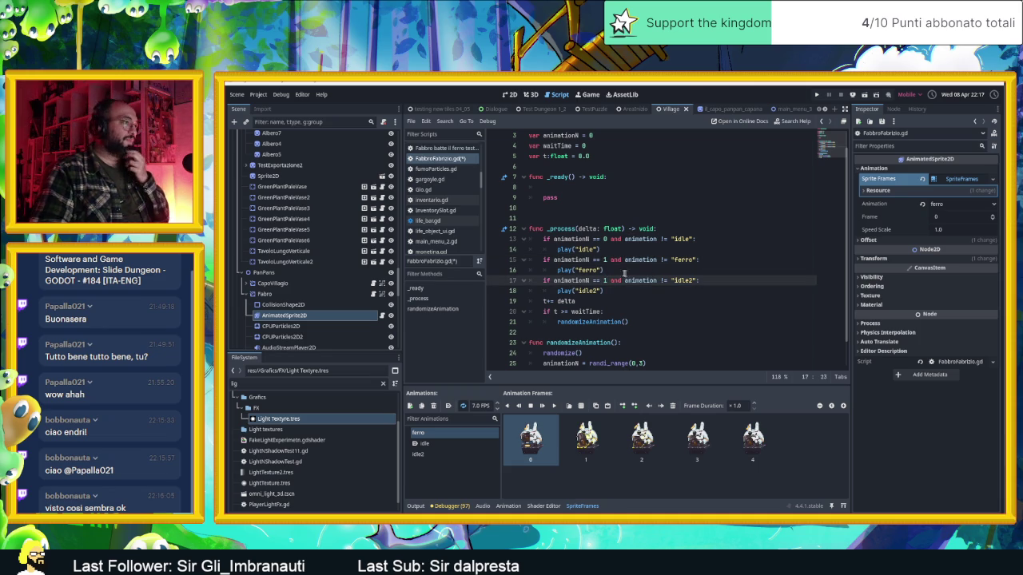
{"action": "left_click", "coordinate": [604, 259]}
{"action": "key", "text": "Left"}
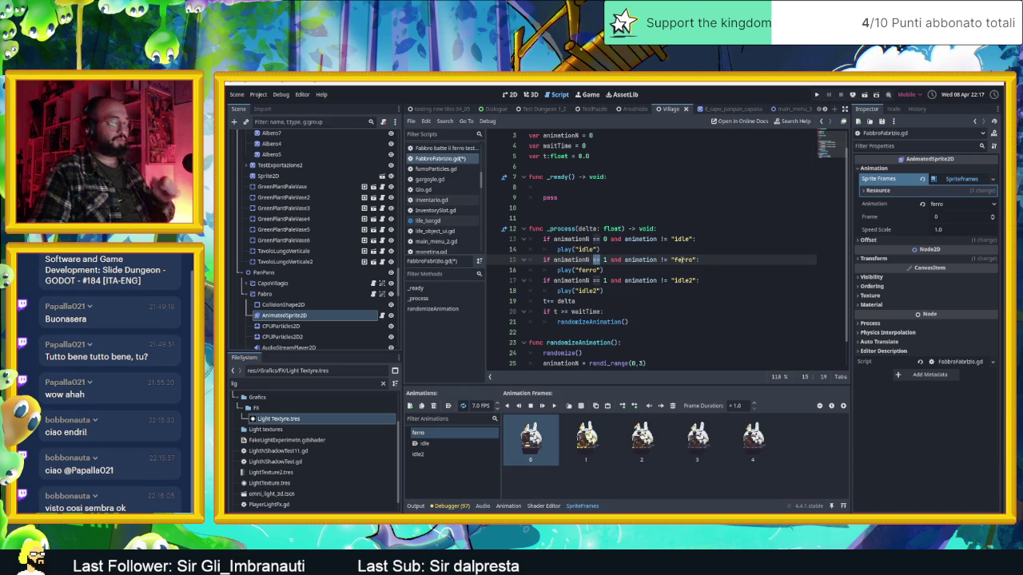
{"action": "type", "text": ">"}
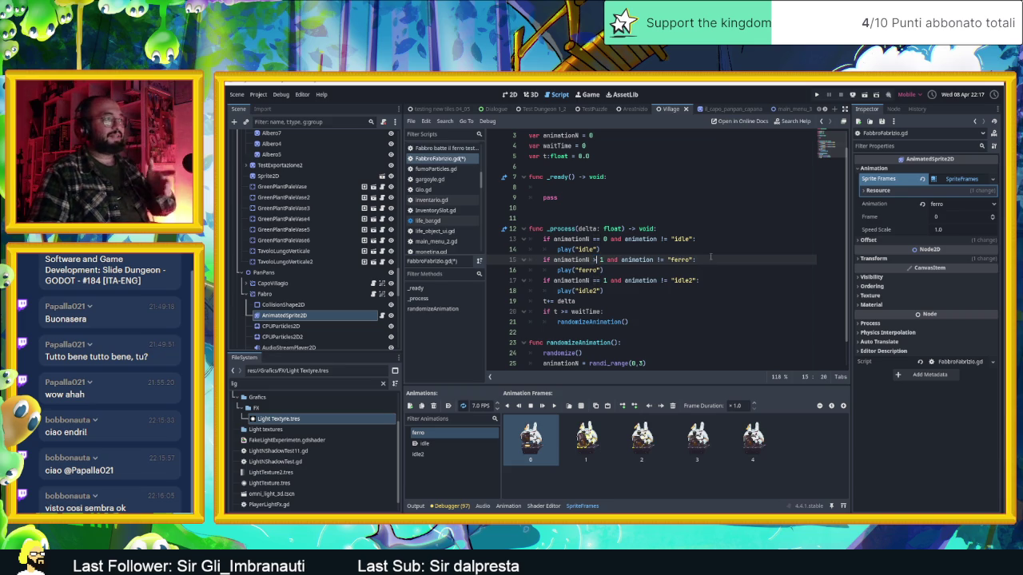
{"action": "key", "text": "ctrl+s"}
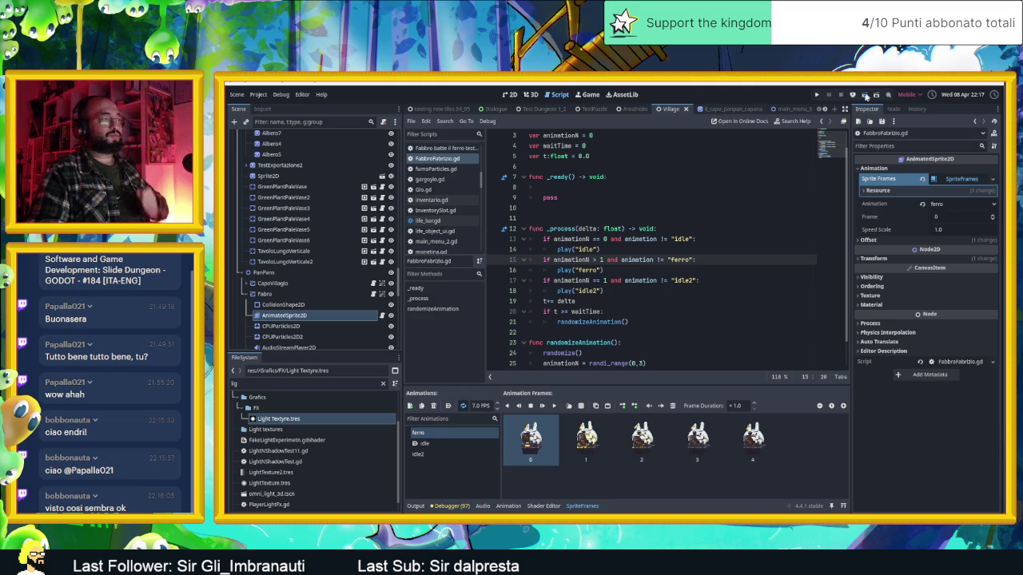
{"action": "key", "text": "ctrl+s"}
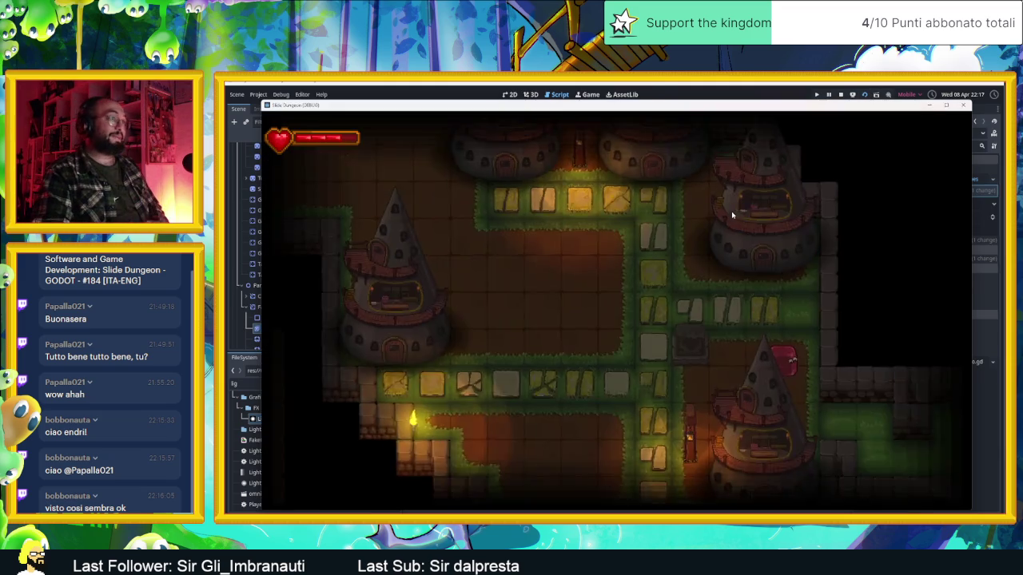
{"action": "key", "text": "Up"}
{"action": "key", "text": "Left"}
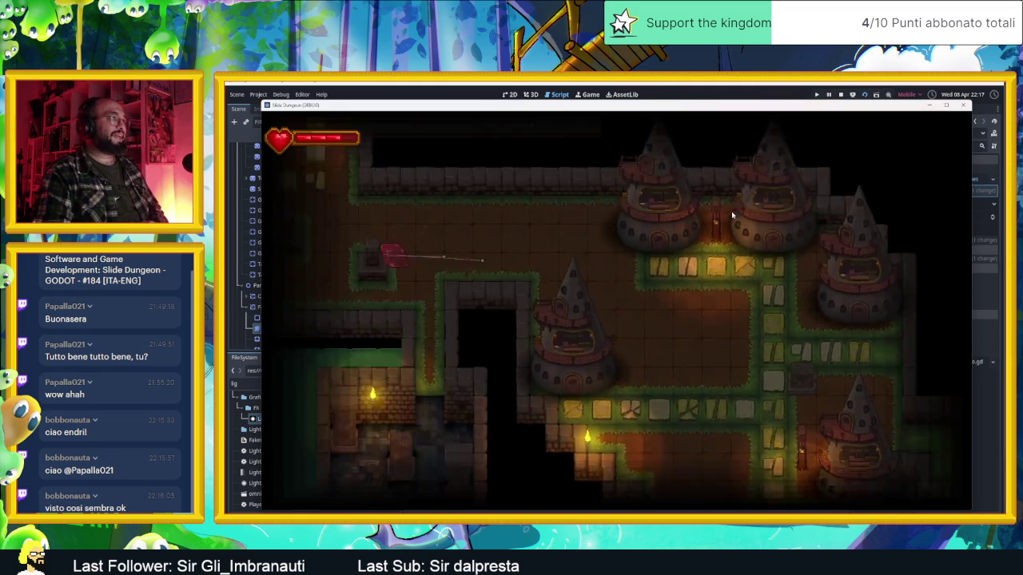
{"action": "key", "text": "Left"}
{"action": "key", "text": "Down"}
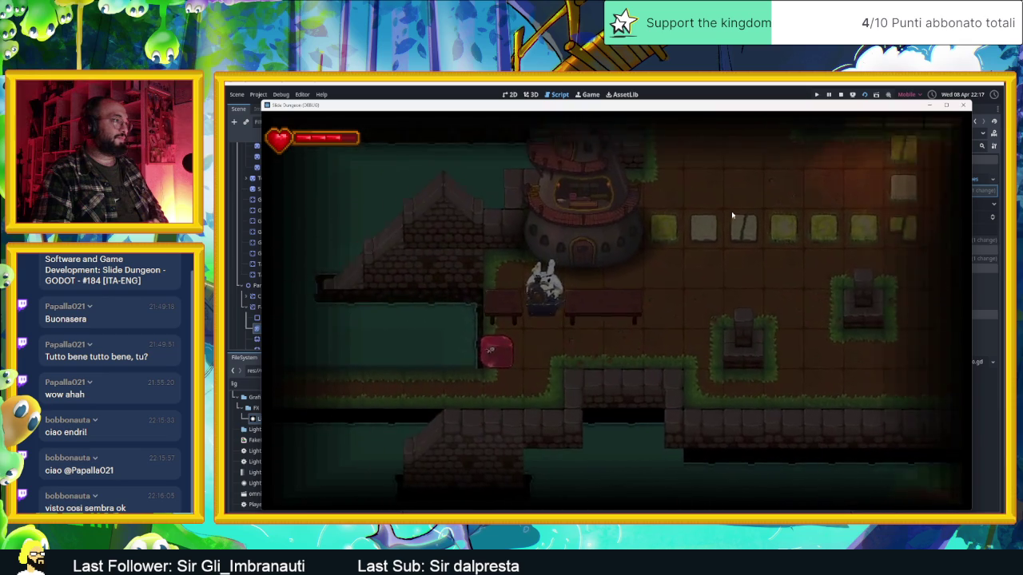
{"action": "key", "text": "Right"}
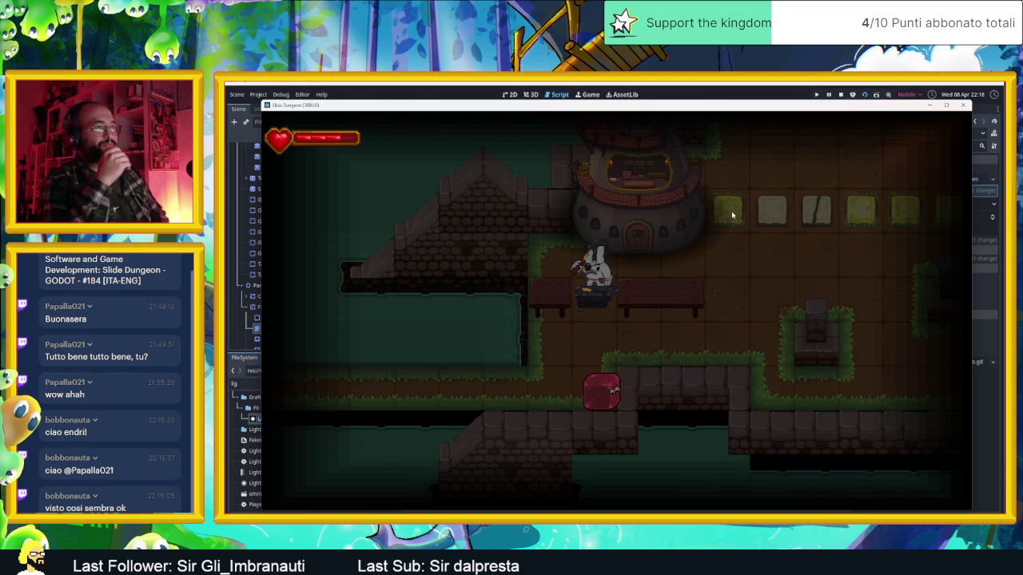
{"action": "key", "text": "F8"}
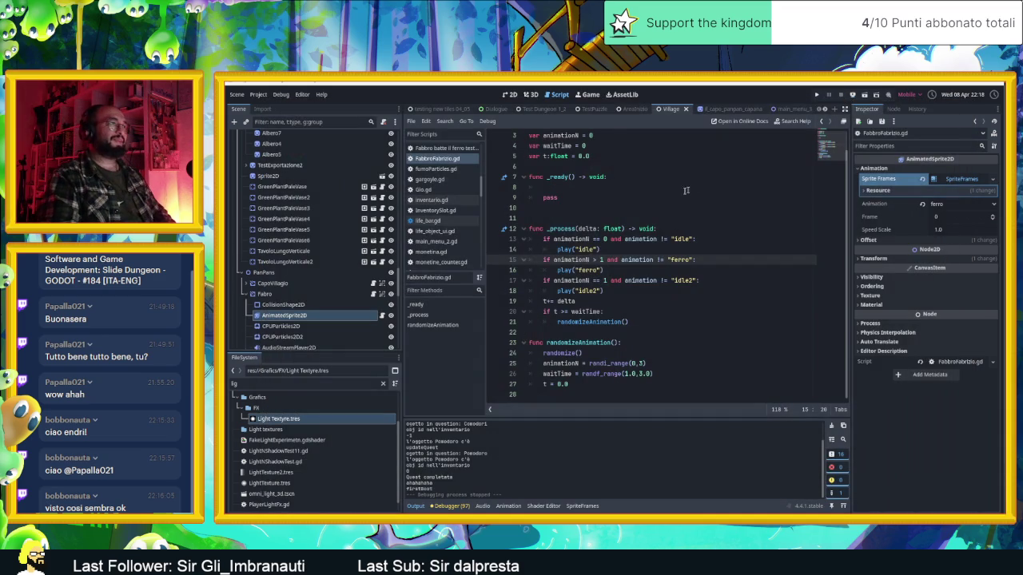
Insert 'var dialogueMode = false' on a new line 6 after the variable declarations.
{"action": "scroll", "coordinate": [565, 273], "scroll_direction": "up", "scroll_amount": 1}
{"action": "left_click", "coordinate": [694, 247]}
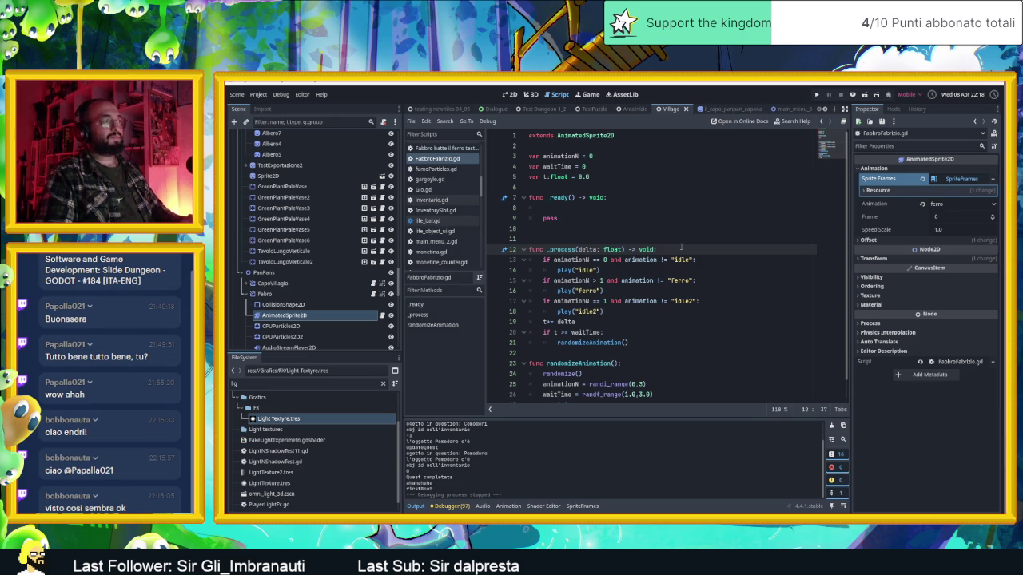
{"action": "left_click", "coordinate": [592, 186]}
{"action": "key", "text": "Return"}
{"action": "left_click", "coordinate": [592, 185]}
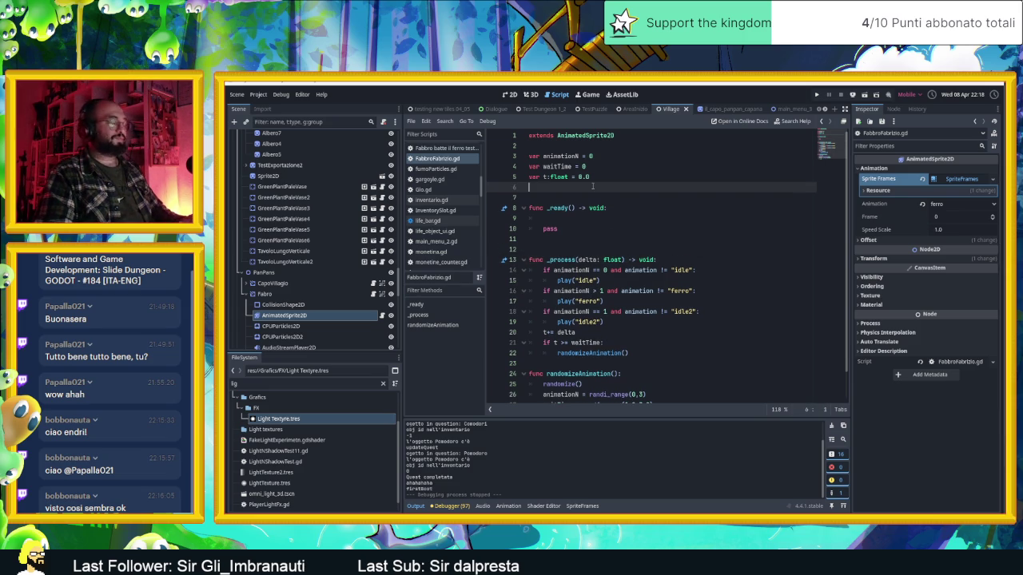
{"action": "type", "text": "var "}
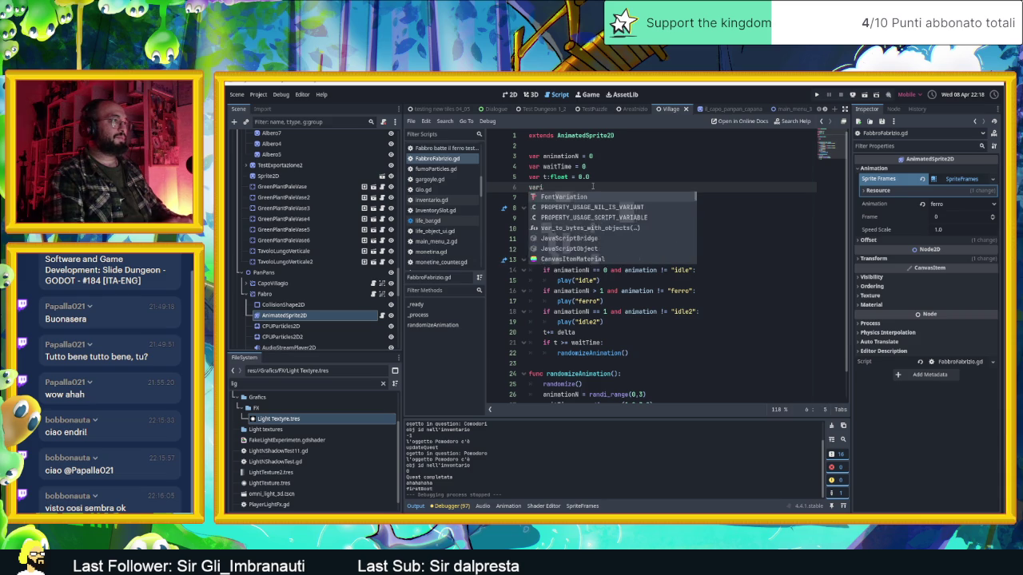
{"action": "type", "text": "dialo"}
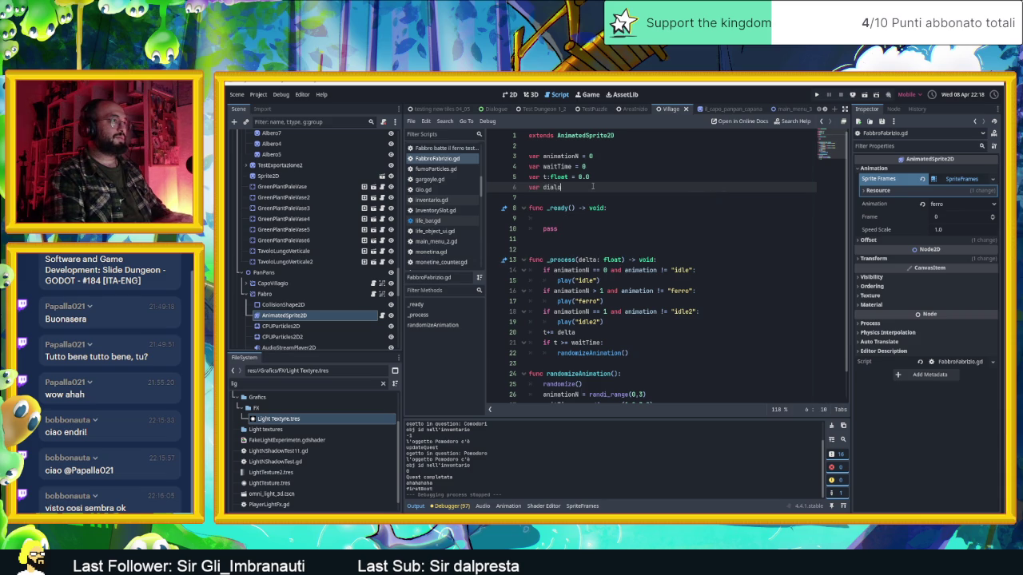
{"action": "type", "text": "gue"}
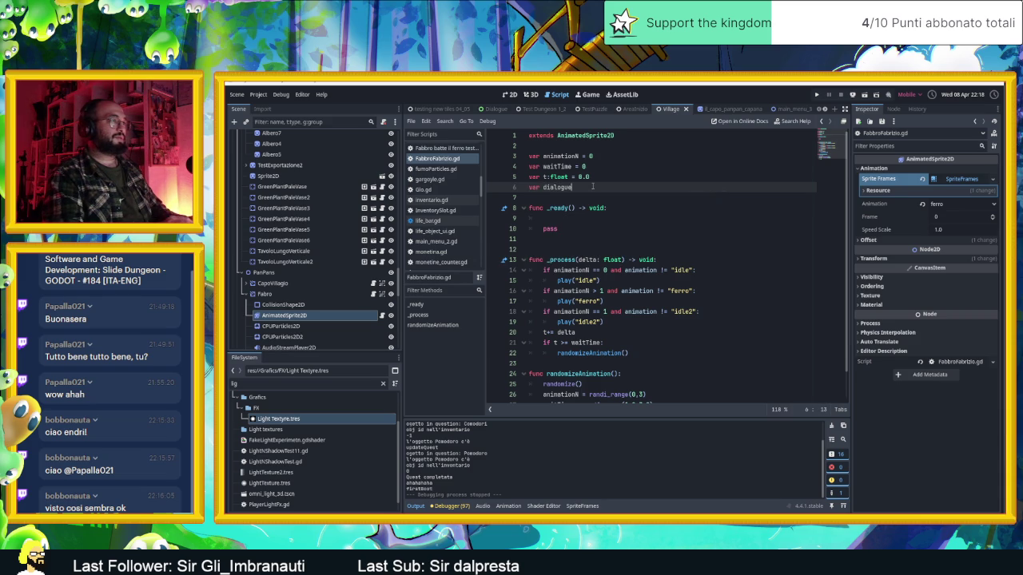
{"action": "type", "text": "Mo"}
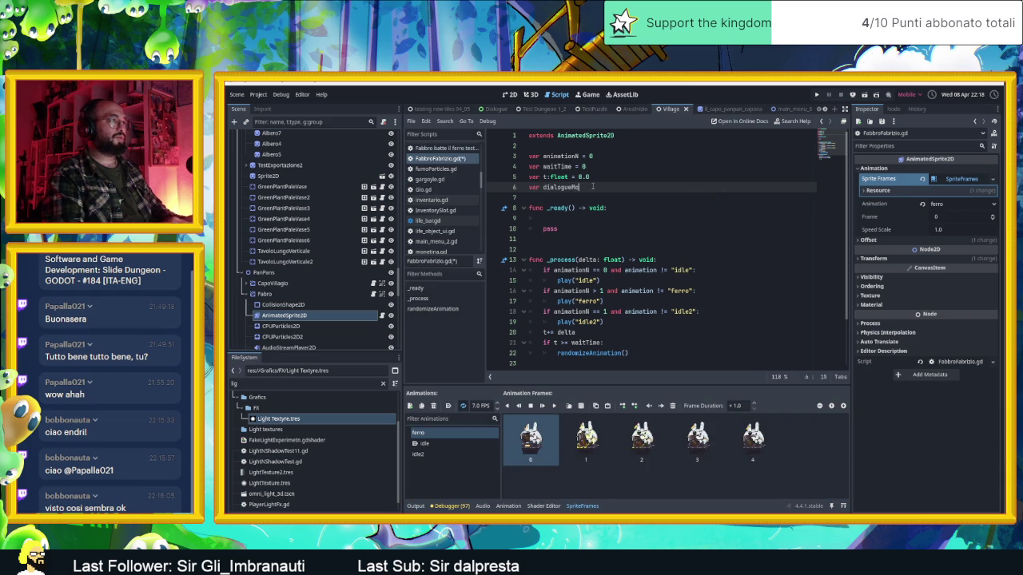
{"action": "type", "text": "de = false"}
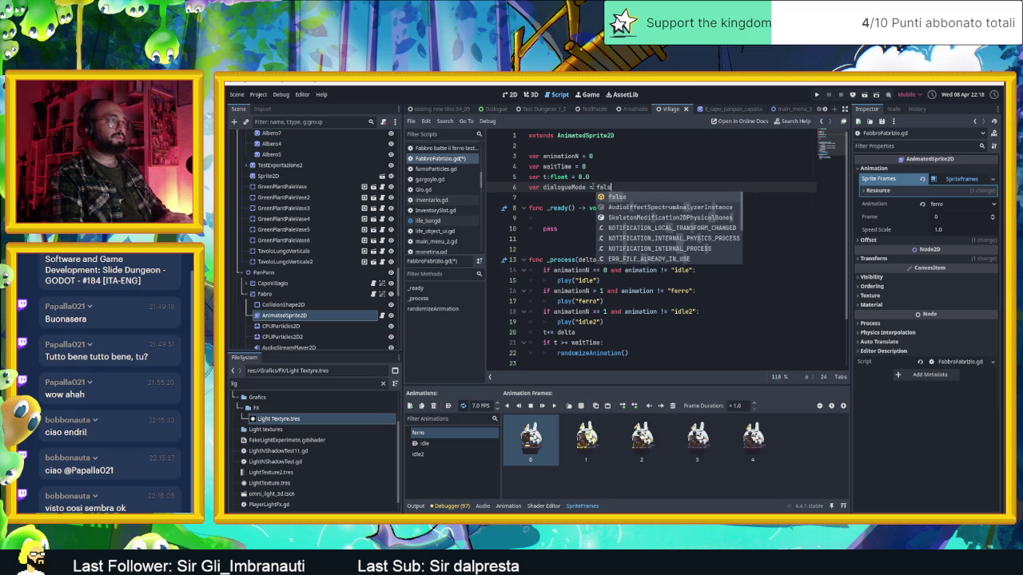
Wrap the animation conditions under a new dialogueMode if-check, indenting lines 15–20.
{"action": "mouse_move", "coordinate": [623, 322]}
{"action": "left_mouse_down"}
{"action": "mouse_move", "coordinate": [559, 302]}
{"action": "mouse_move", "coordinate": [529, 270]}
{"action": "left_mouse_up"}
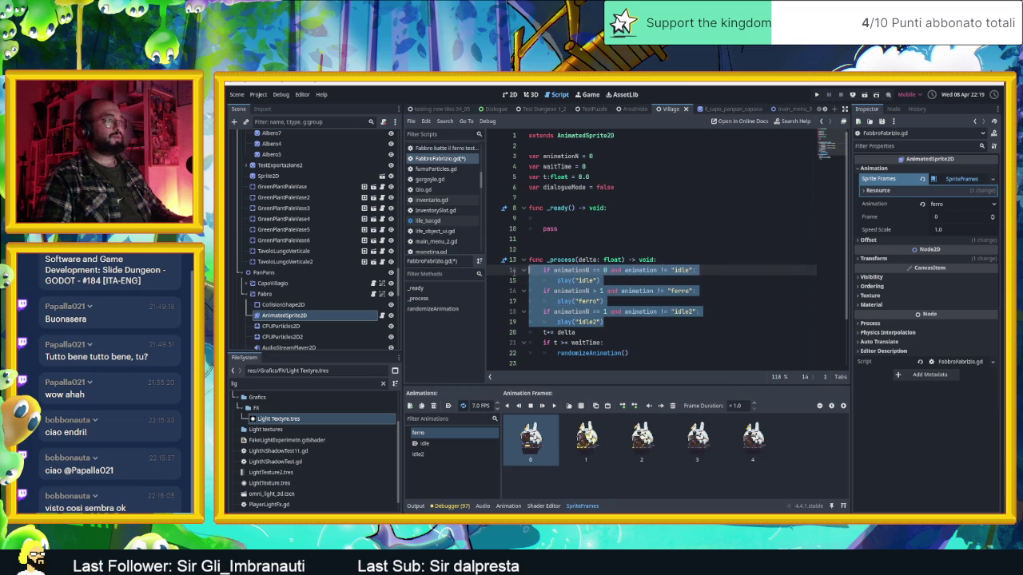
{"action": "left_click", "coordinate": [697, 259]}
{"action": "key", "text": "Return"}
{"action": "type", "text": "if d"}
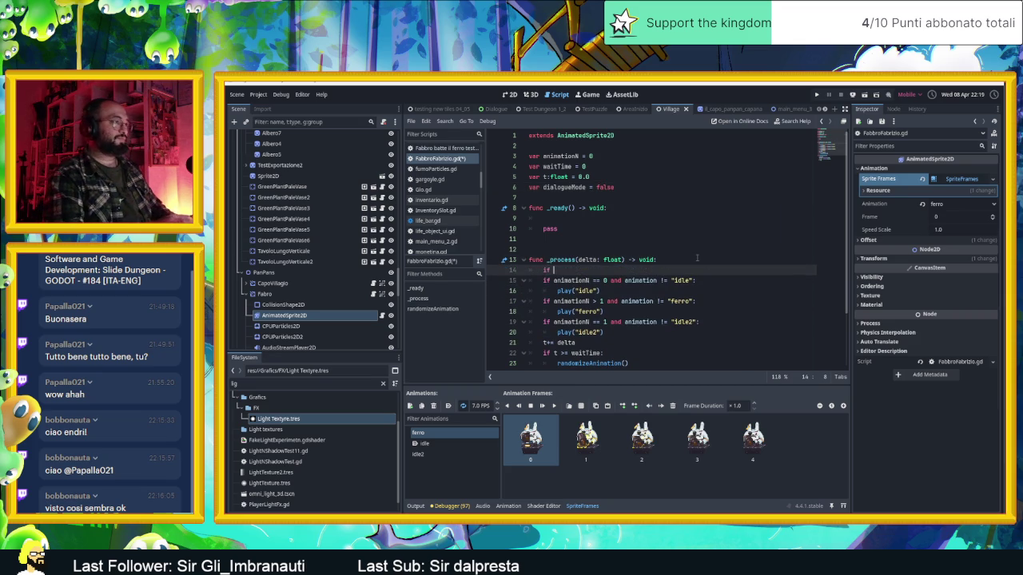
{"action": "type", "text": "ialogueMode"}
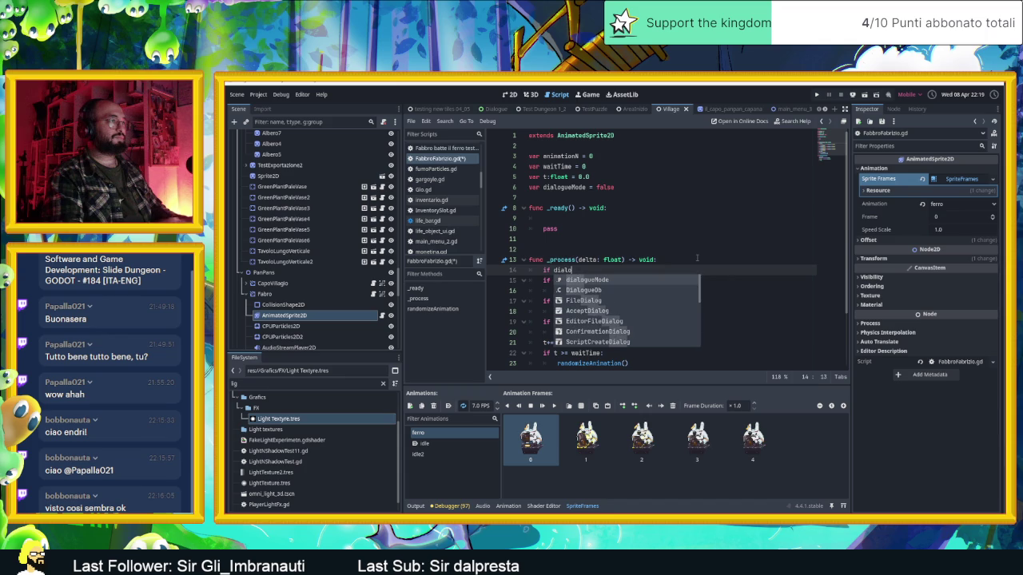
{"action": "key", "text": "Left"}
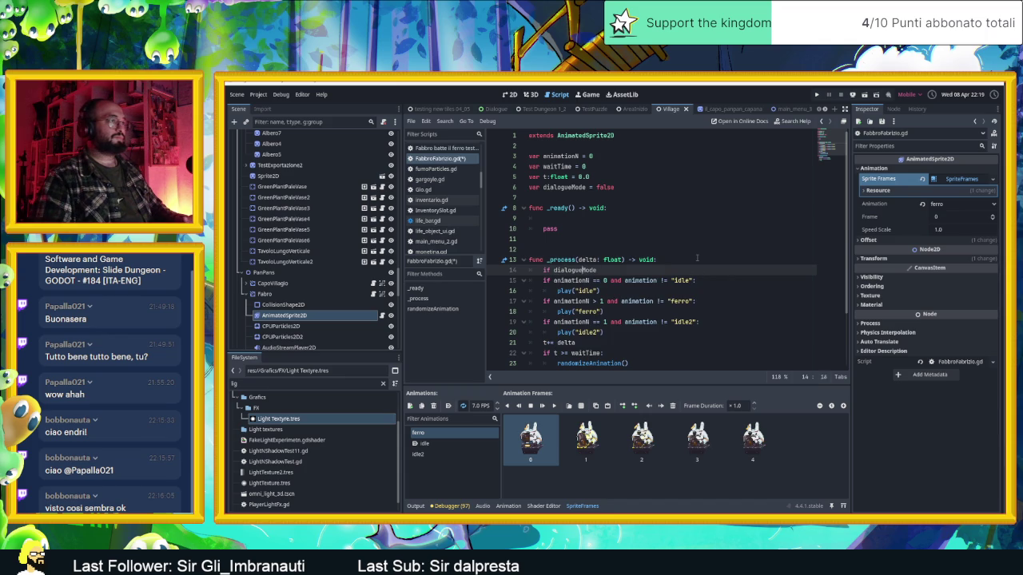
{"action": "key", "text": "Left"}
{"action": "key", "text": "Left"}
{"action": "key", "text": "Left"}
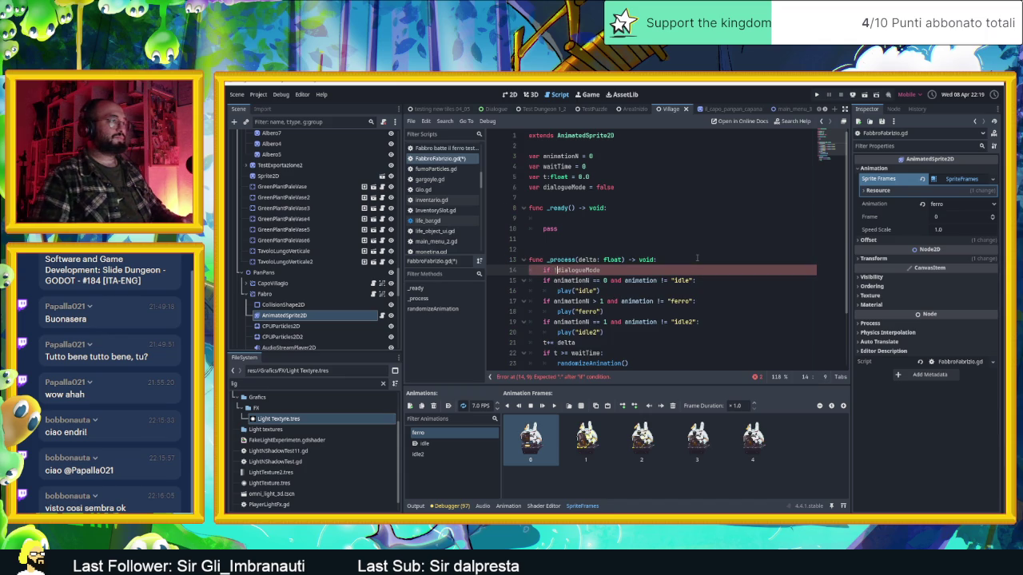
{"action": "key", "text": "End"}
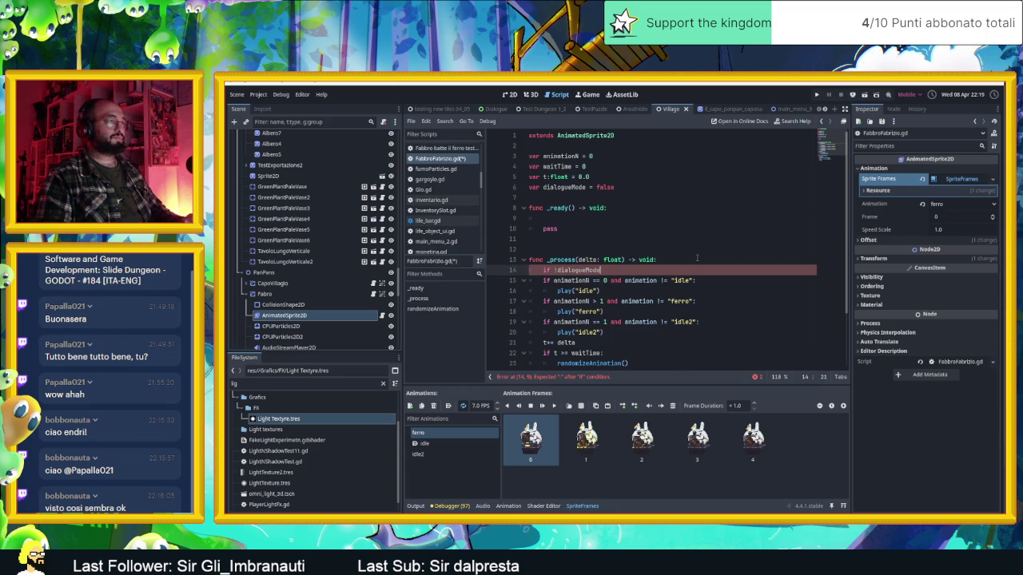
{"action": "type", "text": ":"}
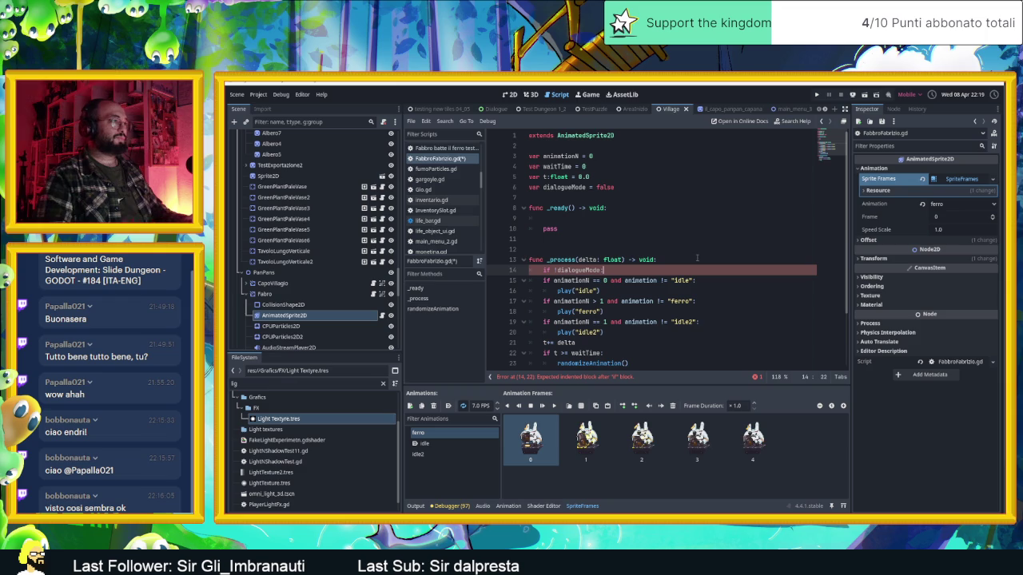
{"action": "mouse_move", "coordinate": [617, 334]}
{"action": "left_mouse_down"}
{"action": "mouse_move", "coordinate": [559, 329]}
{"action": "mouse_move", "coordinate": [484, 277]}
{"action": "left_mouse_up"}
{"action": "key", "text": "Tab"}
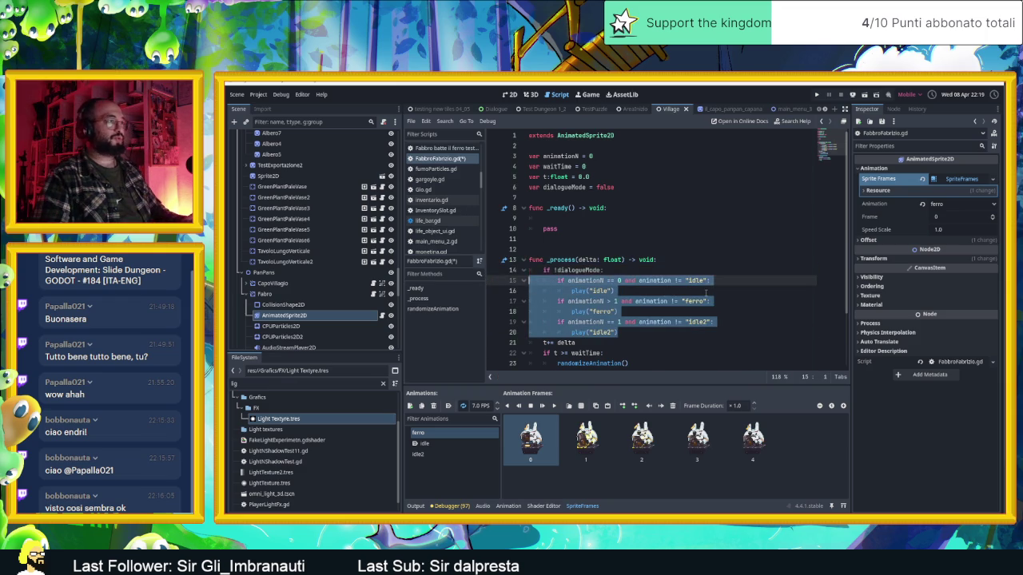
{"action": "left_click", "coordinate": [705, 293]}
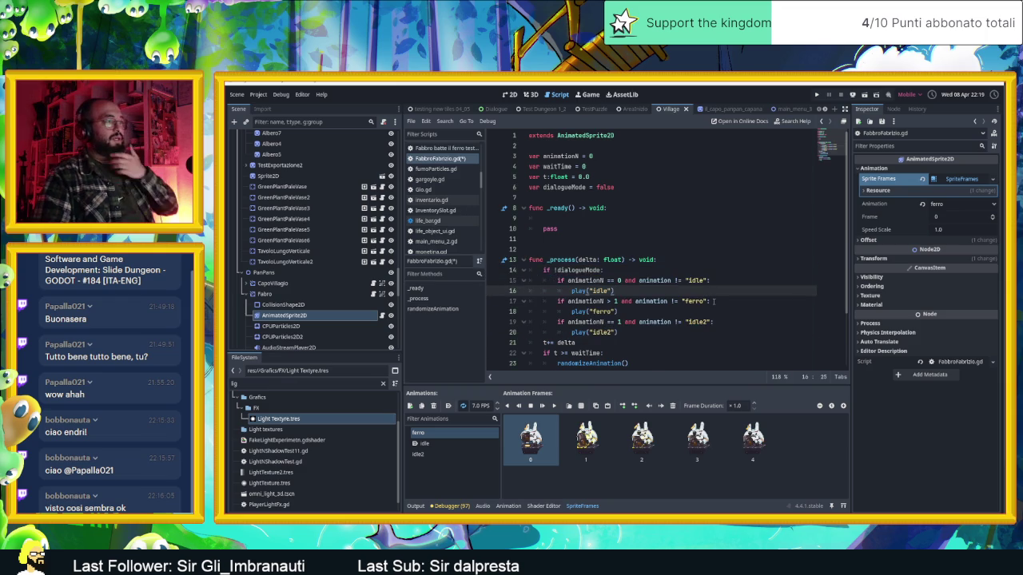
Add an else branch that plays "idle2", save, and switch to the 2D view.
{"action": "left_click", "coordinate": [625, 333]}
{"action": "key", "text": "Return"}
{"action": "key", "text": "BackSpace"}
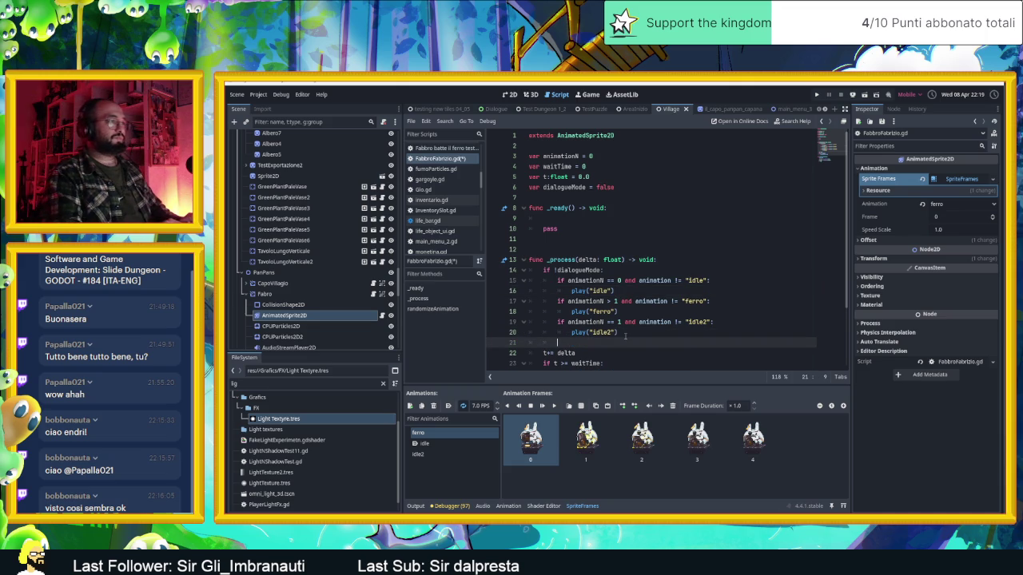
{"action": "type", "text": "else:"}
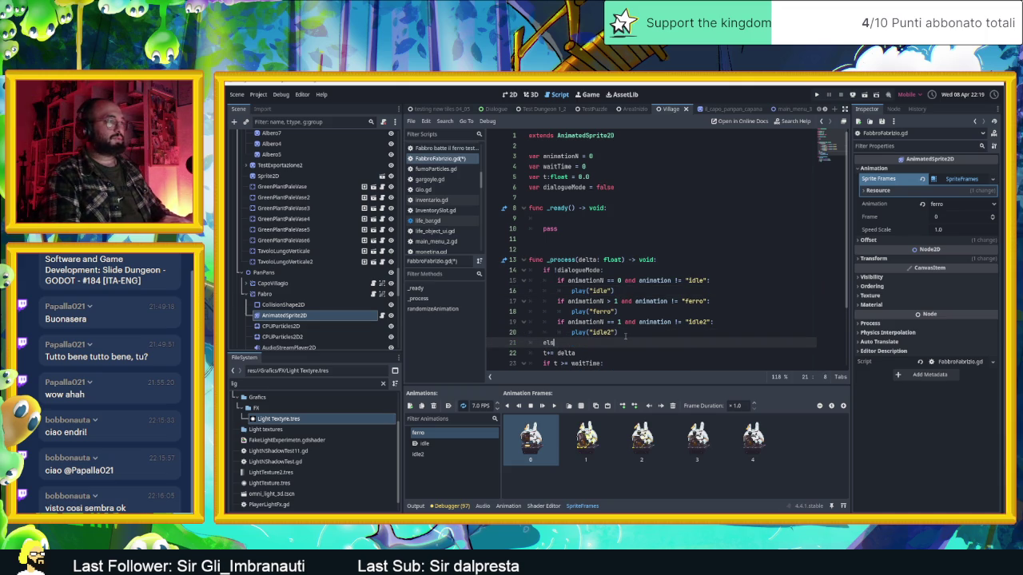
{"action": "key", "text": "Return"}
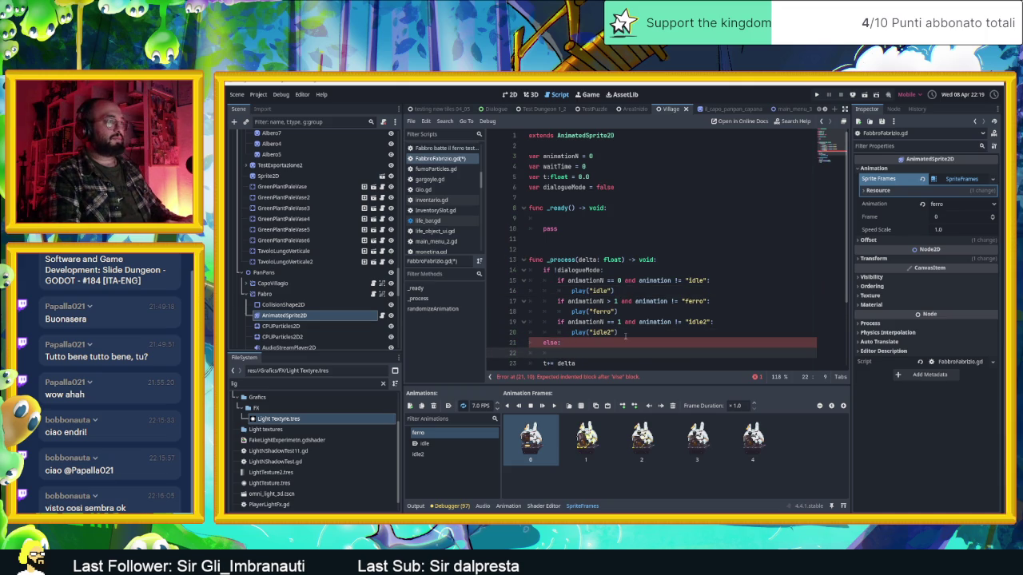
{"action": "type", "text": "play("}
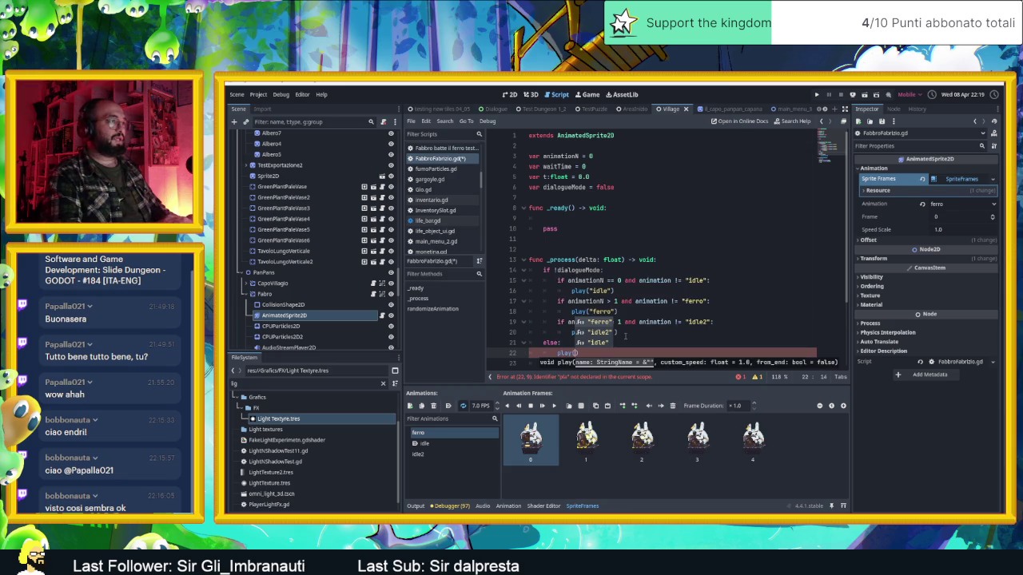
{"action": "key", "text": "Down"}
{"action": "key", "text": "Return"}
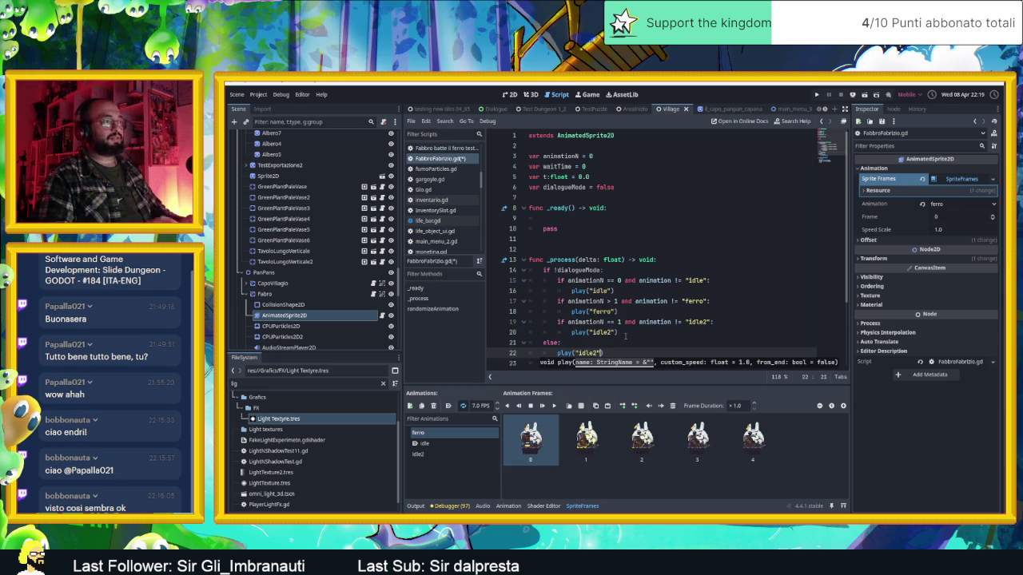
{"action": "key", "text": "ctrl+s"}
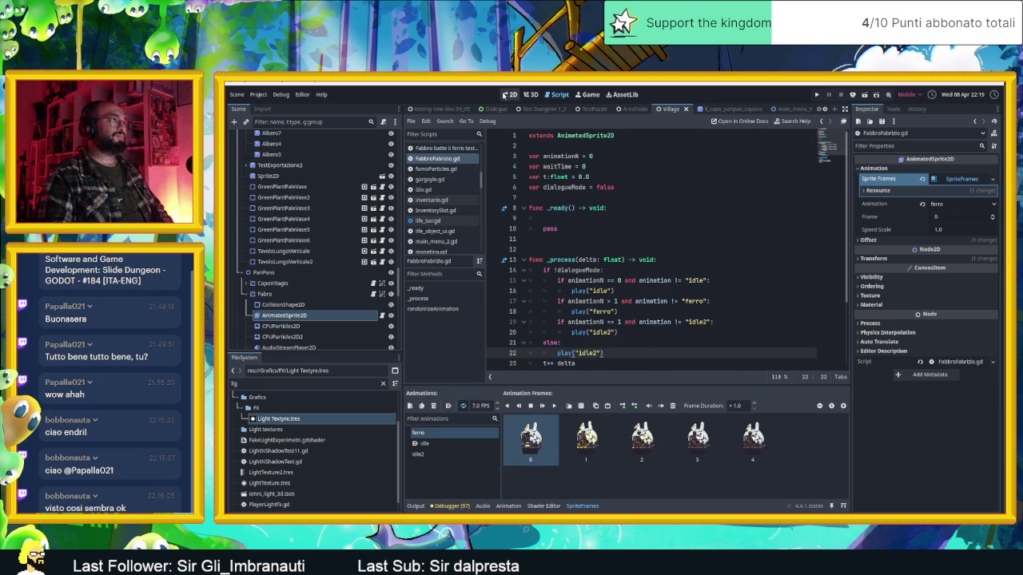
{"action": "left_click", "coordinate": [510, 95]}
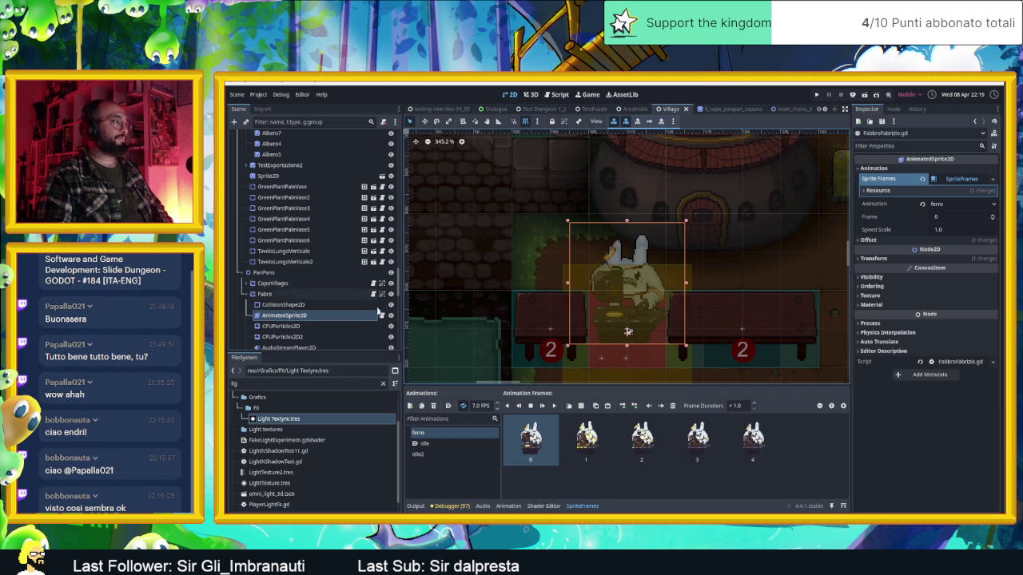
Open npc_test.gd from the Fabro node and scroll through its dialogue code.
{"action": "left_click", "coordinate": [373, 294]}
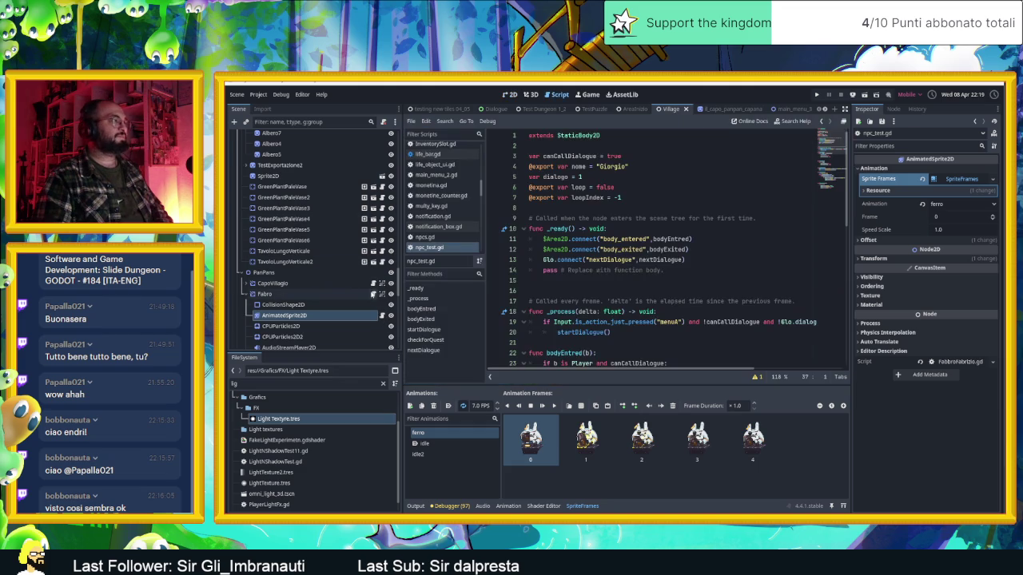
{"action": "scroll", "coordinate": [631, 285], "scroll_direction": "down", "scroll_amount": 2}
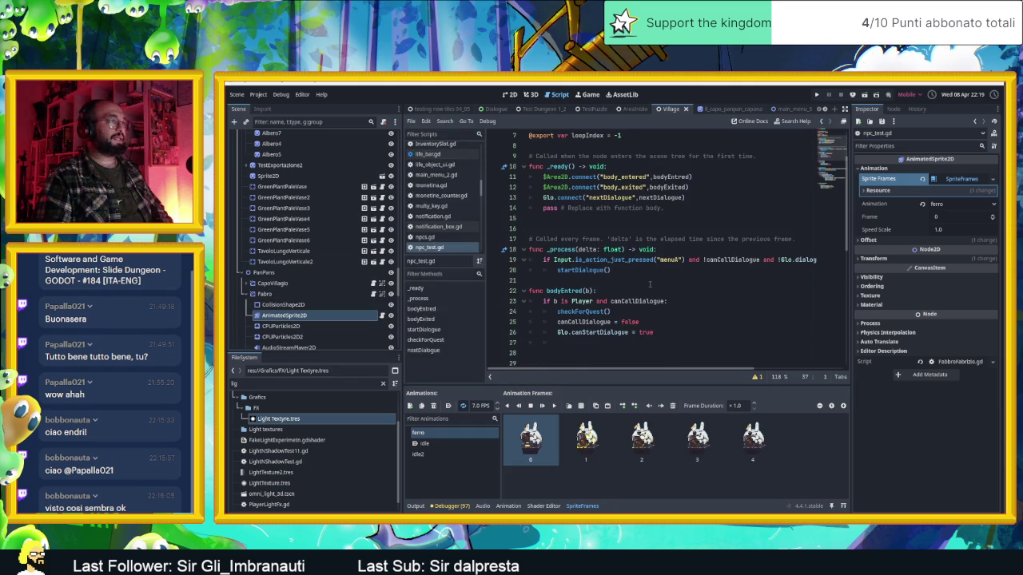
{"action": "scroll", "coordinate": [651, 283], "scroll_direction": "up", "scroll_amount": 2}
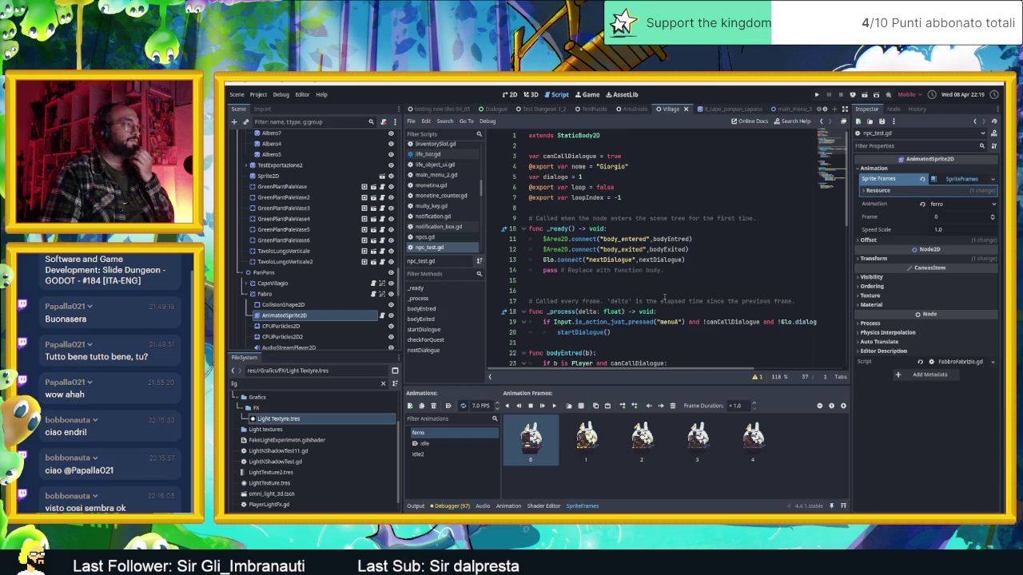
{"action": "scroll", "coordinate": [661, 297], "scroll_direction": "down", "scroll_amount": 2}
{"action": "scroll", "coordinate": [664, 297], "scroll_direction": "down", "scroll_amount": 6}
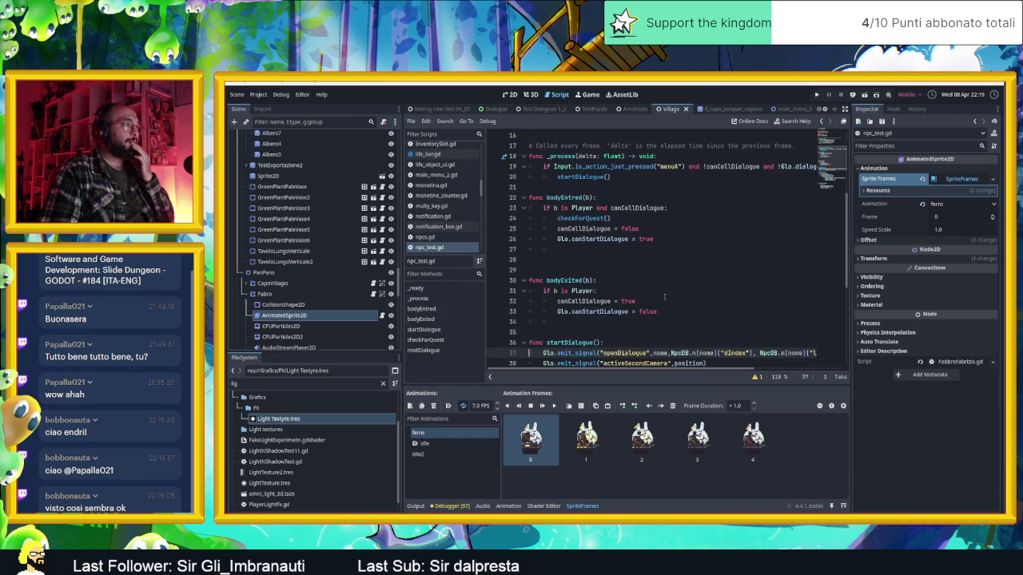
{"action": "scroll", "coordinate": [664, 297], "scroll_direction": "down", "scroll_amount": 1}
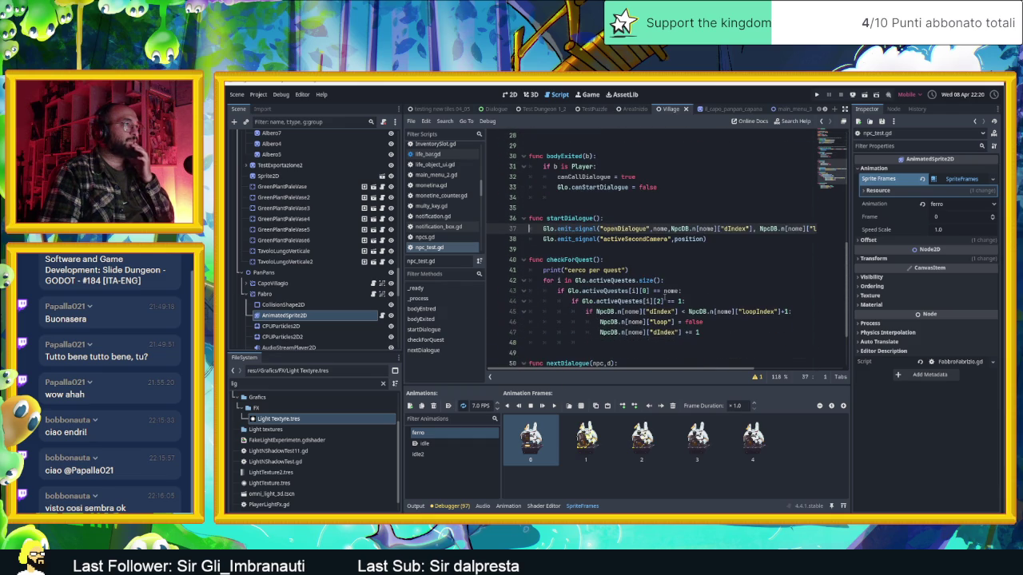
{"action": "scroll", "coordinate": [664, 298], "scroll_direction": "up", "scroll_amount": 9}
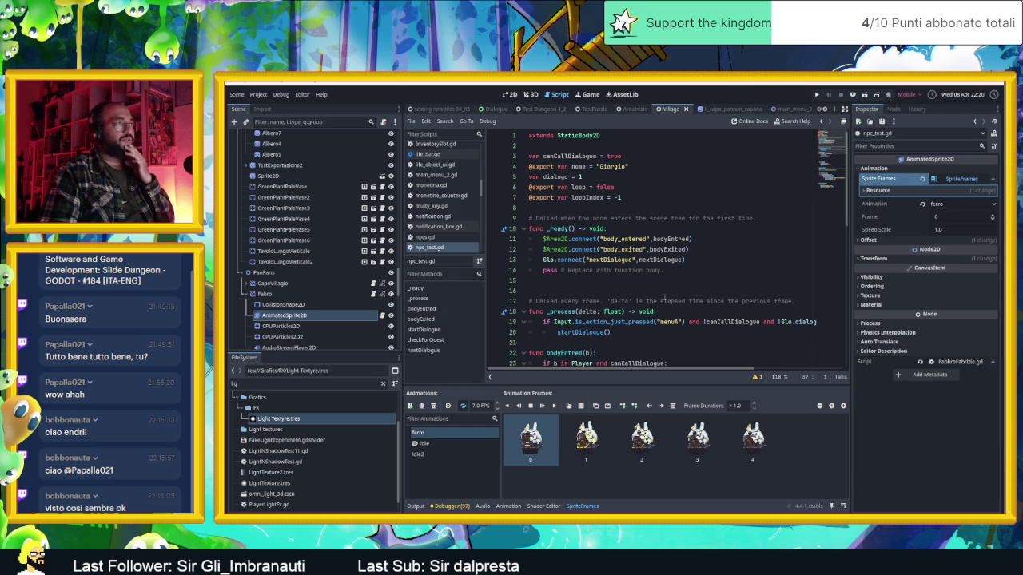
{"action": "scroll", "coordinate": [664, 297], "scroll_direction": "down", "scroll_amount": 2}
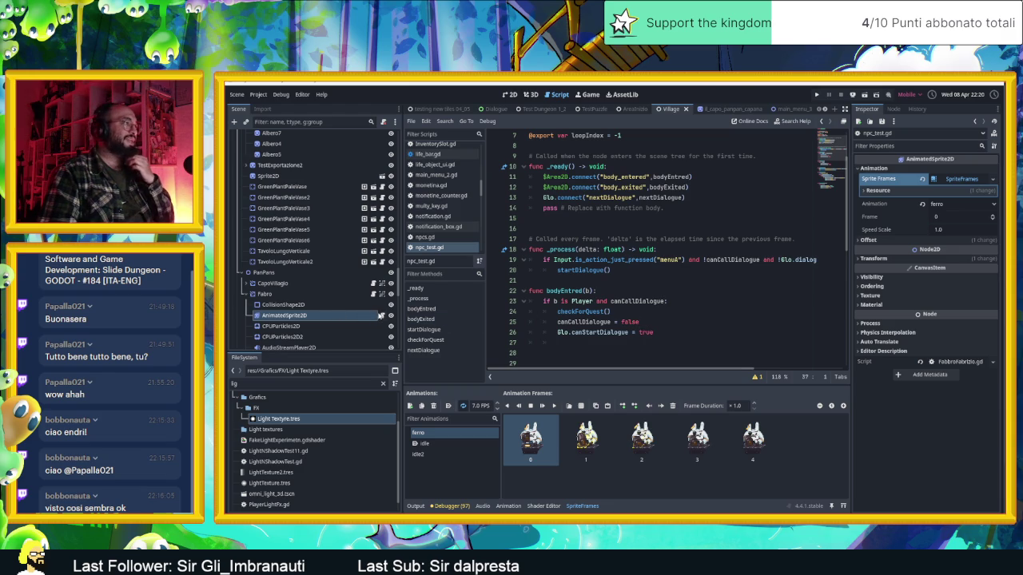
In FabbroFabrizio.gd, replace dialogueMode on line 14 with get_parent().canCallDialogue.
{"action": "left_click", "coordinate": [381, 316]}
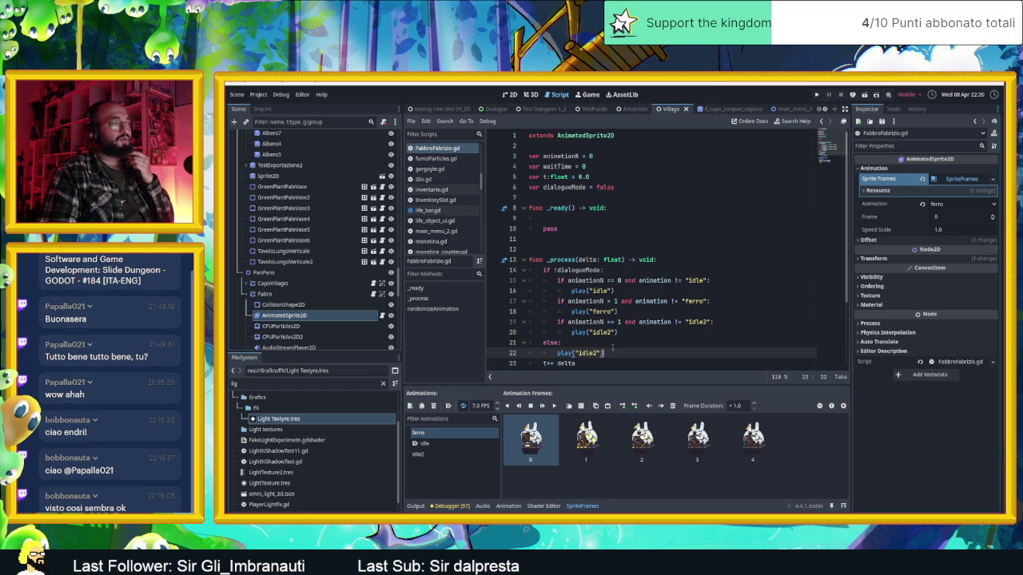
{"action": "double_click", "coordinate": [578, 270]}
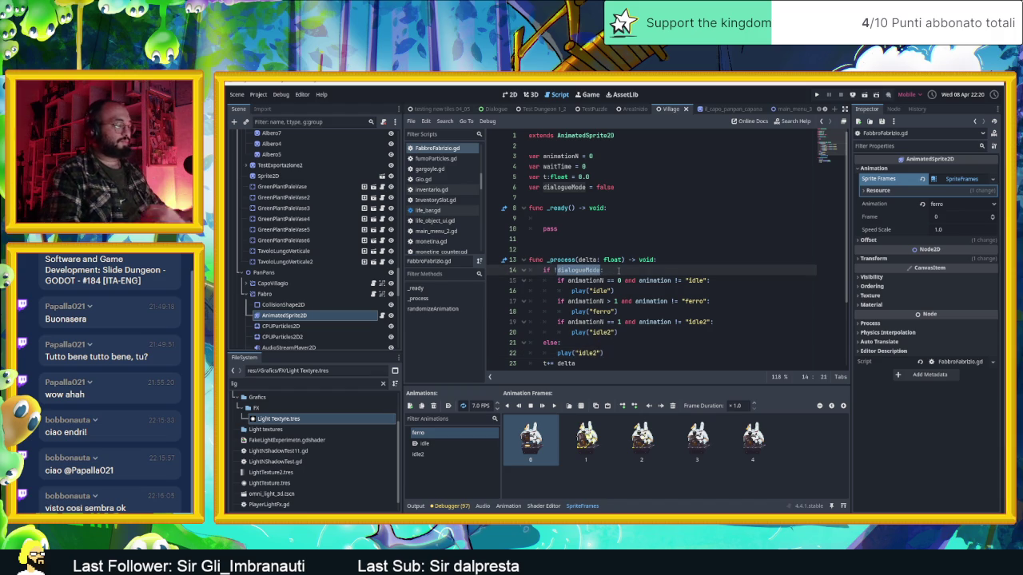
{"action": "type", "text": "get_pare"}
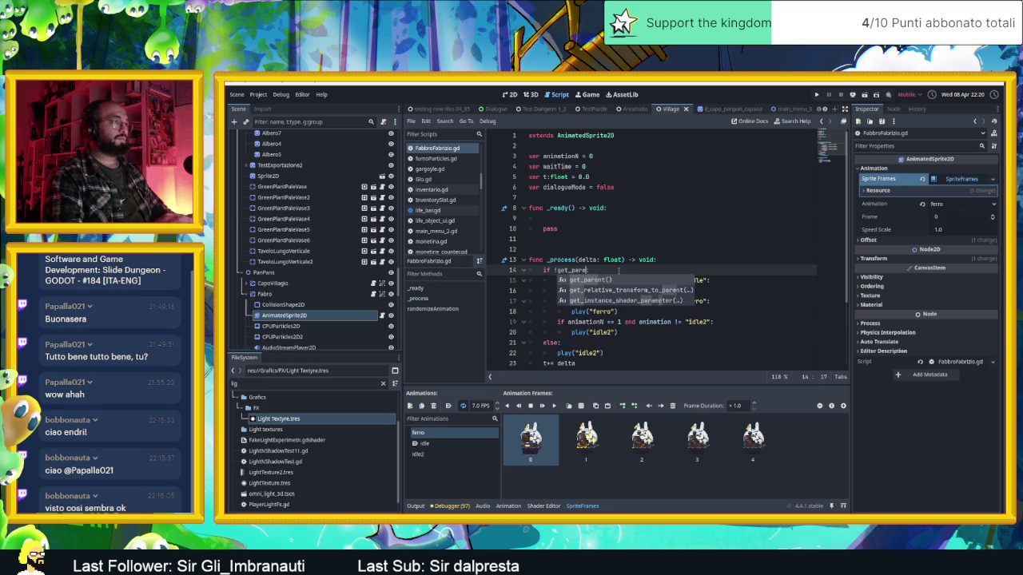
{"action": "key", "text": "Return"}
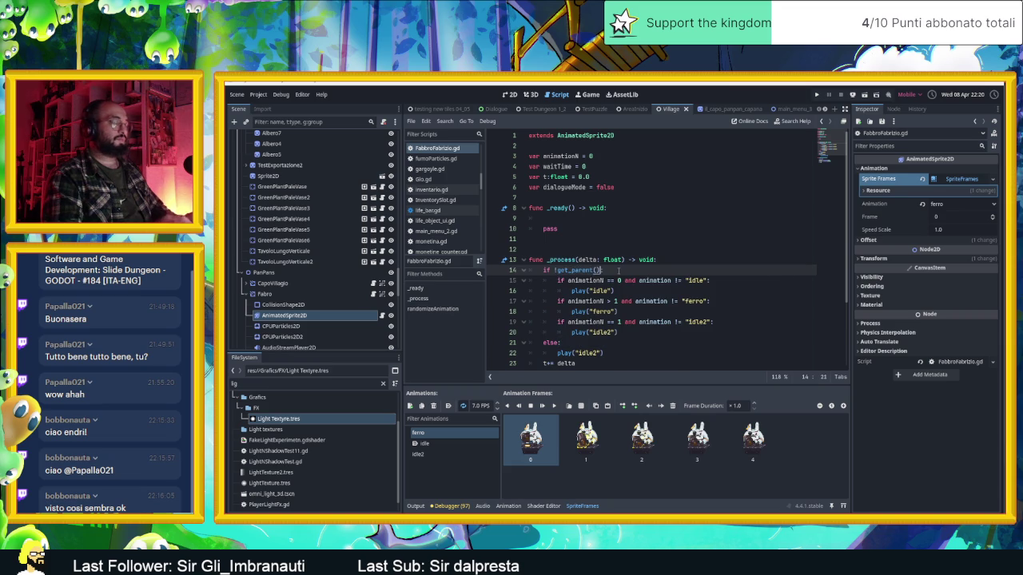
{"action": "type", "text": ".callD"}
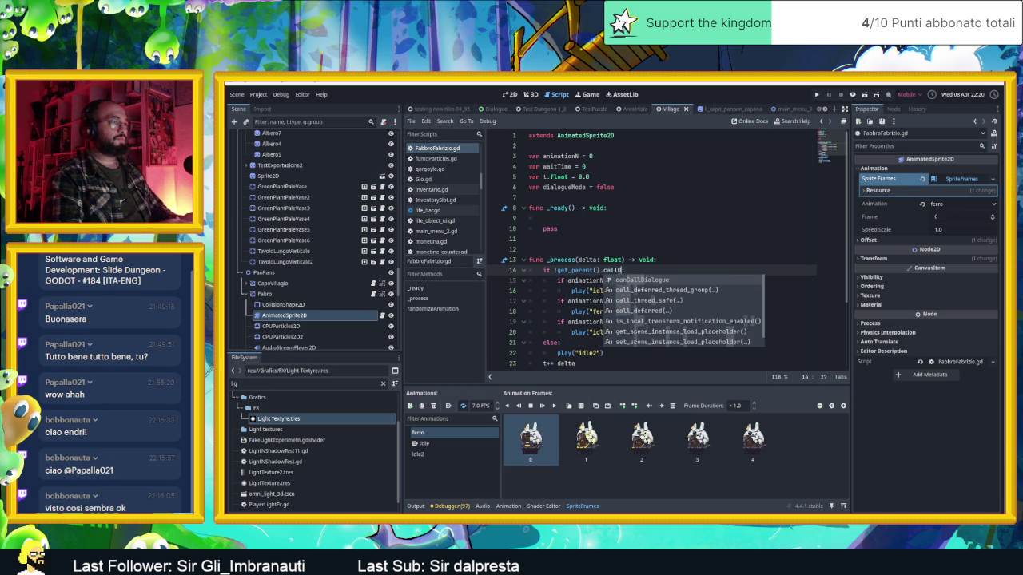
{"action": "key", "text": "Return"}
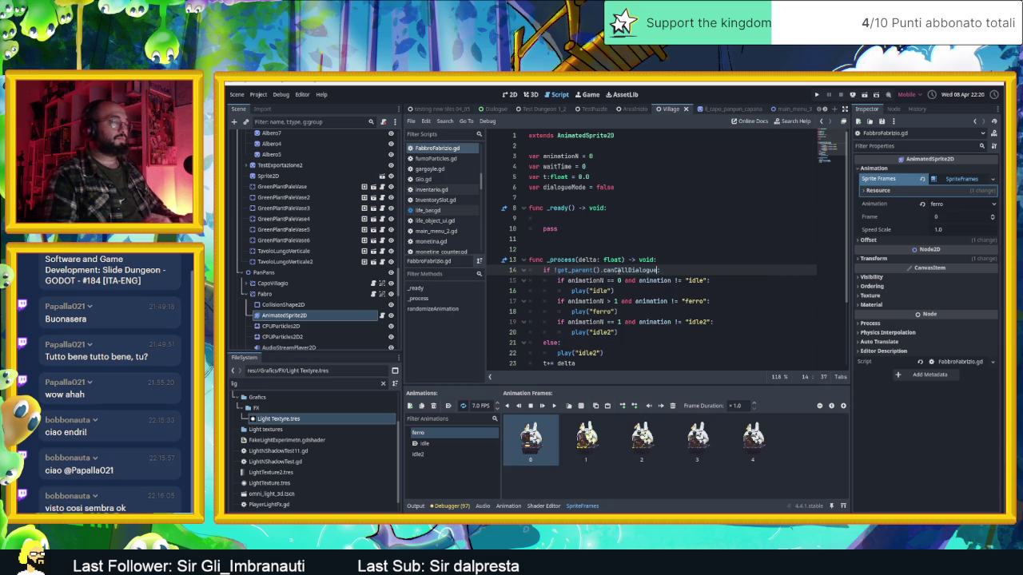
{"action": "type", "text": ":"}
{"action": "left_click", "coordinate": [554, 270]}
{"action": "type", "text": "!"}
{"action": "key", "text": "BackSpace"}
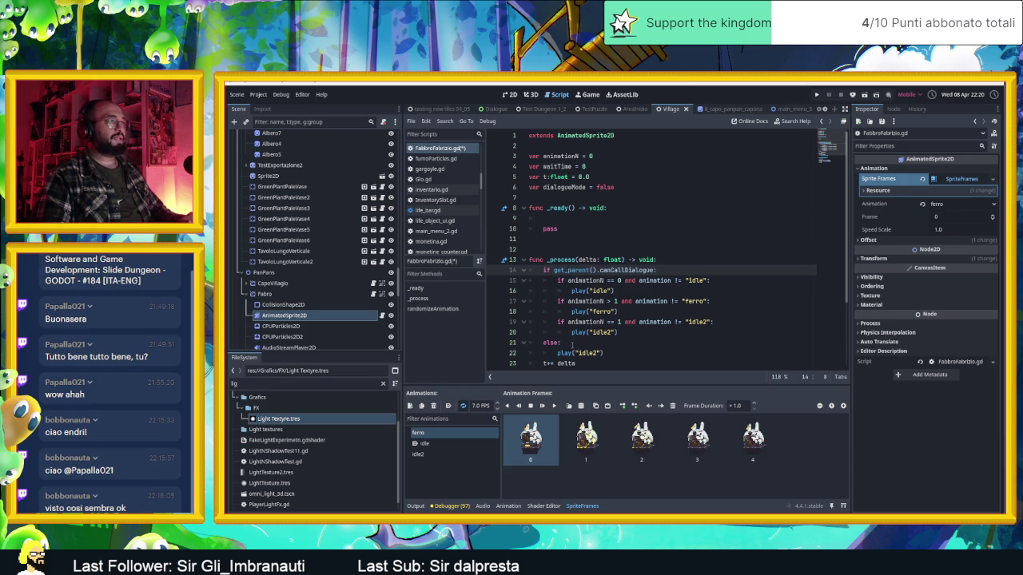
Add an unindented line after line 22 and save the script.
{"action": "left_click", "coordinate": [615, 352]}
{"action": "key", "text": "Return"}
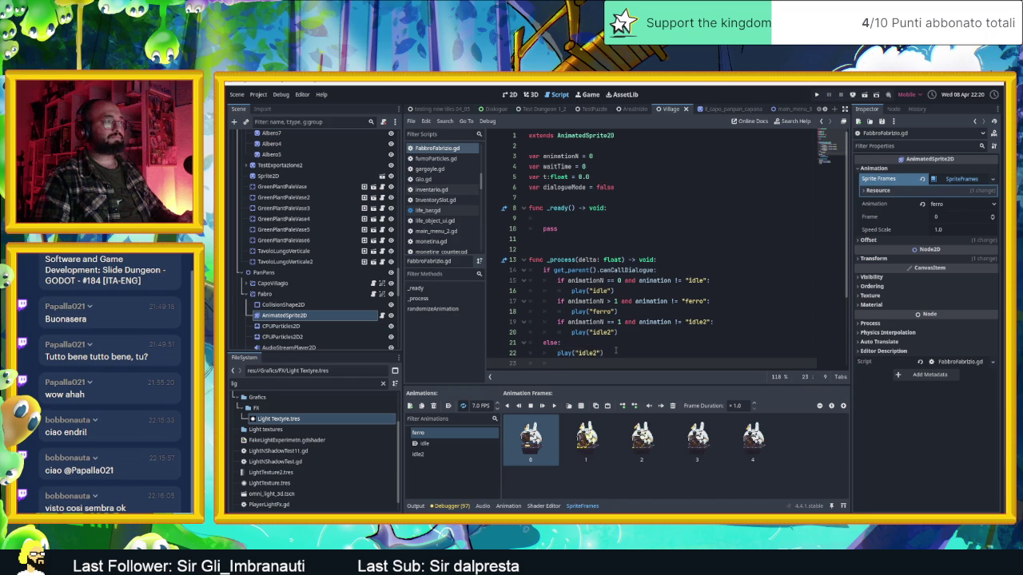
{"action": "key", "text": "BackSpace"}
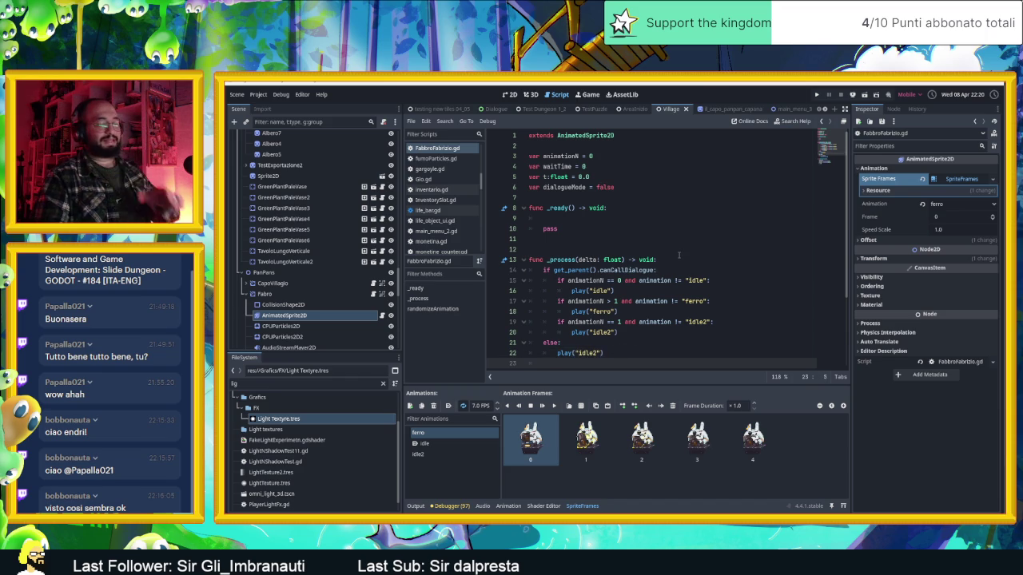
{"action": "key", "text": "BackSpace"}
{"action": "scroll", "coordinate": [678, 255], "scroll_direction": "down", "scroll_amount": 3}
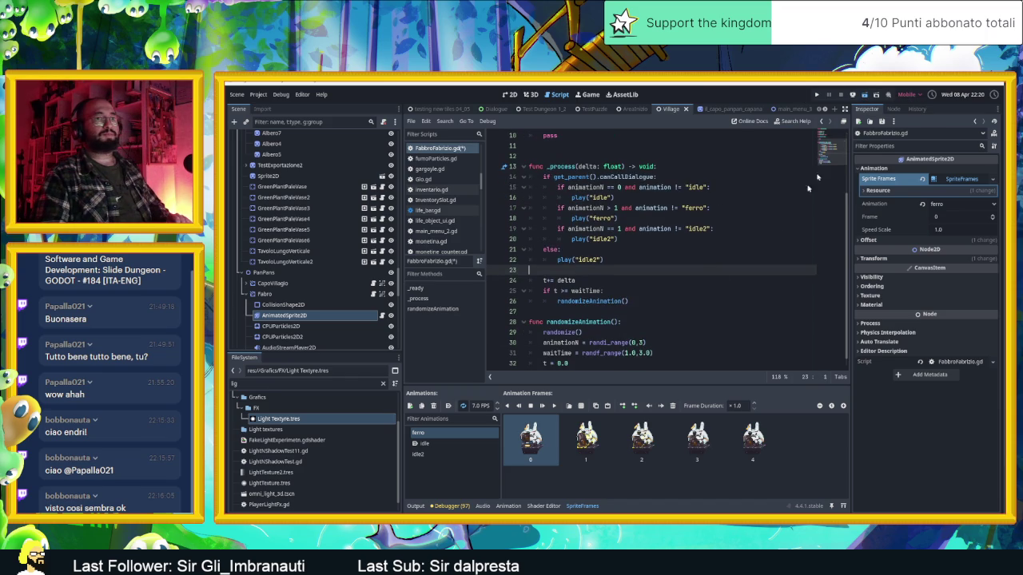
{"action": "key", "text": "ctrl+s"}
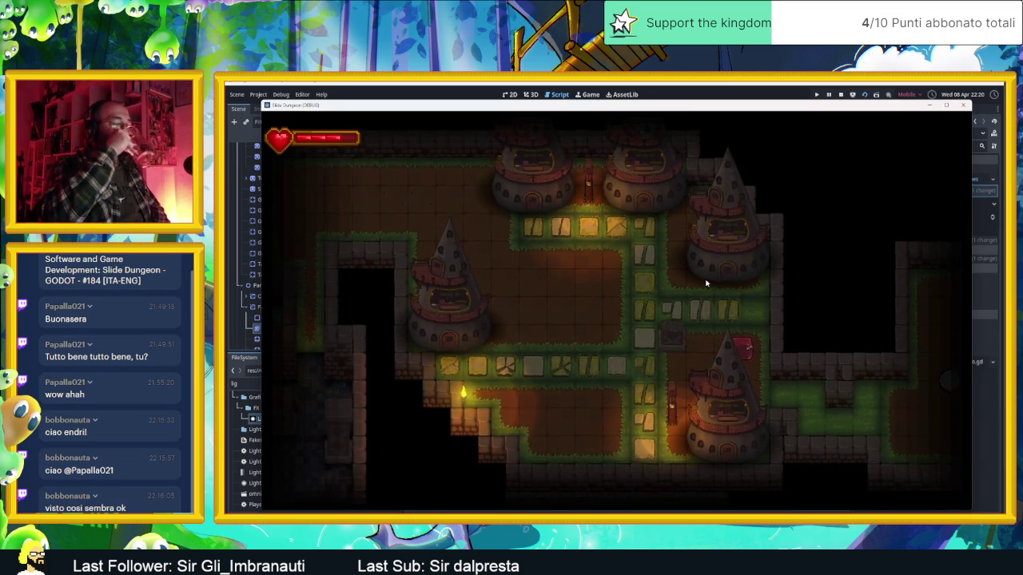
Slide the red character through the rooms to the rabbit, then stop the game.
{"action": "key", "text": "Up"}
{"action": "key", "text": "Left"}
{"action": "key", "text": "Down"}
{"action": "key", "text": "Right"}
{"action": "key", "text": "Left"}
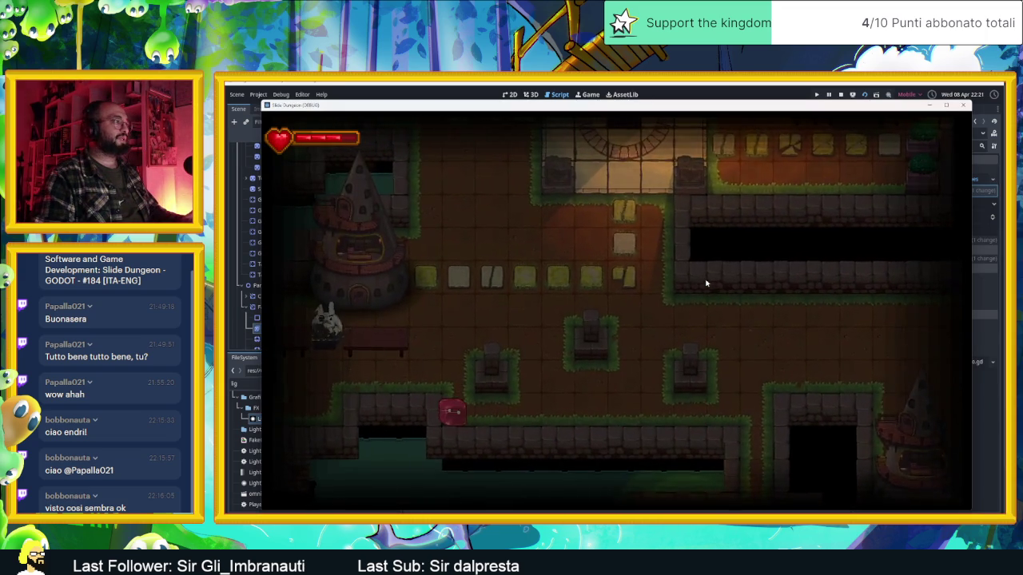
{"action": "key", "text": "Up"}
{"action": "key", "text": "Down"}
{"action": "key", "text": "Left"}
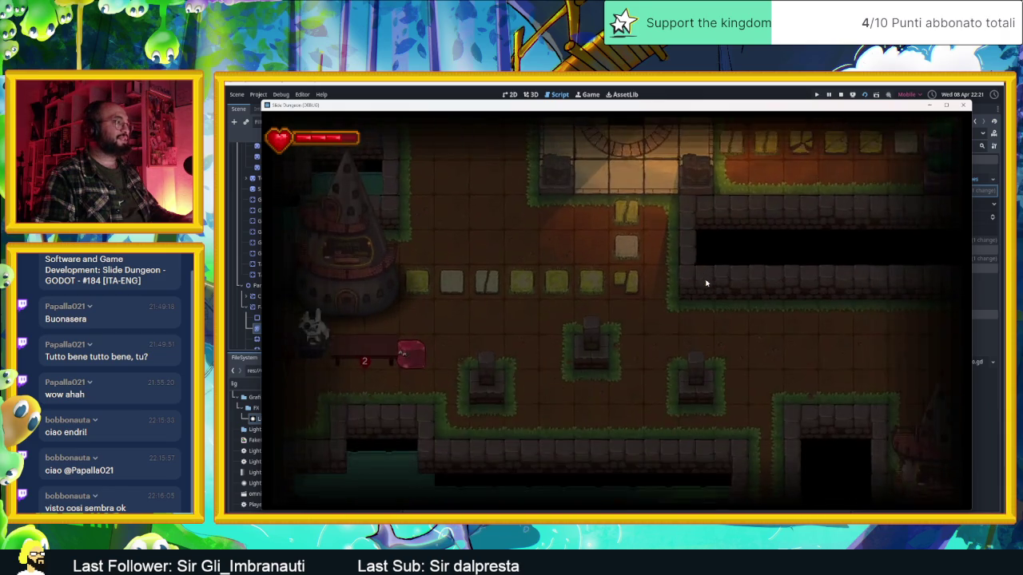
{"action": "key", "text": "Right"}
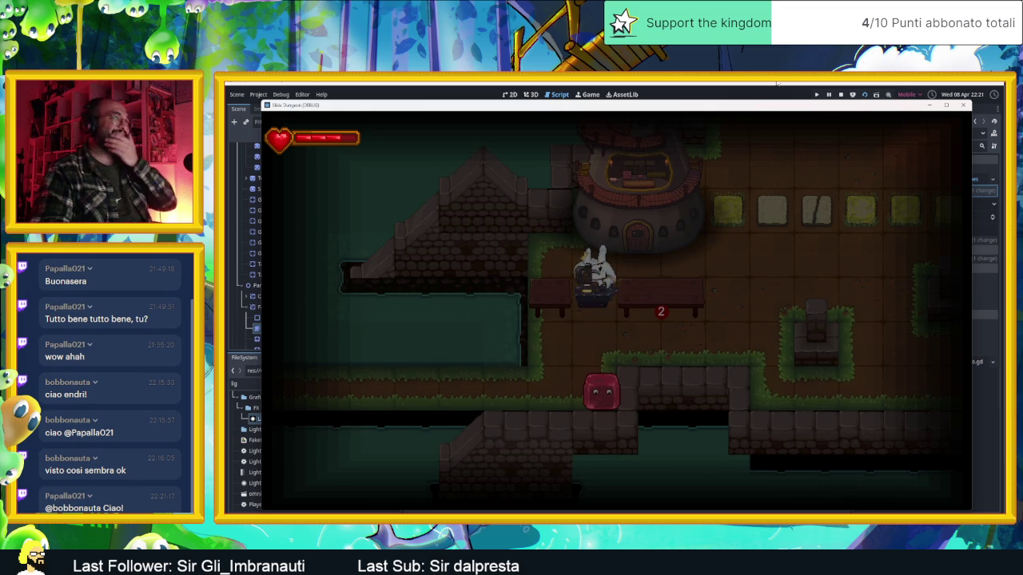
{"action": "left_click", "coordinate": [840, 94]}
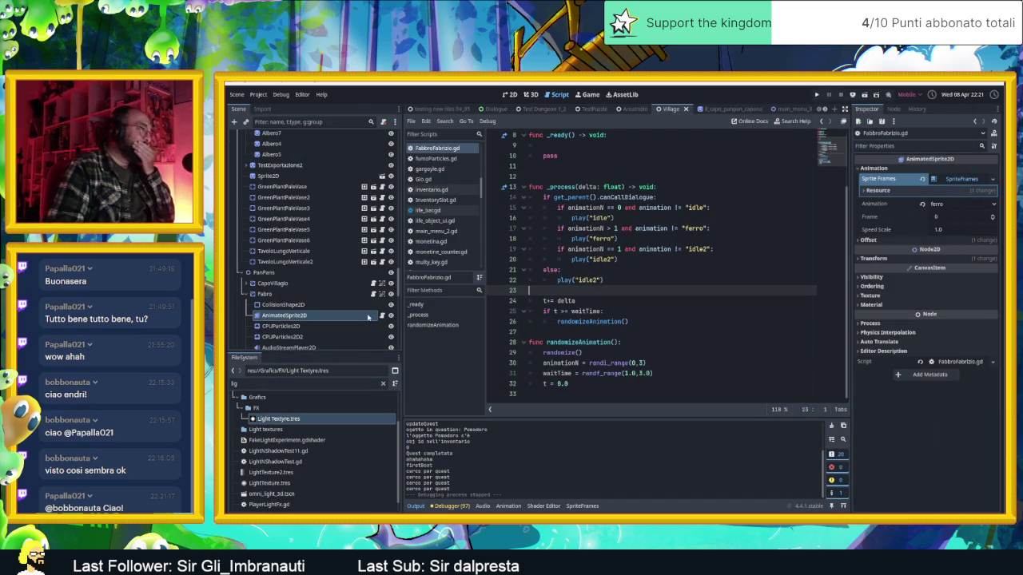
Open npc_test.gd and add 'var dialogueMode = false' after the loopIndex declaration.
{"action": "left_click", "coordinate": [373, 293]}
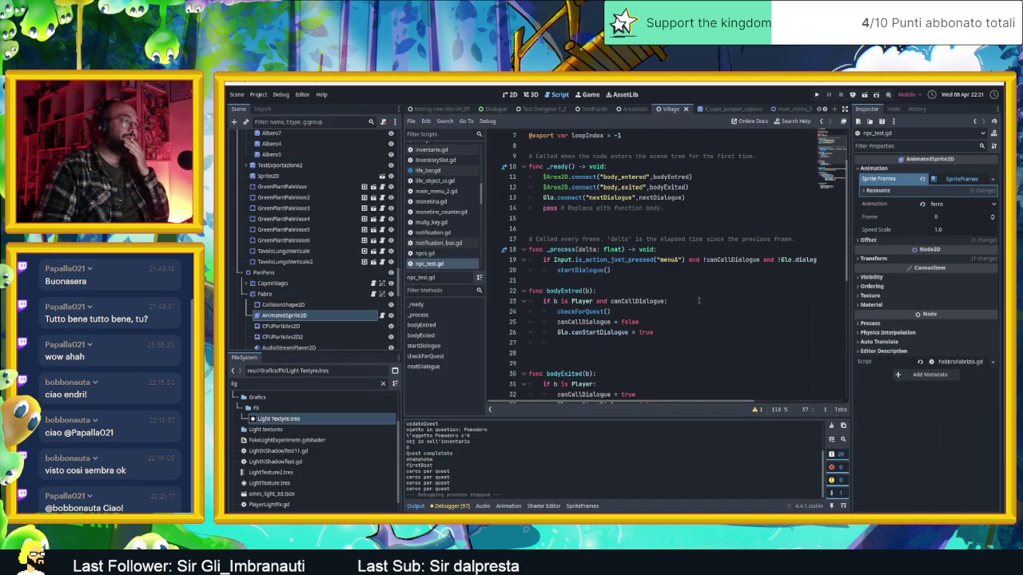
{"action": "scroll", "coordinate": [691, 286], "scroll_direction": "up", "scroll_amount": 2}
{"action": "left_click", "coordinate": [633, 197]}
{"action": "key", "text": "Return"}
{"action": "type", "text": "var"}
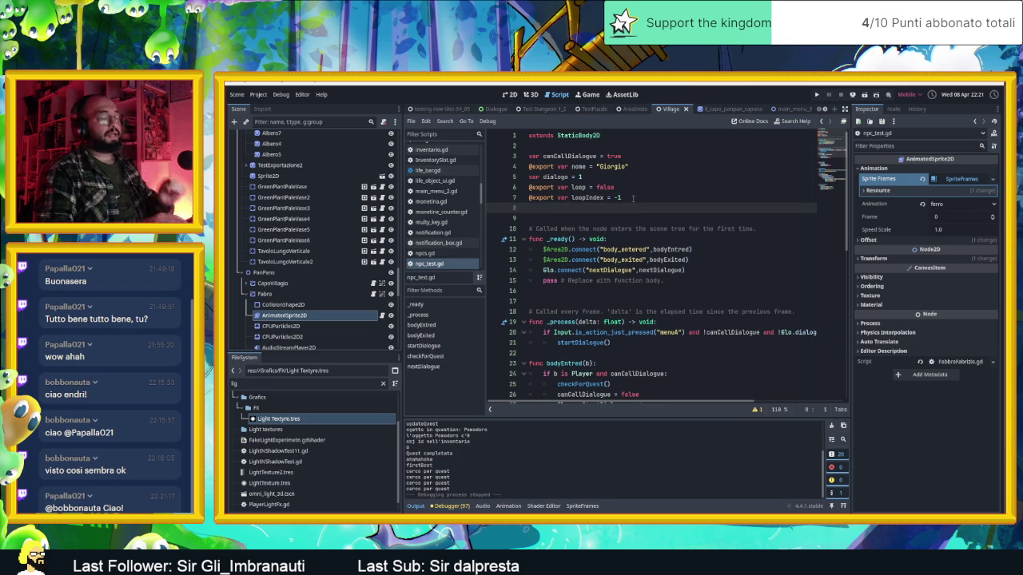
{"action": "type", "text": " d"}
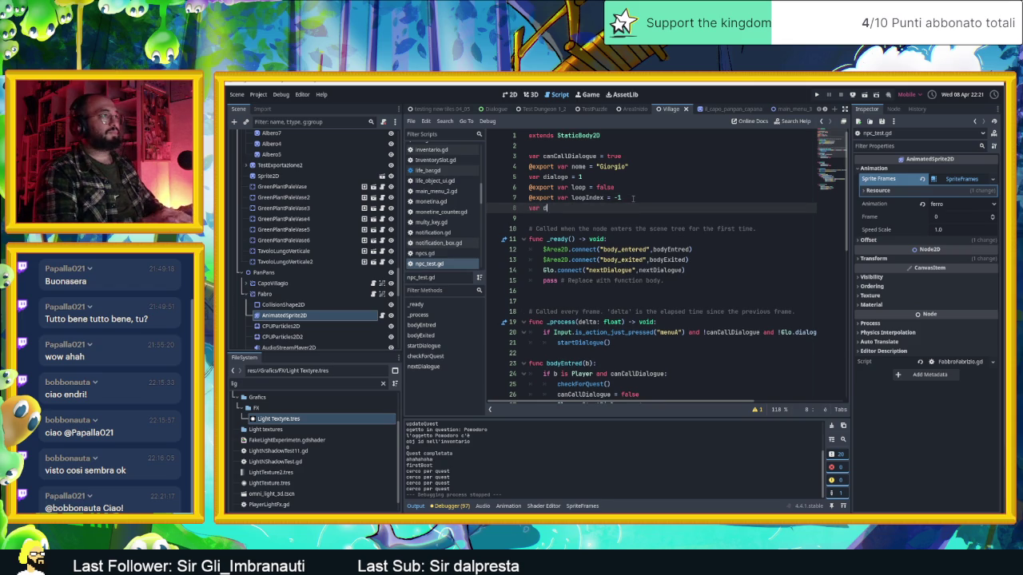
{"action": "type", "text": "ialogueMod"}
{"action": "type", "text": "e = false"}
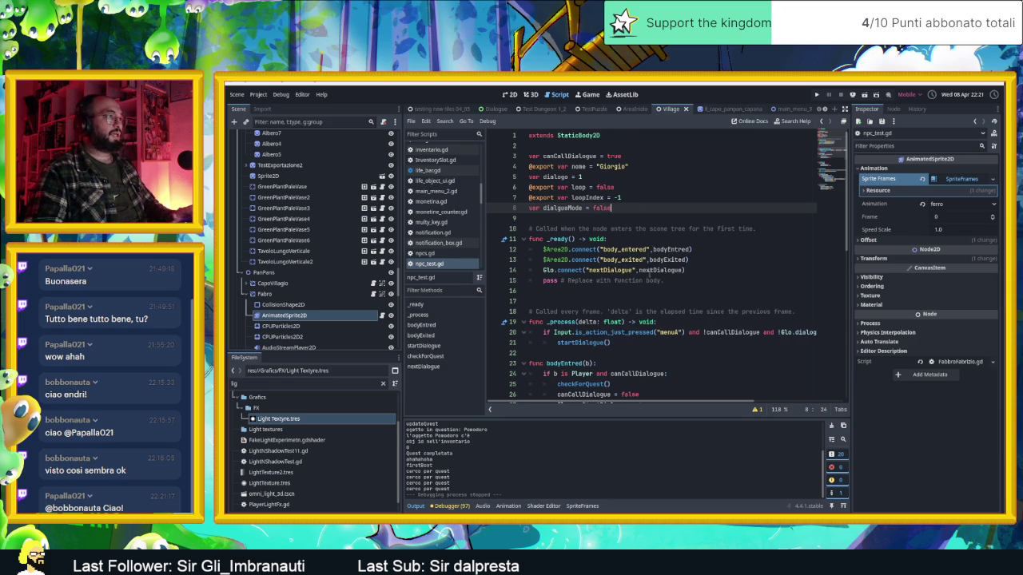
Add a dialogueMode = true line inside startDialogue() and review the surrounding code.
{"action": "scroll", "coordinate": [649, 235], "scroll_direction": "down", "scroll_amount": 2}
{"action": "scroll", "coordinate": [644, 284], "scroll_direction": "down", "scroll_amount": 6}
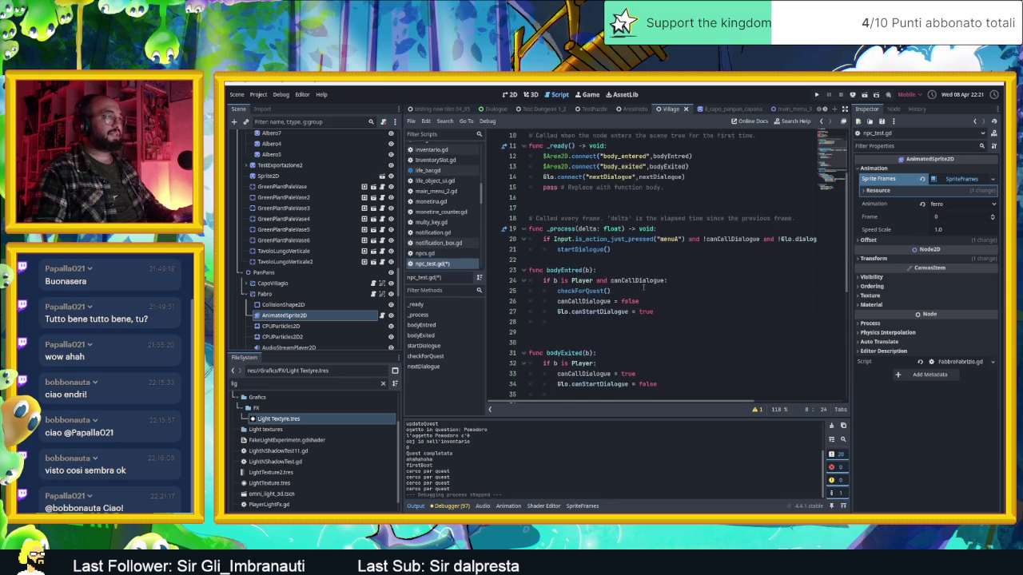
{"action": "scroll", "coordinate": [646, 287], "scroll_direction": "down", "scroll_amount": 1}
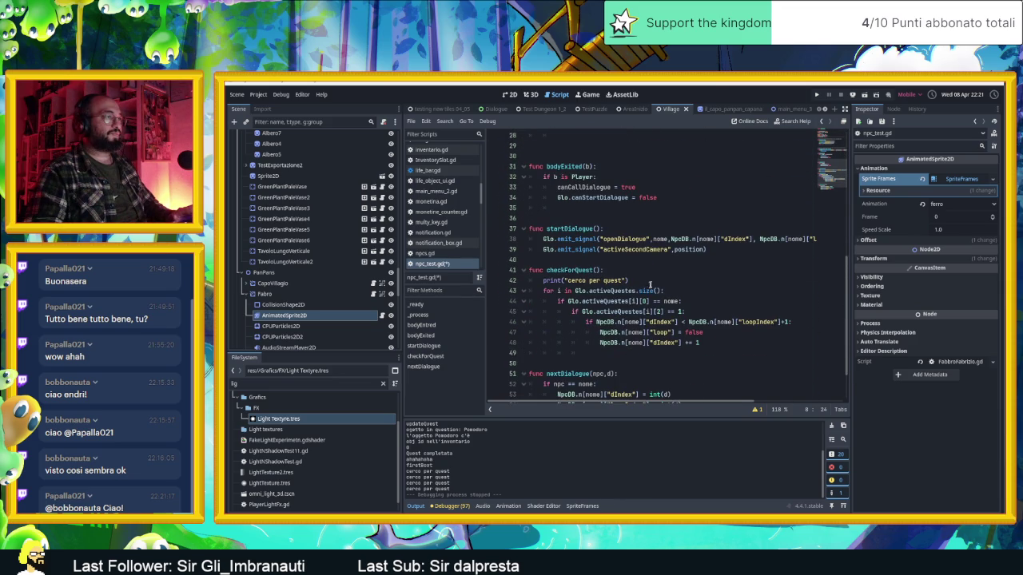
{"action": "left_click", "coordinate": [714, 248]}
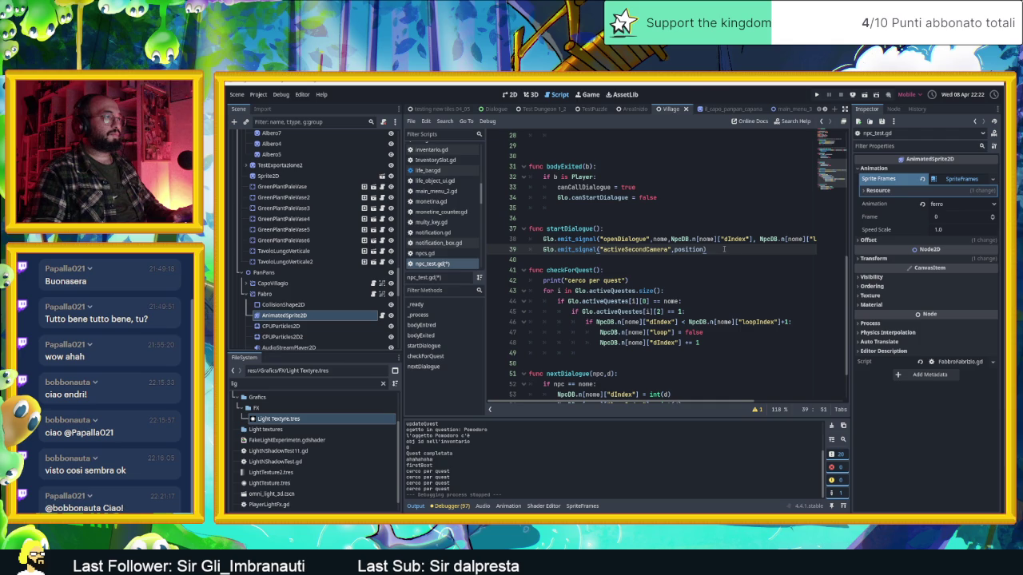
{"action": "key", "text": "Return"}
{"action": "type", "text": "dial"}
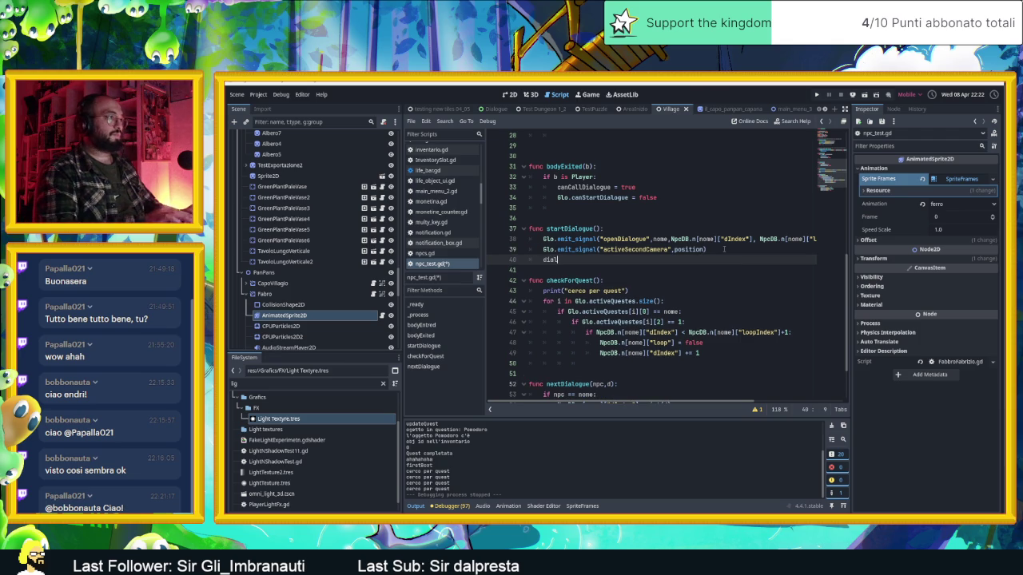
{"action": "type", "text": "gueMode ="}
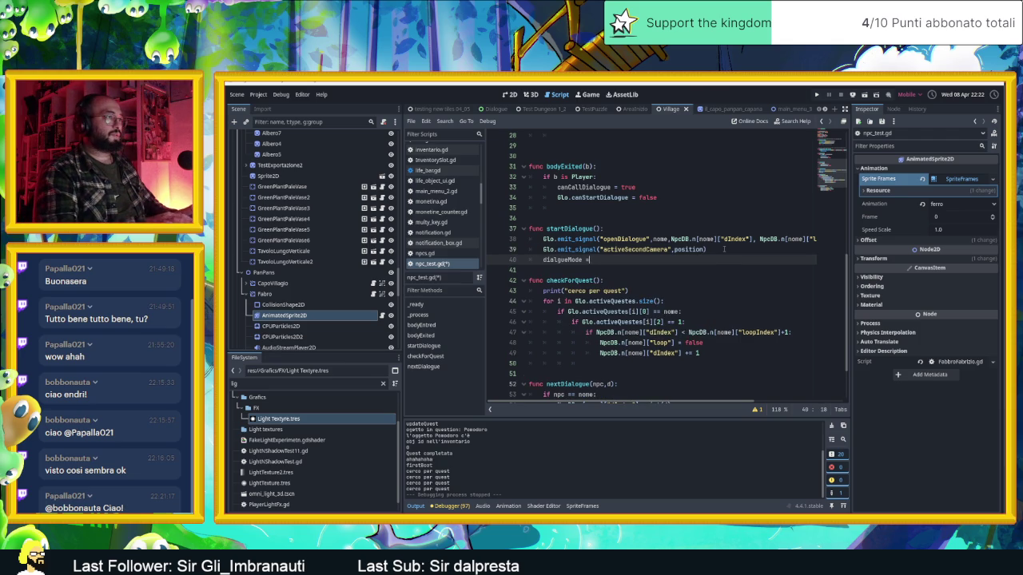
{"action": "type", "text": " true"}
{"action": "key", "text": "BackSpace"}
{"action": "key", "text": "BackSpace"}
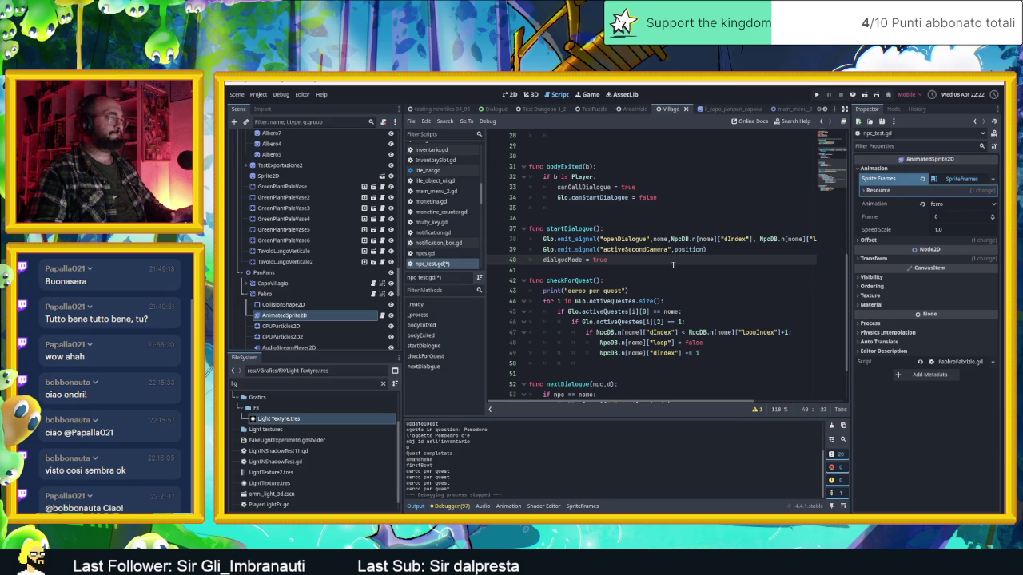
{"action": "scroll", "coordinate": [674, 265], "scroll_direction": "down", "scroll_amount": 2}
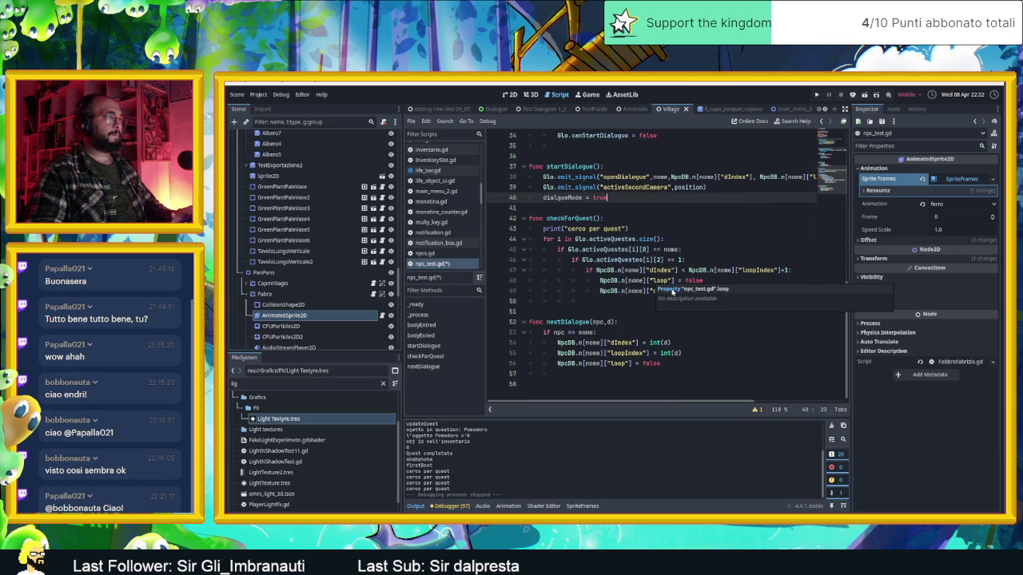
{"action": "scroll", "coordinate": [656, 256], "scroll_direction": "up", "scroll_amount": 4}
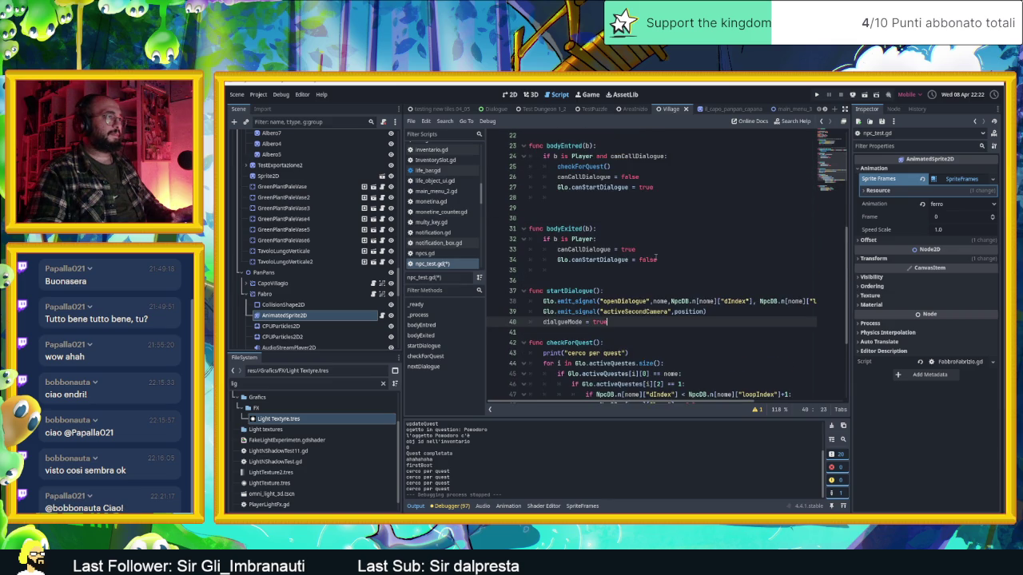
{"action": "scroll", "coordinate": [667, 257], "scroll_direction": "up", "scroll_amount": 4}
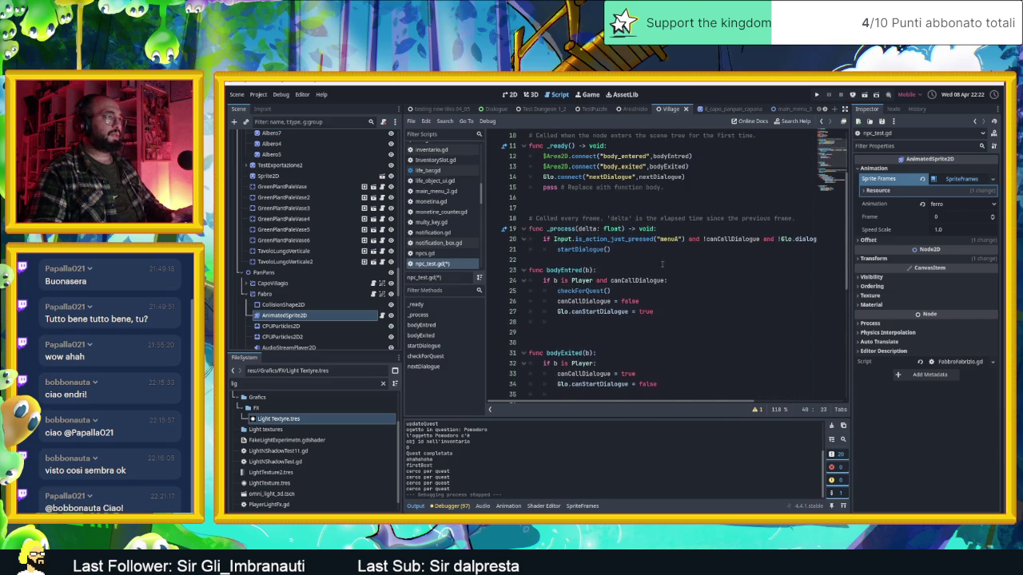
{"action": "scroll", "coordinate": [662, 266], "scroll_direction": "down", "scroll_amount": 1}
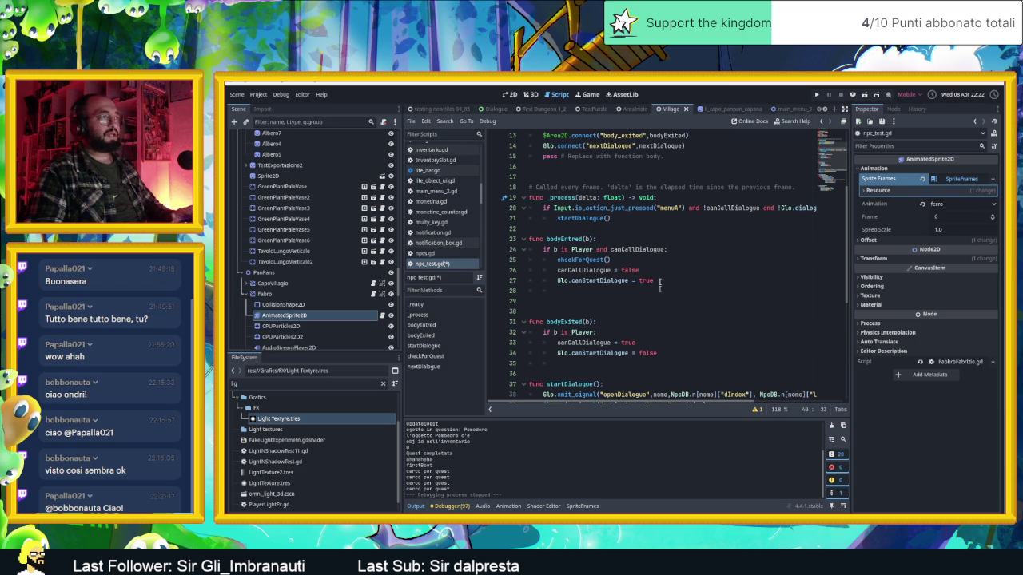
{"action": "scroll", "coordinate": [646, 301], "scroll_direction": "up", "scroll_amount": 1}
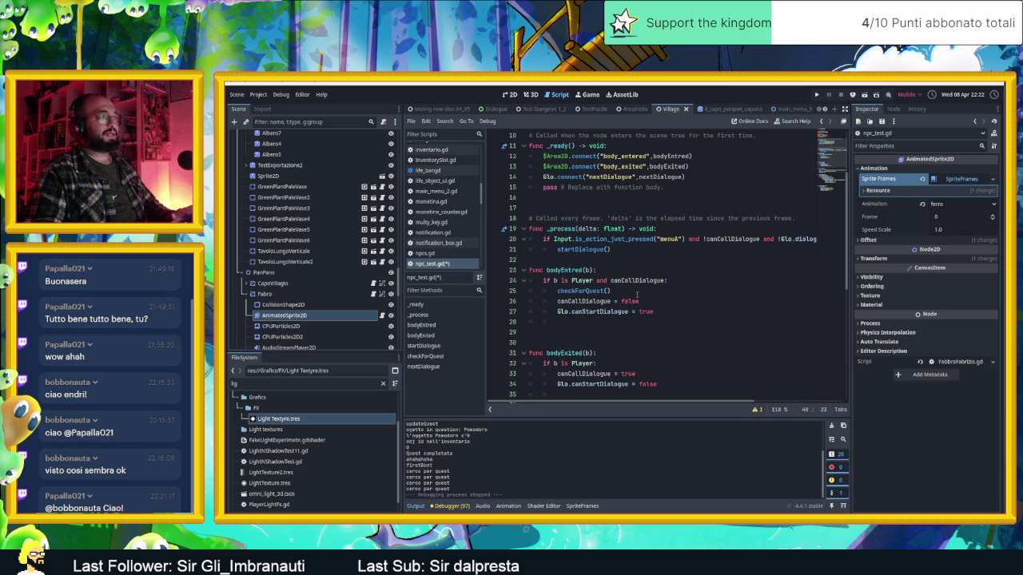
{"action": "scroll", "coordinate": [637, 296], "scroll_direction": "down", "scroll_amount": 3}
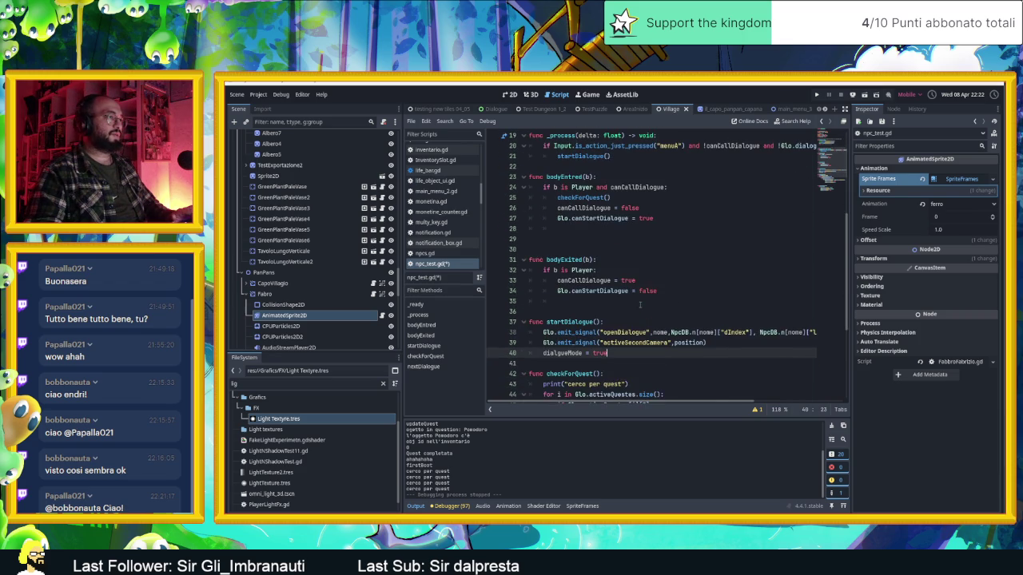
{"action": "scroll", "coordinate": [640, 304], "scroll_direction": "up", "scroll_amount": 5}
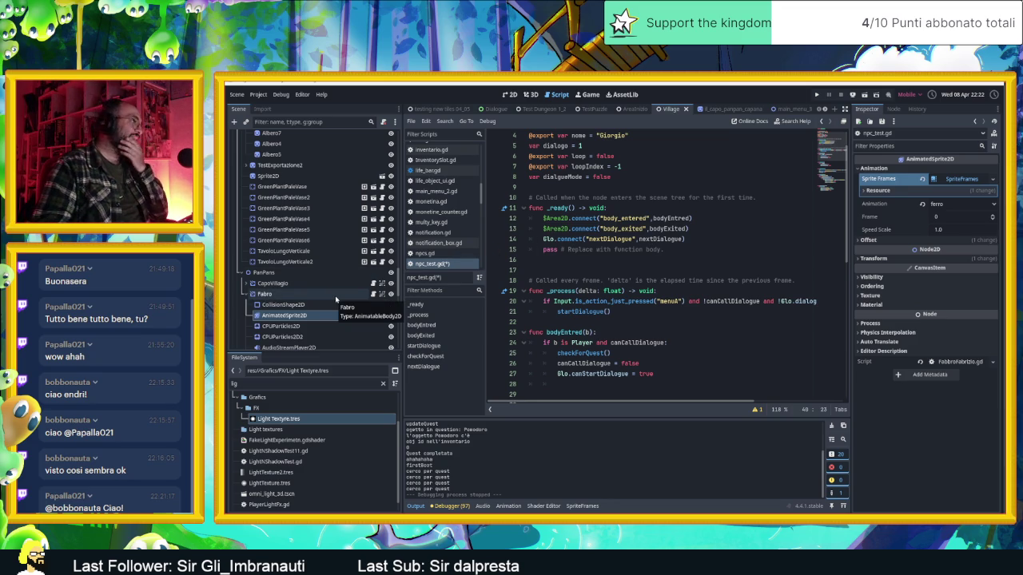
{"action": "scroll", "coordinate": [345, 314], "scroll_direction": "down", "scroll_amount": 3}
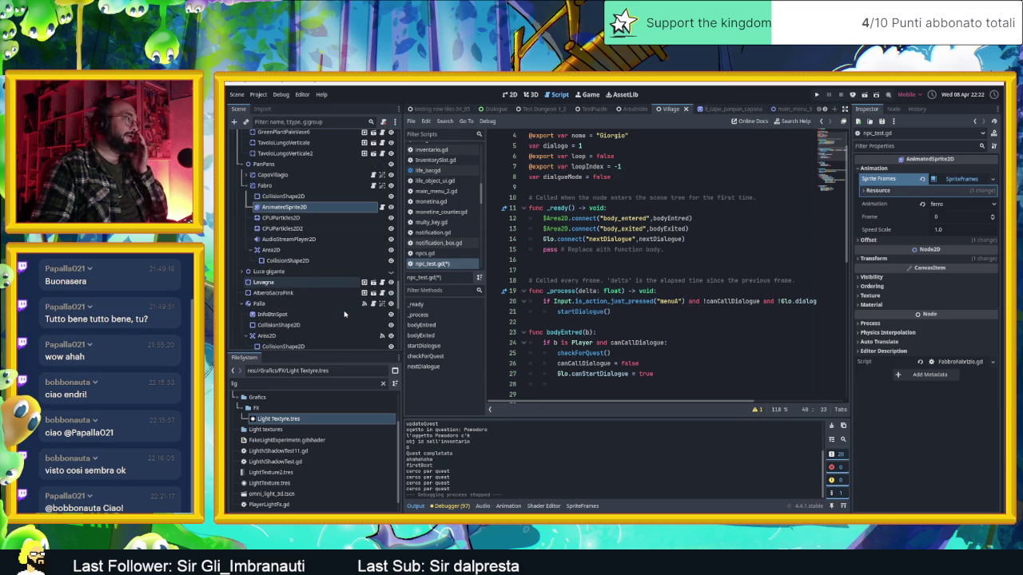
{"action": "scroll", "coordinate": [345, 314], "scroll_direction": "down", "scroll_amount": 3}
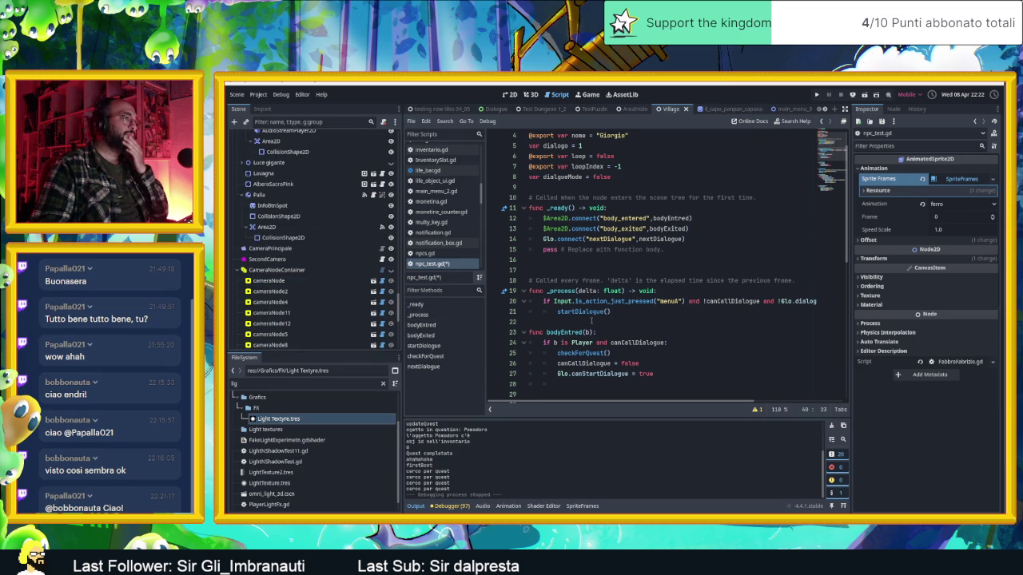
{"action": "scroll", "coordinate": [619, 319], "scroll_direction": "down", "scroll_amount": 6}
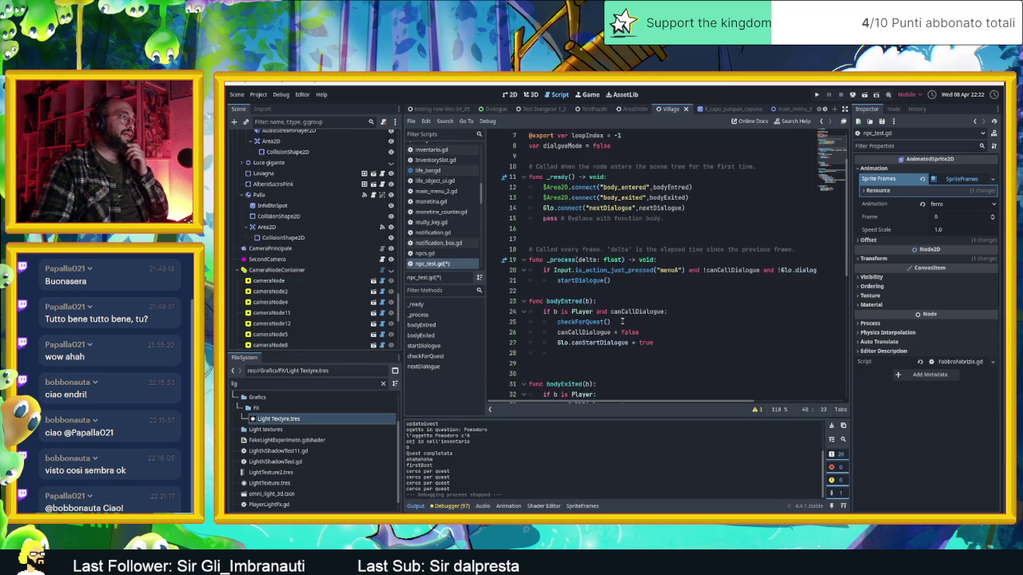
{"action": "scroll", "coordinate": [631, 328], "scroll_direction": "down", "scroll_amount": 1}
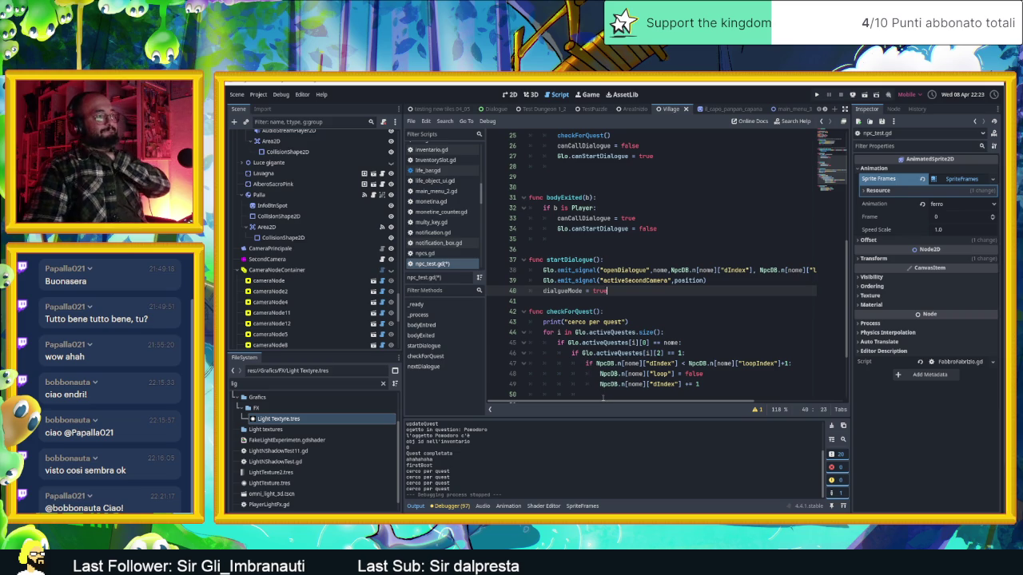
{"action": "mouse_move", "coordinate": [603, 400]}
{"action": "left_mouse_down"}
{"action": "mouse_move", "coordinate": [631, 400]}
{"action": "mouse_move", "coordinate": [602, 400]}
{"action": "left_mouse_up"}
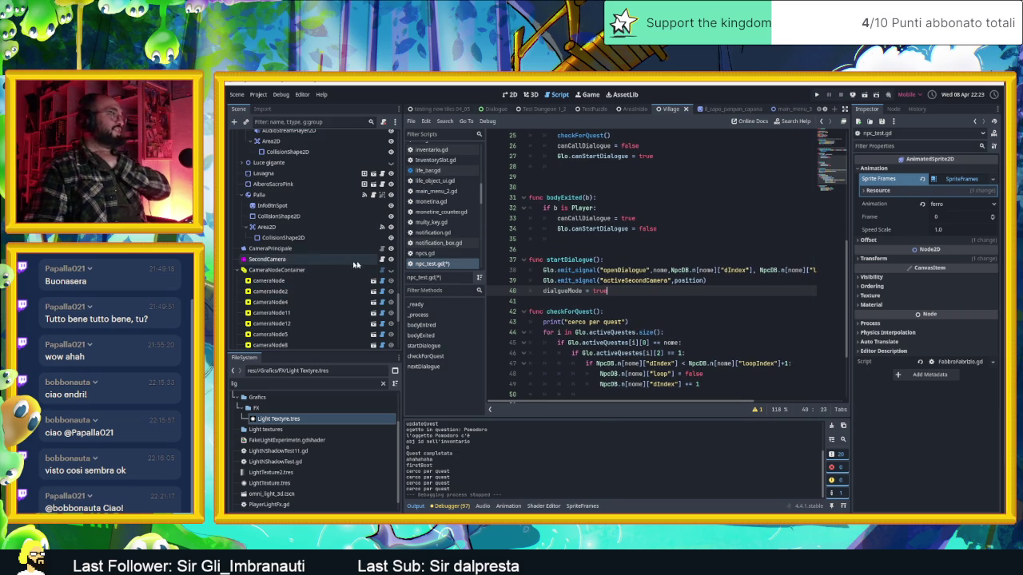
{"action": "scroll", "coordinate": [442, 254], "scroll_direction": "down", "scroll_amount": 3}
{"action": "scroll", "coordinate": [441, 254], "scroll_direction": "up", "scroll_amount": 10}
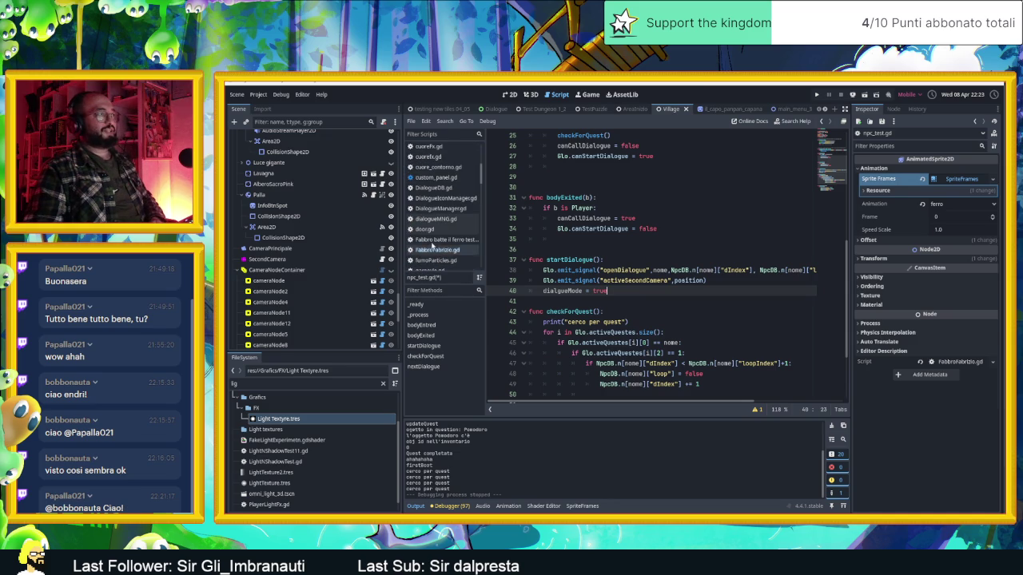
{"action": "scroll", "coordinate": [436, 240], "scroll_direction": "down", "scroll_amount": 1}
{"action": "left_click", "coordinate": [437, 266]}
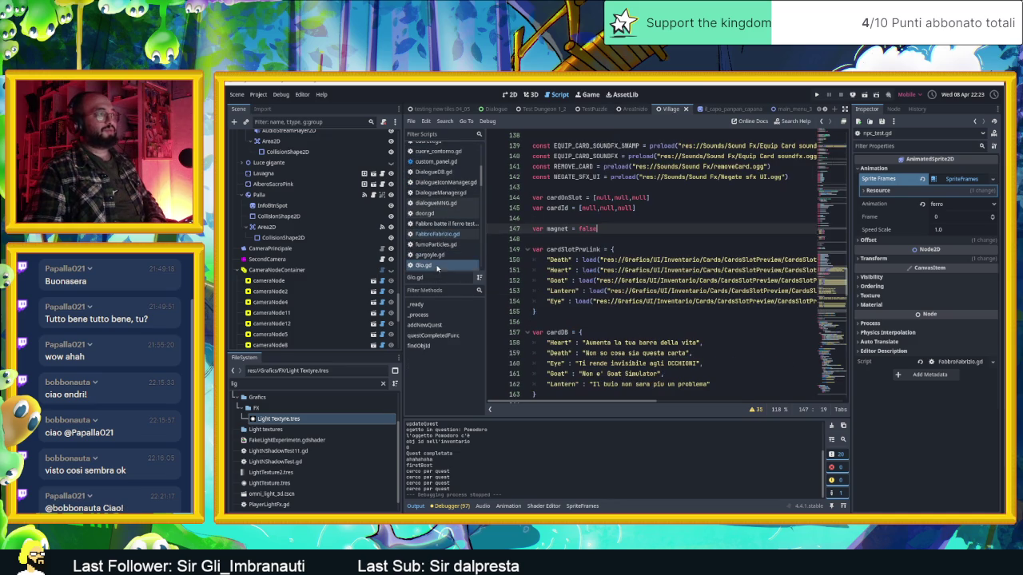
{"action": "scroll", "coordinate": [677, 256], "scroll_direction": "up", "scroll_amount": 4}
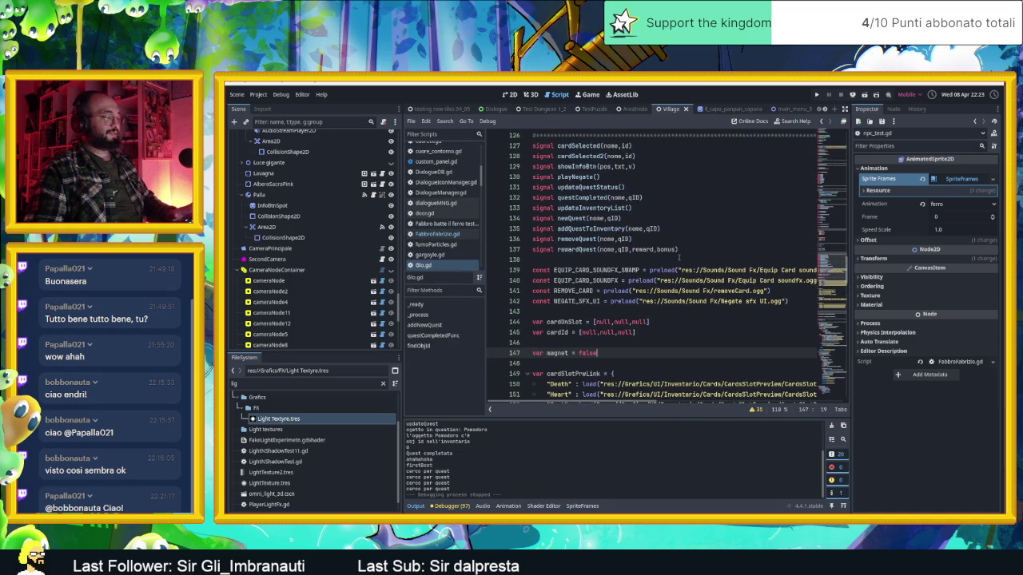
{"action": "key", "text": "ctrl+f"}
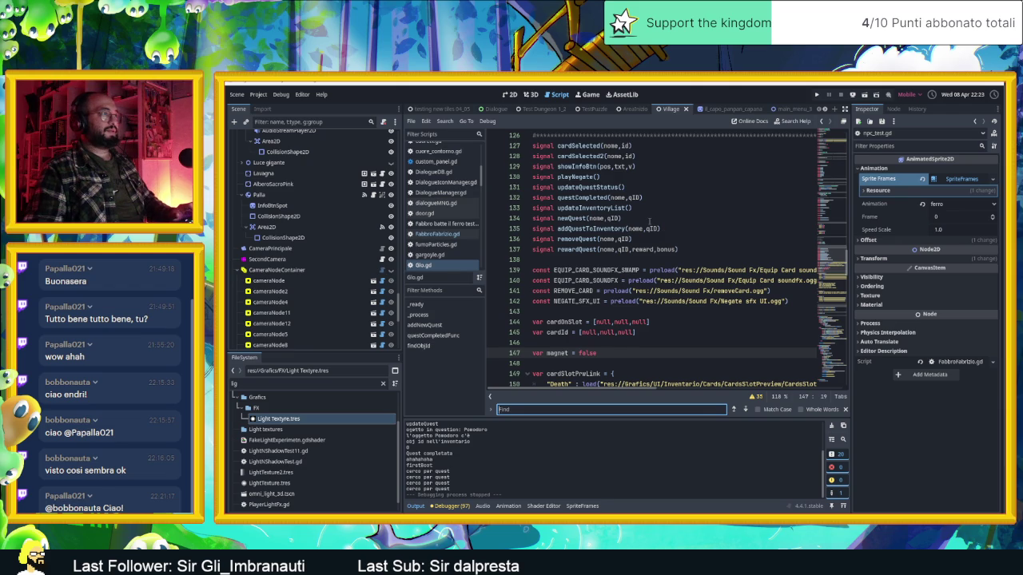
{"action": "type", "text": "clos"}
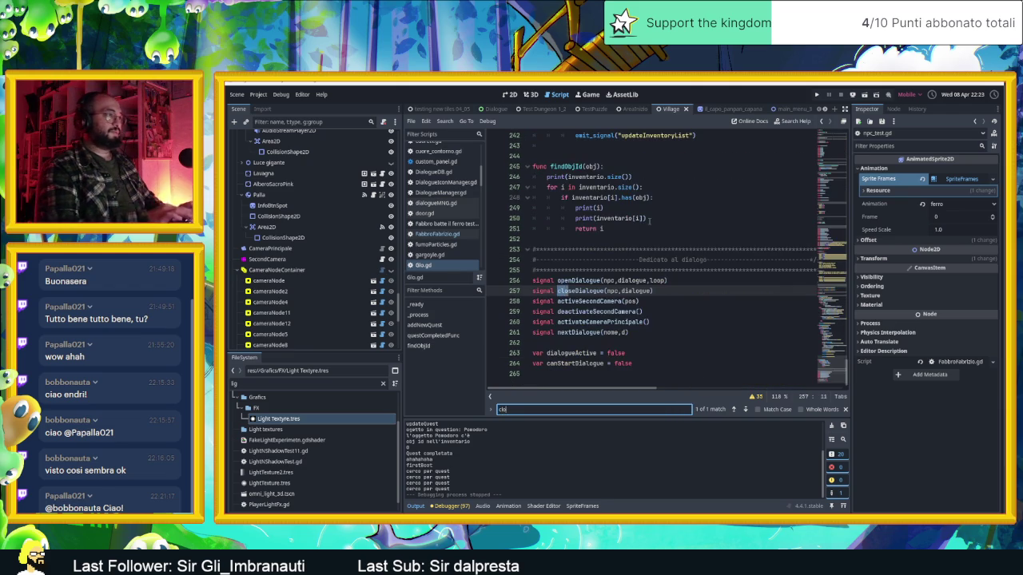
{"action": "left_click", "coordinate": [674, 293]}
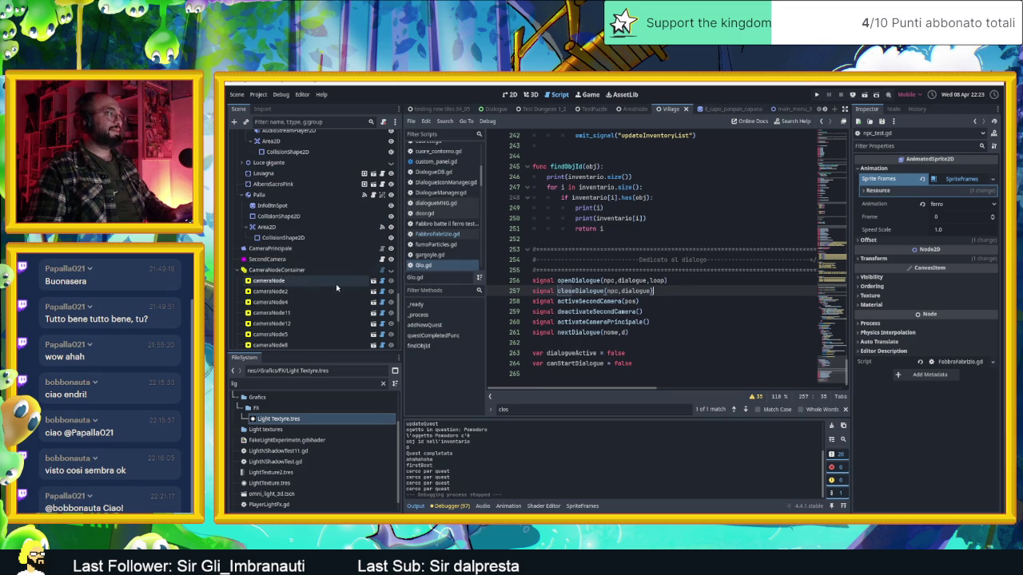
{"action": "scroll", "coordinate": [340, 288], "scroll_direction": "down", "scroll_amount": 5}
{"action": "scroll", "coordinate": [338, 290], "scroll_direction": "down", "scroll_amount": 3}
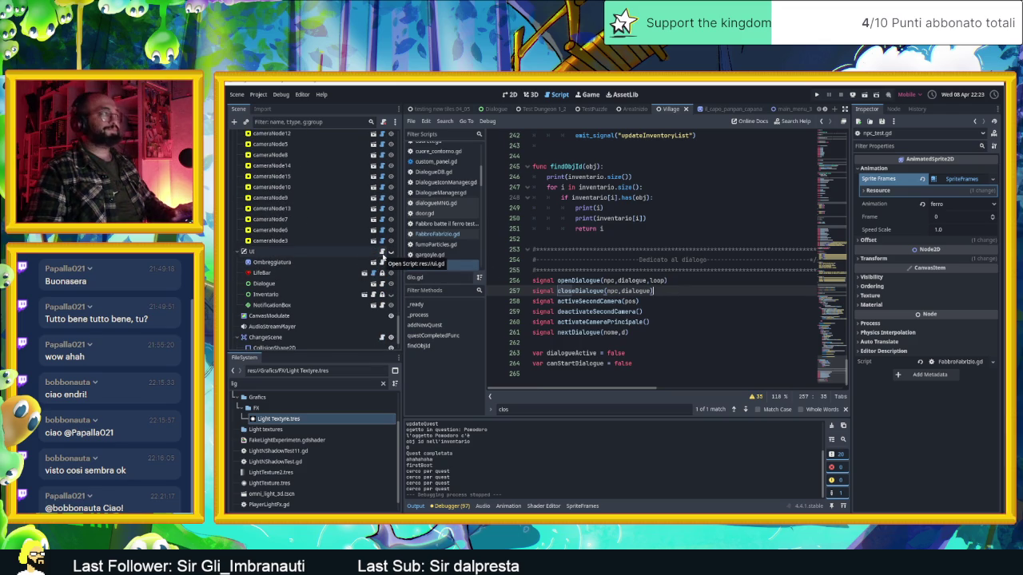
Scroll the Scene dock up to Fabro and open its npc_test.gd script.
{"action": "scroll", "coordinate": [369, 319], "scroll_direction": "down", "scroll_amount": 2}
{"action": "scroll", "coordinate": [367, 296], "scroll_direction": "up", "scroll_amount": 10}
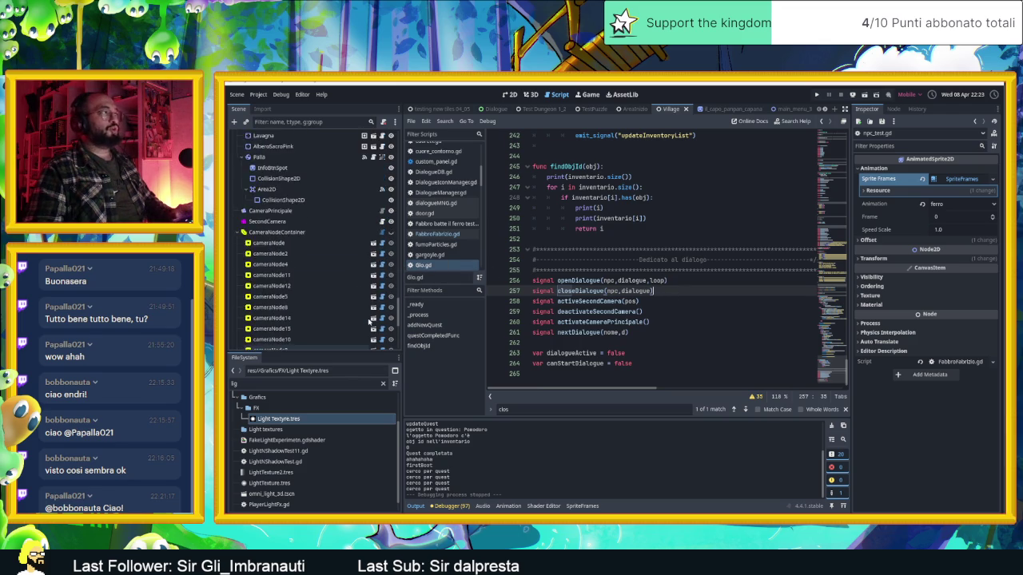
{"action": "scroll", "coordinate": [369, 240], "scroll_direction": "up", "scroll_amount": 4}
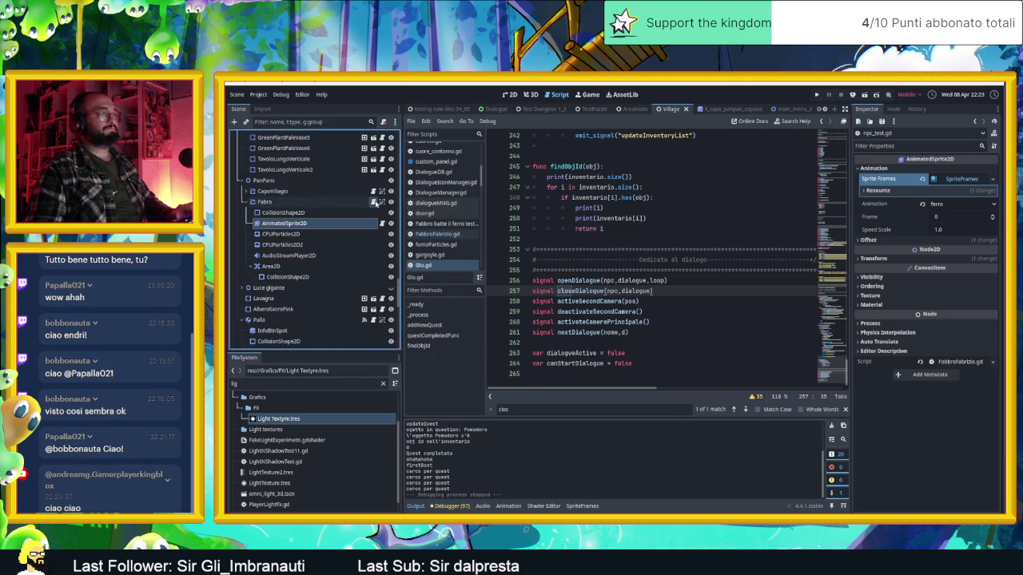
{"action": "left_click", "coordinate": [375, 203]}
{"action": "scroll", "coordinate": [682, 261], "scroll_direction": "up", "scroll_amount": 7}
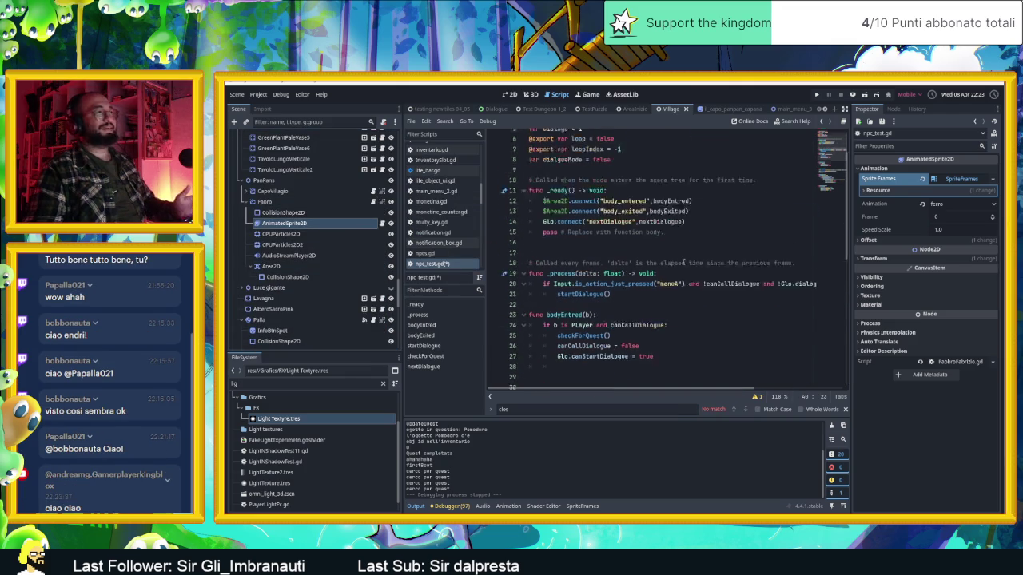
Add Glo.connect("closeDialogue", closeDialogue) on a new line in _ready.
{"action": "left_click", "coordinate": [701, 238]}
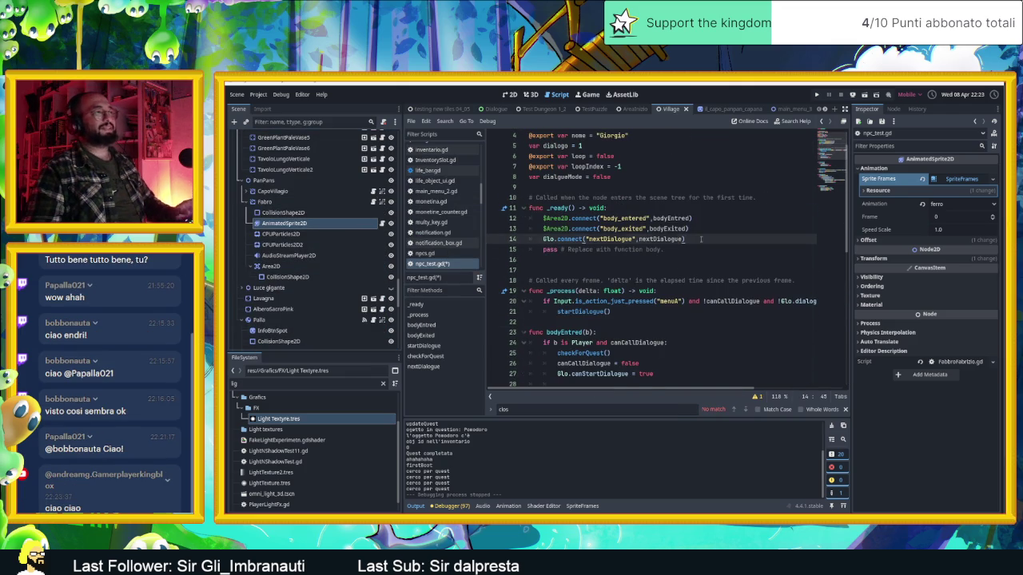
{"action": "key", "text": "Return"}
{"action": "type", "text": "Glo.co"}
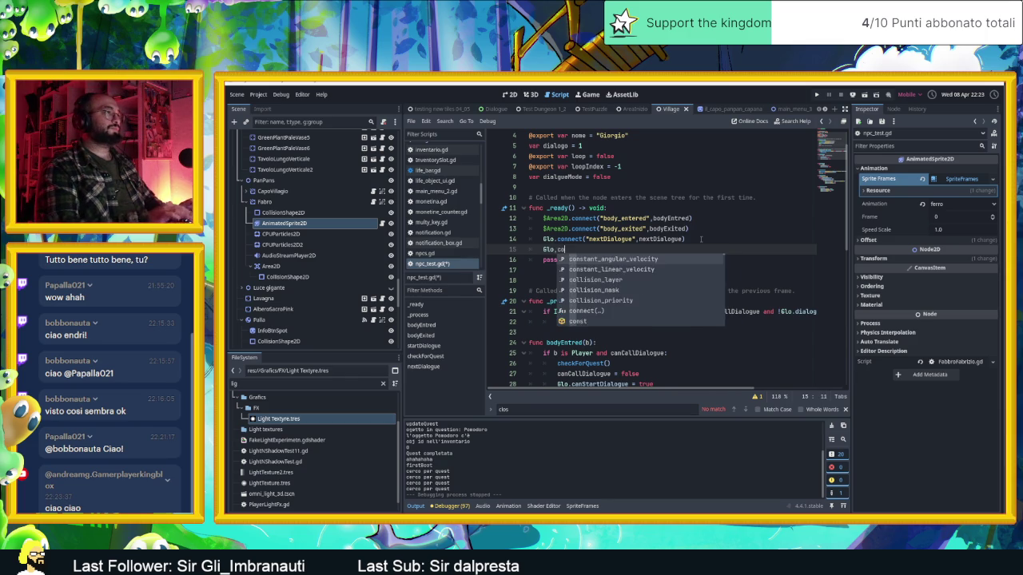
{"action": "key", "text": "BackSpace"}
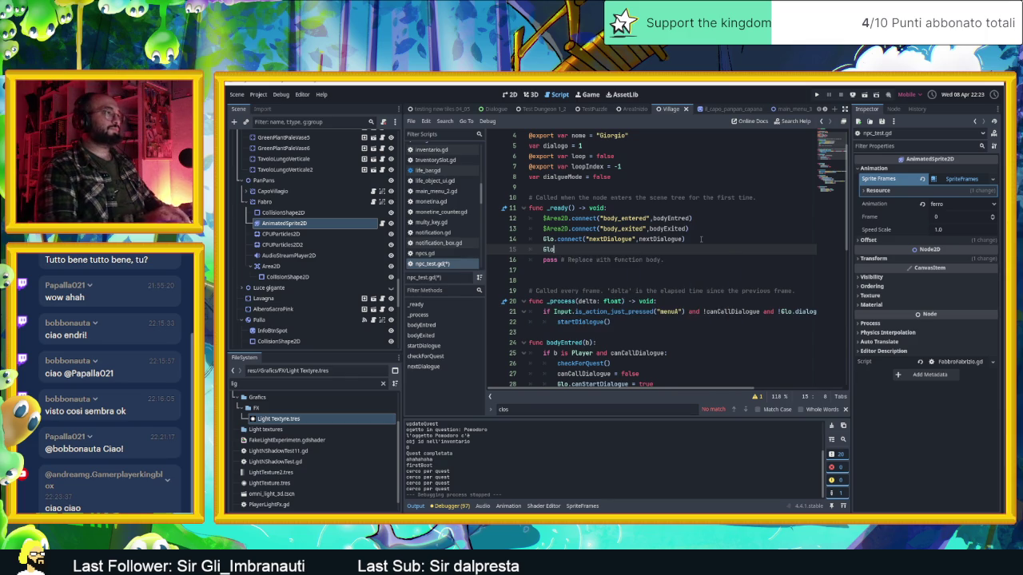
{"action": "type", "text": ".connect(\"cl"}
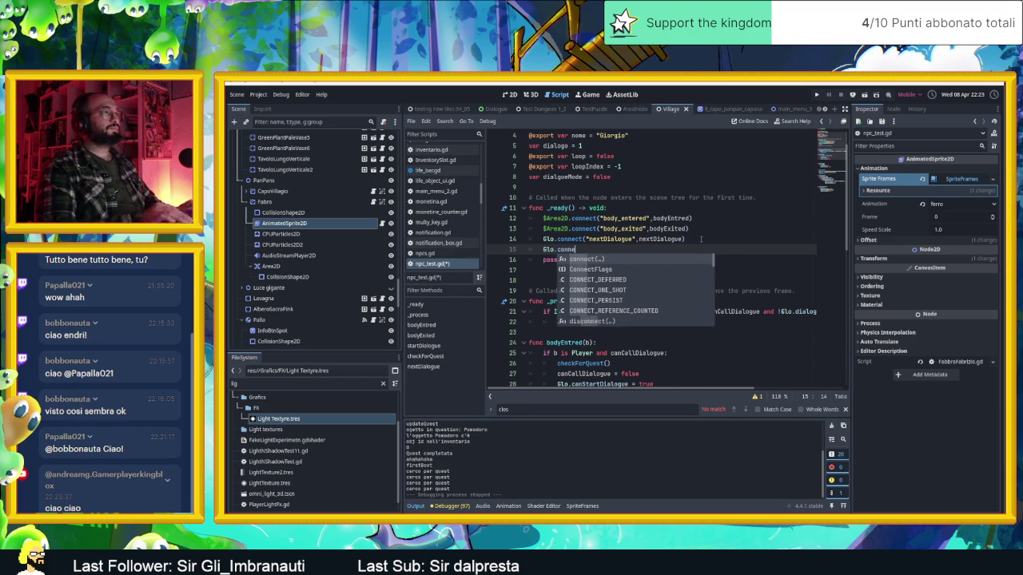
{"action": "key", "text": "Return"}
{"action": "type", "text": "clo"}
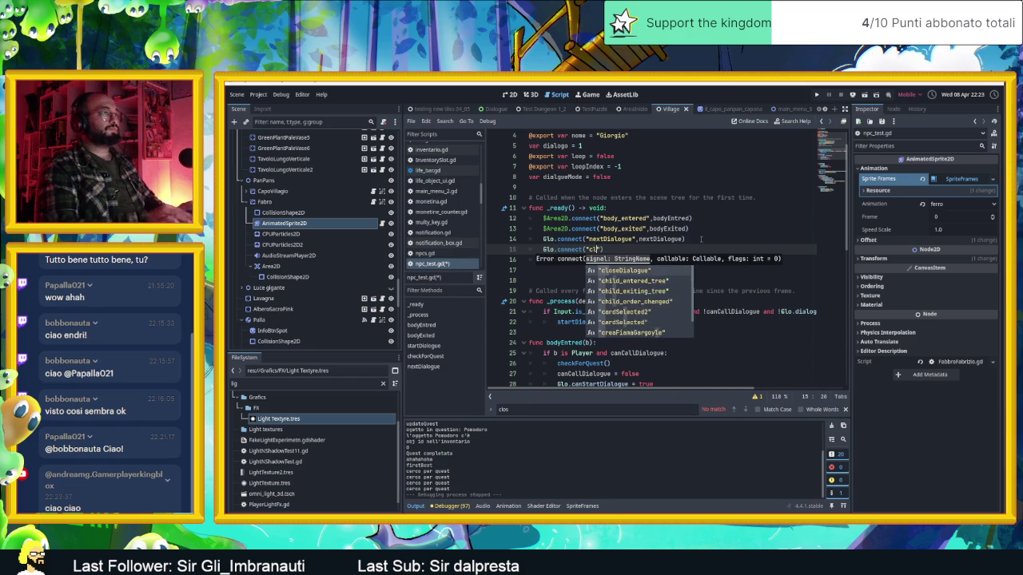
{"action": "key", "text": "Return"}
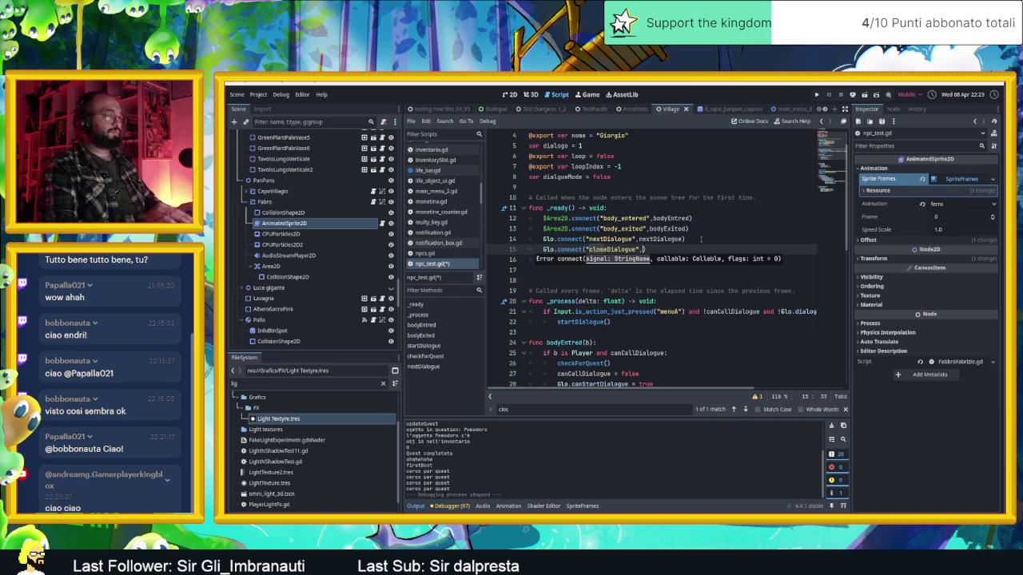
{"action": "type", "text": ", c"}
{"action": "type", "text": "lose"}
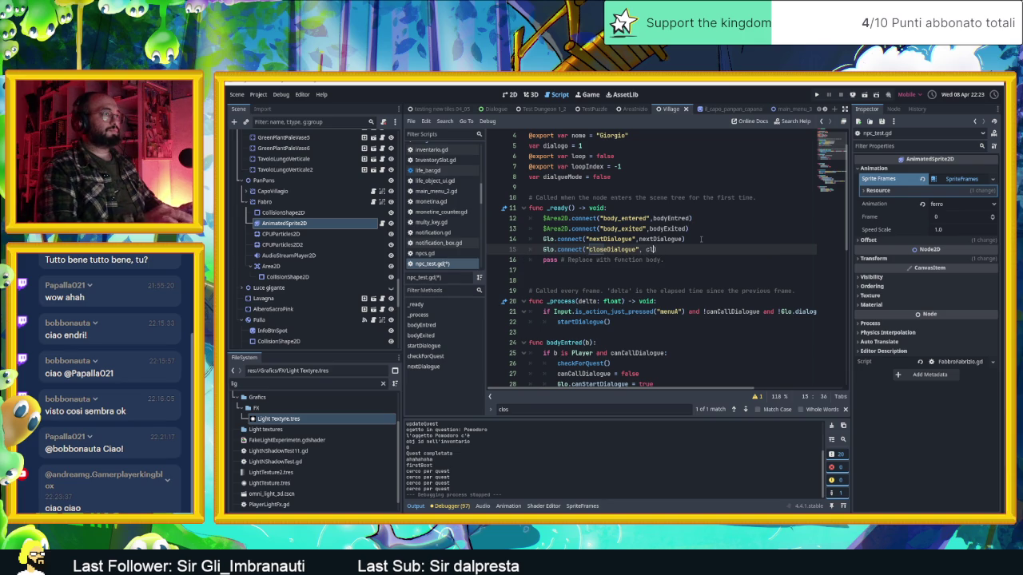
{"action": "type", "text": "Dial"}
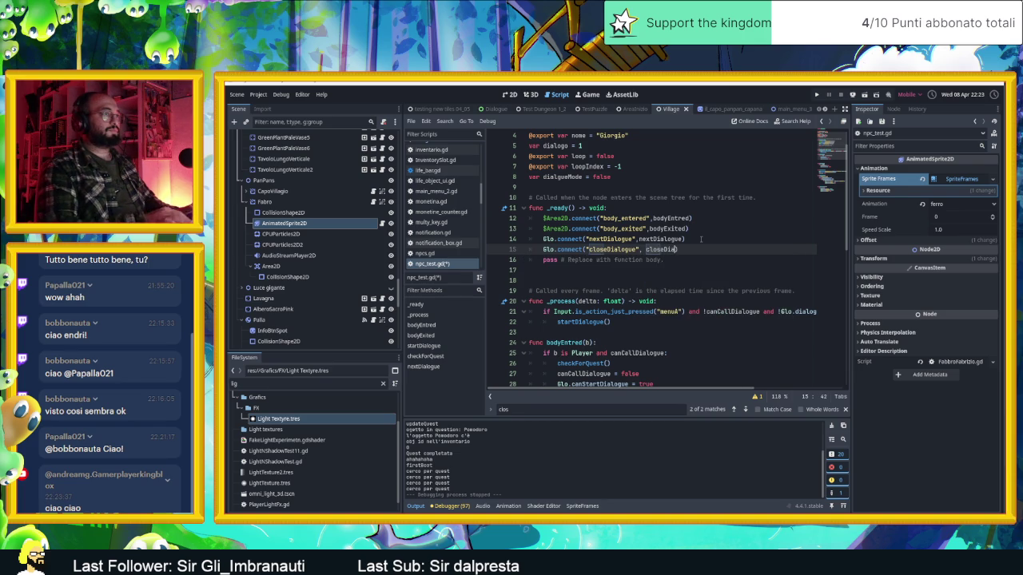
{"action": "type", "text": "ogue"}
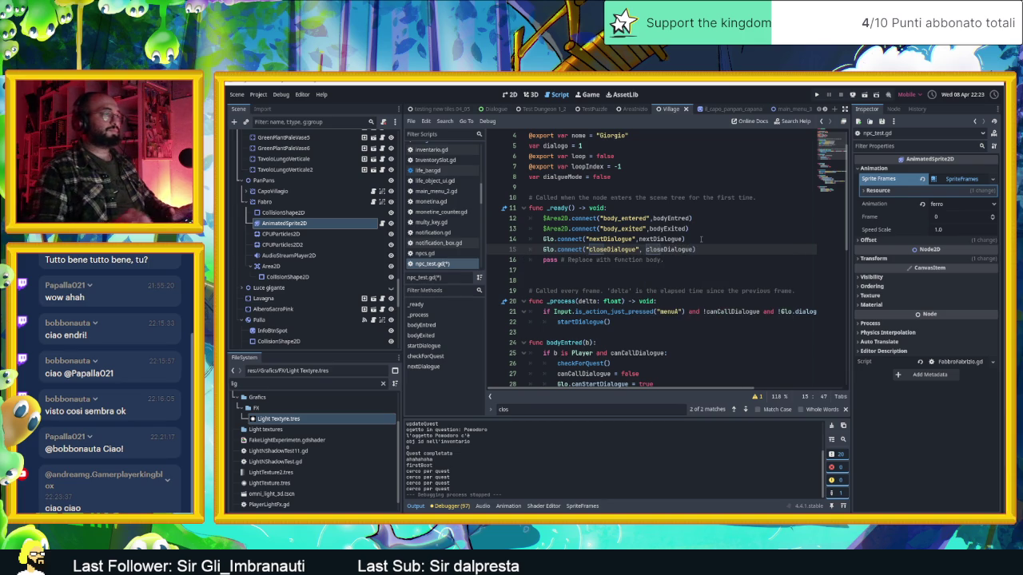
{"action": "scroll", "coordinate": [703, 256], "scroll_direction": "down", "scroll_amount": 10}
Append func closeDialogue() setting dialogueMode = false, removing the pass placeholder.
{"action": "left_click", "coordinate": [566, 379]}
{"action": "key", "text": "Return"}
{"action": "type", "text": "fu"}
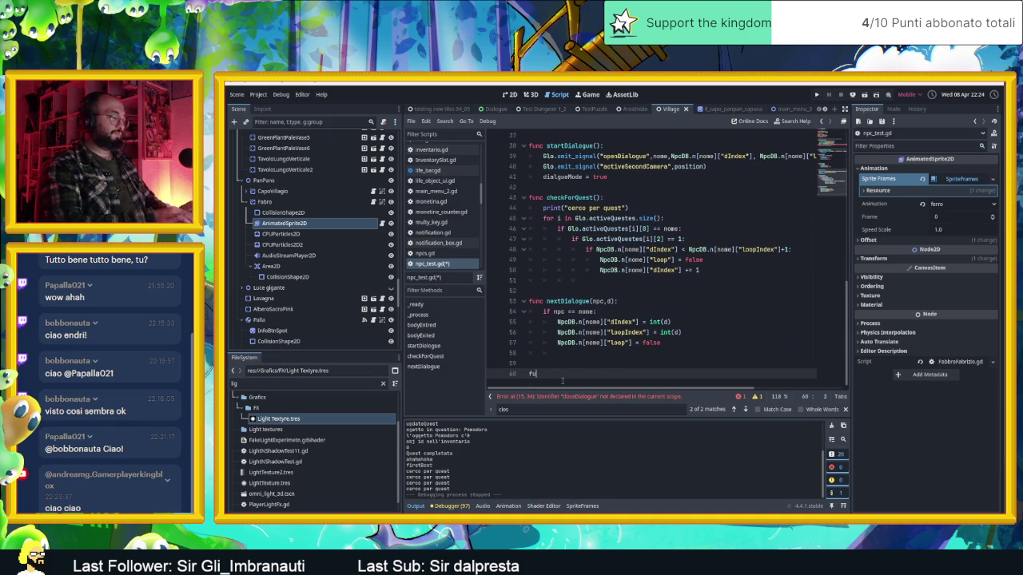
{"action": "type", "text": "nc closeDialogue("}
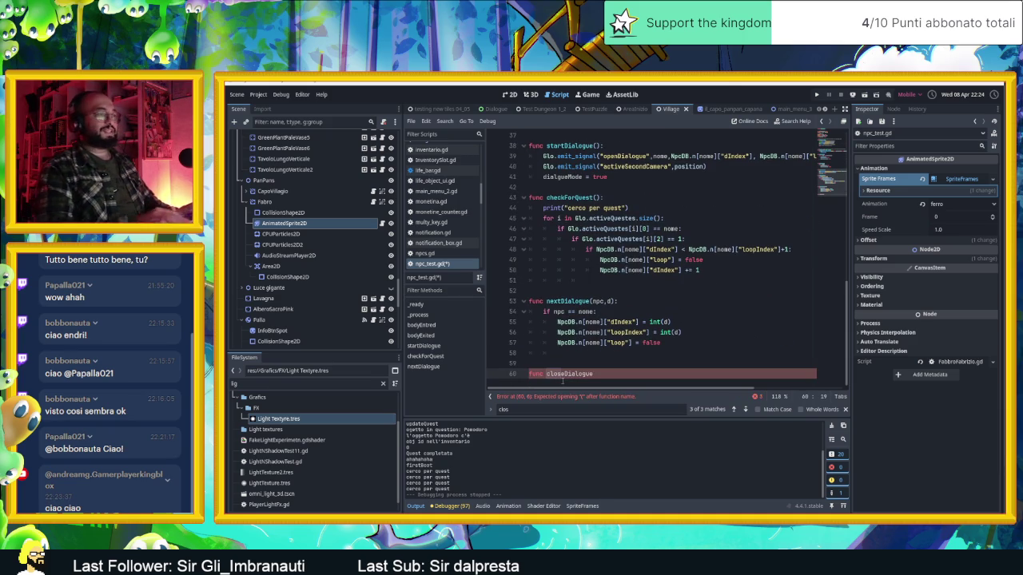
{"action": "type", "text": "):"}
{"action": "key", "text": "Return"}
{"action": "key", "text": "Return"}
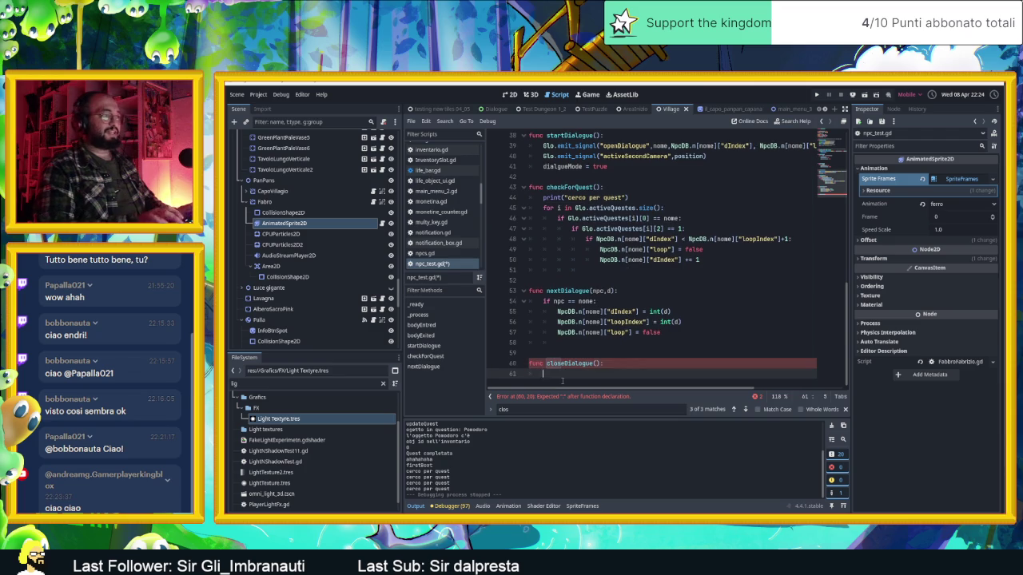
{"action": "type", "text": "pass"}
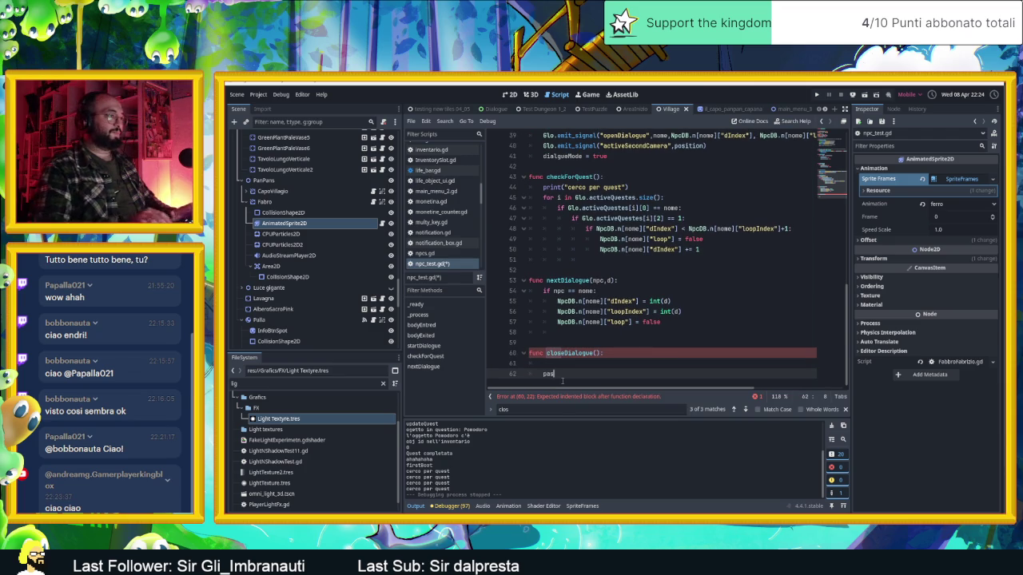
{"action": "key", "text": "Up"}
{"action": "type", "text": "dialg"}
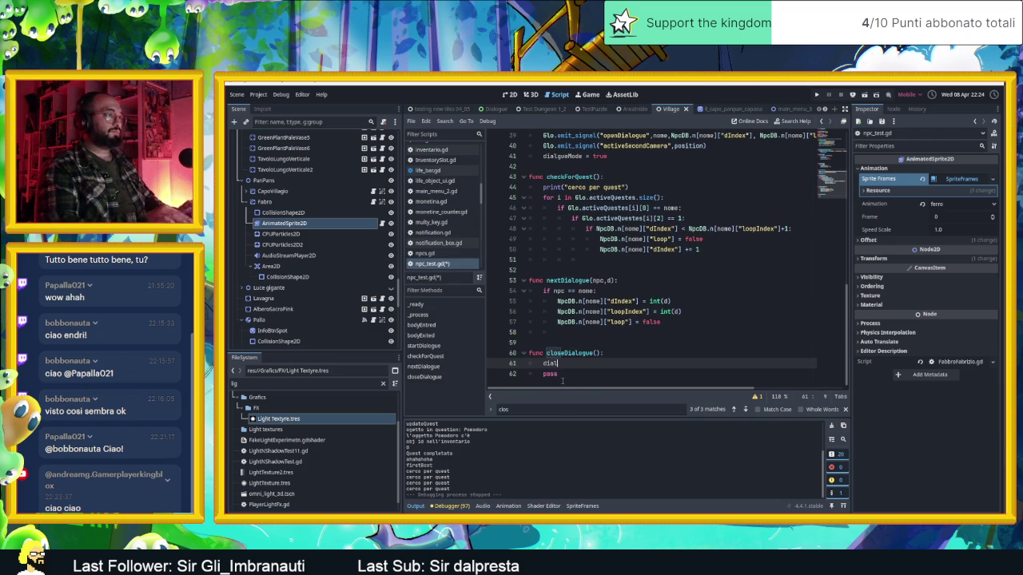
{"action": "key", "text": "Return"}
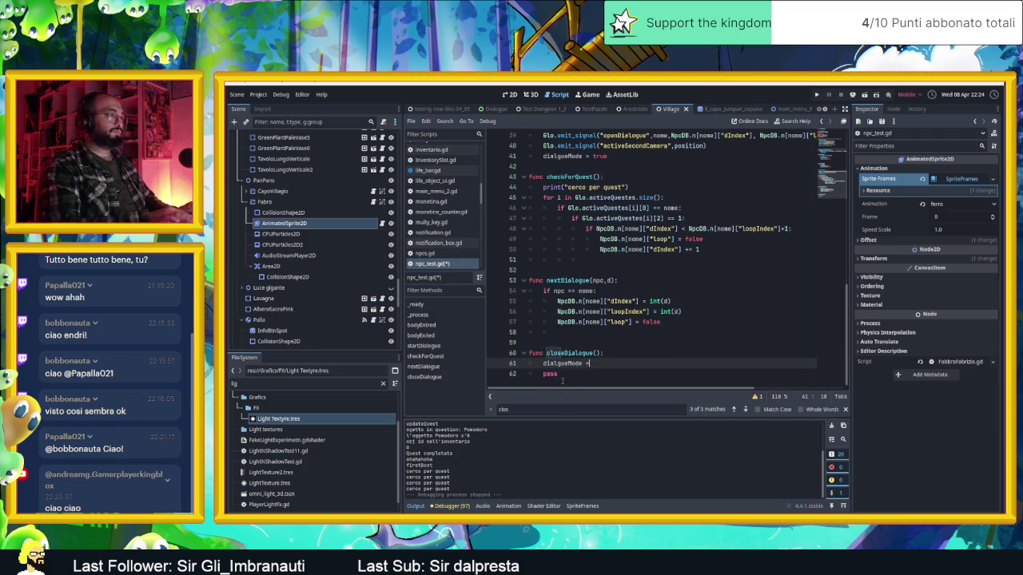
{"action": "type", "text": " false"}
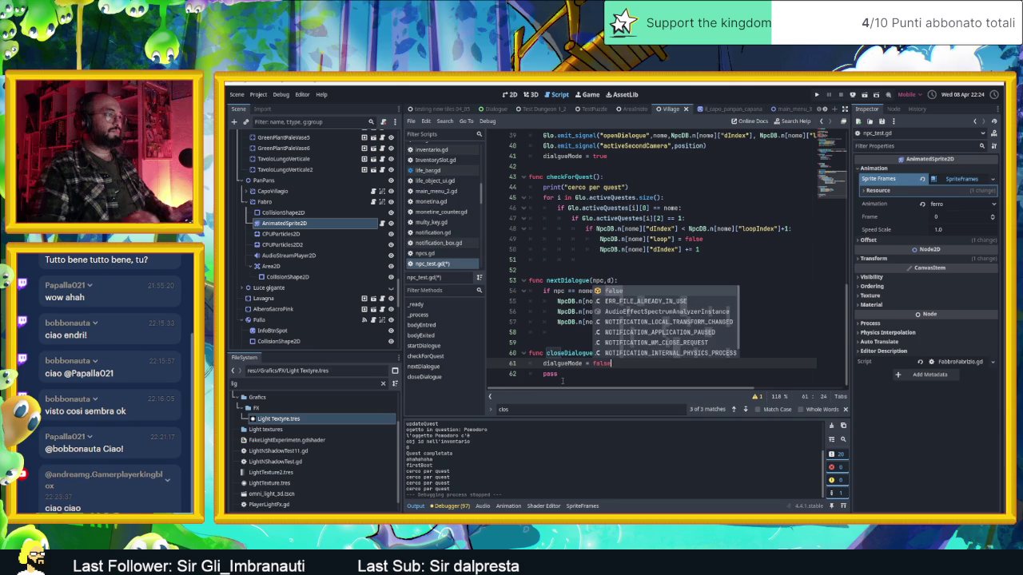
{"action": "double_click", "coordinate": [563, 381]}
{"action": "key", "text": "BackSpace"}
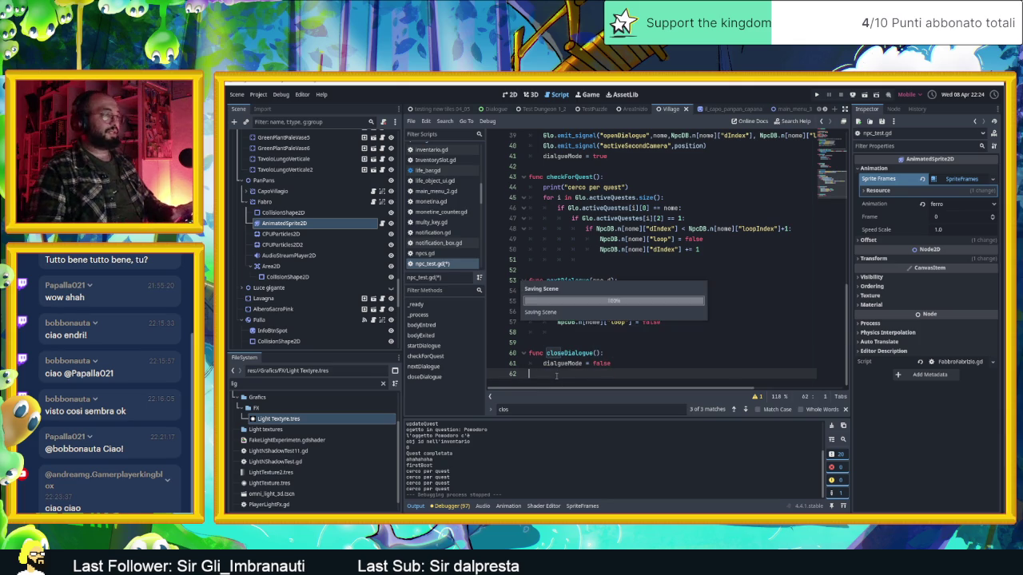
{"action": "scroll", "coordinate": [529, 323], "scroll_direction": "up", "scroll_amount": 2}
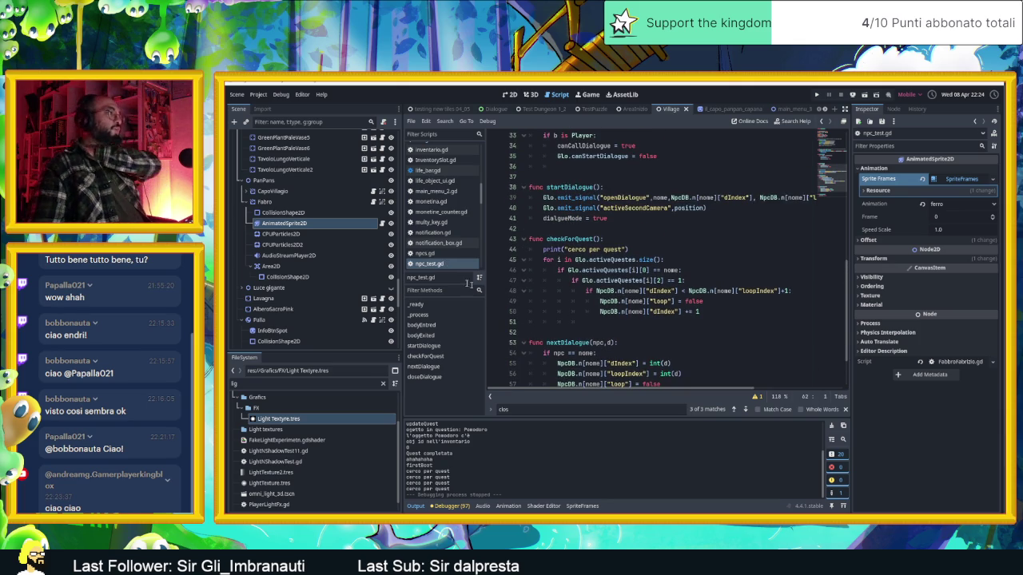
Replace canCallDialogue in line 14's condition of FabbroFabrizio.gd with dialogueMode.
{"action": "left_click", "coordinate": [383, 224]}
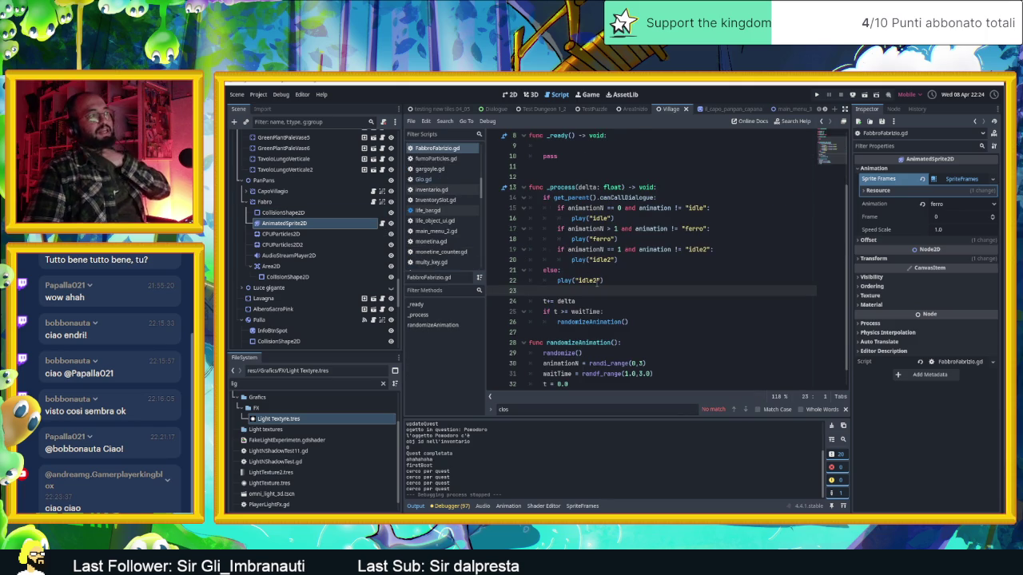
{"action": "double_click", "coordinate": [609, 198]}
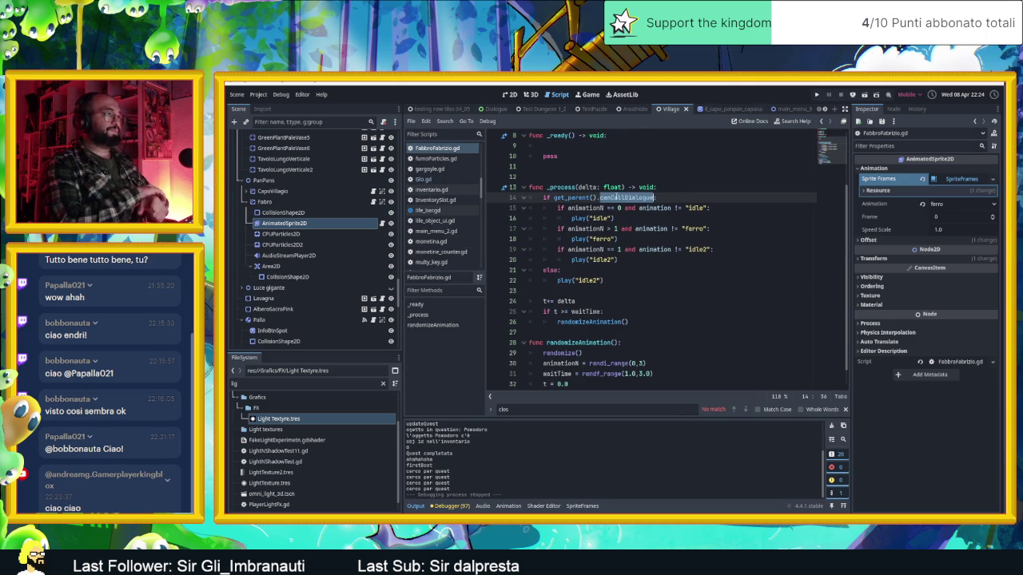
{"action": "type", "text": "dialo"}
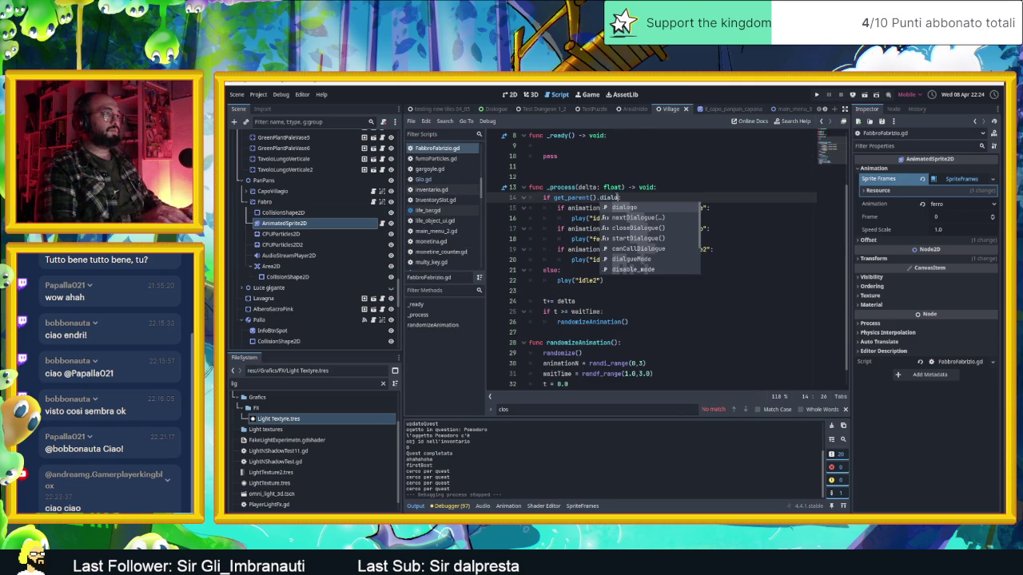
{"action": "type", "text": "gueM"}
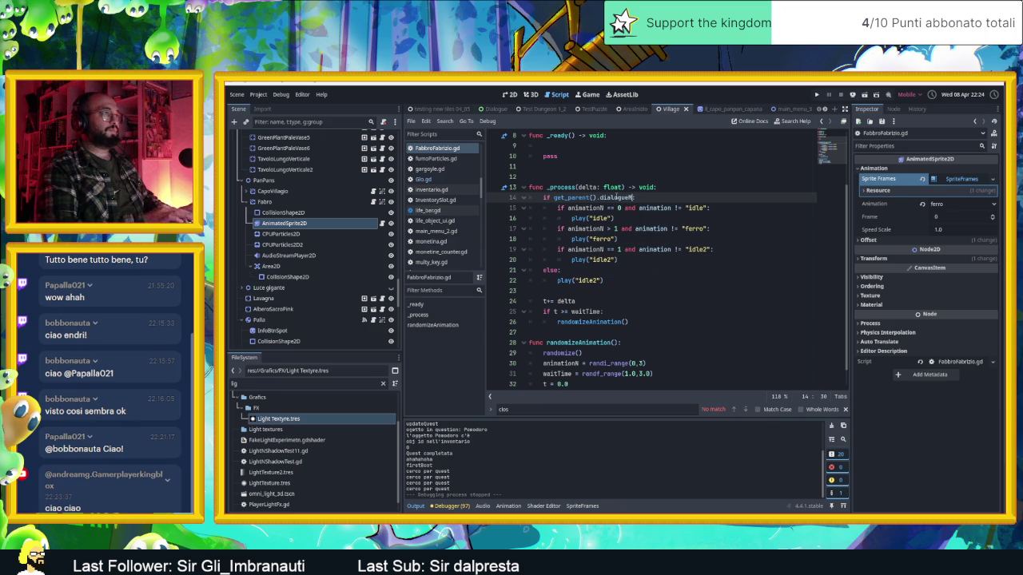
{"action": "type", "text": "ode"}
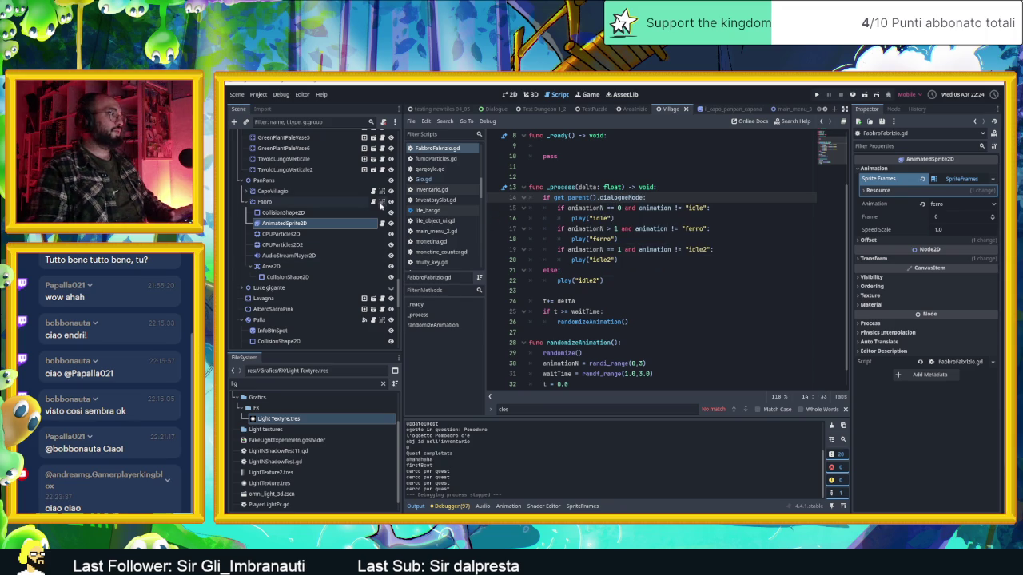
{"action": "left_click", "coordinate": [311, 223]}
{"action": "left_click", "coordinate": [372, 202]}
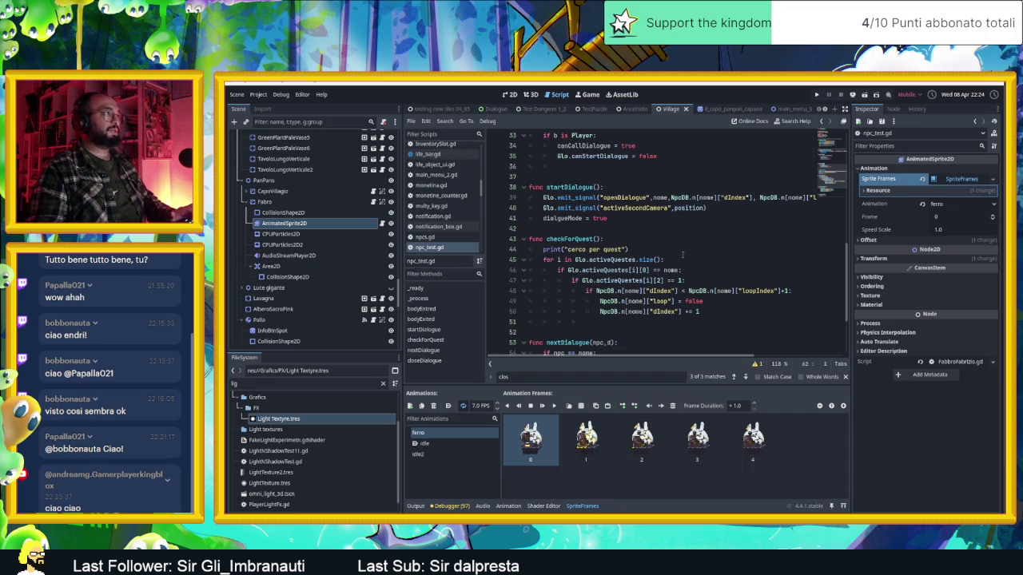
{"action": "scroll", "coordinate": [690, 280], "scroll_direction": "down", "scroll_amount": 3}
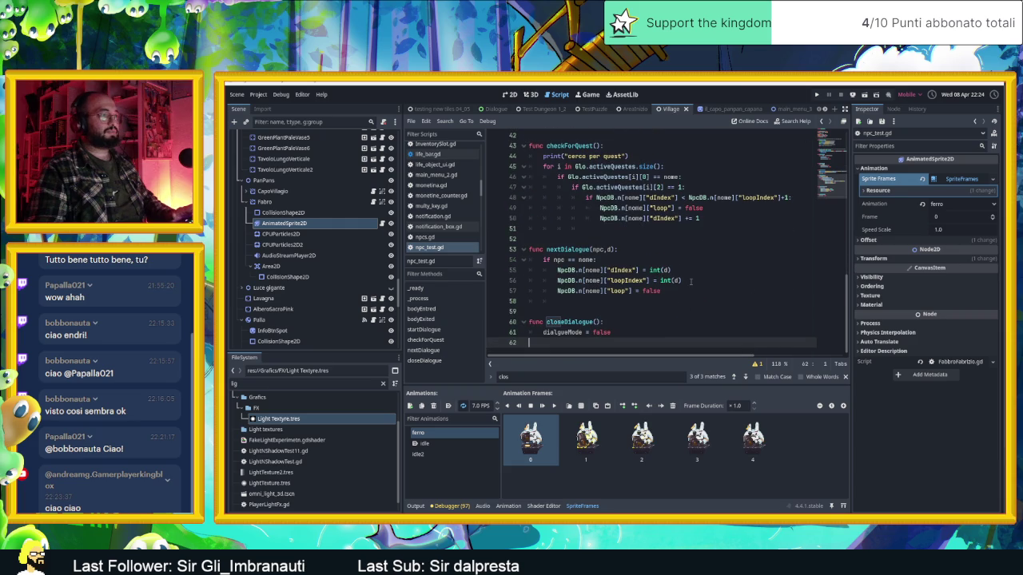
{"action": "scroll", "coordinate": [691, 284], "scroll_direction": "up", "scroll_amount": 2}
{"action": "scroll", "coordinate": [578, 336], "scroll_direction": "down", "scroll_amount": 2}
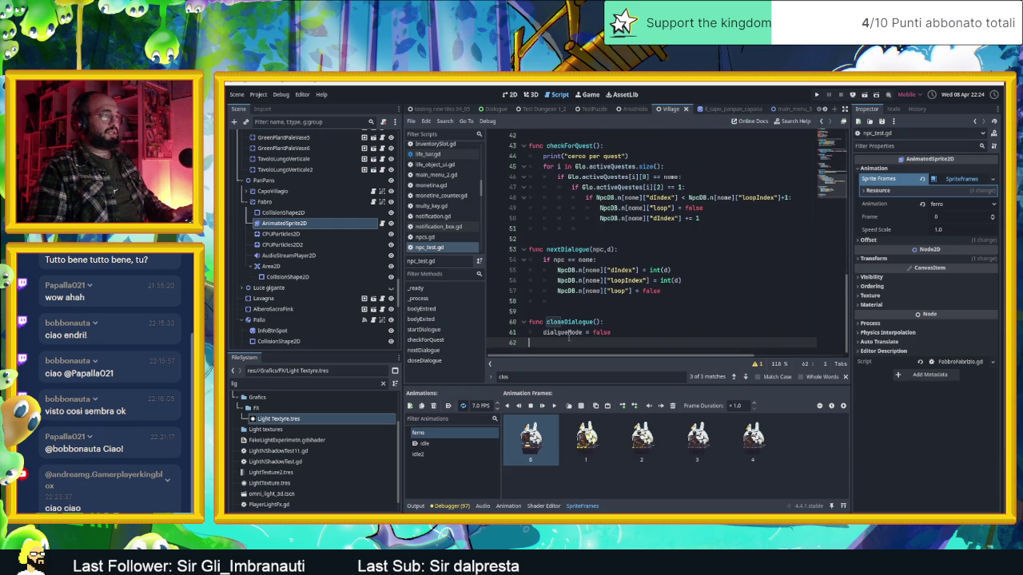
Paste the exact dialgueMode variable name from npc_test.gd into line 14 and save the script.
{"action": "double_click", "coordinate": [569, 332]}
{"action": "key", "text": "ctrl+c"}
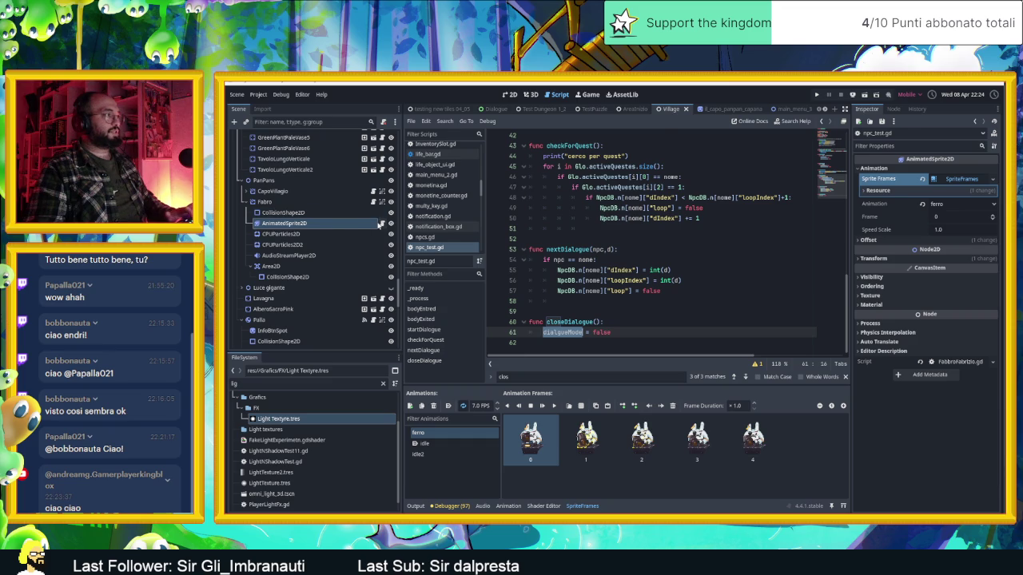
{"action": "left_click", "coordinate": [382, 224]}
{"action": "key", "text": "ctrl+v"}
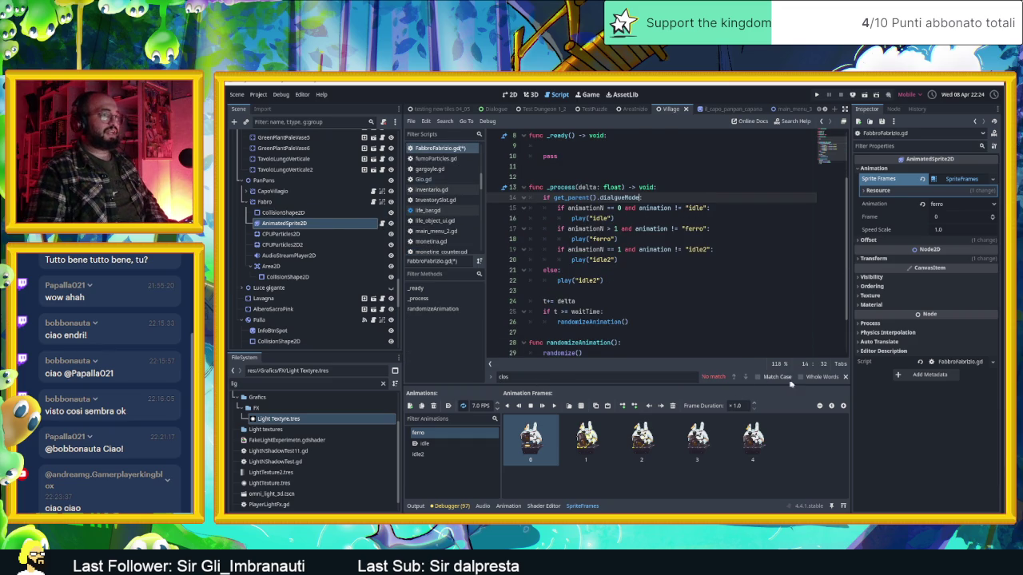
{"action": "type", "text": ":"}
{"action": "left_click", "coordinate": [844, 379]}
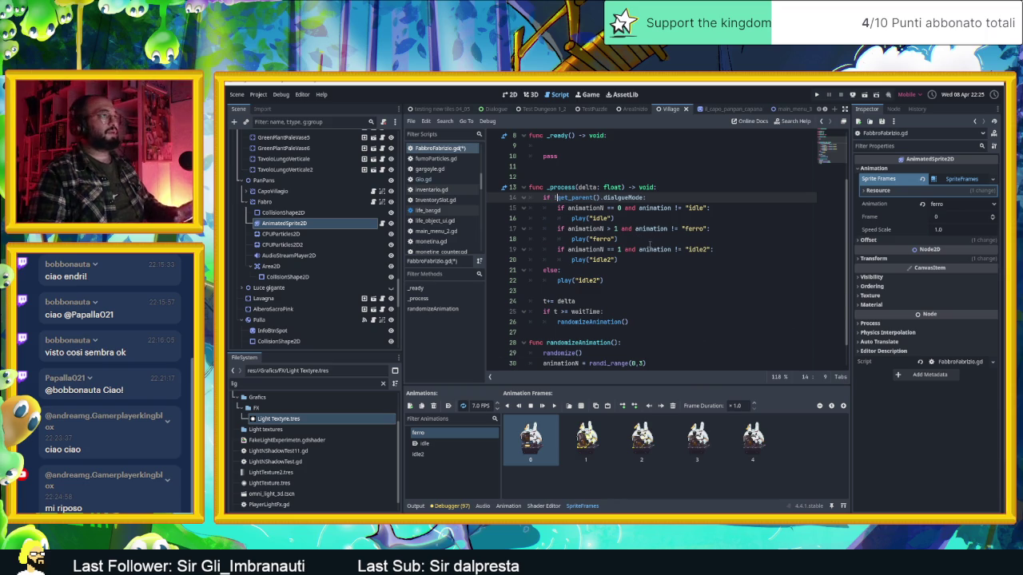
{"action": "key", "text": "ctrl+s"}
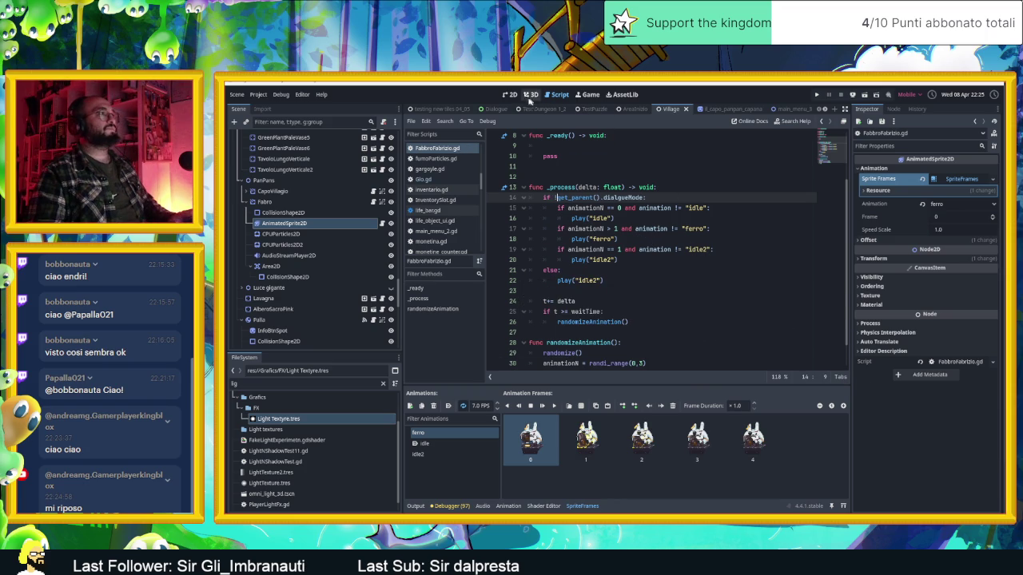
{"action": "left_click", "coordinate": [509, 95]}
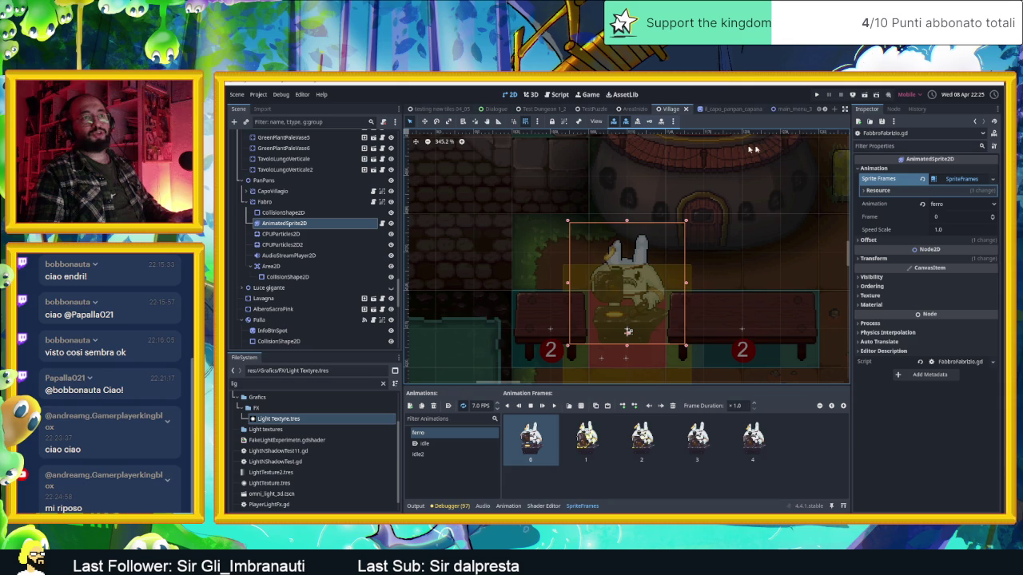
Run the current Village scene to test the blacksmith at the anvil.
{"action": "left_click", "coordinate": [866, 95]}
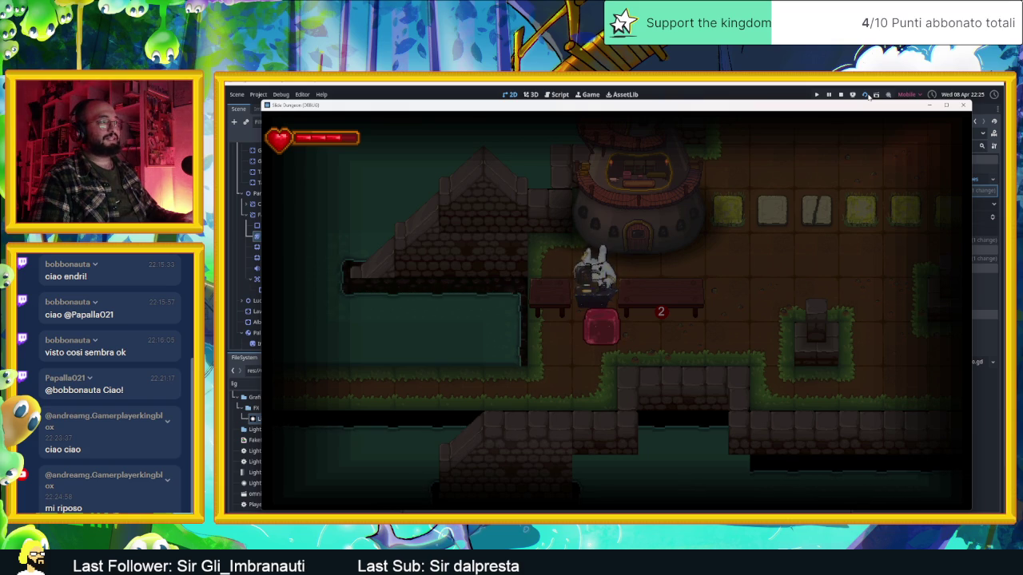
Talk to the rabbit blacksmith with E and advance through every dialogue line until it closes.
{"action": "key", "text": "e"}
{"action": "key", "text": "e"}
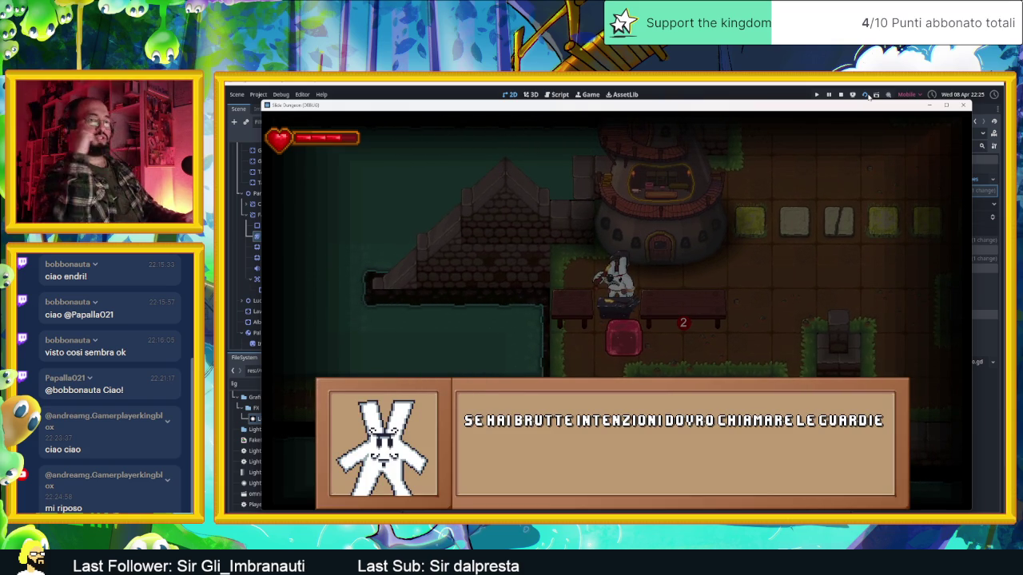
{"action": "key", "text": "e"}
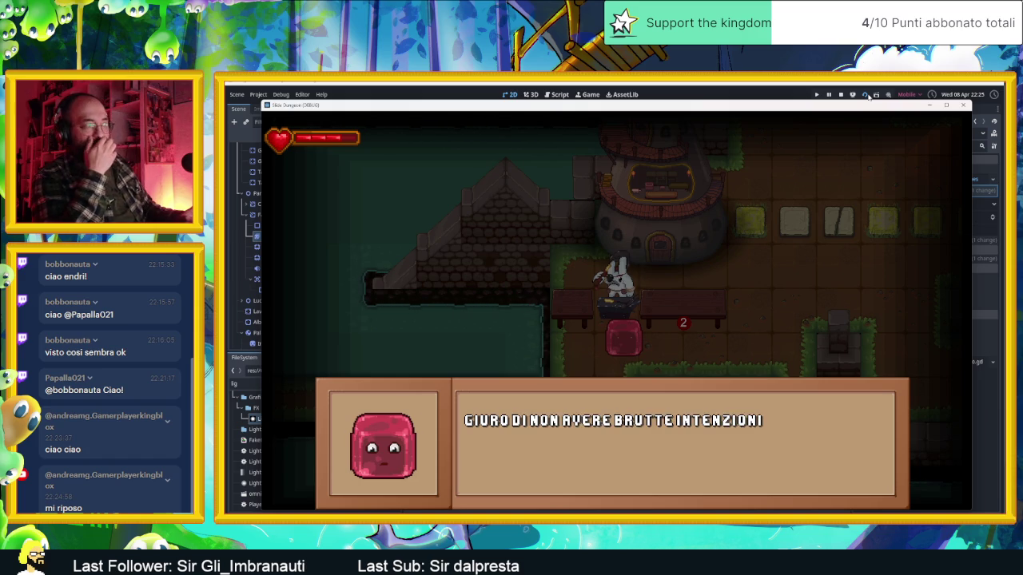
{"action": "key", "text": "e"}
{"action": "key", "text": "e"}
{"action": "key", "text": "e"}
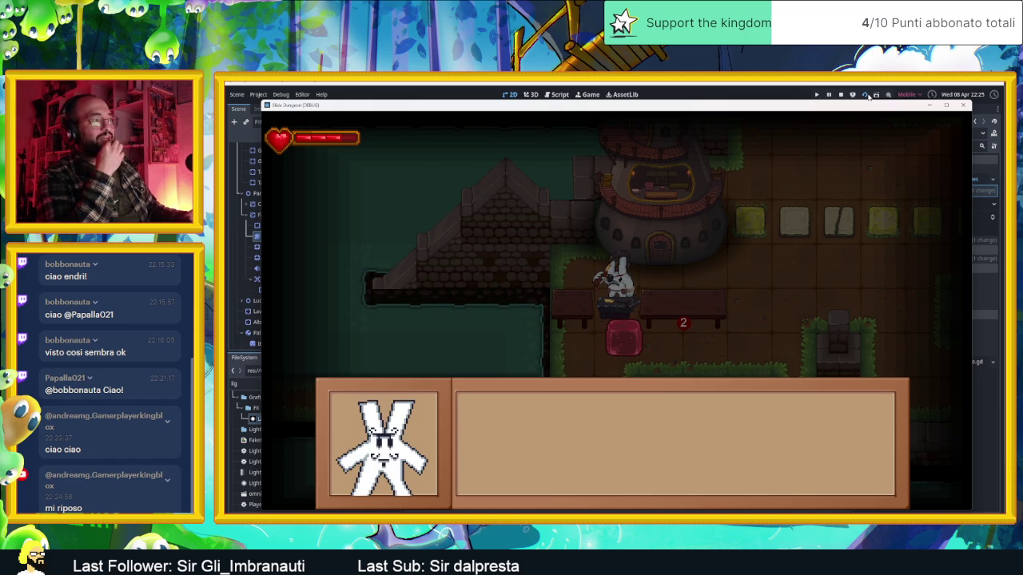
{"action": "key", "text": "e"}
{"action": "key", "text": "e"}
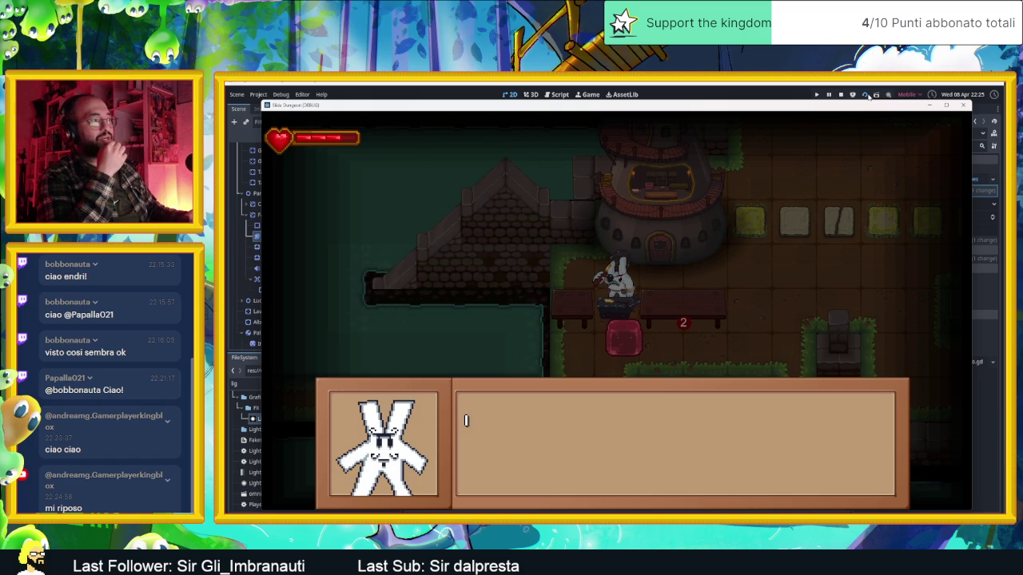
{"action": "key", "text": "e"}
{"action": "key", "text": "e"}
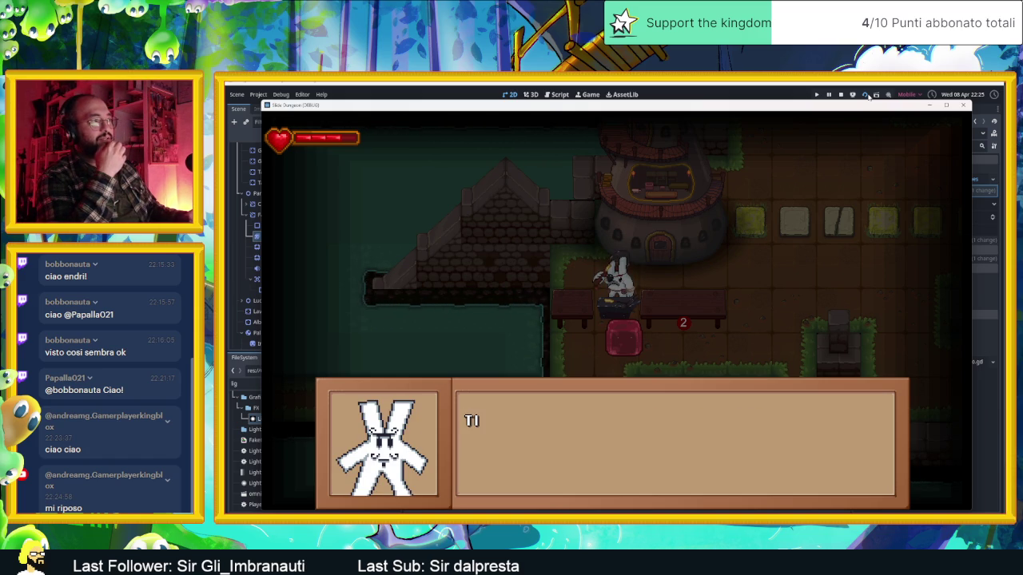
{"action": "key", "text": "e"}
{"action": "key", "text": "e"}
{"action": "key", "text": "e"}
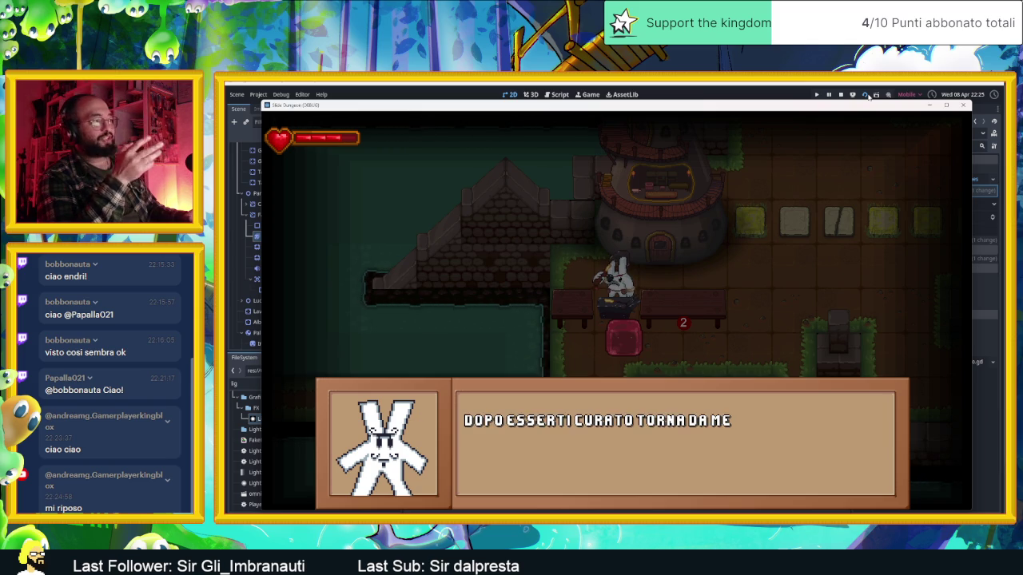
{"action": "key", "text": "e"}
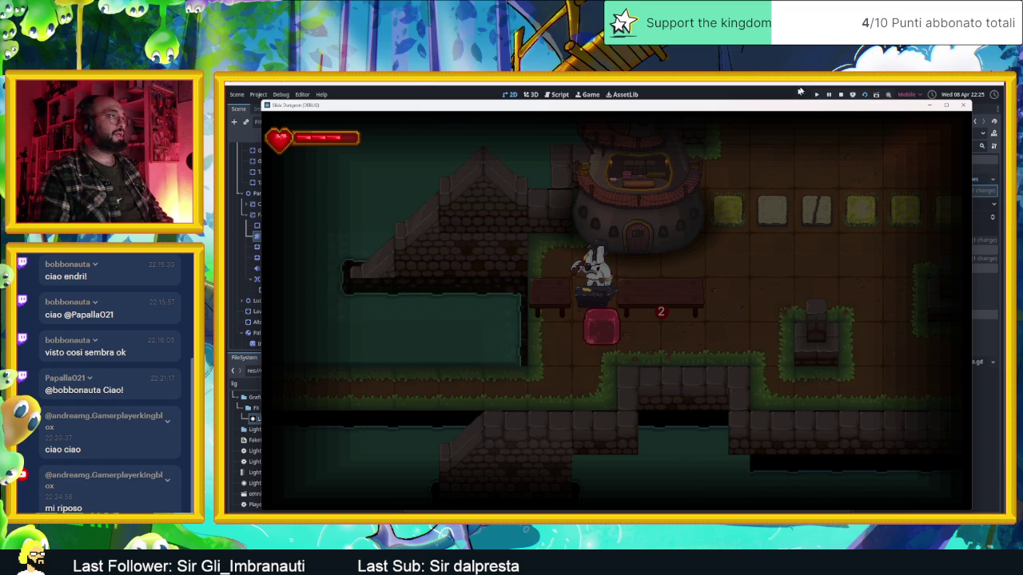
{"action": "left_click_drag", "start_coordinate": [730, 110], "coordinate": [837, 225]}
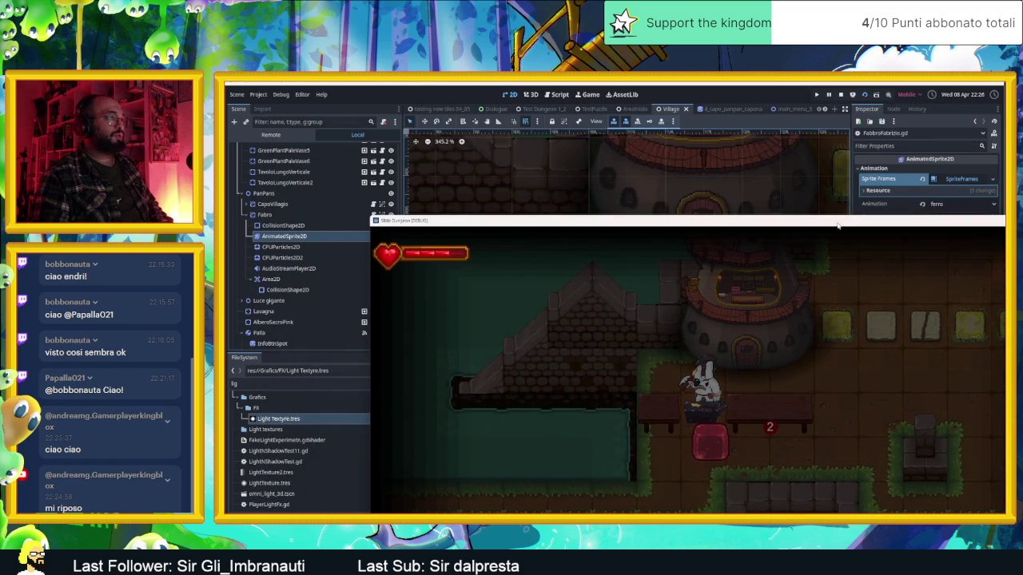
{"action": "scroll", "coordinate": [278, 179], "scroll_direction": "up", "scroll_amount": 5}
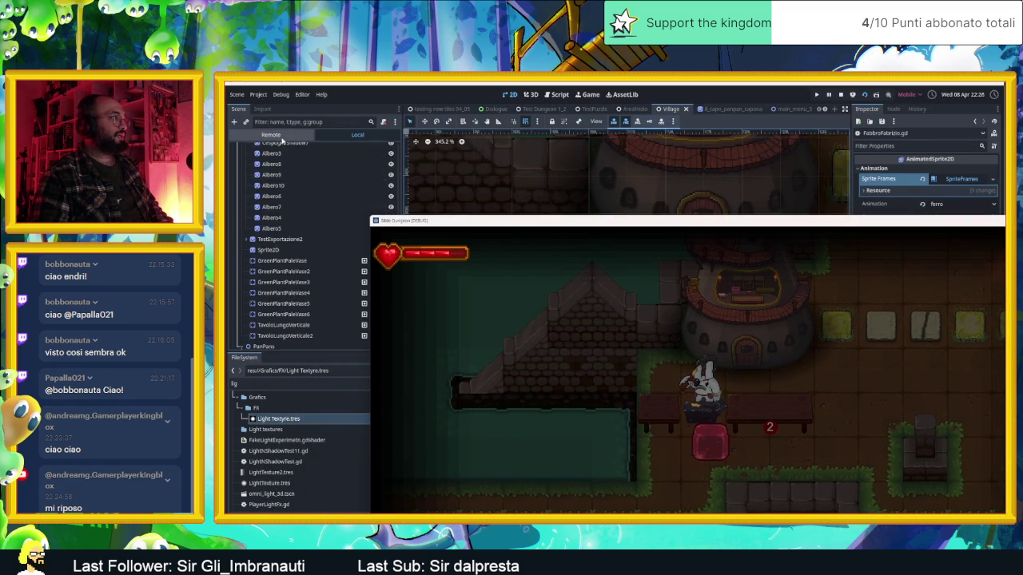
Show the running game's Remote node tree with ModelloBase expanded.
{"action": "left_click", "coordinate": [271, 135]}
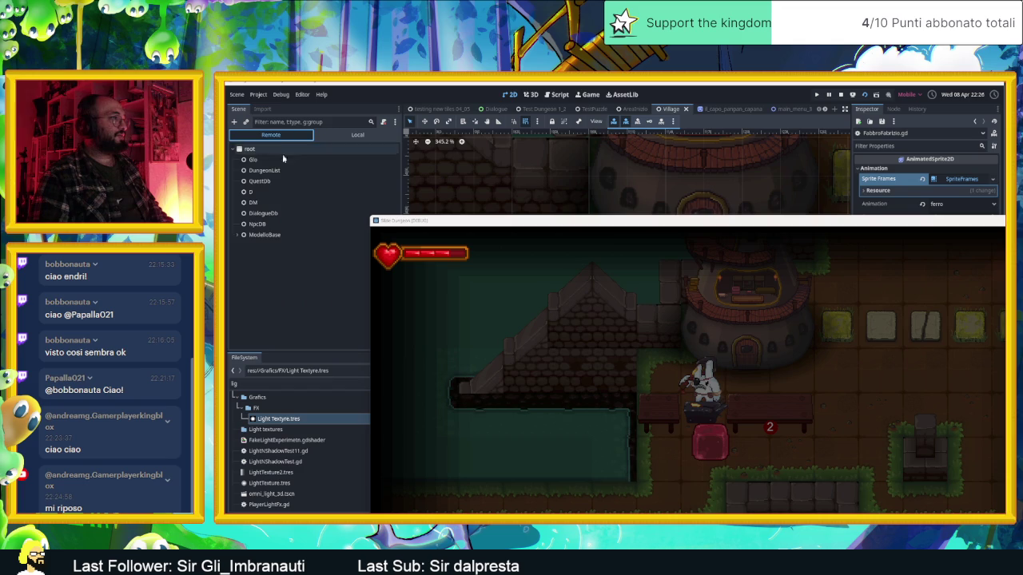
{"action": "left_click", "coordinate": [237, 235]}
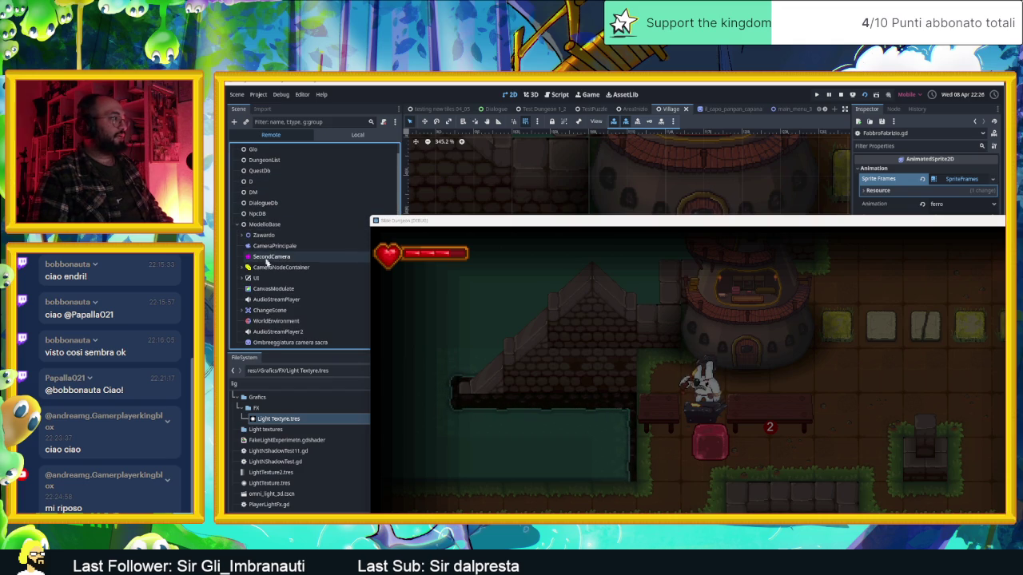
{"action": "mouse_move", "coordinate": [440, 220]}
{"action": "left_mouse_down"}
{"action": "mouse_move", "coordinate": [538, 224]}
{"action": "mouse_move", "coordinate": [799, 128]}
{"action": "mouse_move", "coordinate": [734, 128]}
{"action": "left_mouse_up"}
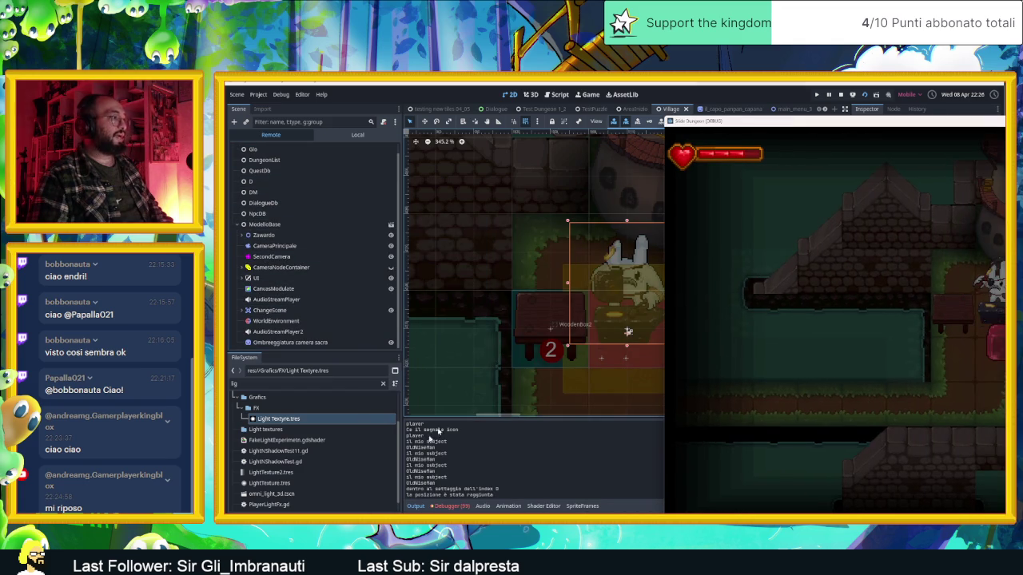
Open the debugger's Errors list and jump to the red closeDialogue error in dialogueMNG.gd.
{"action": "left_click", "coordinate": [449, 506]}
{"action": "left_click", "coordinate": [456, 411]}
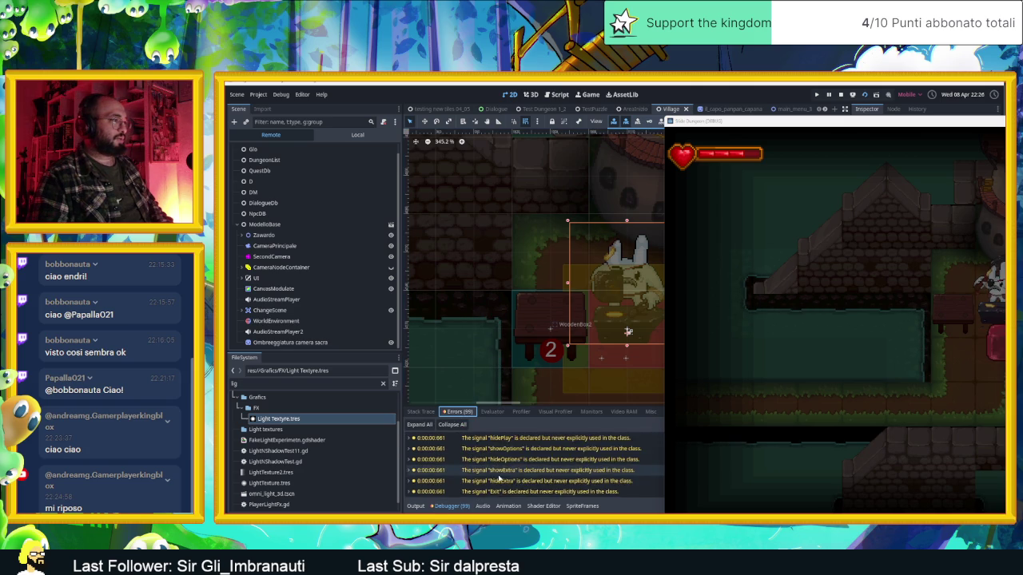
{"action": "scroll", "coordinate": [539, 485], "scroll_direction": "down", "scroll_amount": 10}
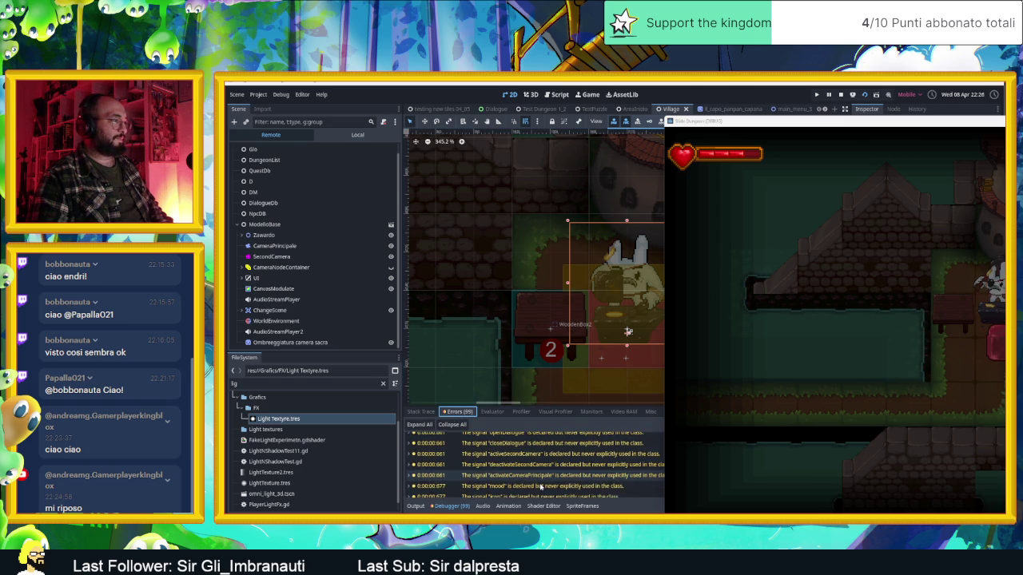
{"action": "scroll", "coordinate": [541, 486], "scroll_direction": "down", "scroll_amount": 10}
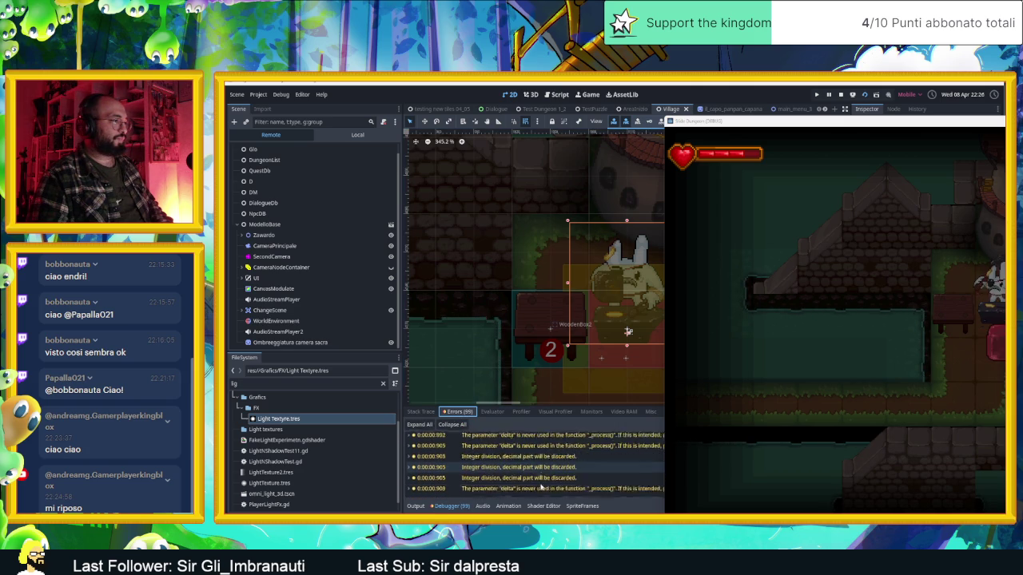
{"action": "scroll", "coordinate": [541, 486], "scroll_direction": "down", "scroll_amount": 10}
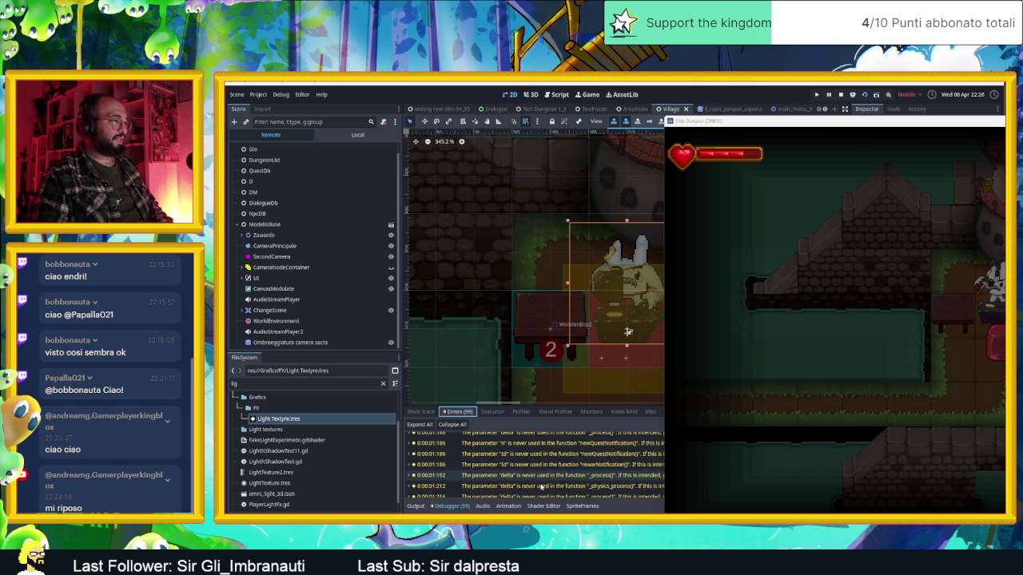
{"action": "double_click", "coordinate": [542, 485]}
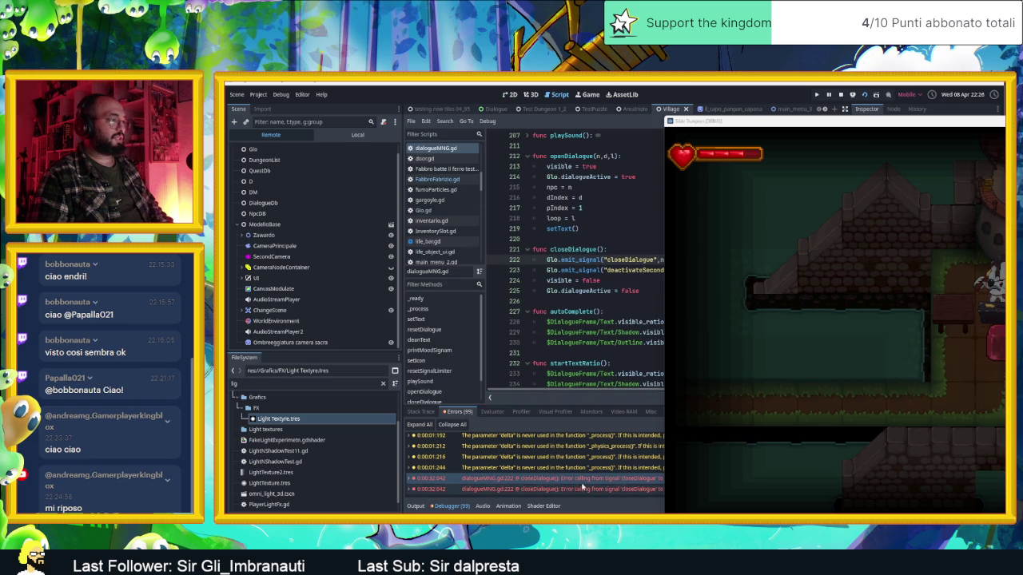
Stop the game and give npc_test.gd's closeDialogue the parameters nome and dIndx, then save.
{"action": "mouse_move", "coordinate": [789, 124]}
{"action": "left_mouse_down"}
{"action": "mouse_move", "coordinate": [953, 126]}
{"action": "mouse_move", "coordinate": [999, 254]}
{"action": "mouse_move", "coordinate": [952, 221]}
{"action": "mouse_move", "coordinate": [628, 213]}
{"action": "left_mouse_up"}
{"action": "key", "text": "F8"}
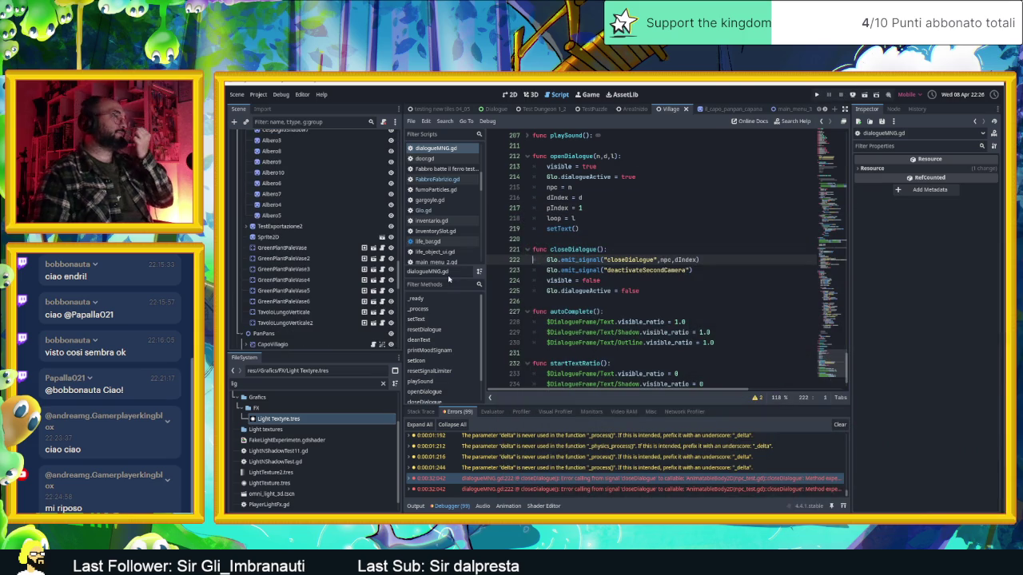
{"action": "scroll", "coordinate": [319, 304], "scroll_direction": "down", "scroll_amount": 5}
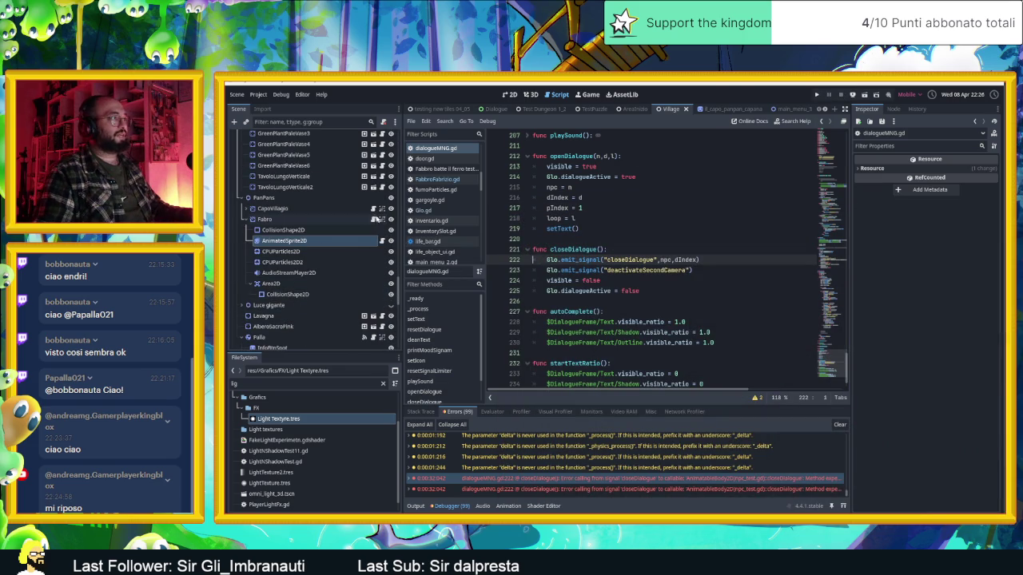
{"action": "left_click", "coordinate": [373, 219]}
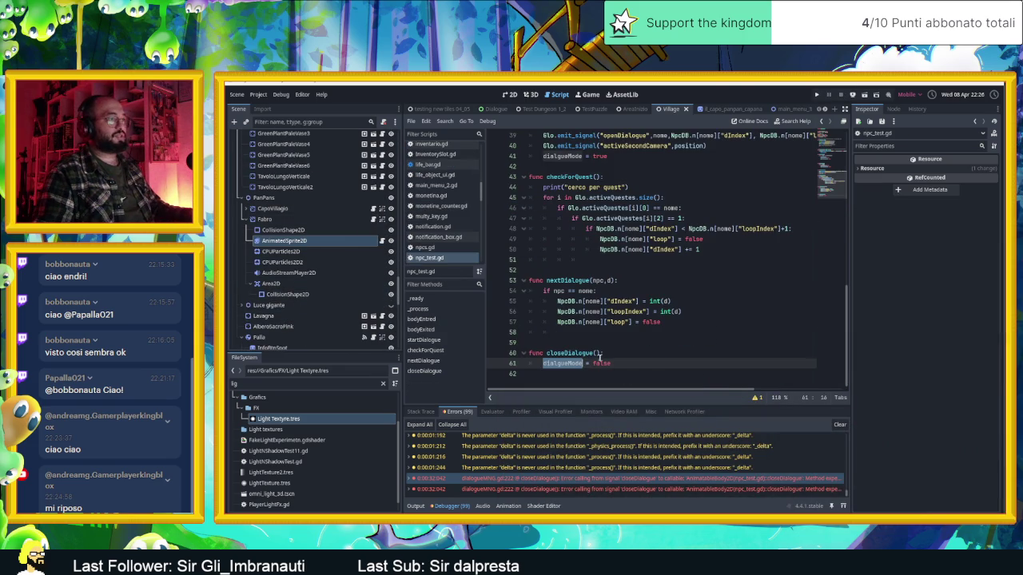
{"action": "left_click", "coordinate": [600, 353]}
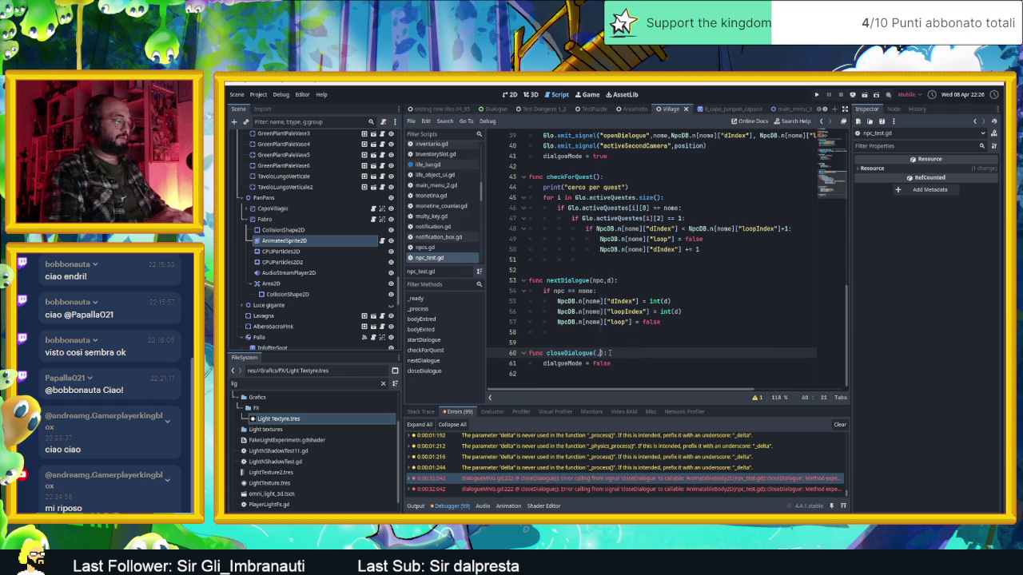
{"action": "type", "text": "nome,dlc"}
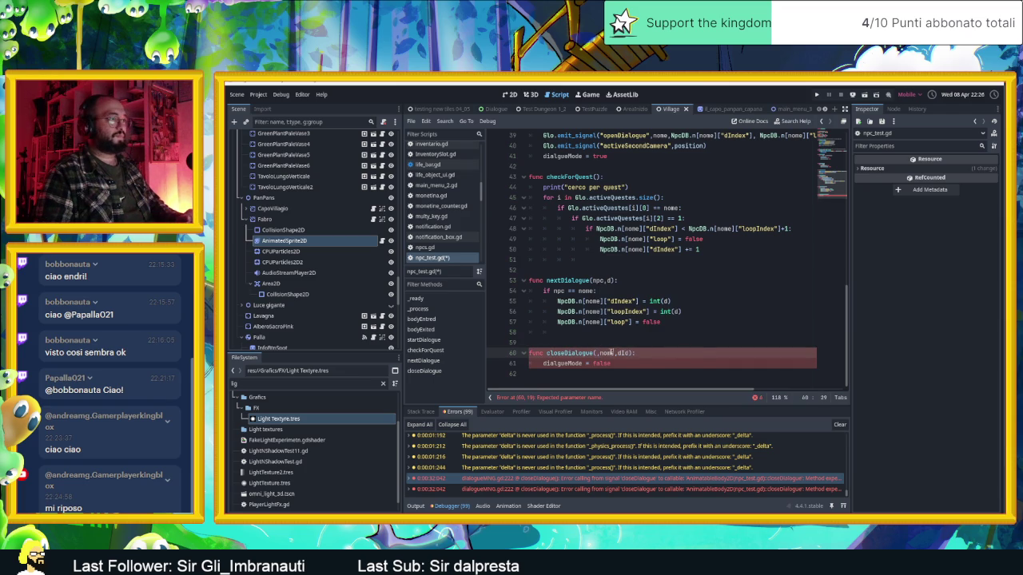
{"action": "key", "text": "BackSpace"}
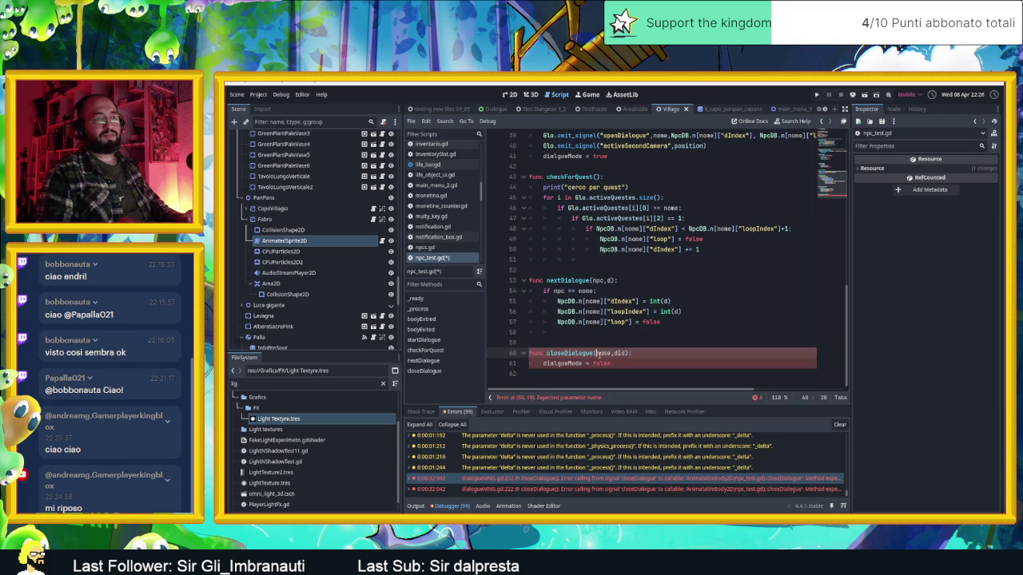
{"action": "left_click", "coordinate": [657, 352]}
{"action": "key", "text": "ctrl+s"}
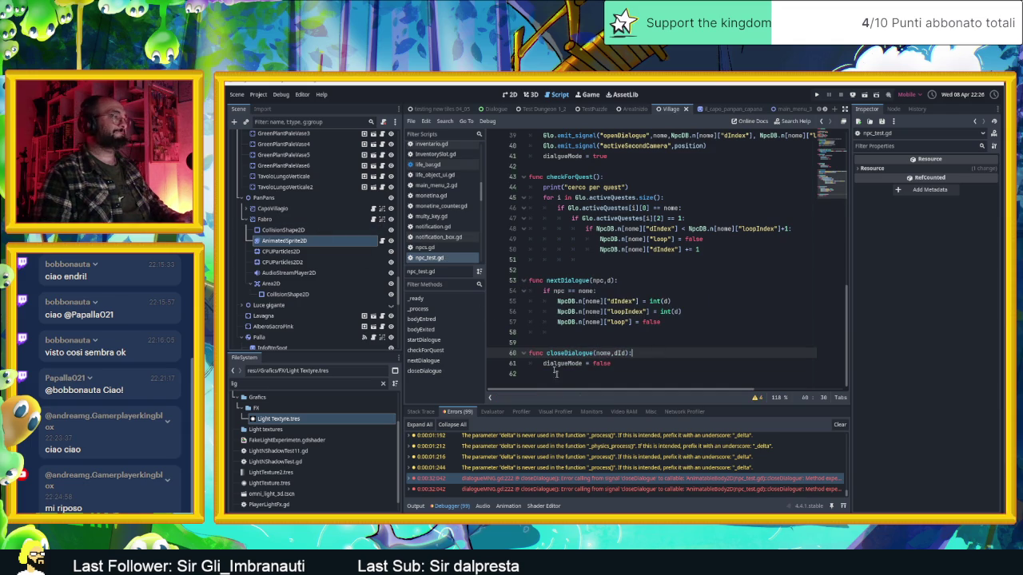
Review dialogueMNG.gd and FabbroFabrizio.gd, then return to npc_test.gd with the Output log shown.
{"action": "double_click", "coordinate": [629, 479]}
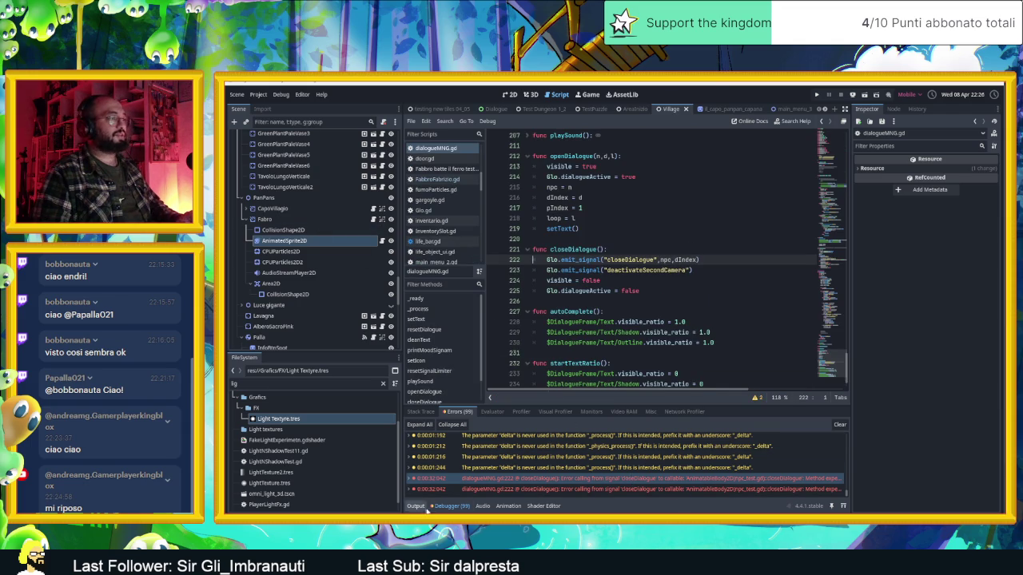
{"action": "left_click", "coordinate": [381, 241]}
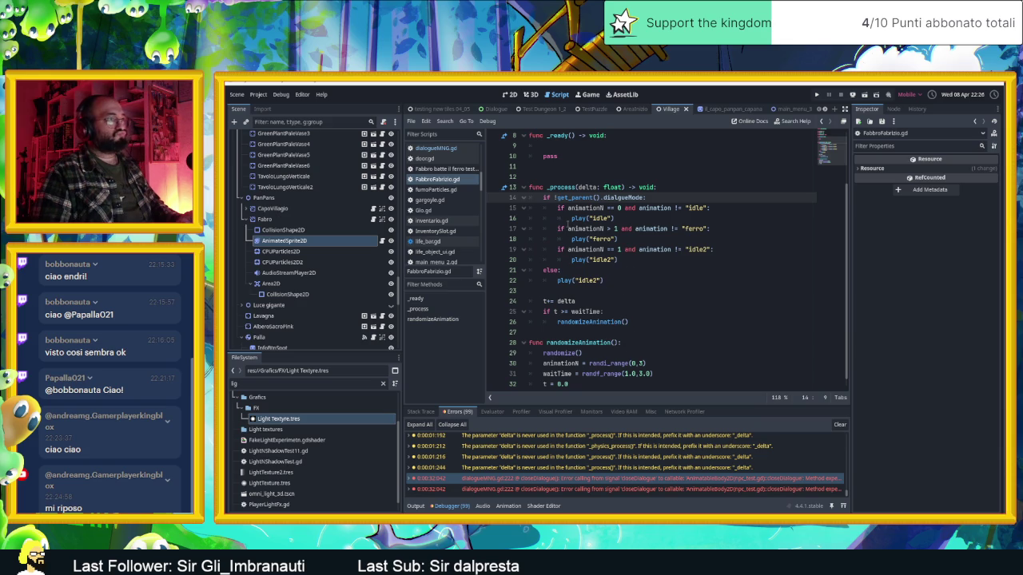
{"action": "scroll", "coordinate": [621, 326], "scroll_direction": "down", "scroll_amount": 1}
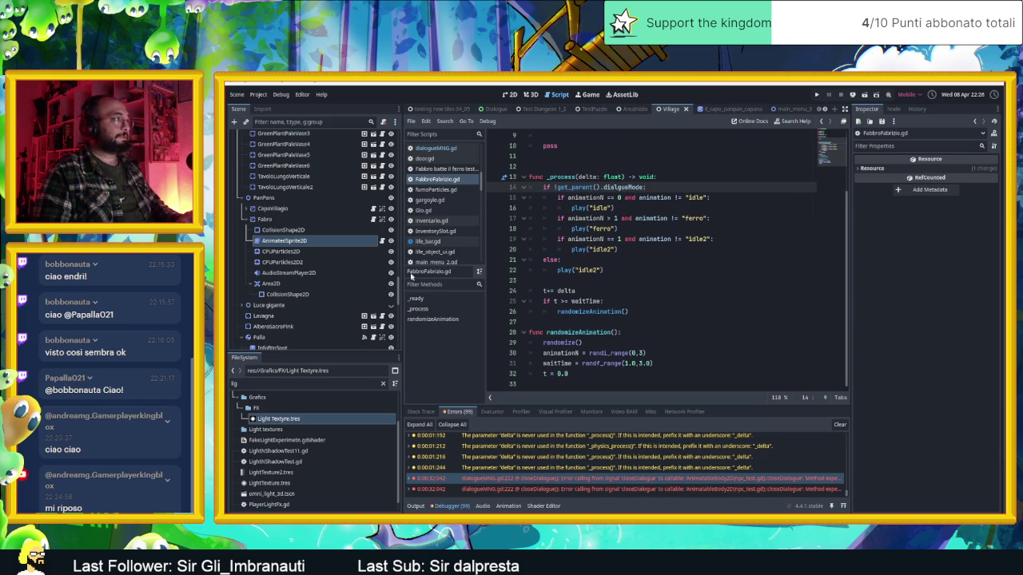
{"action": "left_click", "coordinate": [373, 219]}
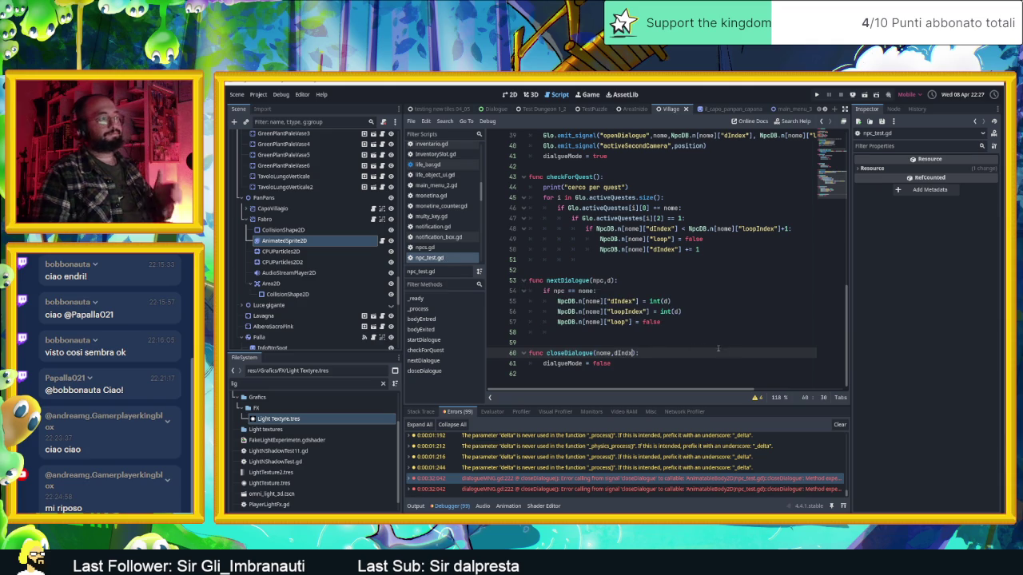
{"action": "left_click", "coordinate": [415, 506]}
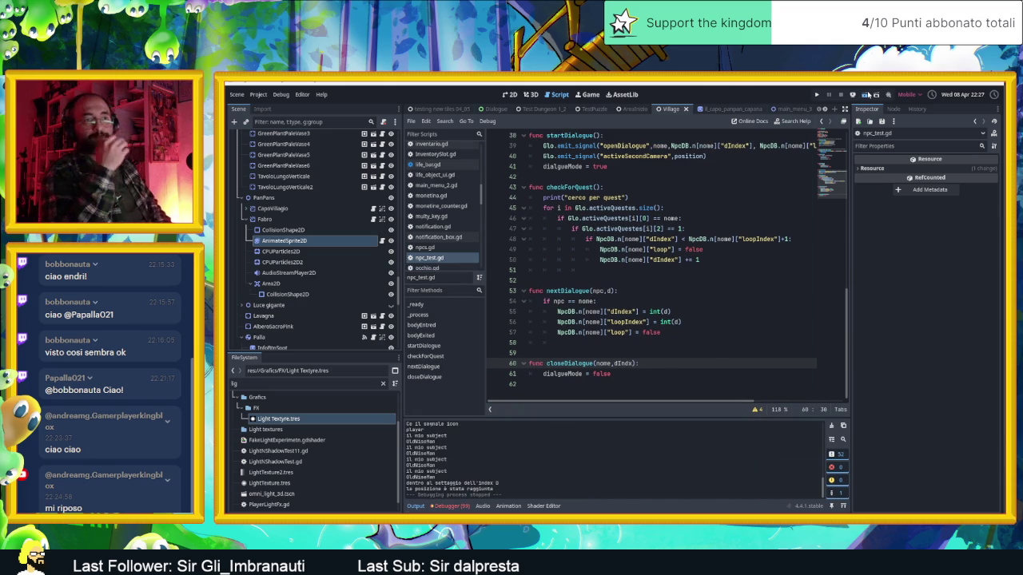
{"action": "left_click", "coordinate": [867, 94]}
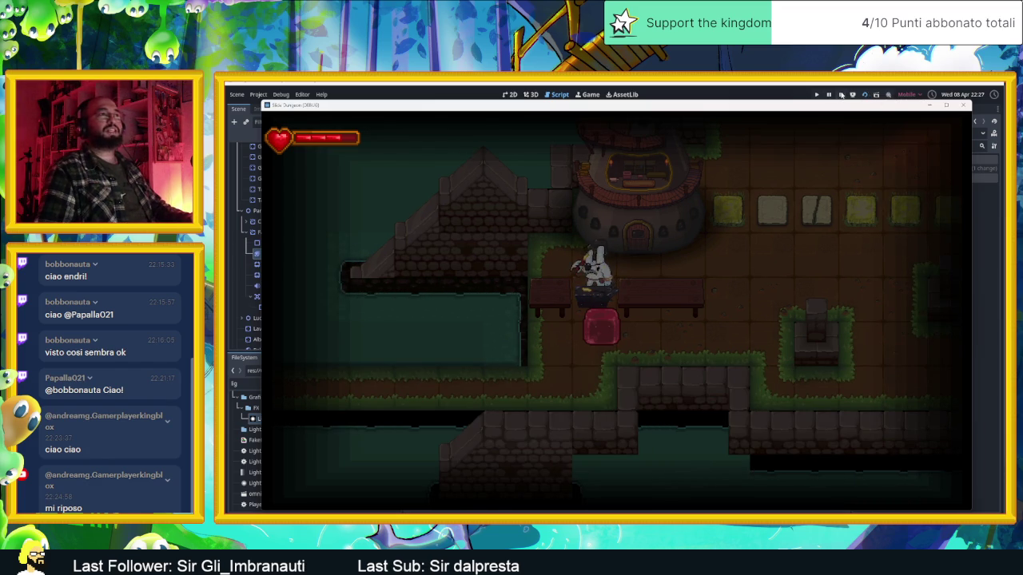
{"action": "left_click", "coordinate": [841, 94]}
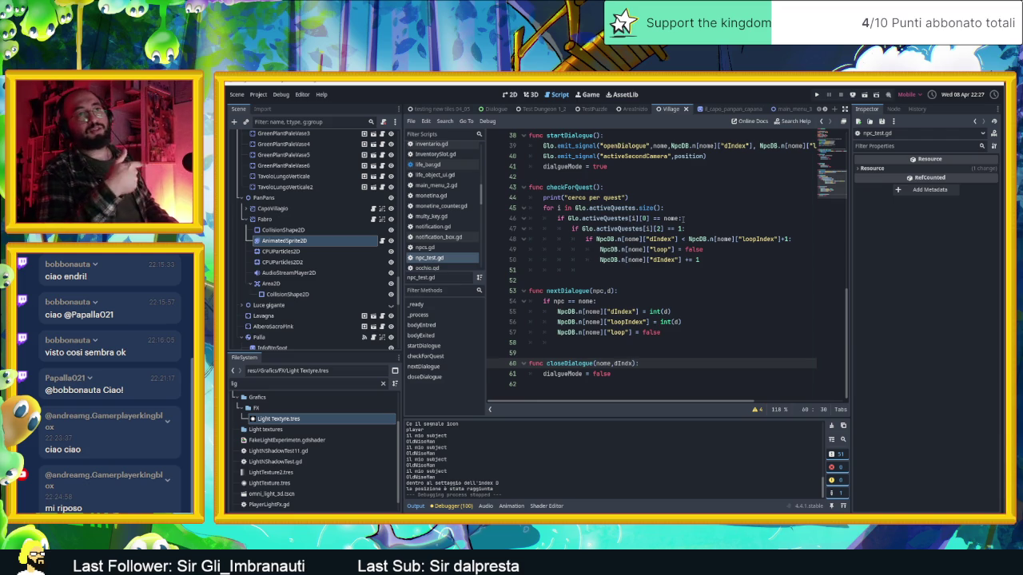
{"action": "scroll", "coordinate": [610, 199], "scroll_direction": "up", "scroll_amount": 12}
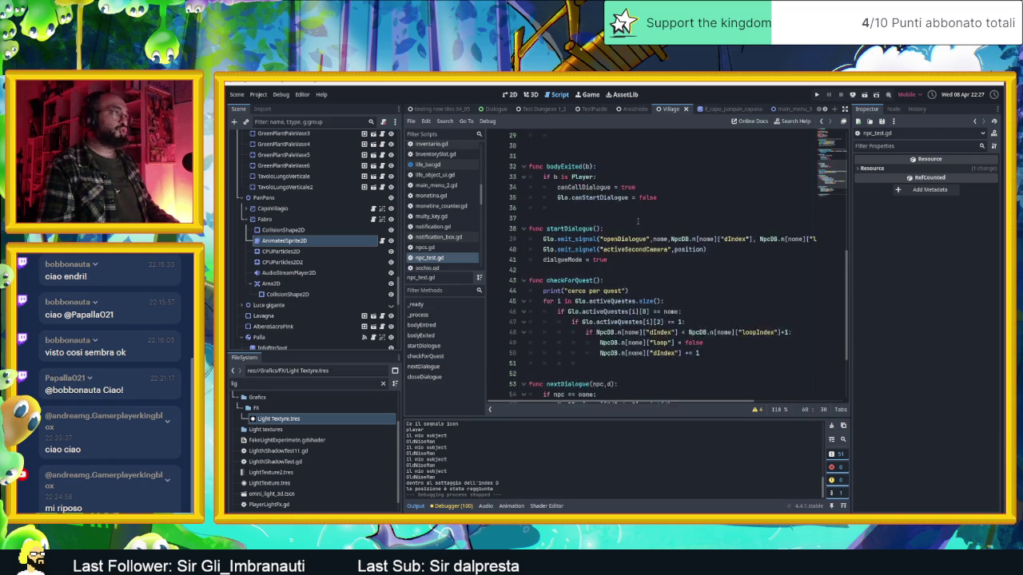
Reparent both CPUParticles2D nodes and the AudioStreamPlayer2D under Fabro's AnimatedSprite2D.
{"action": "left_click", "coordinate": [511, 95]}
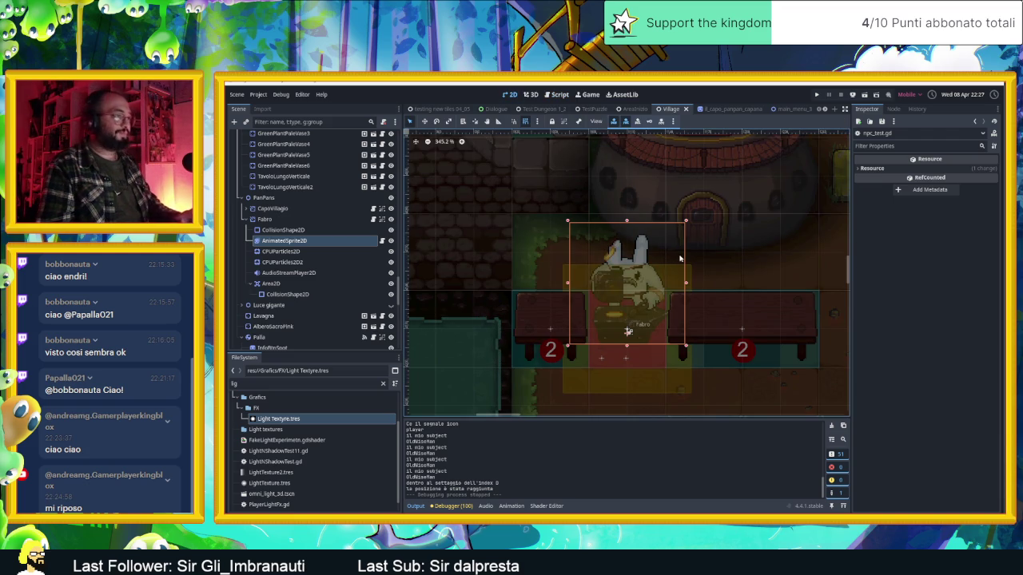
{"action": "scroll", "coordinate": [686, 262], "scroll_direction": "down", "scroll_amount": 2}
{"action": "scroll", "coordinate": [756, 233], "scroll_direction": "down", "scroll_amount": 2}
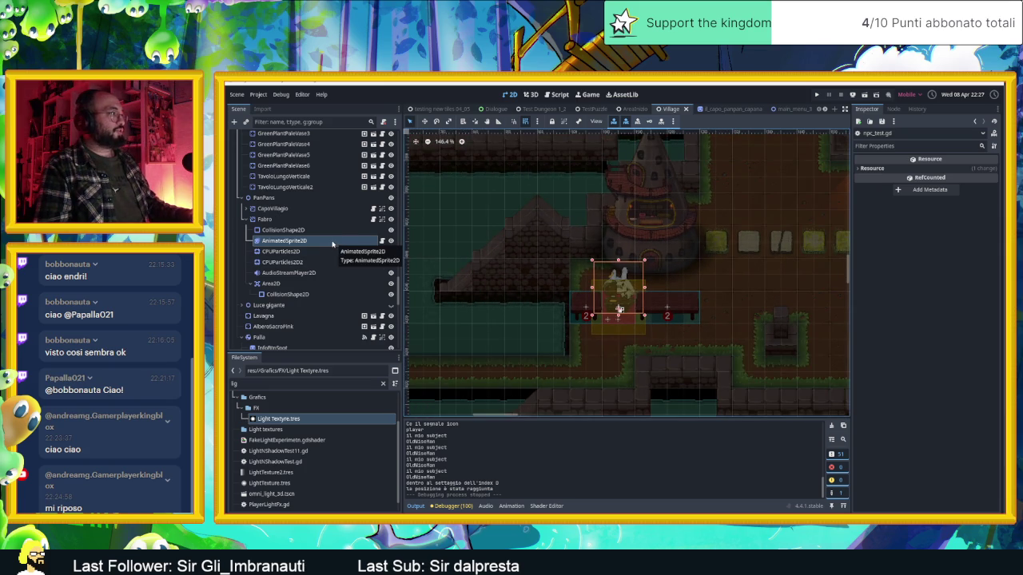
{"action": "left_click", "coordinate": [313, 251]}
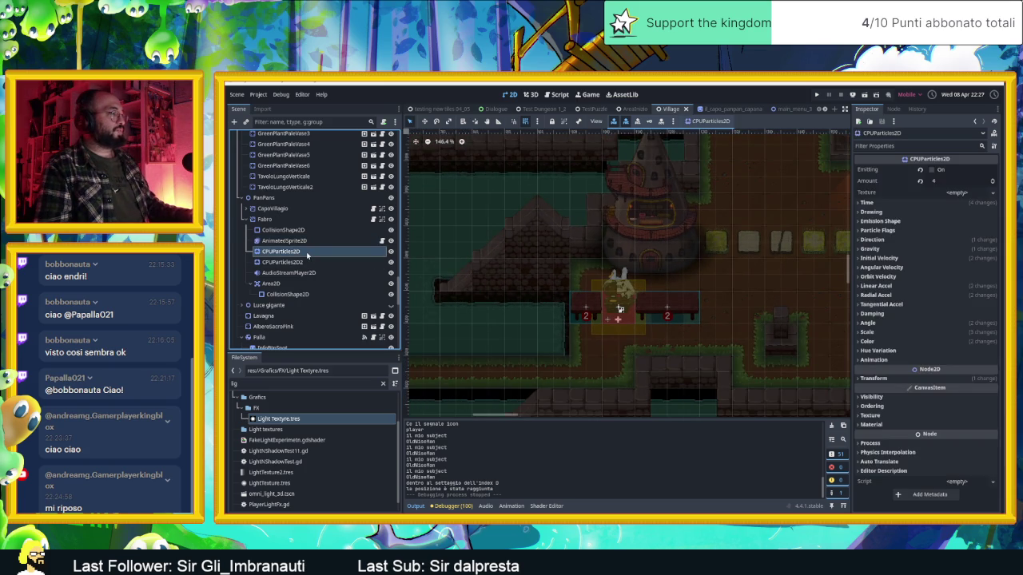
{"action": "left_click", "coordinate": [303, 274]}
{"action": "left_click", "coordinate": [298, 253], "text": "shift"}
{"action": "left_click_drag", "start_coordinate": [297, 257], "coordinate": [308, 241]}
{"action": "left_click", "coordinate": [326, 263]}
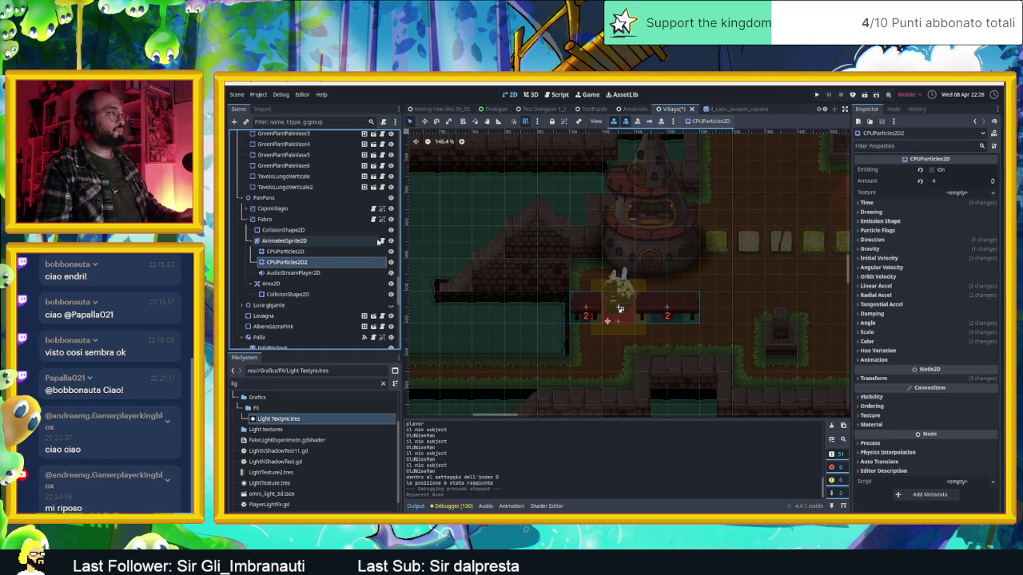
{"action": "left_click", "coordinate": [382, 241]}
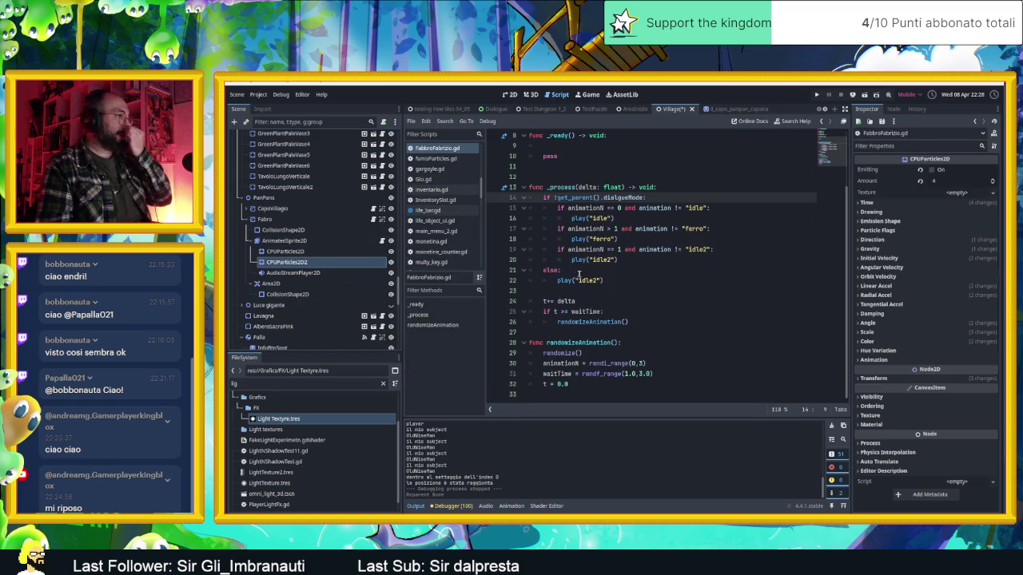
Start a new line 23 in FabbroFabrizio.gd reading if animation == "ferro".
{"action": "left_click", "coordinate": [625, 292]}
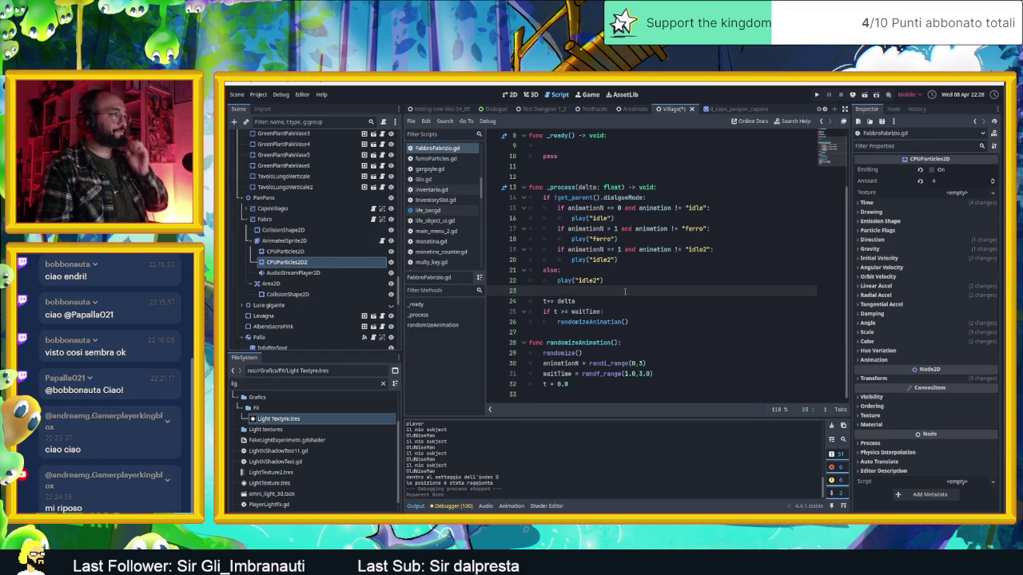
{"action": "key", "text": "Return"}
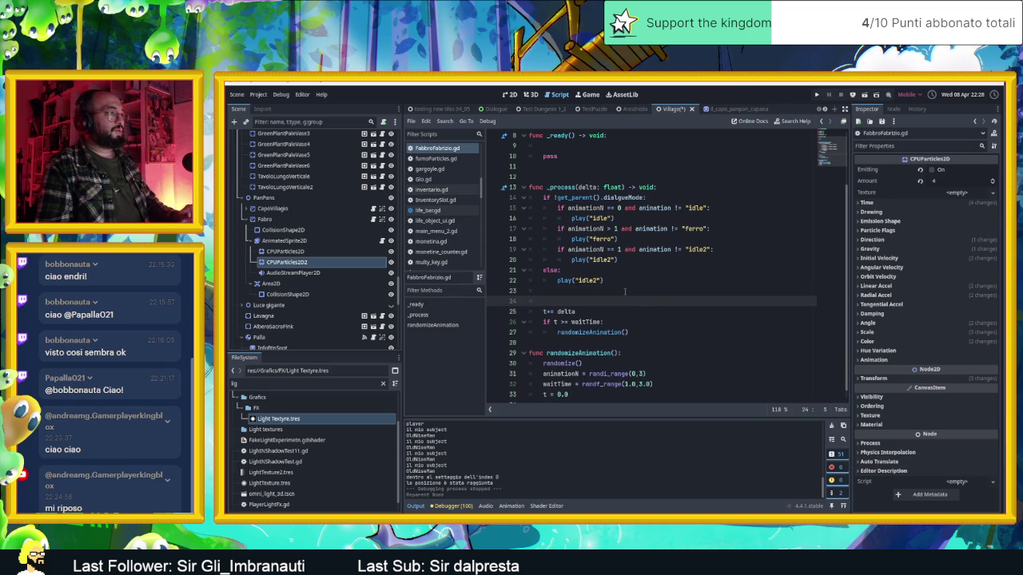
{"action": "key", "text": "Up"}
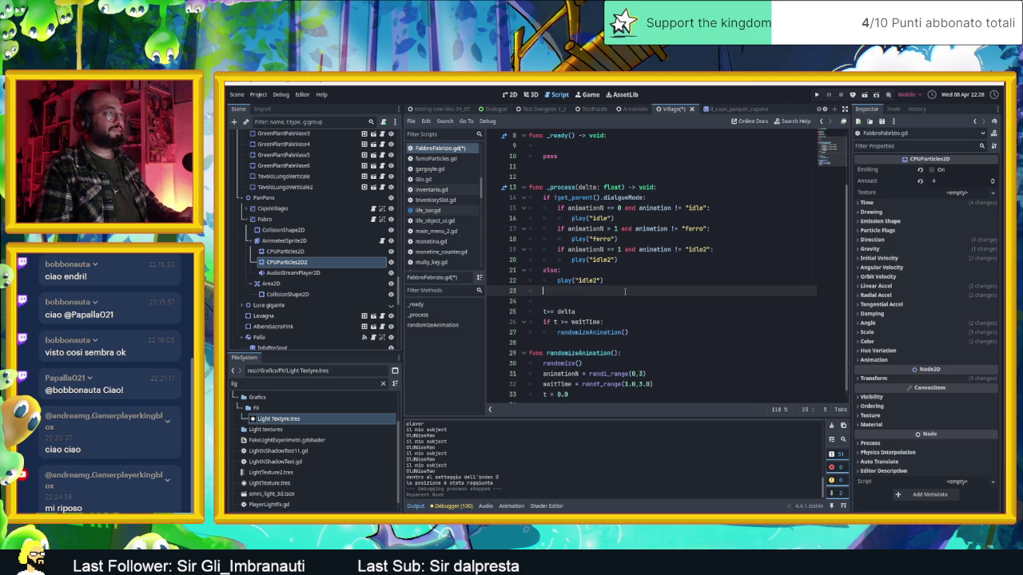
{"action": "type", "text": "if"}
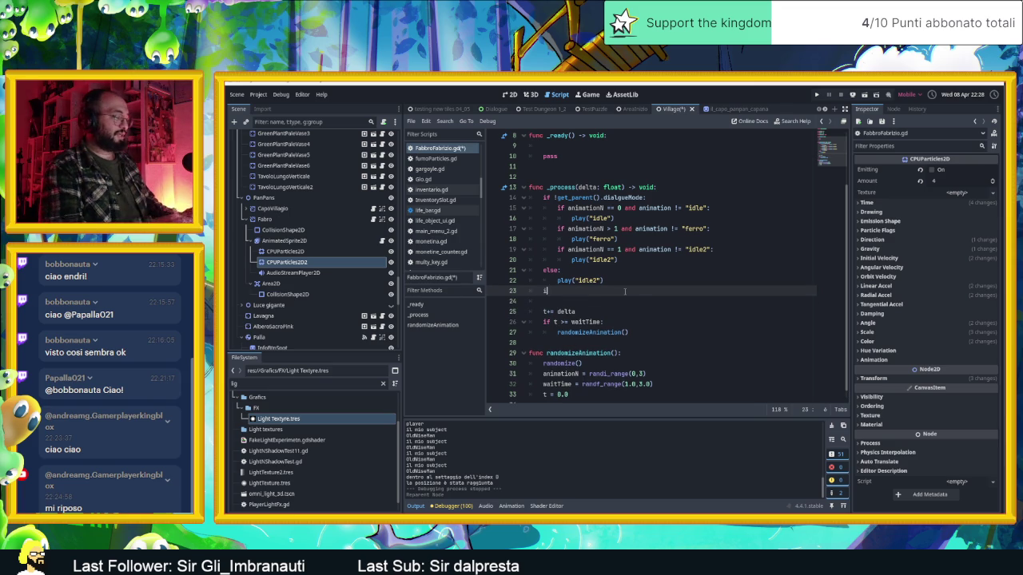
{"action": "type", "text": " an"}
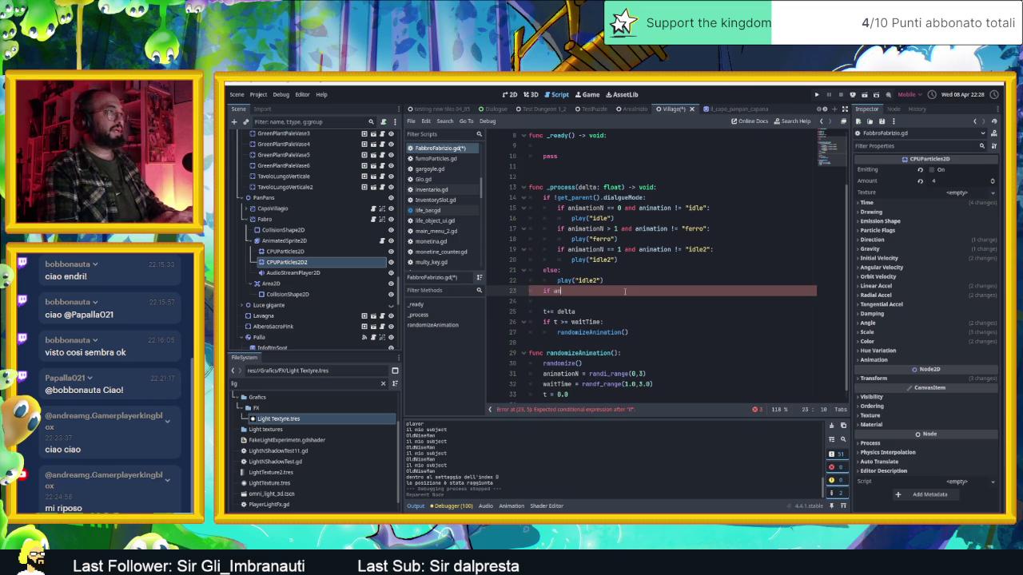
{"action": "type", "text": "ima"}
{"action": "key", "text": "Down"}
{"action": "key", "text": "Return"}
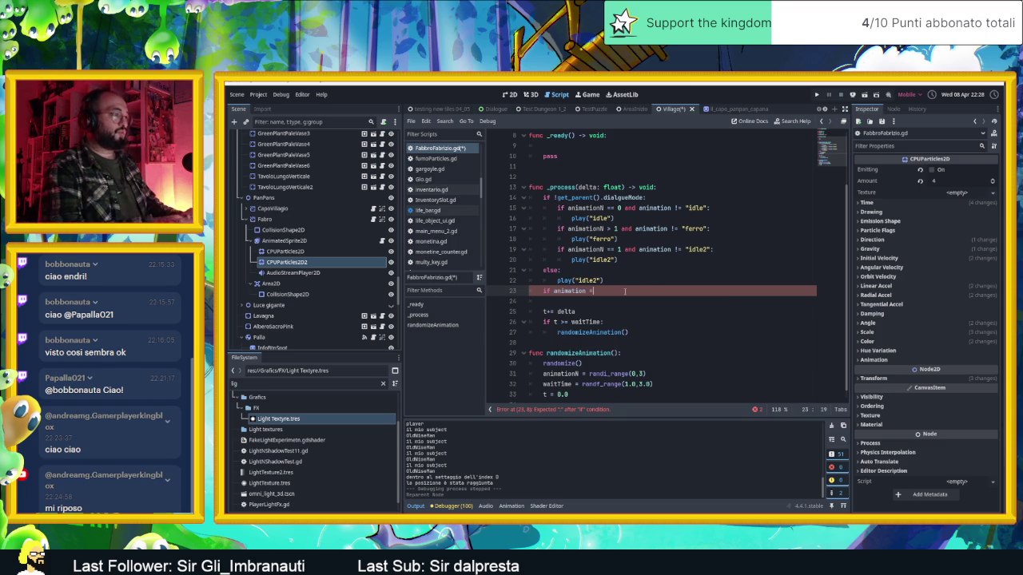
{"action": "type", "text": "\""}
{"action": "key", "text": "Escape"}
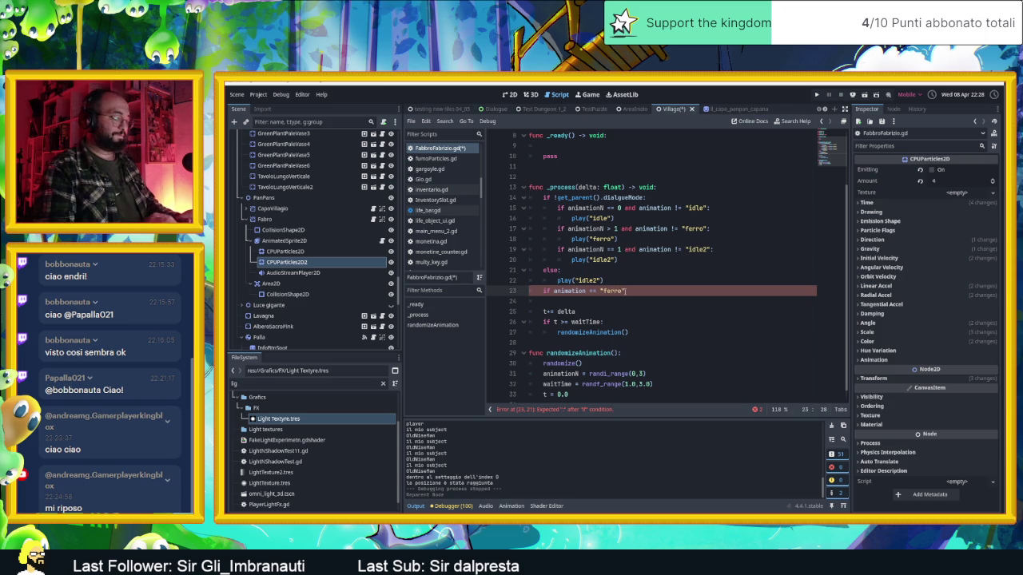
Add blank lines below the new condition and save FabbroFabrizio.gd.
{"action": "key", "text": "Return"}
{"action": "key", "text": "Return"}
{"action": "type", "text": "pass"}
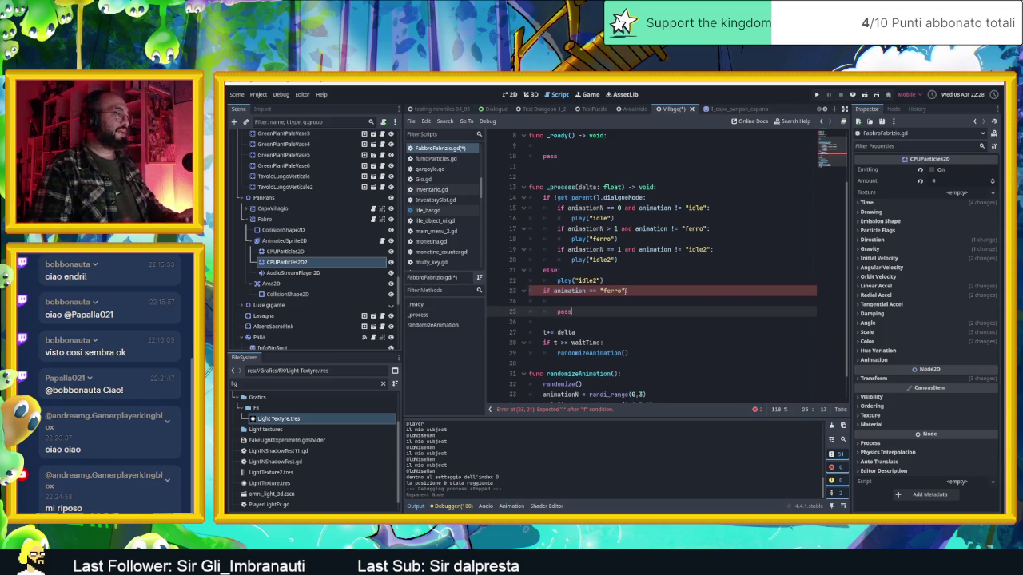
{"action": "key", "text": "Up"}
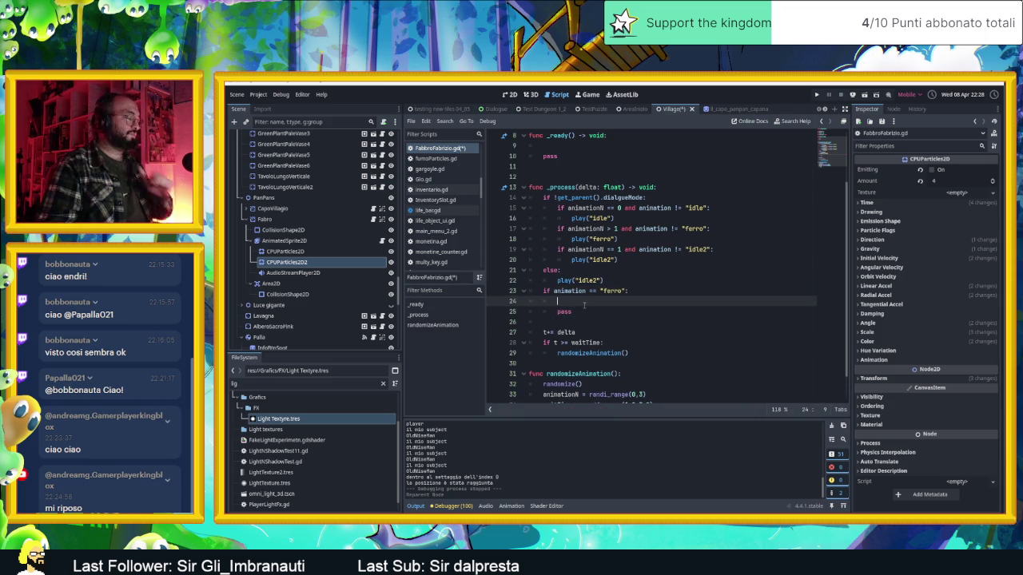
{"action": "key", "text": "ctrl+s"}
{"action": "left_click", "coordinate": [628, 291]}
{"action": "type", "text": "and"}
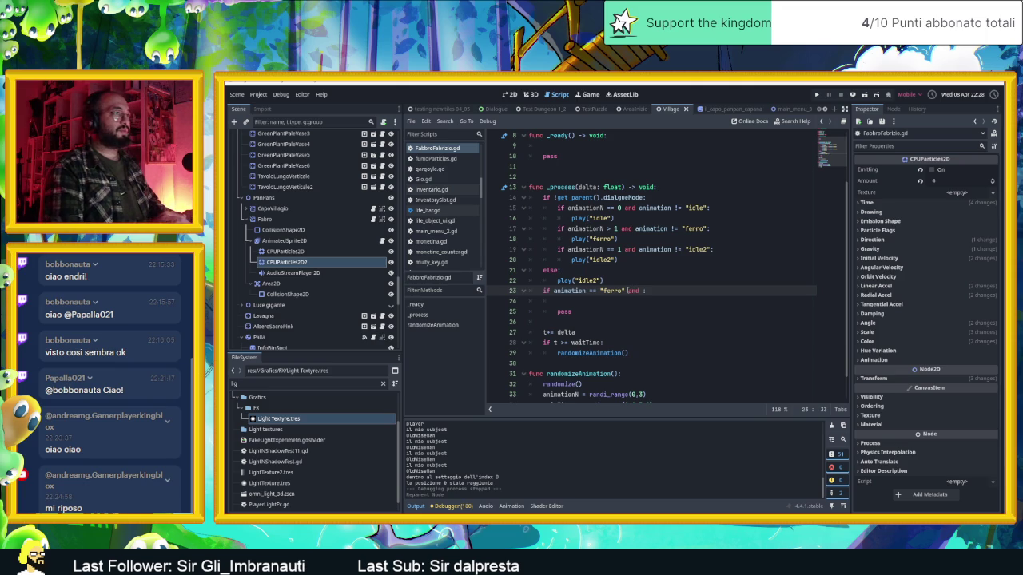
{"action": "left_click", "coordinate": [437, 109]}
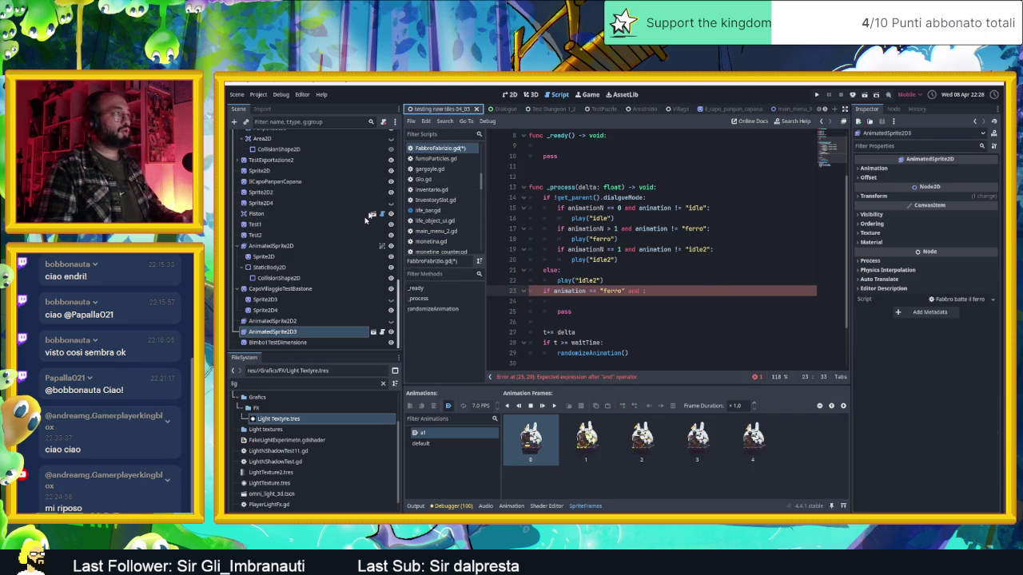
Review the particle and sound lines in the Fabbro batte il ferro test.gd script.
{"action": "left_click", "coordinate": [382, 331]}
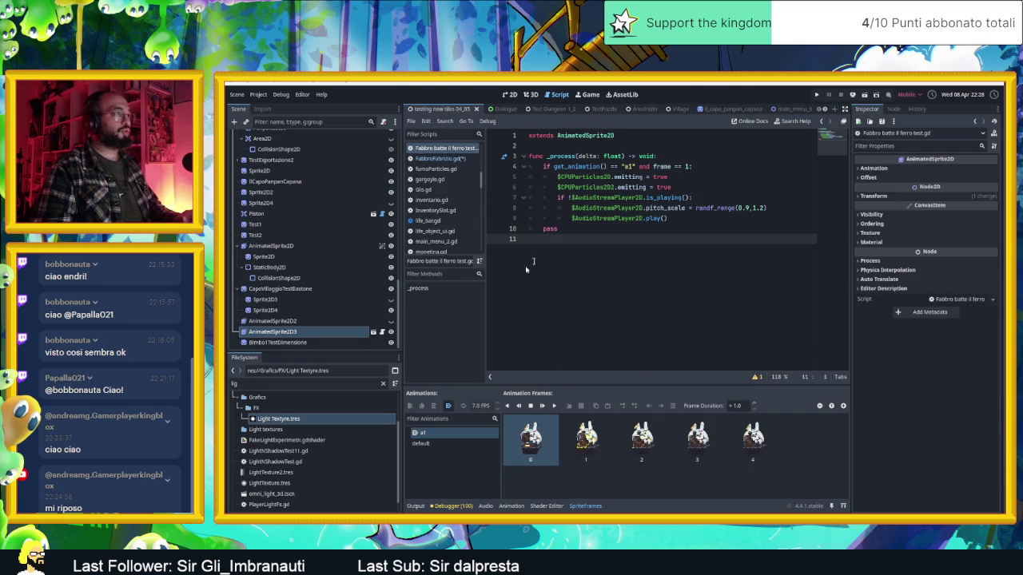
{"action": "left_click", "coordinate": [684, 217]}
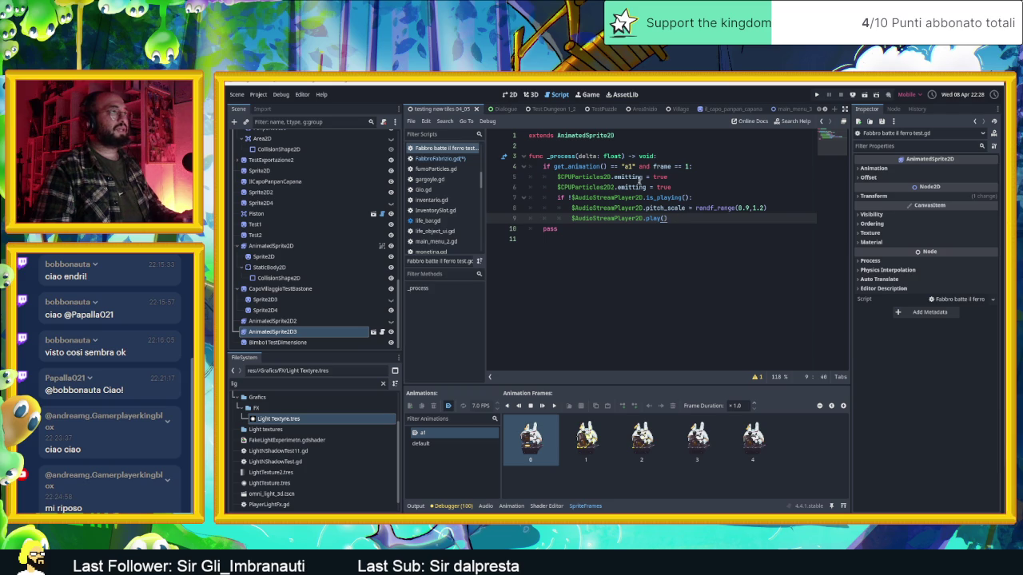
{"action": "mouse_move", "coordinate": [599, 165]}
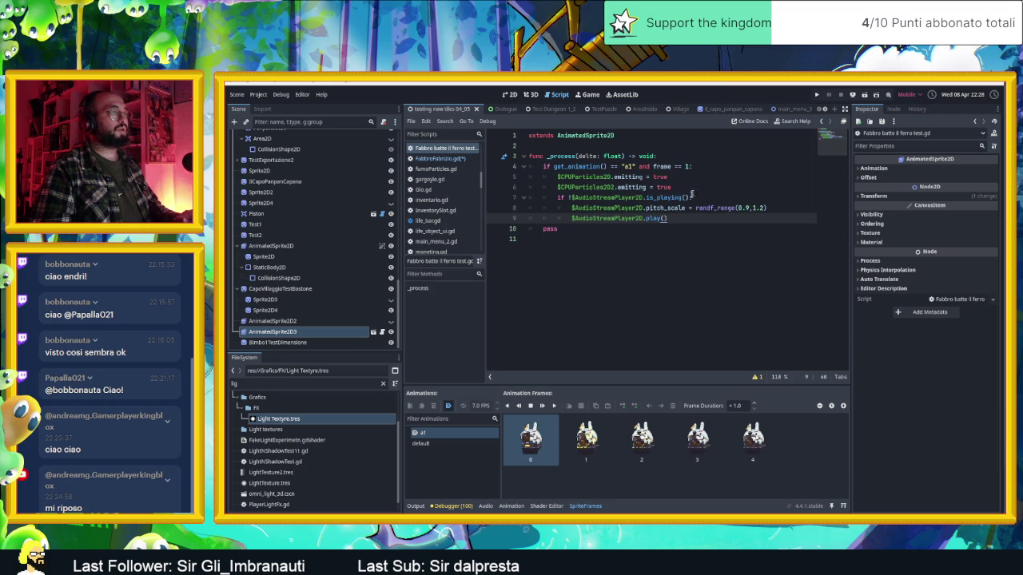
{"action": "mouse_move", "coordinate": [668, 218]}
{"action": "left_mouse_down"}
{"action": "mouse_move", "coordinate": [479, 198]}
{"action": "mouse_move", "coordinate": [473, 178]}
{"action": "left_mouse_up"}
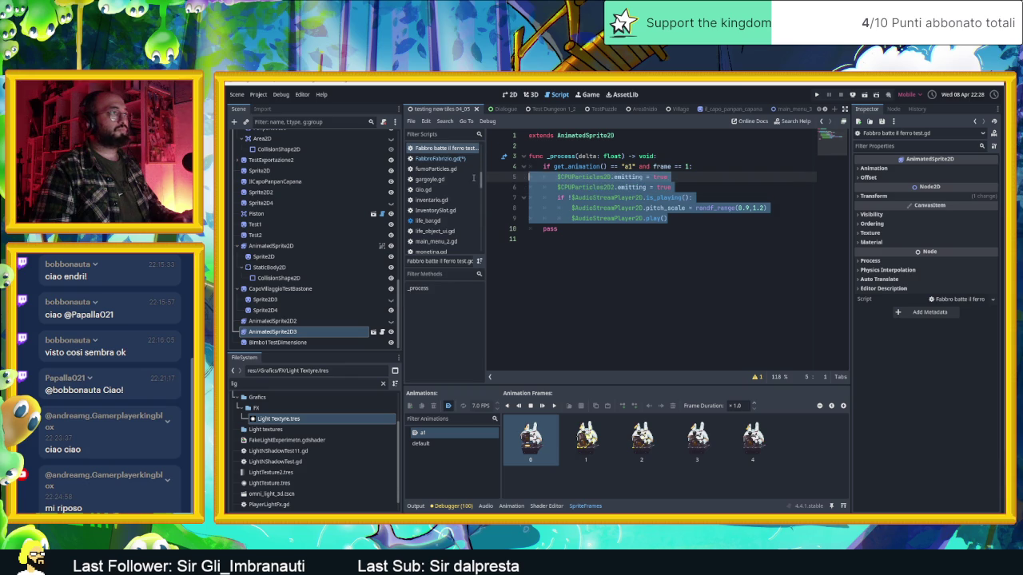
{"action": "left_click", "coordinate": [670, 242]}
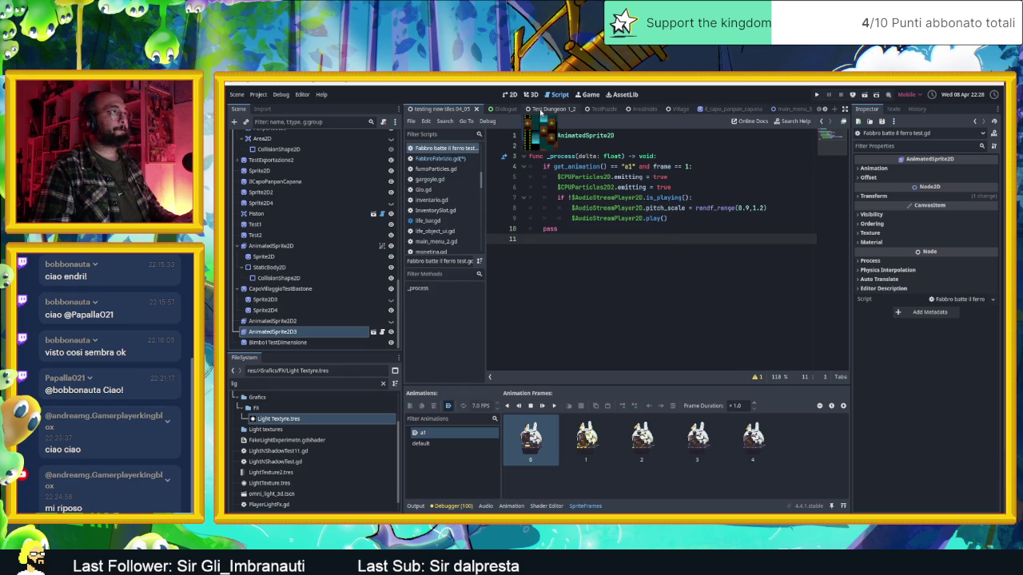
Save the Village scene and show it in the 2D view.
{"action": "left_click", "coordinate": [670, 109]}
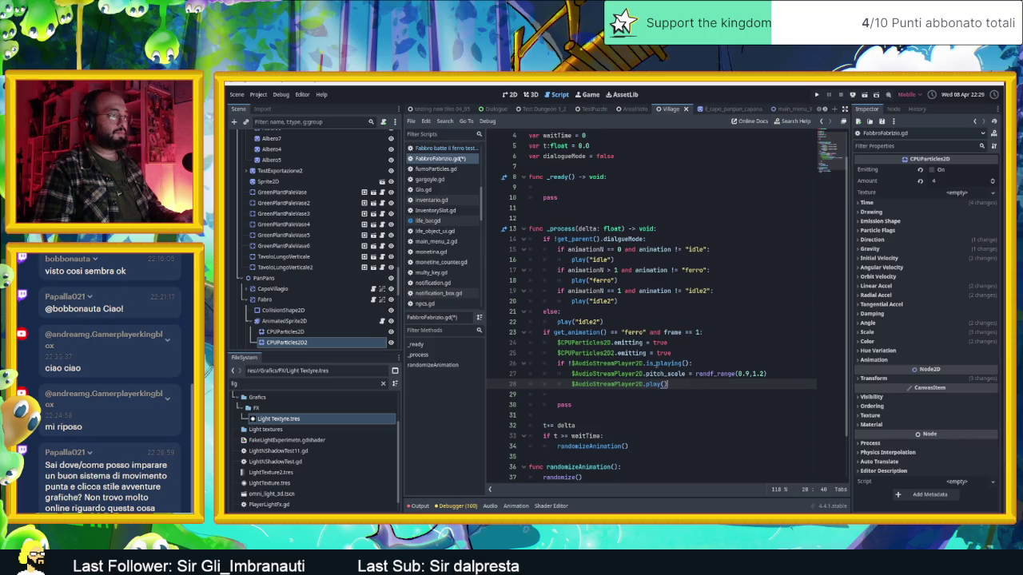
{"action": "key", "text": "ctrl+s"}
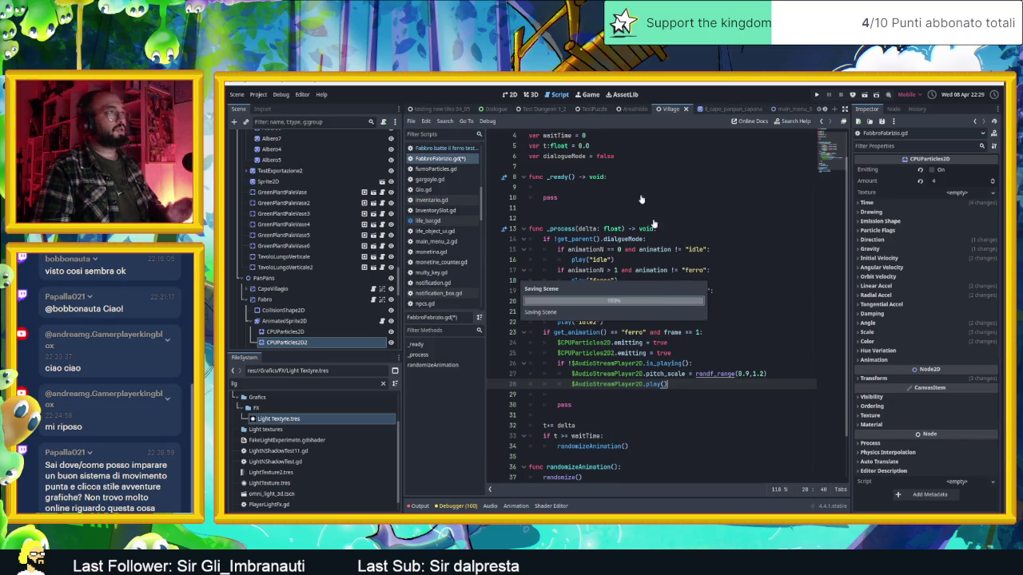
{"action": "key", "text": "ctrl+F1"}
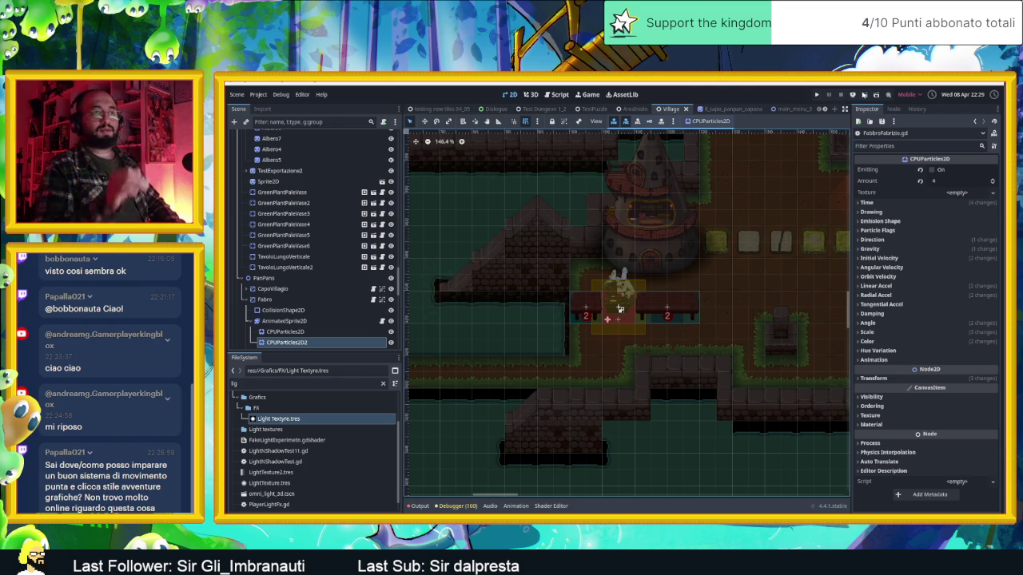
Run the project to watch the blacksmith hammering, then stop the game.
{"action": "left_click", "coordinate": [863, 94]}
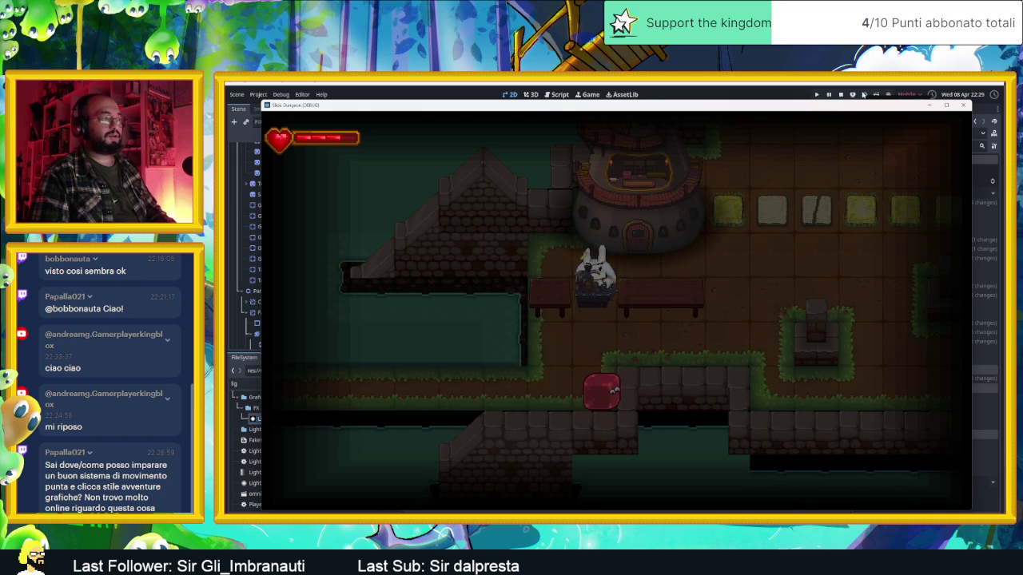
{"action": "left_click", "coordinate": [839, 95]}
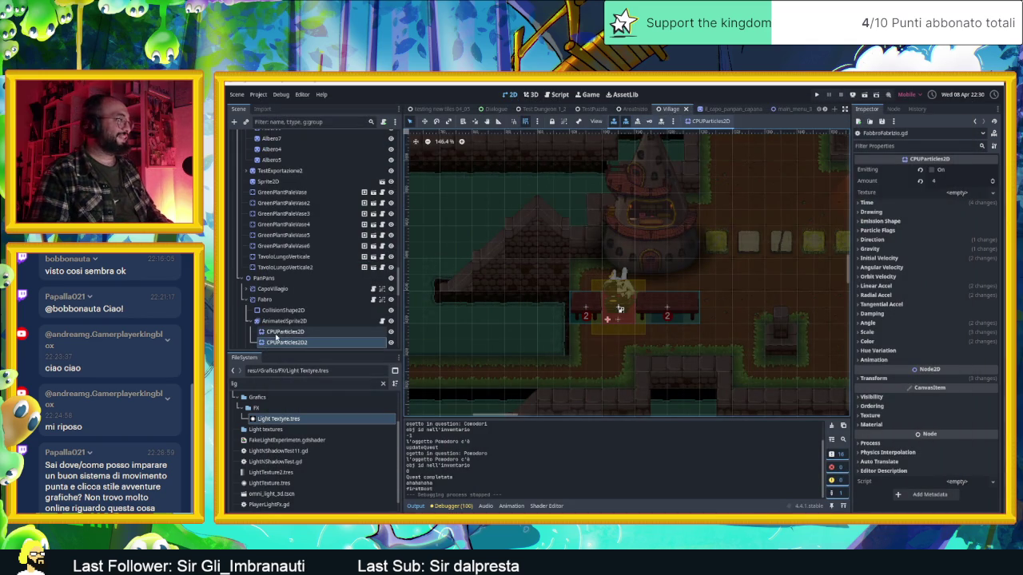
Move both CPUParticles2D emitters up to position x -1.0, y -15.7 and save the scene.
{"action": "left_click", "coordinate": [280, 332], "text": "shift"}
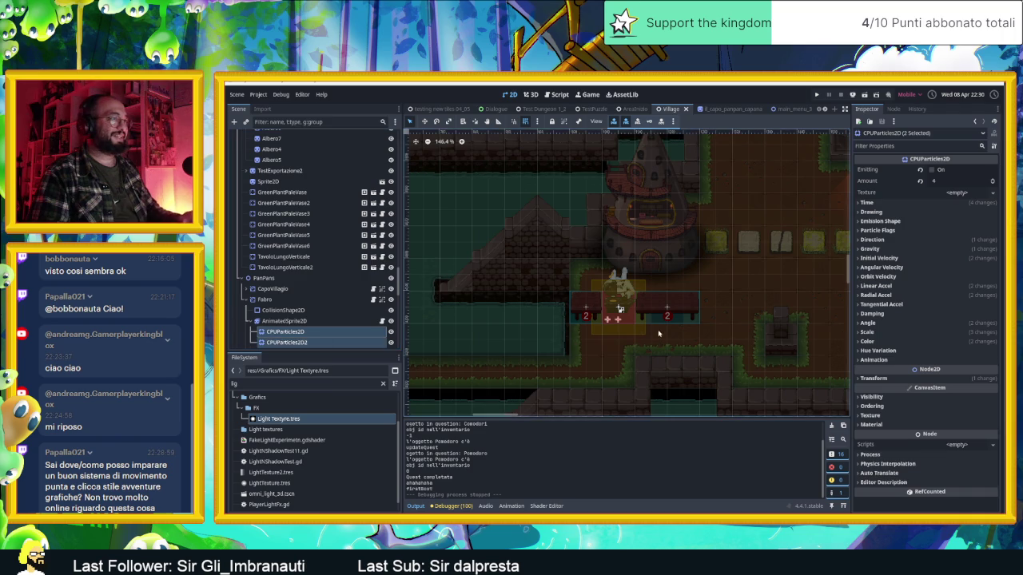
{"action": "key", "text": "f"}
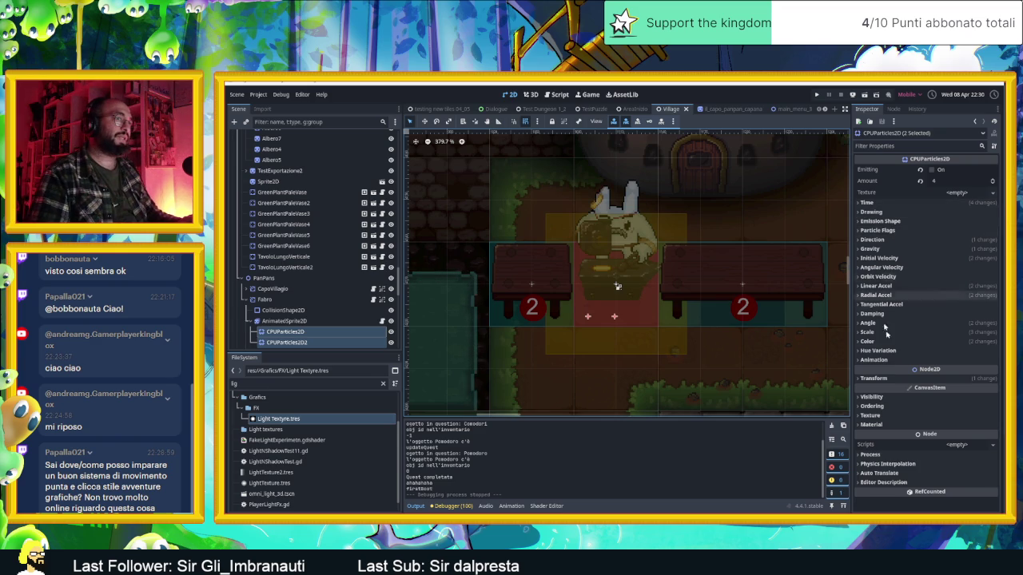
{"action": "left_click", "coordinate": [882, 378]}
{"action": "left_click_drag", "start_coordinate": [950, 405], "coordinate": [902, 405]}
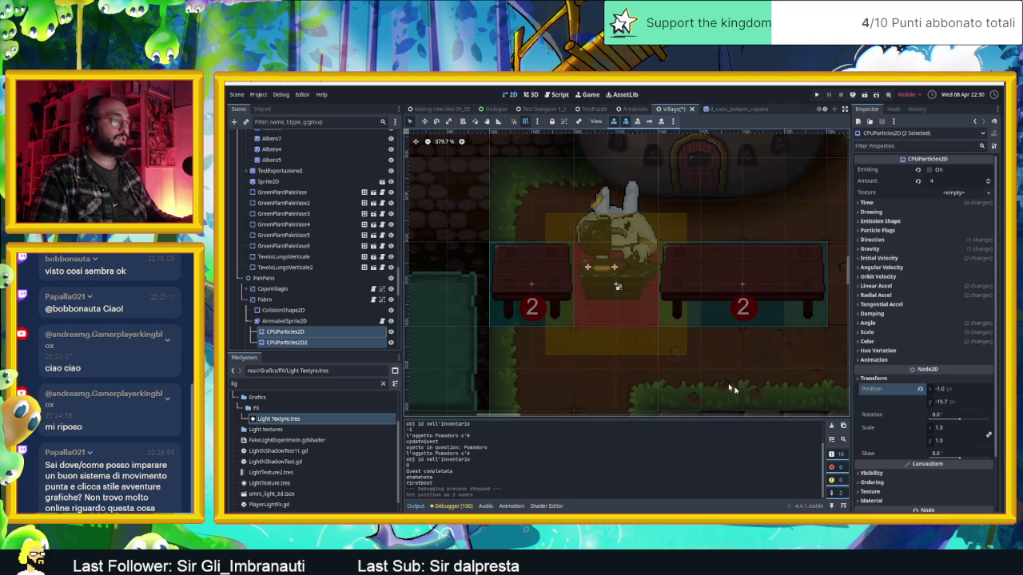
{"action": "key", "text": "ctrl+s"}
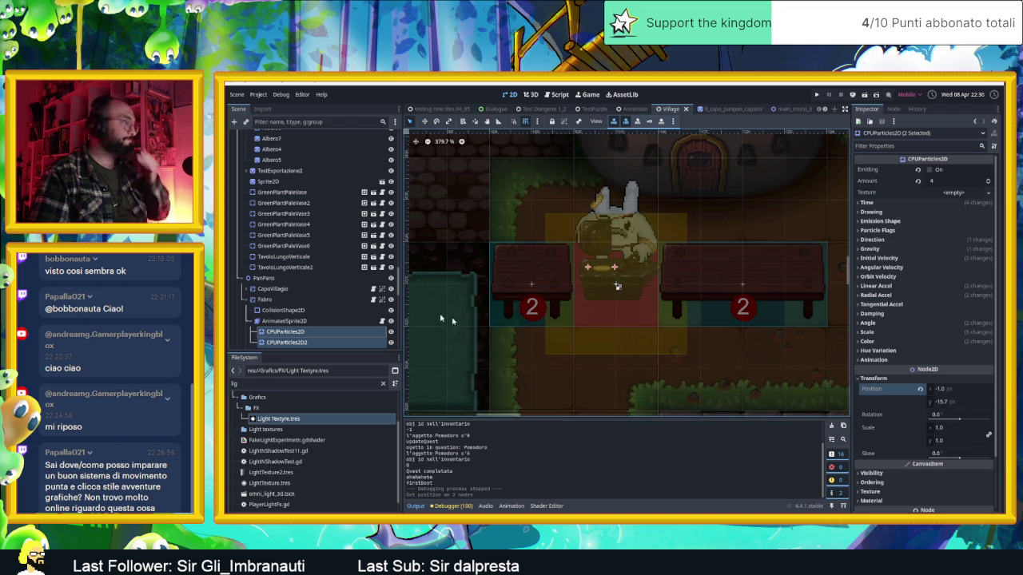
Select and centre the view on the Fabro node, collapsing its children.
{"action": "left_click", "coordinate": [278, 300]}
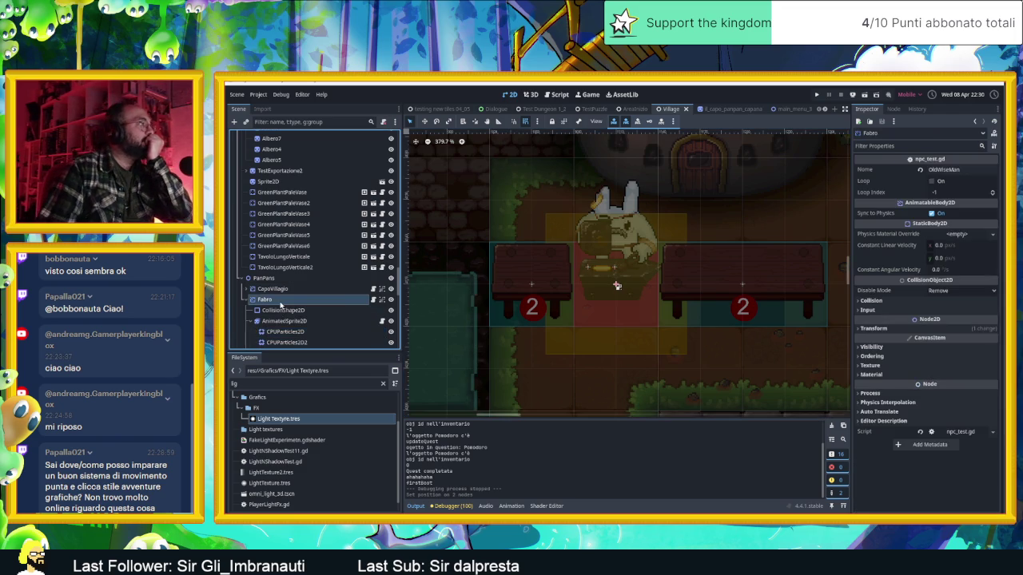
{"action": "double_click", "coordinate": [278, 300]}
{"action": "left_click", "coordinate": [248, 301]}
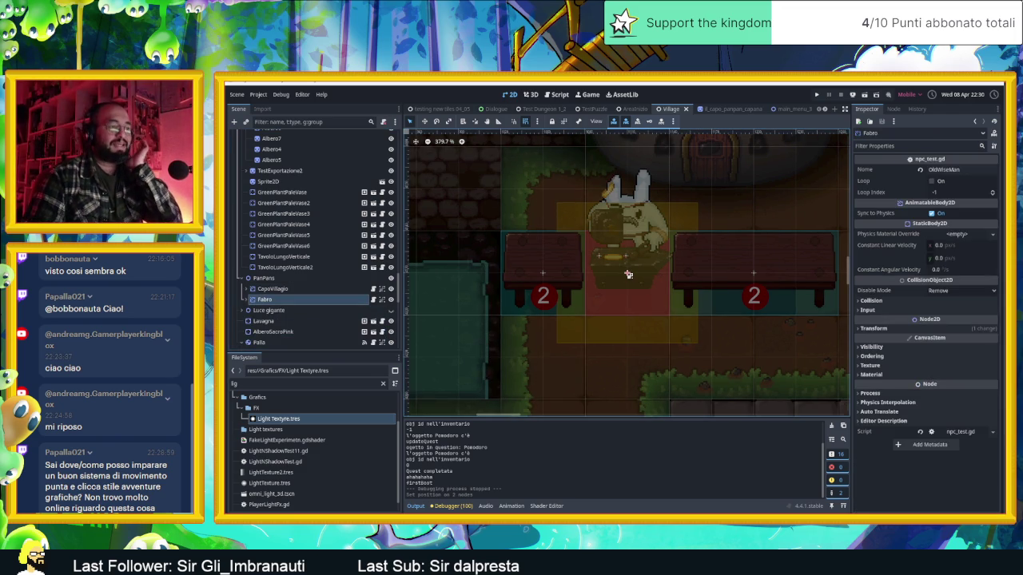
Launch the Godot Project Manager from the Start menu and bring its window fully into view.
{"action": "key", "text": "alt+Tab"}
{"action": "key", "text": "alt+Tab"}
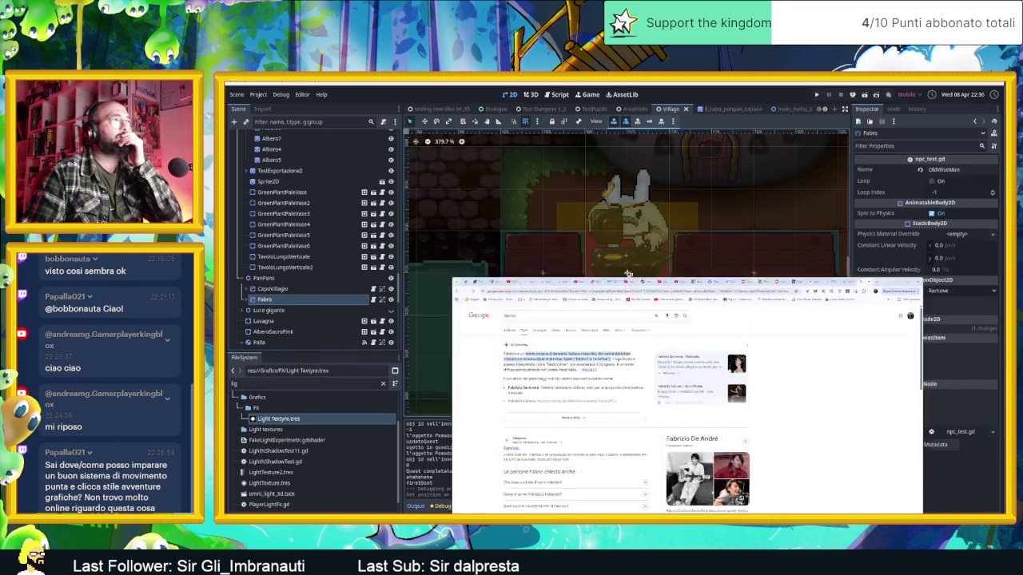
{"action": "key", "text": "super"}
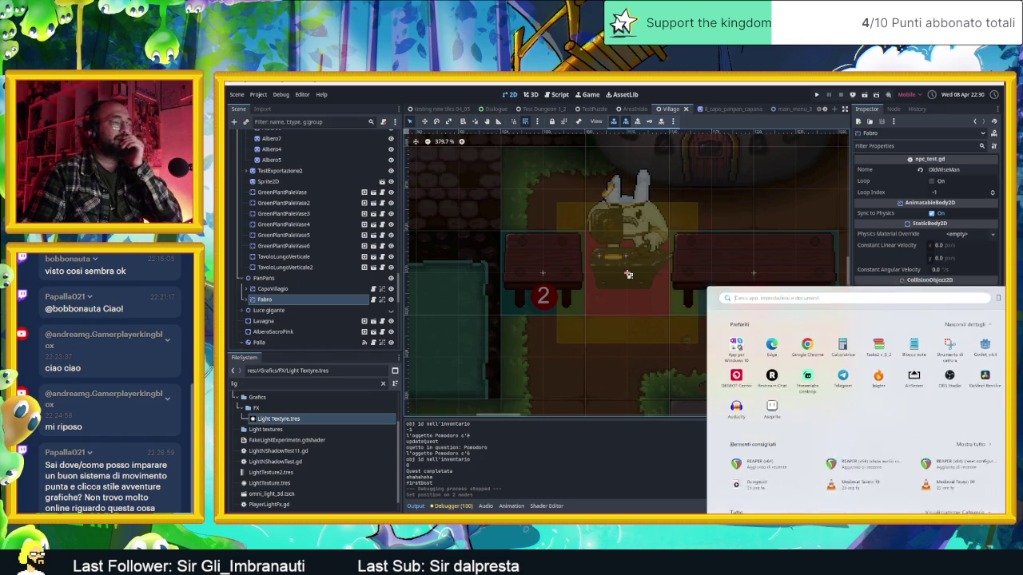
{"action": "left_click", "coordinate": [985, 324]}
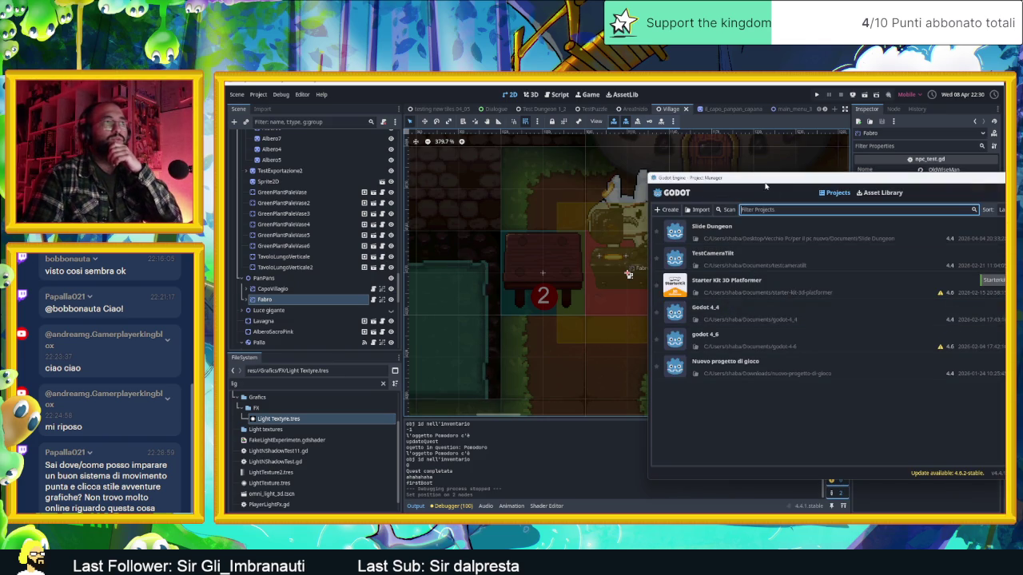
{"action": "left_click_drag", "start_coordinate": [766, 182], "coordinate": [570, 177]}
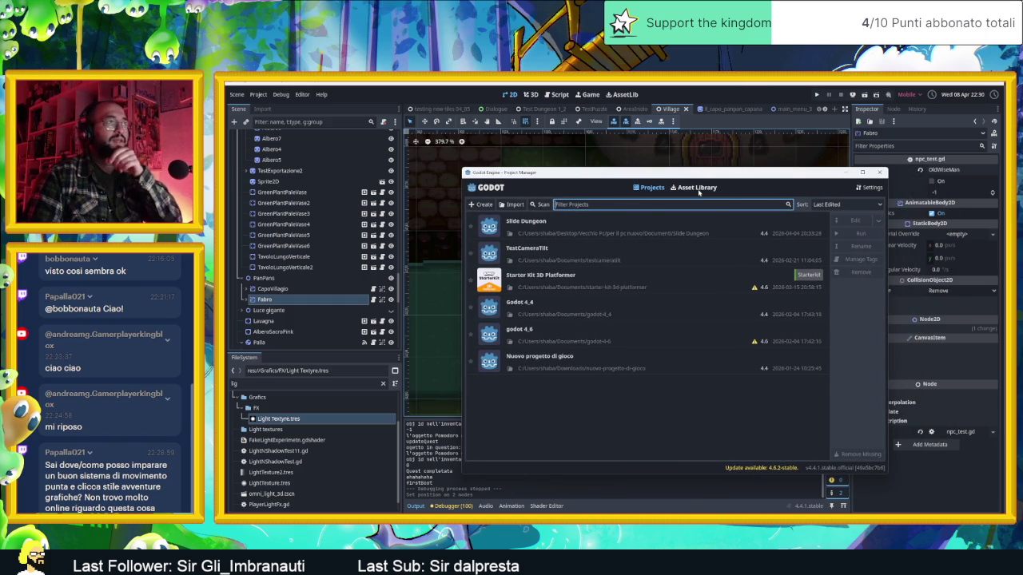
Search the Asset Library for 'point and' to find the Isometric 2D point and click movement demo.
{"action": "left_click", "coordinate": [697, 188]}
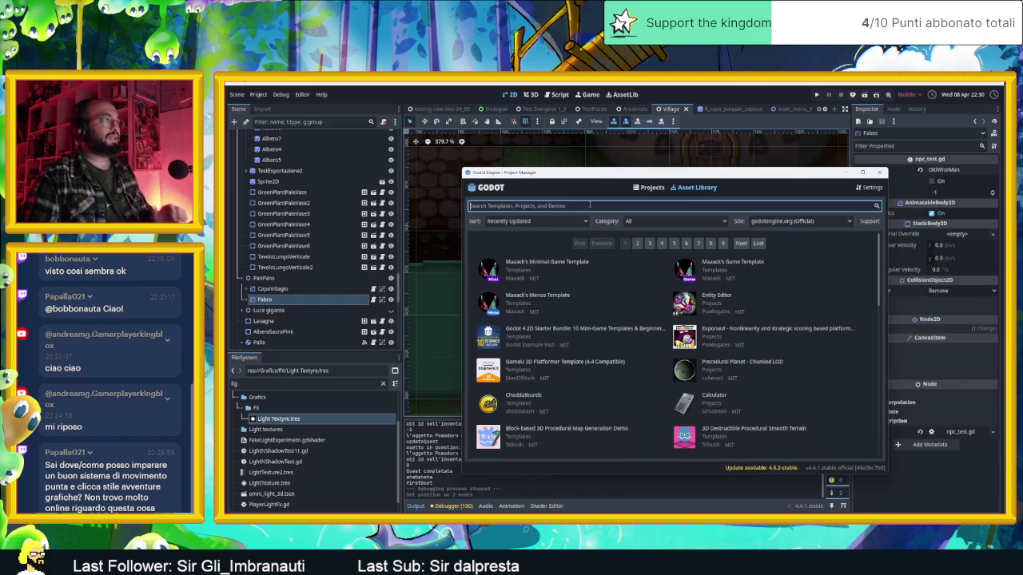
{"action": "type", "text": "poin"}
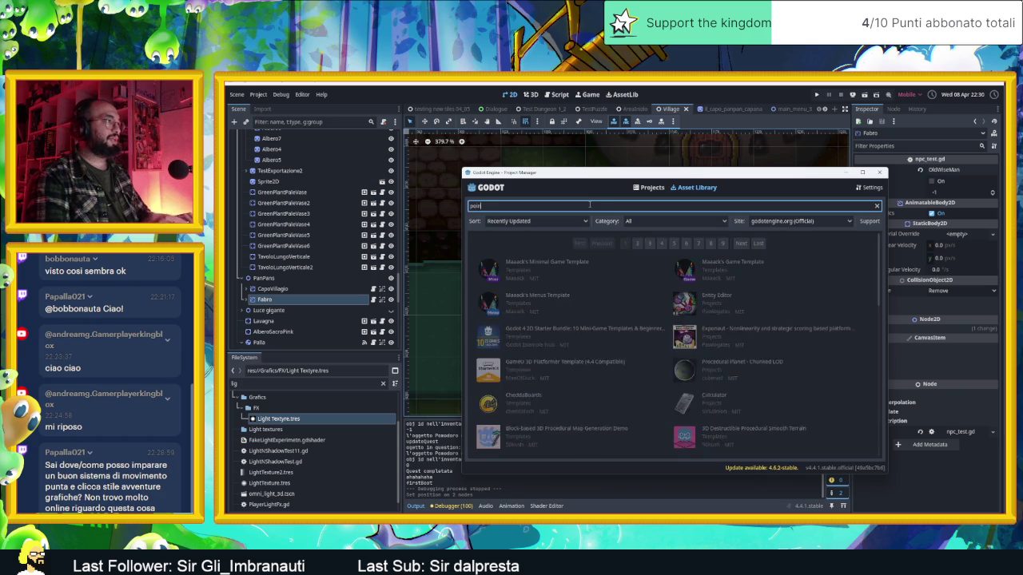
{"action": "type", "text": " and click"}
{"action": "key", "text": "BackSpace"}
{"action": "key", "text": "BackSpace"}
{"action": "key", "text": "BackSpace"}
{"action": "key", "text": "BackSpace"}
{"action": "type", "text": "t"}
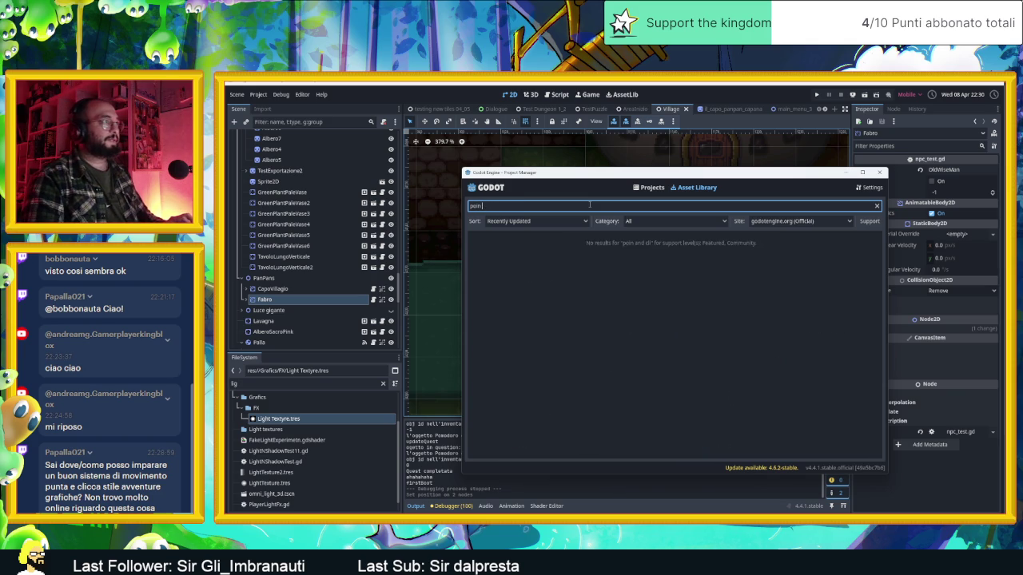
{"action": "type", "text": " and"}
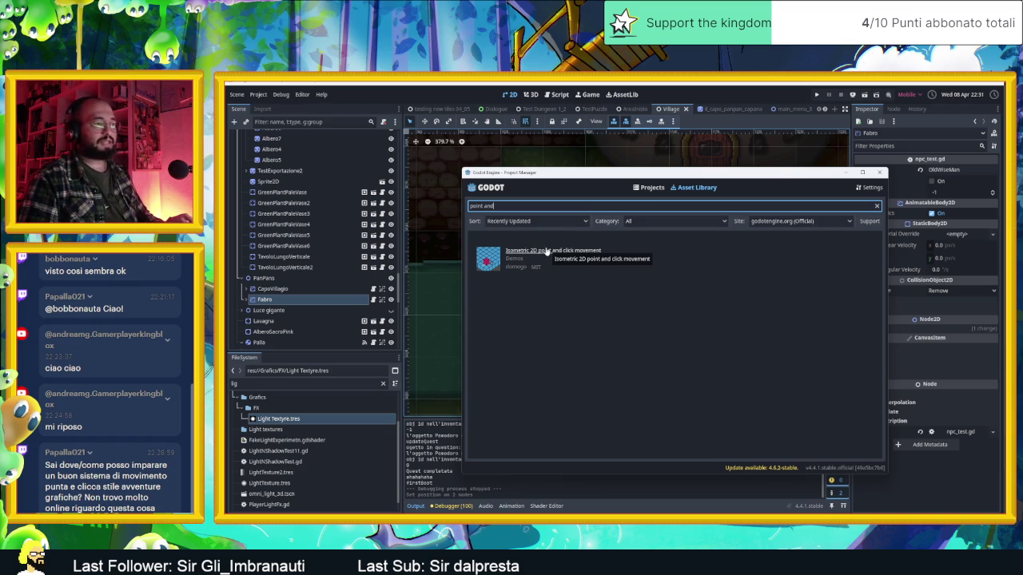
{"action": "left_click", "coordinate": [879, 173]}
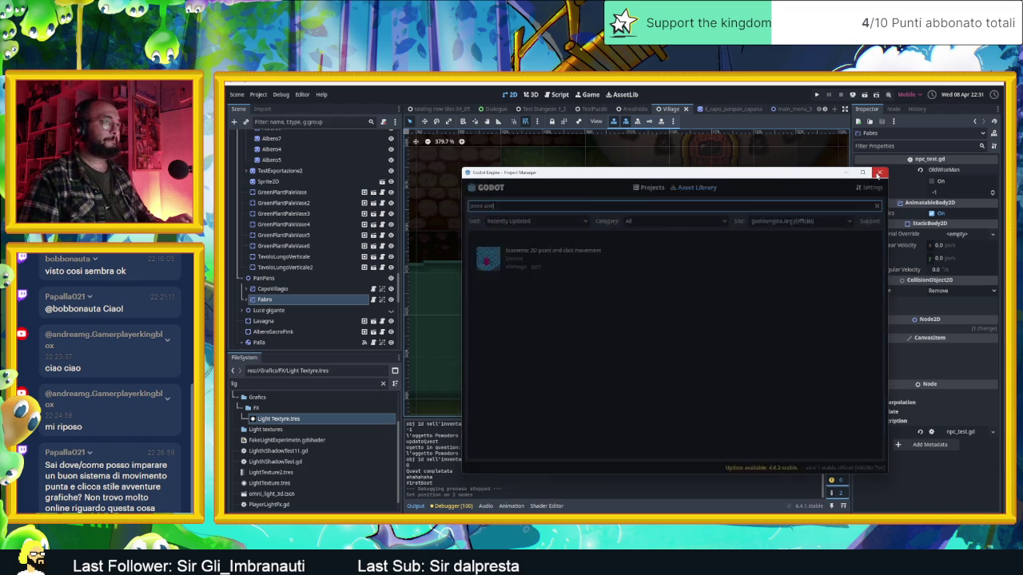
Google 'godot point and click movement', then open YouTube in a new tab.
{"action": "key", "text": "alt+Tab"}
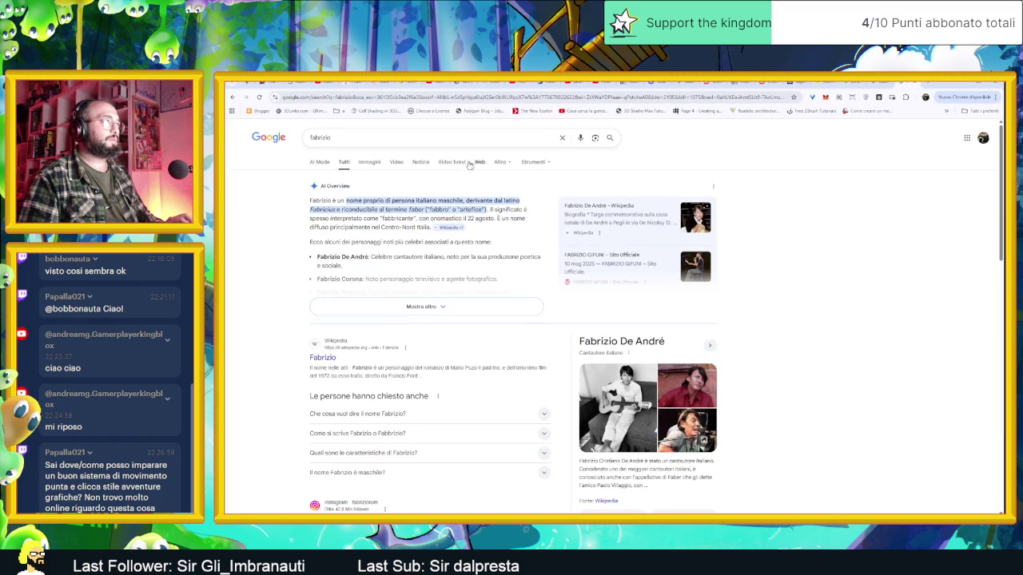
{"action": "key", "text": "slash"}
{"action": "type", "text": "godot point and click"}
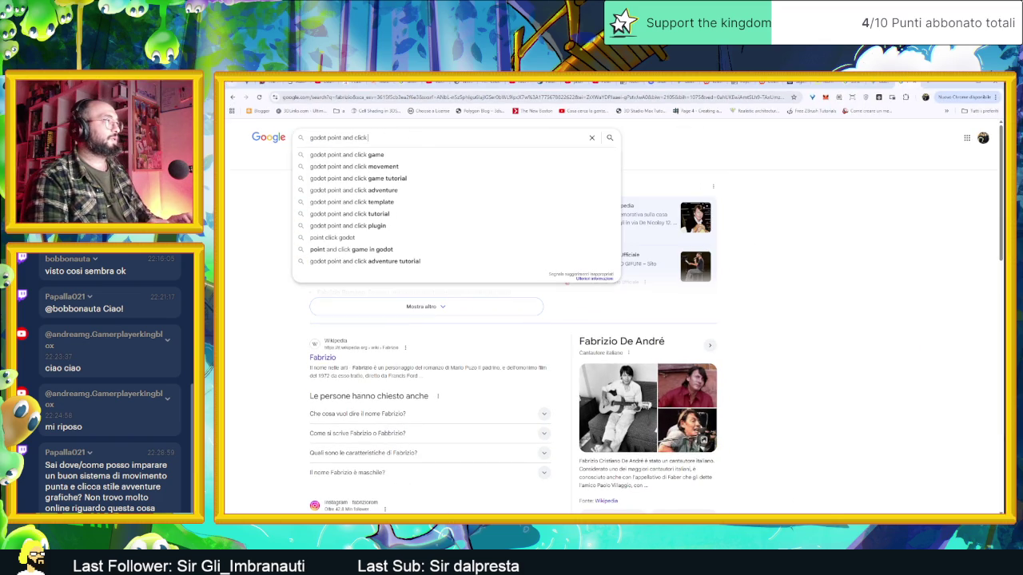
{"action": "key", "text": "Down"}
{"action": "key", "text": "Down"}
{"action": "key", "text": "Return"}
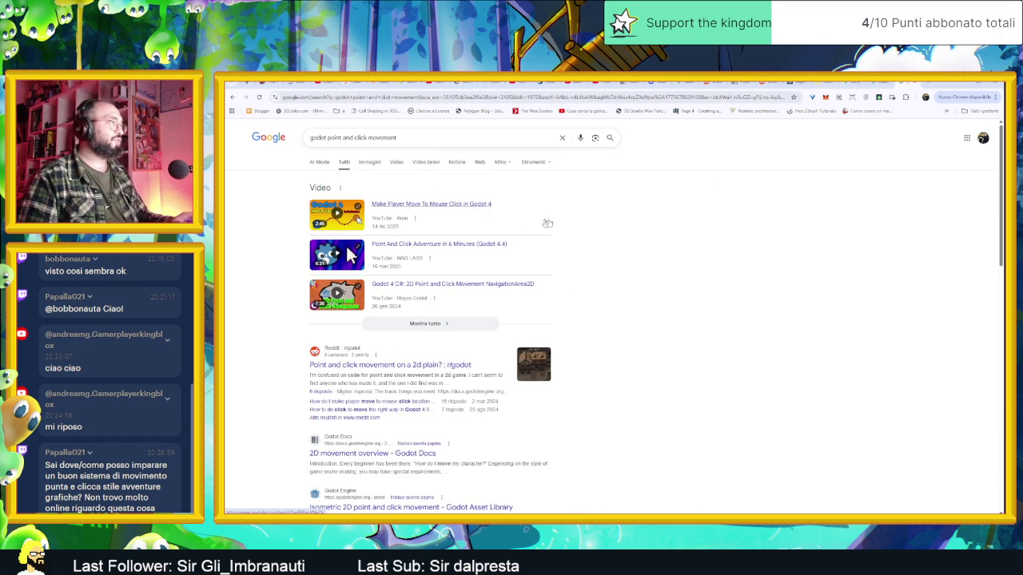
{"action": "left_click", "coordinate": [927, 83]}
{"action": "left_click", "coordinate": [551, 257]}
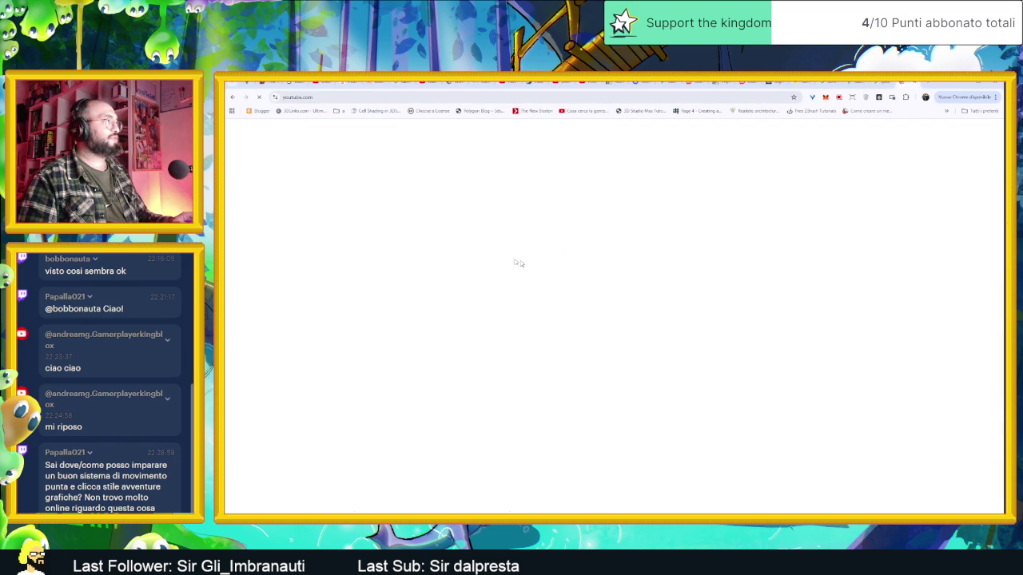
Search YouTube for 'fast help point'.
{"action": "left_click", "coordinate": [512, 129]}
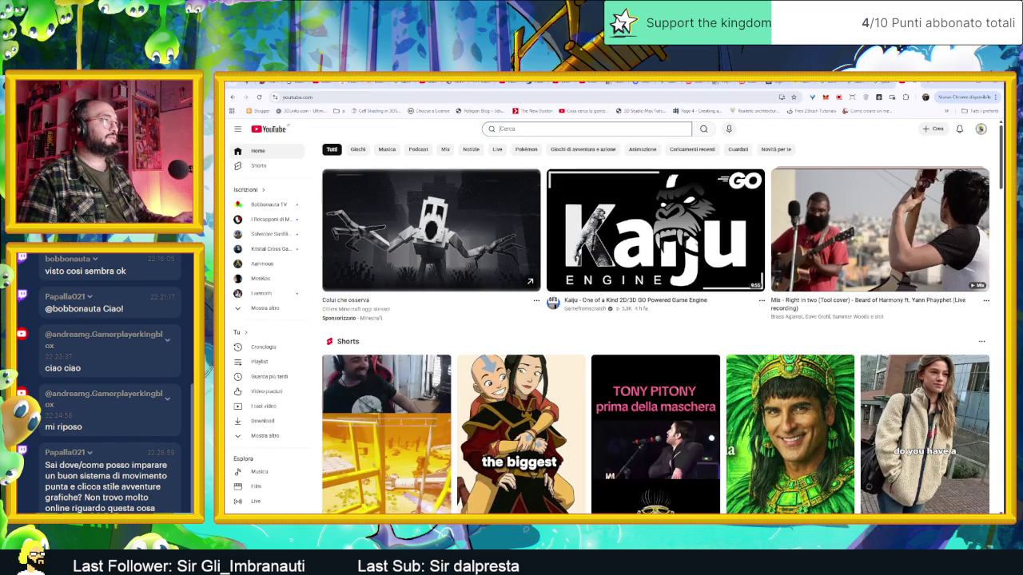
{"action": "type", "text": "g"}
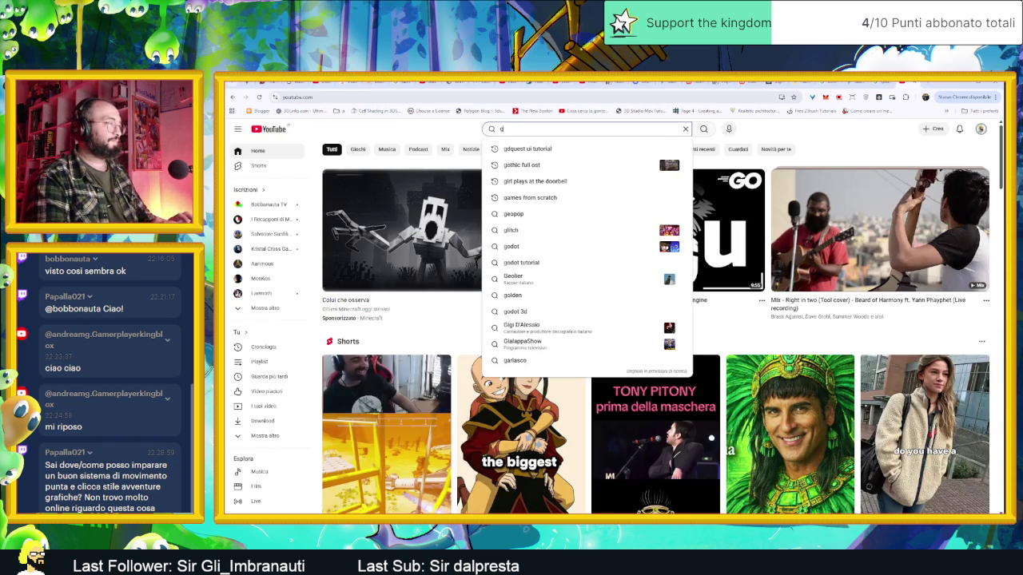
{"action": "key", "text": "BackSpace"}
{"action": "type", "text": "fast h"}
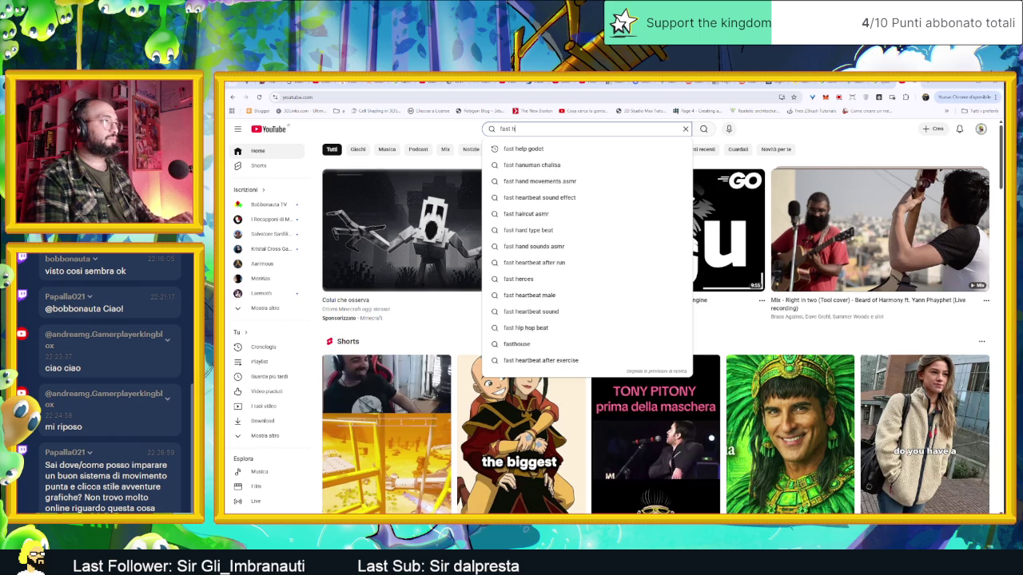
{"action": "type", "text": "elp poi"}
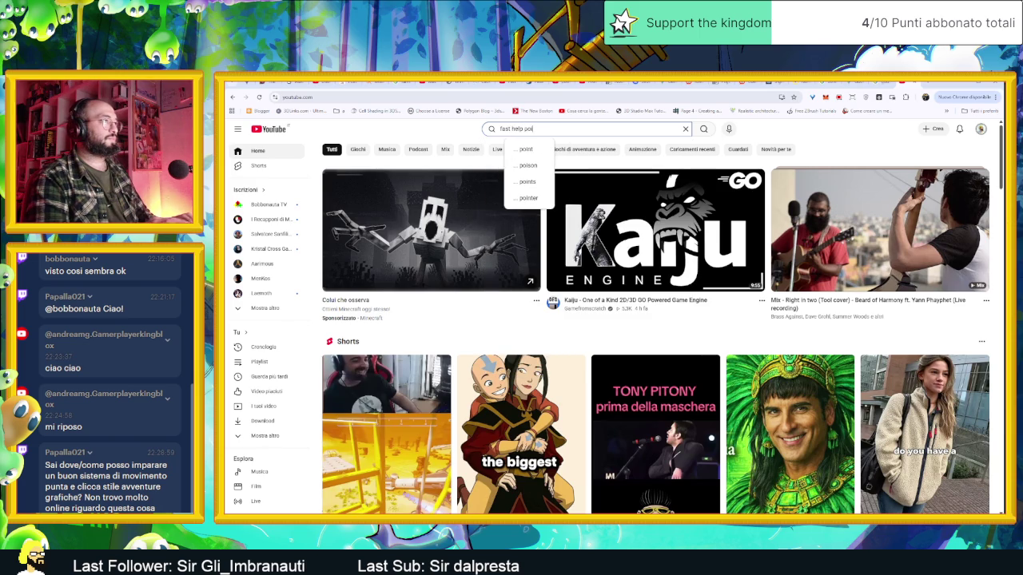
{"action": "type", "text": "nt"}
{"action": "key", "text": "Return"}
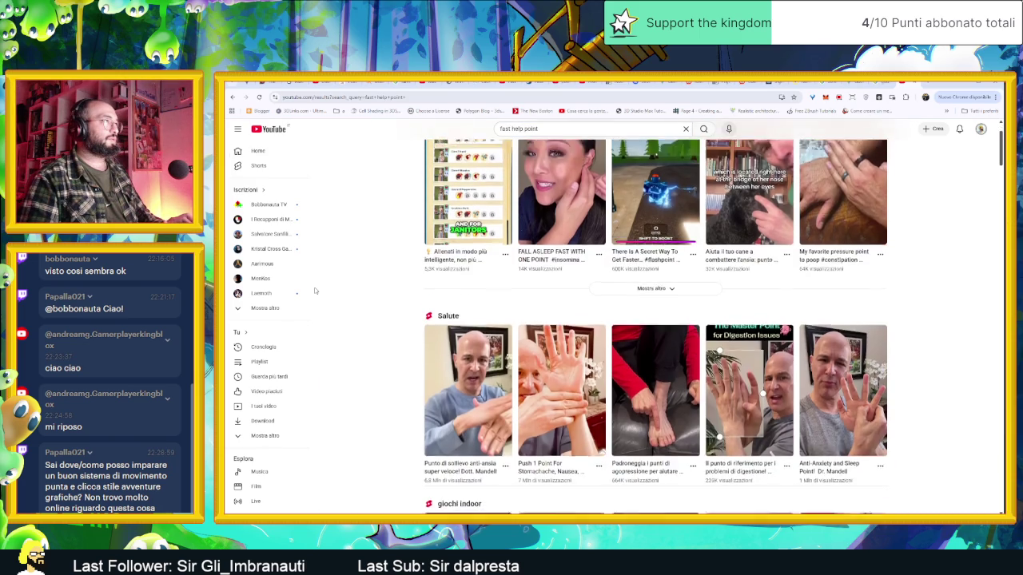
Refine the search to 'godot fast help point' and scroll down to the Look at Mouse video.
{"action": "left_click", "coordinate": [519, 128]}
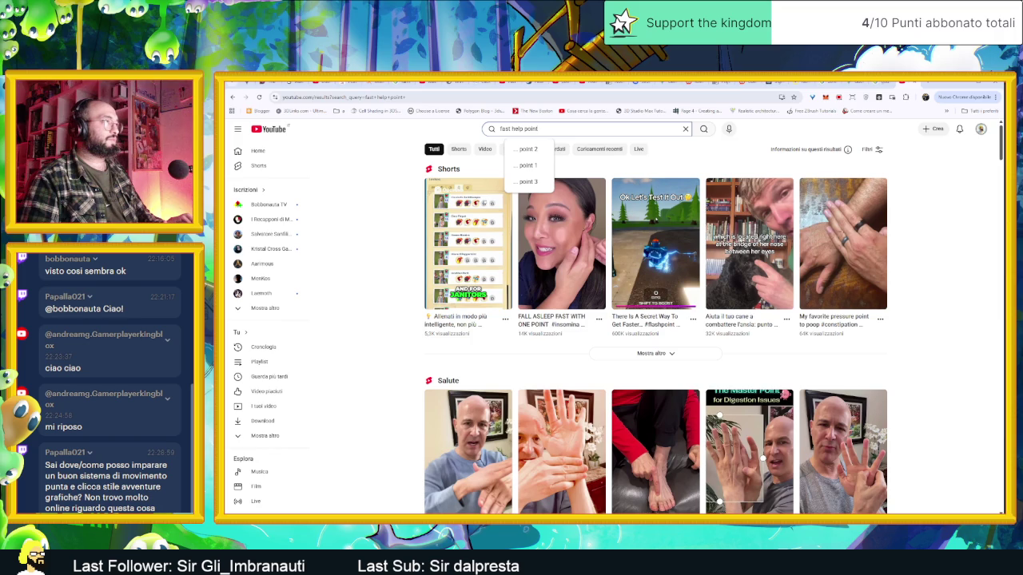
{"action": "left_click", "coordinate": [499, 128]}
{"action": "type", "text": "godot"}
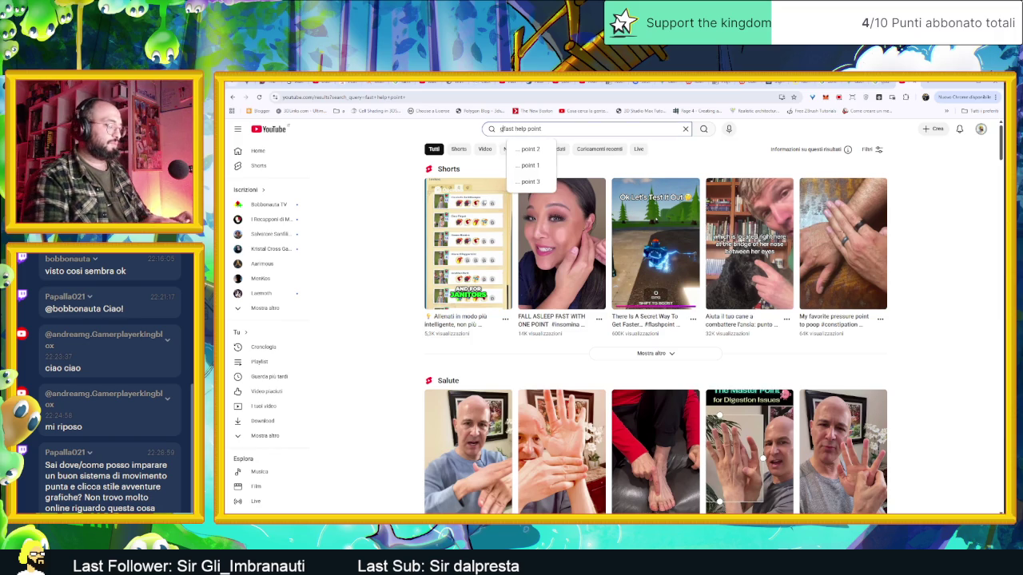
{"action": "key", "text": "Return"}
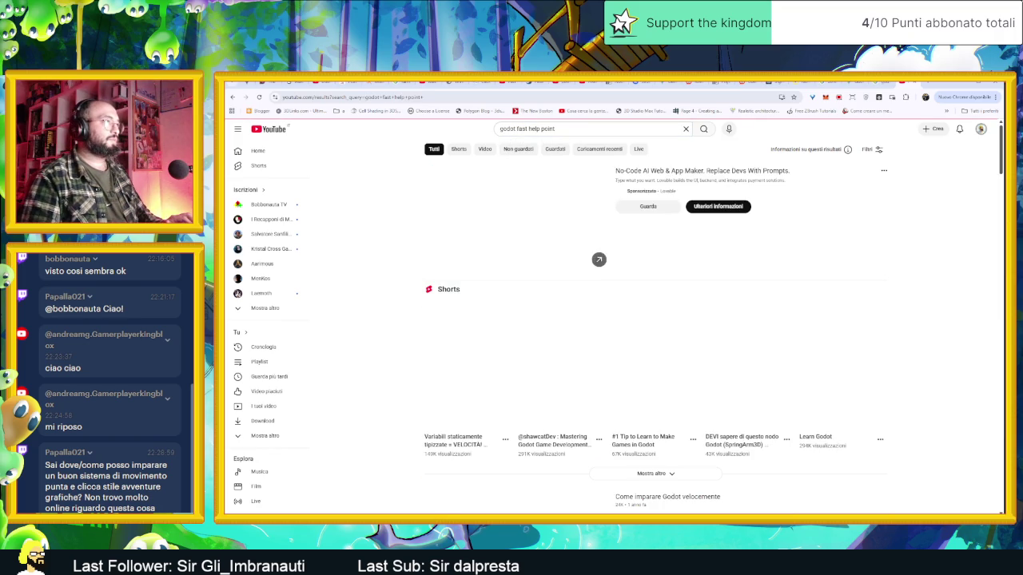
{"action": "scroll", "coordinate": [343, 327], "scroll_direction": "down", "scroll_amount": 5}
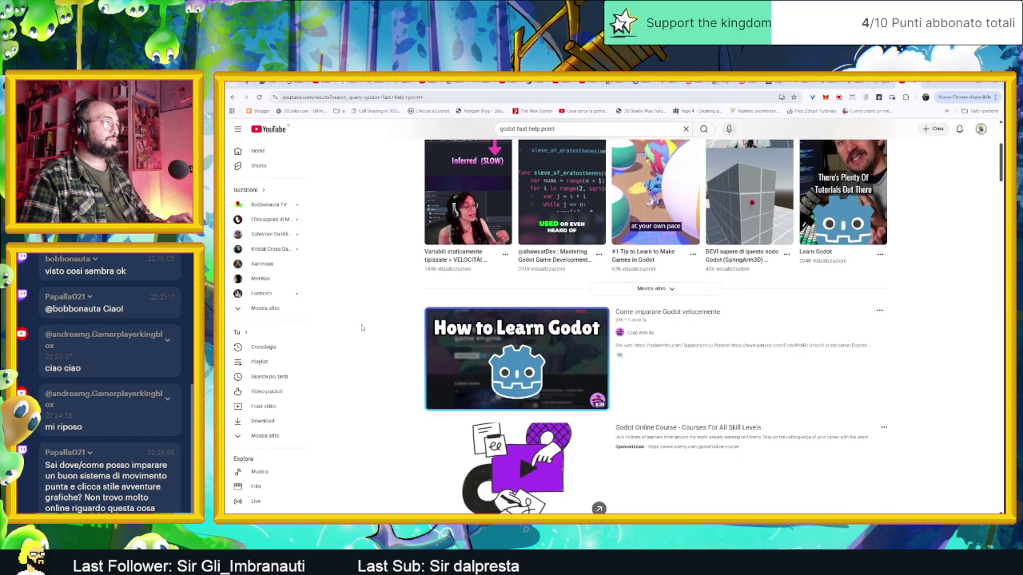
{"action": "scroll", "coordinate": [361, 326], "scroll_direction": "down", "scroll_amount": 10}
{"action": "scroll", "coordinate": [361, 326], "scroll_direction": "down", "scroll_amount": 5}
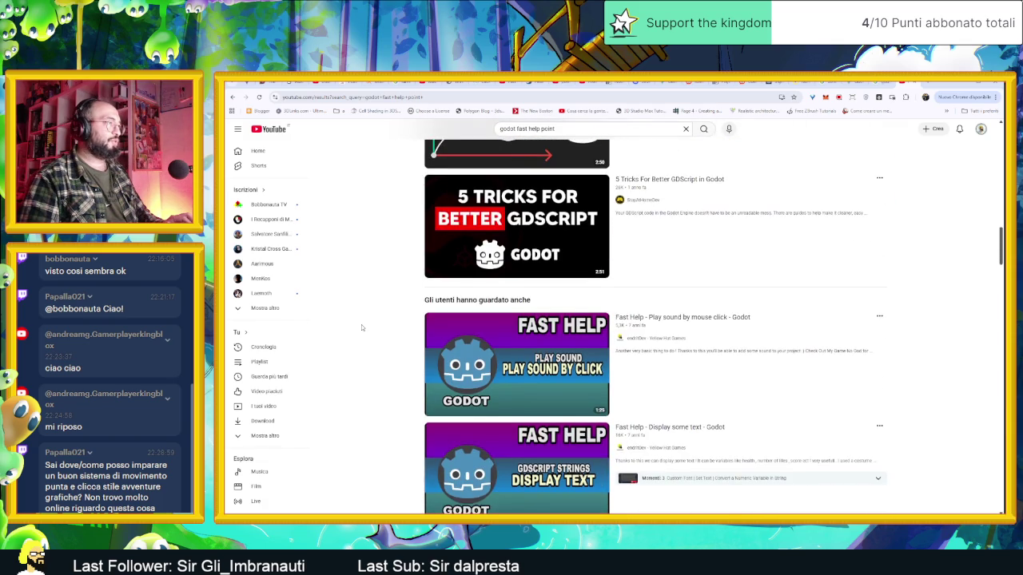
{"action": "scroll", "coordinate": [361, 327], "scroll_direction": "down", "scroll_amount": 5}
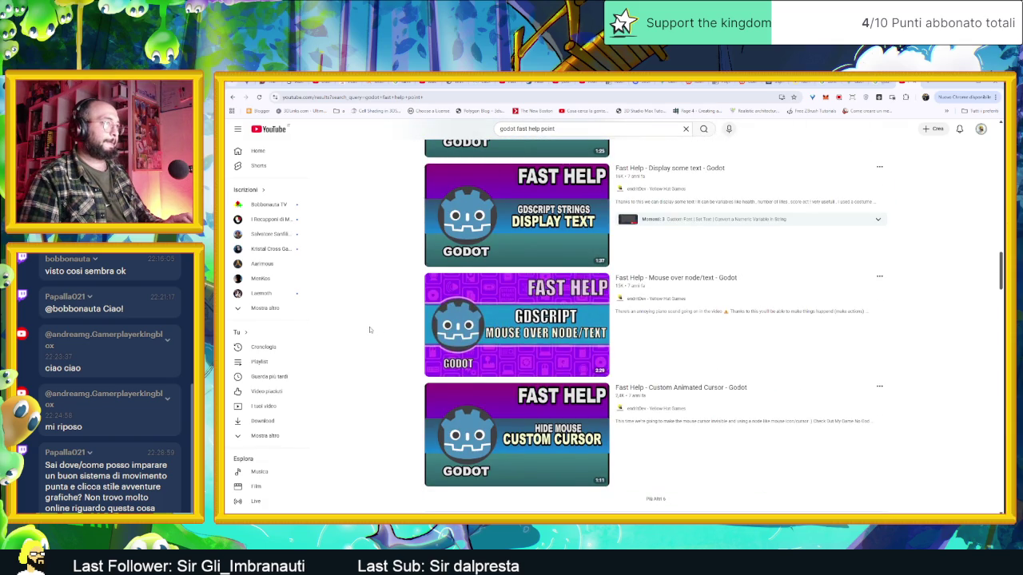
{"action": "scroll", "coordinate": [377, 327], "scroll_direction": "down", "scroll_amount": 4}
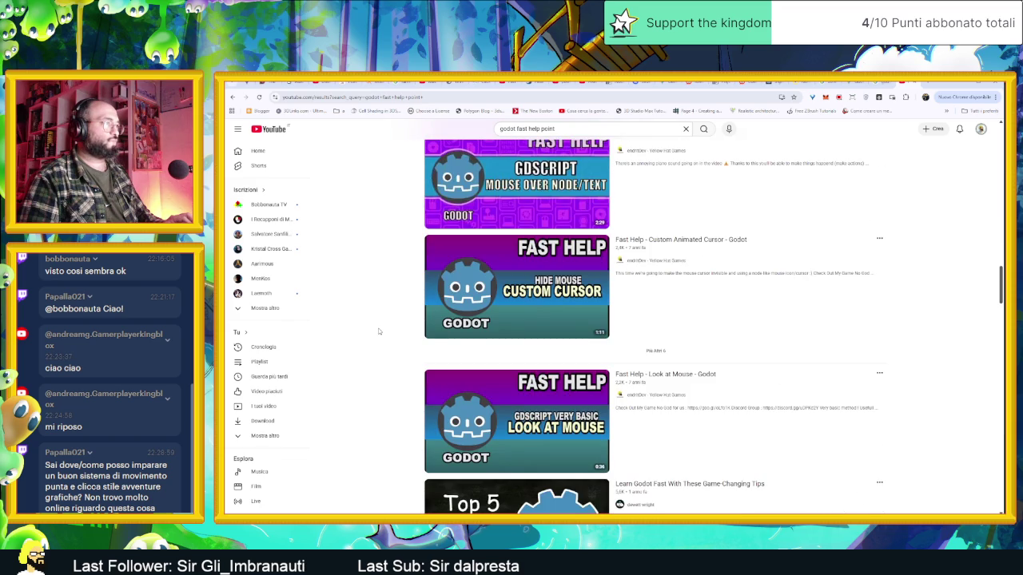
{"action": "scroll", "coordinate": [378, 331], "scroll_direction": "down", "scroll_amount": 2}
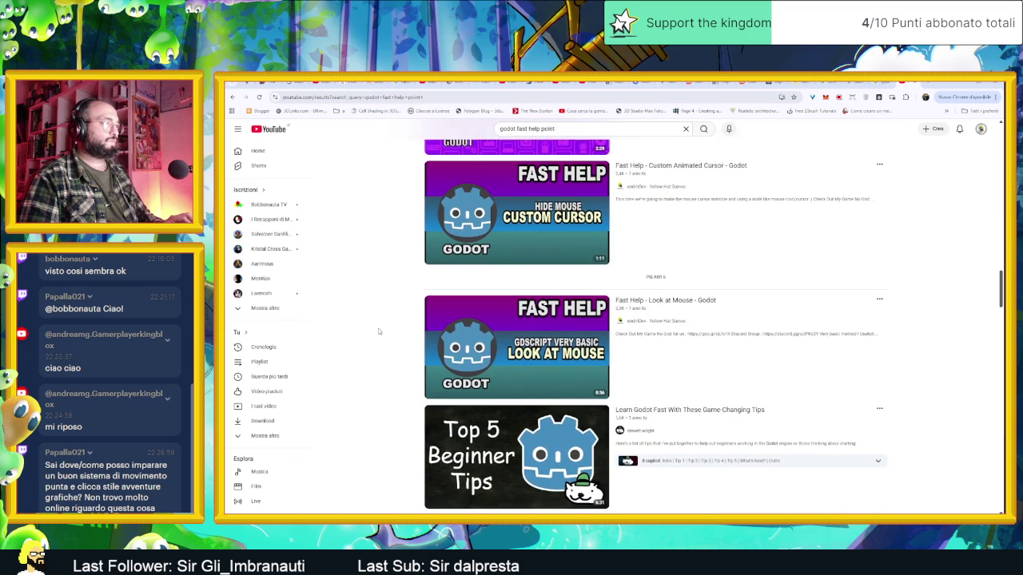
{"action": "scroll", "coordinate": [379, 331], "scroll_direction": "down", "scroll_amount": 3}
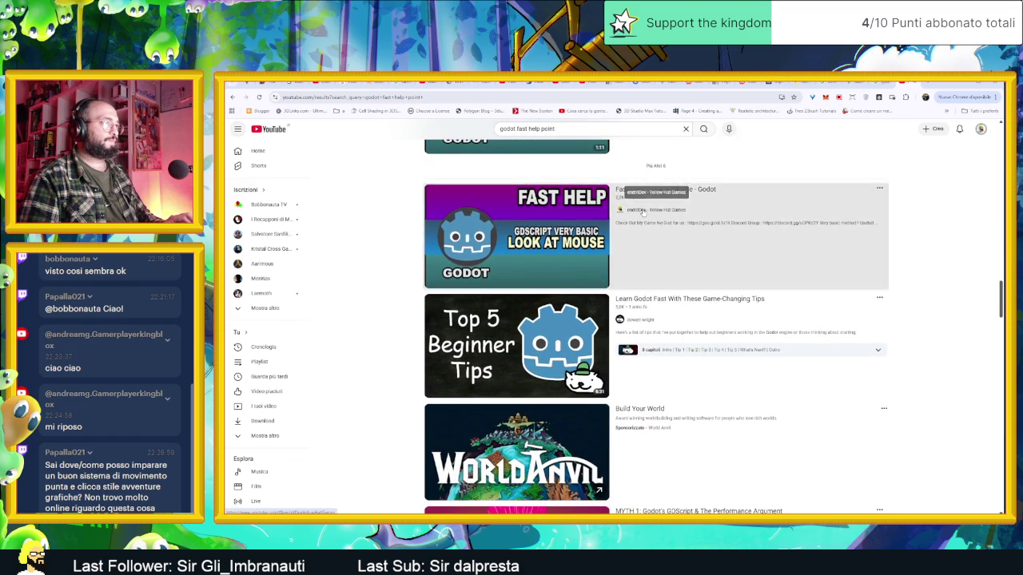
Open the Fast Help channel's Godot Tutorials playlist and pause its first video.
{"action": "left_click", "coordinate": [642, 211]}
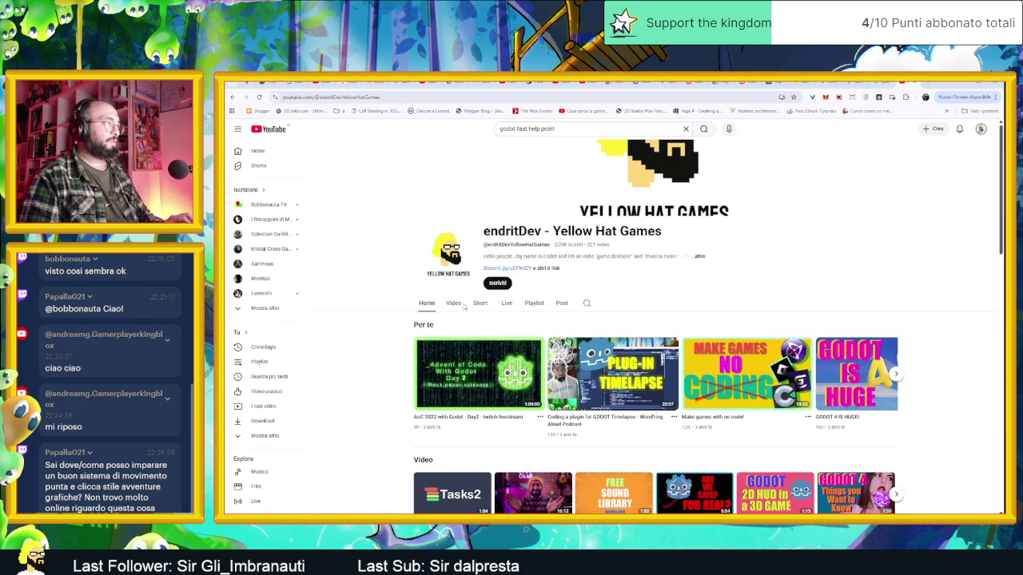
{"action": "left_click", "coordinate": [457, 306]}
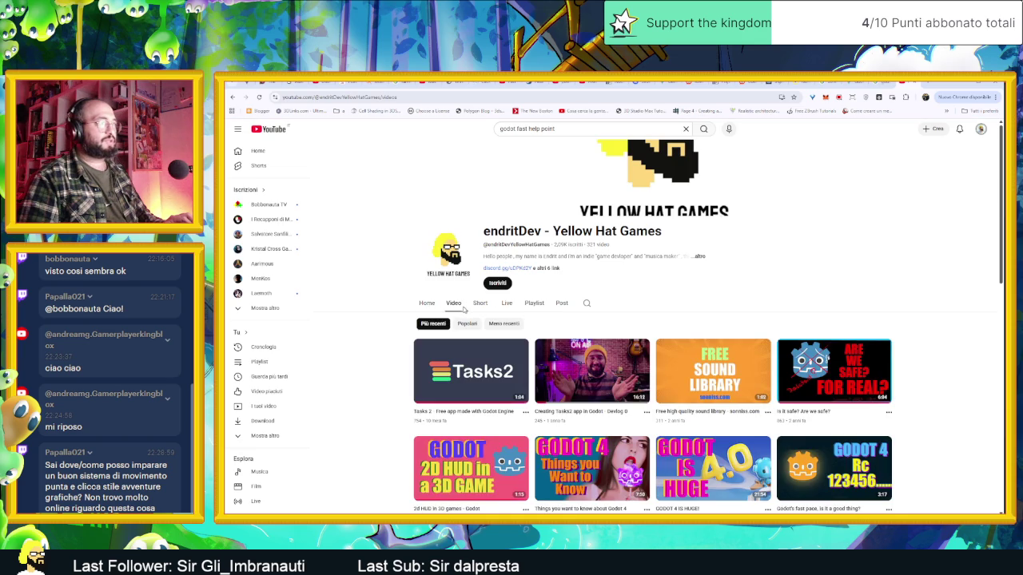
{"action": "left_click", "coordinate": [531, 306]}
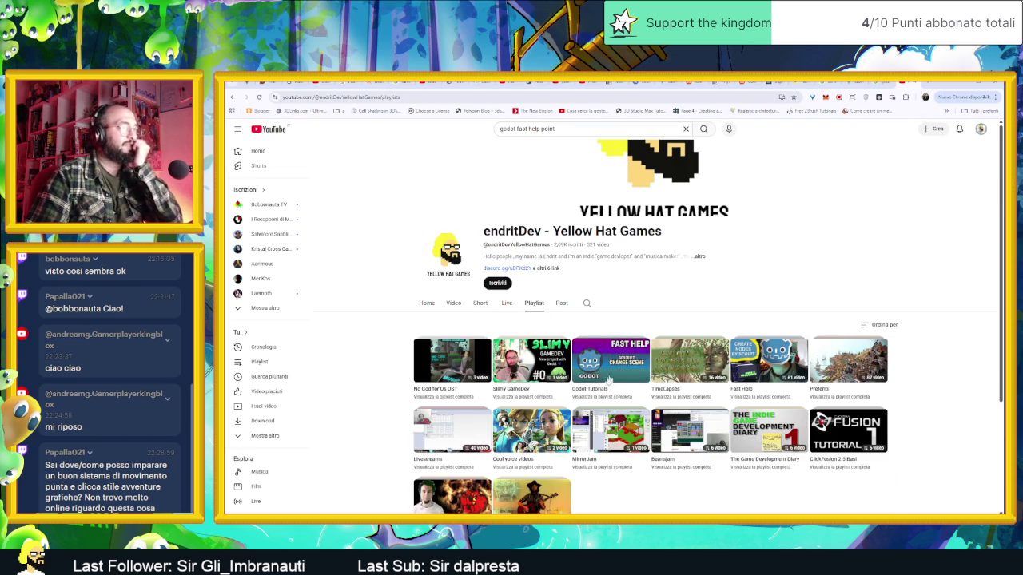
{"action": "left_click", "coordinate": [592, 390]}
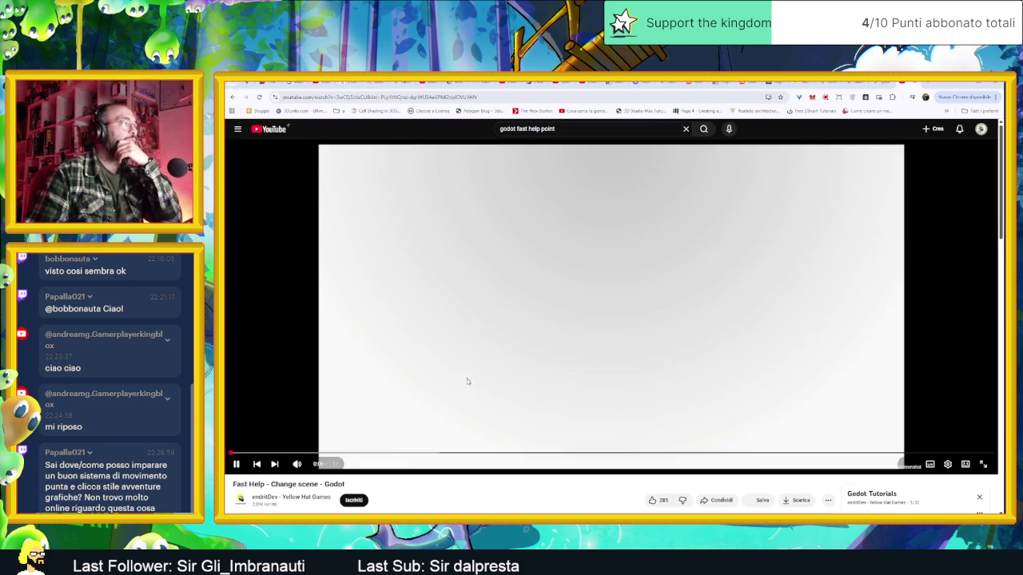
{"action": "left_click", "coordinate": [465, 367]}
Scroll through the Godot Tutorials playlist to reach the Fast Help - Look at Mouse video.
{"action": "scroll", "coordinate": [866, 378], "scroll_direction": "down", "scroll_amount": 3}
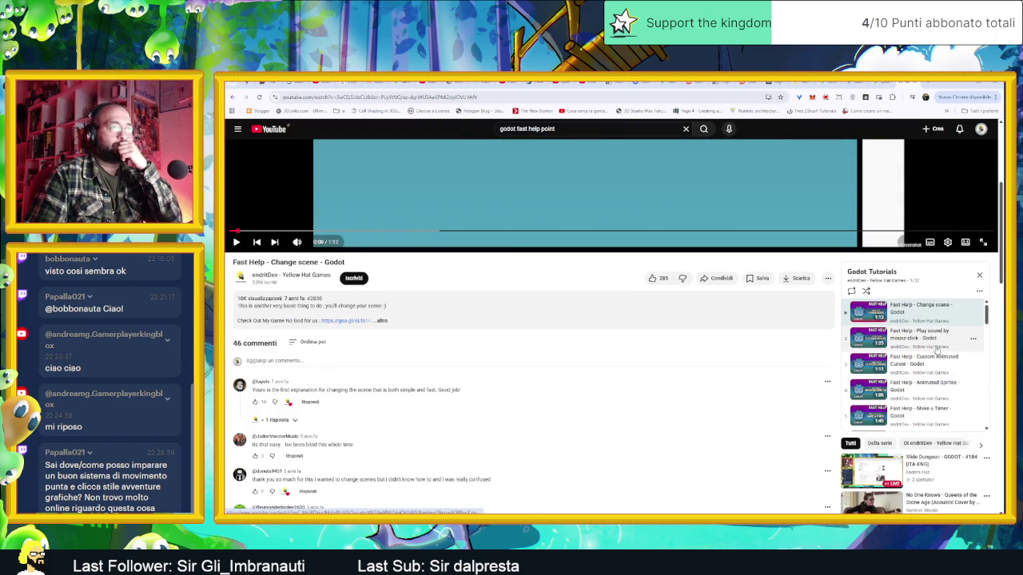
{"action": "scroll", "coordinate": [936, 346], "scroll_direction": "down", "scroll_amount": 1}
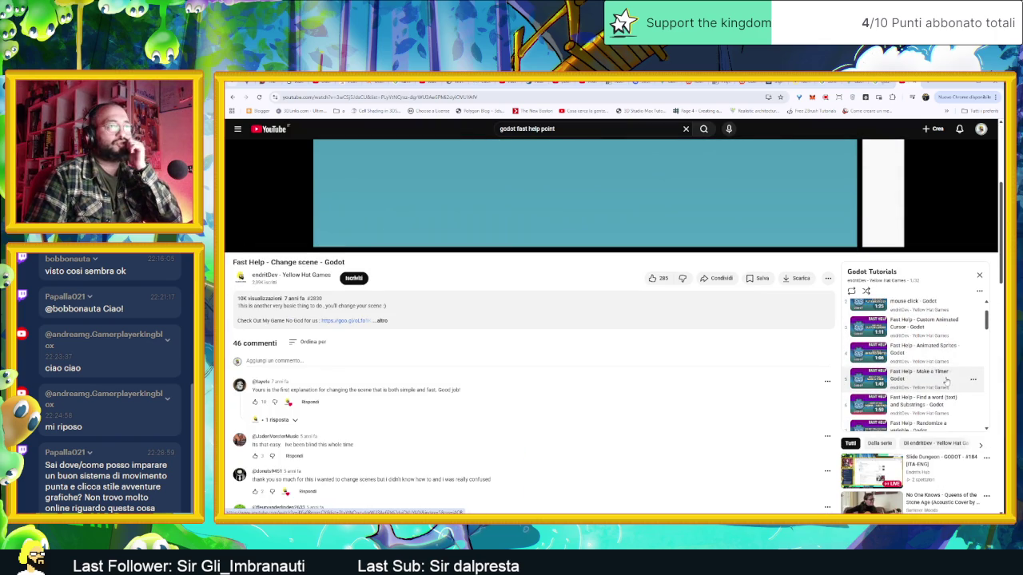
{"action": "scroll", "coordinate": [947, 391], "scroll_direction": "down", "scroll_amount": 1}
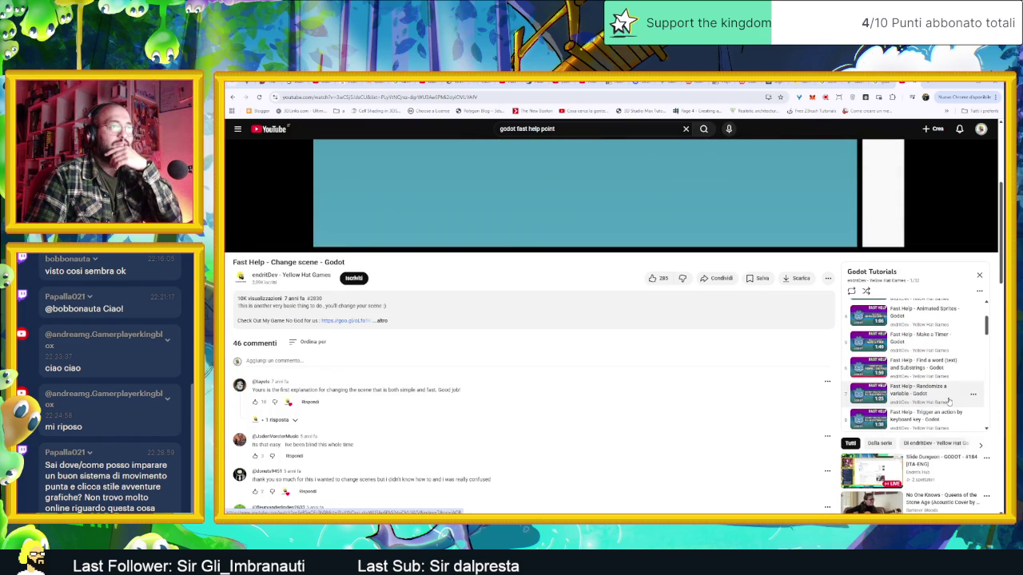
{"action": "scroll", "coordinate": [948, 402], "scroll_direction": "down", "scroll_amount": 1}
{"action": "scroll", "coordinate": [948, 402], "scroll_direction": "down", "scroll_amount": 1}
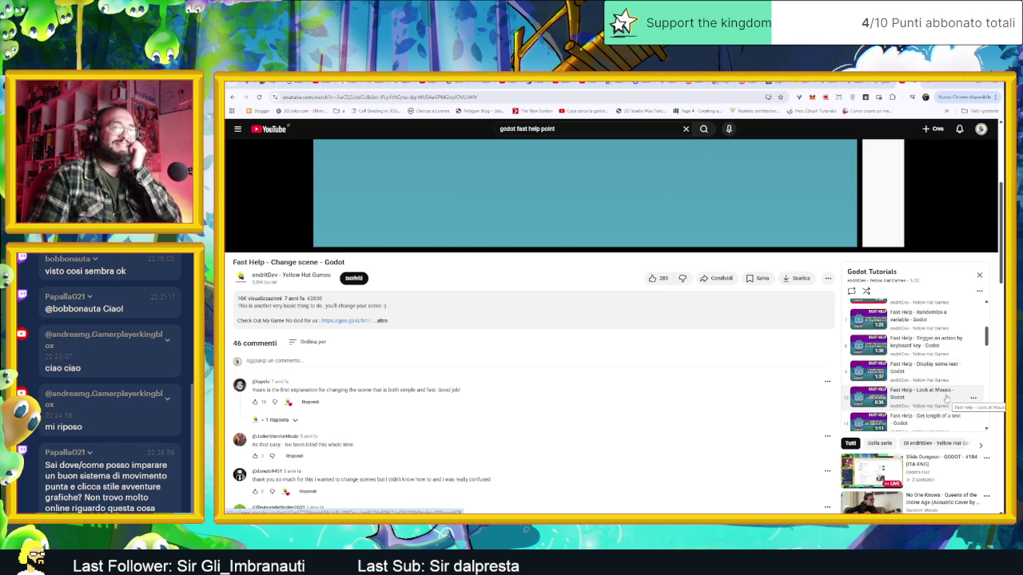
{"action": "scroll", "coordinate": [946, 398], "scroll_direction": "down", "scroll_amount": 1}
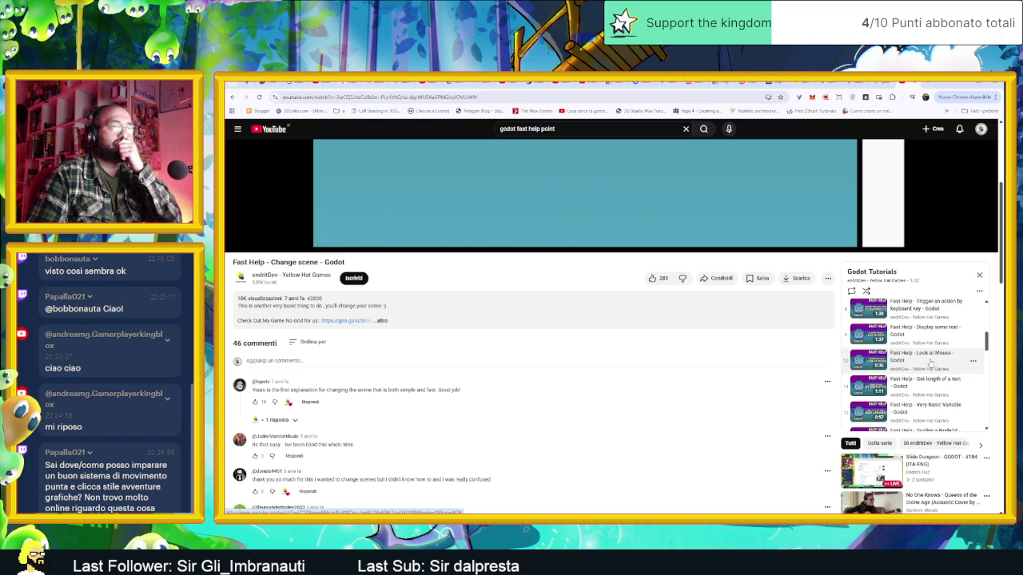
{"action": "scroll", "coordinate": [931, 367], "scroll_direction": "down", "scroll_amount": 2}
{"action": "scroll", "coordinate": [939, 386], "scroll_direction": "down", "scroll_amount": 1}
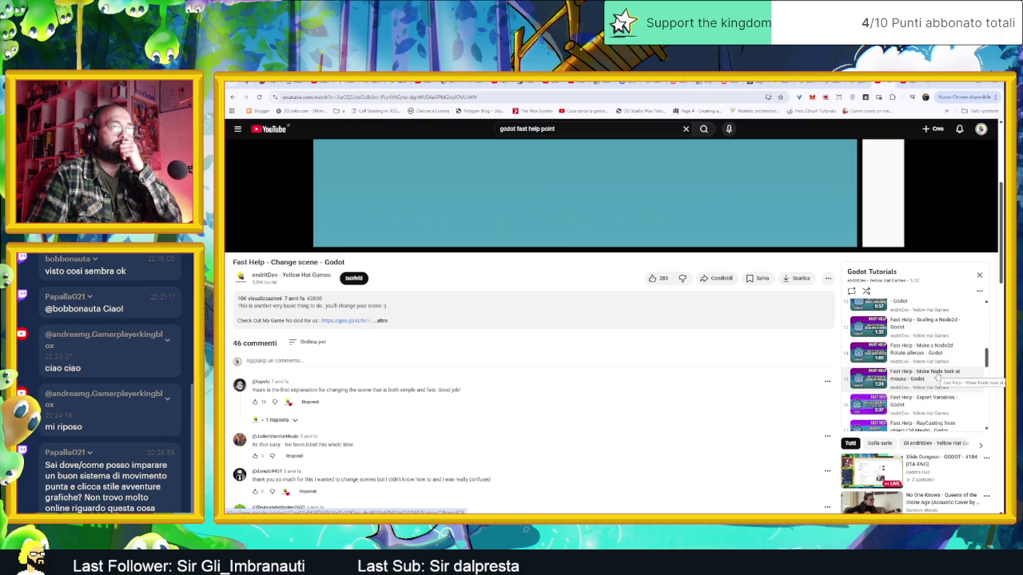
{"action": "scroll", "coordinate": [936, 377], "scroll_direction": "down", "scroll_amount": 1}
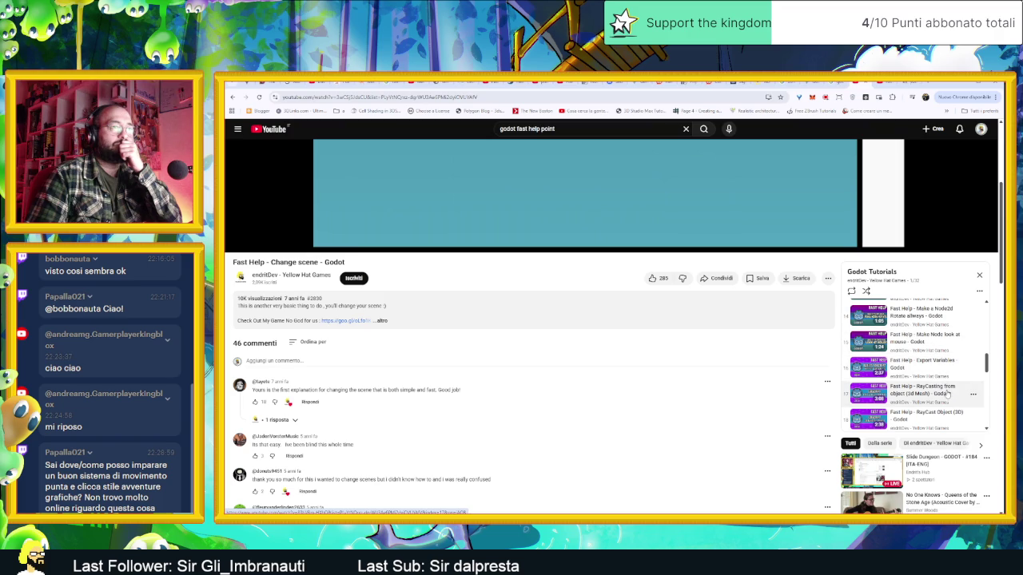
{"action": "scroll", "coordinate": [947, 394], "scroll_direction": "down", "scroll_amount": 3}
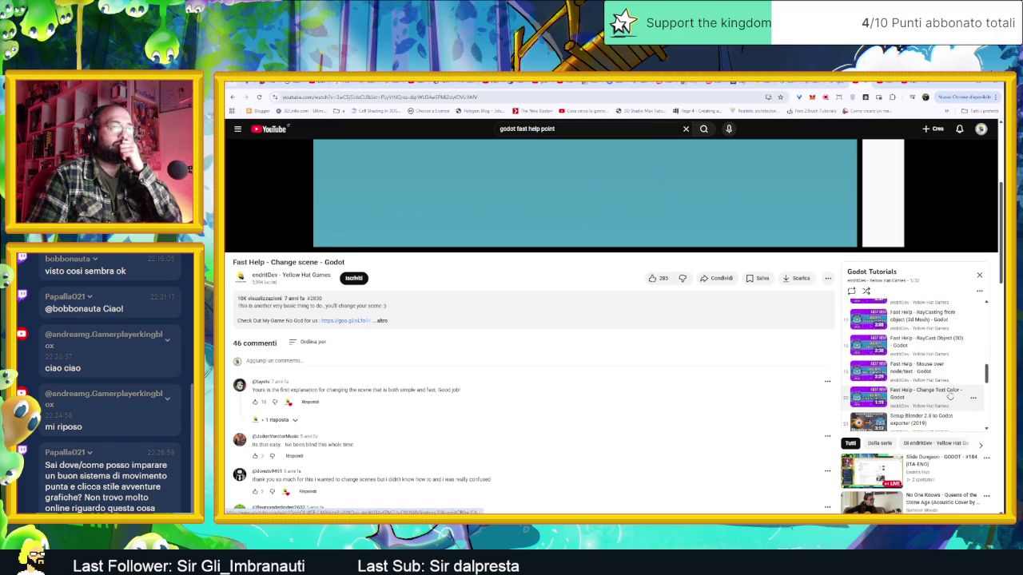
{"action": "scroll", "coordinate": [949, 391], "scroll_direction": "down", "scroll_amount": 2}
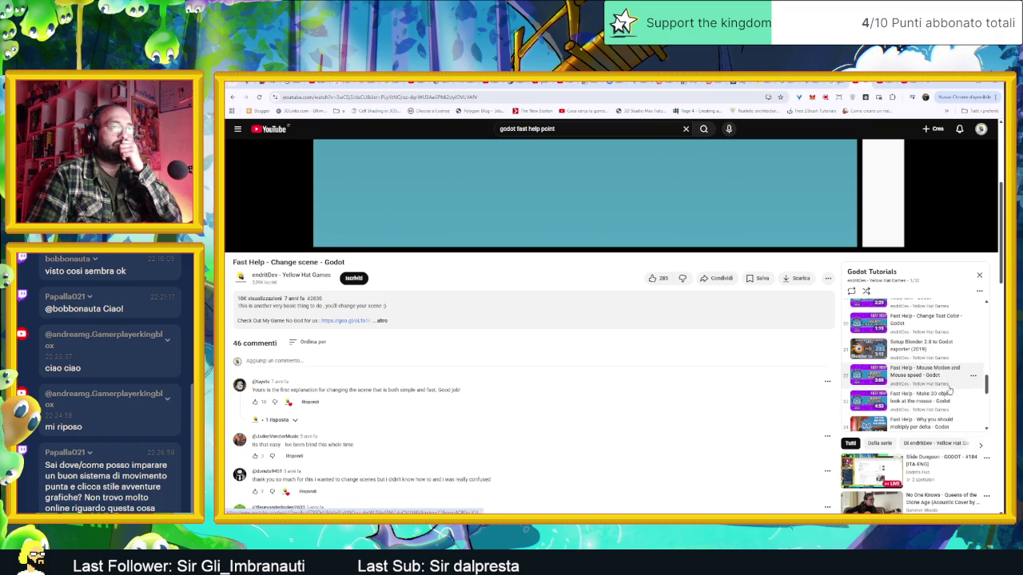
{"action": "scroll", "coordinate": [949, 391], "scroll_direction": "down", "scroll_amount": 2}
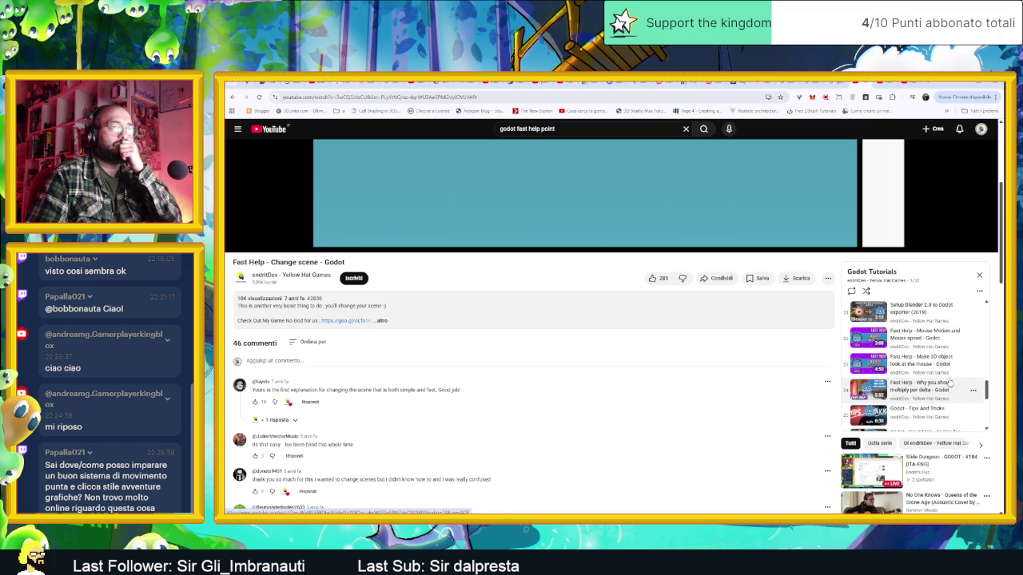
{"action": "scroll", "coordinate": [945, 370], "scroll_direction": "down", "scroll_amount": 2}
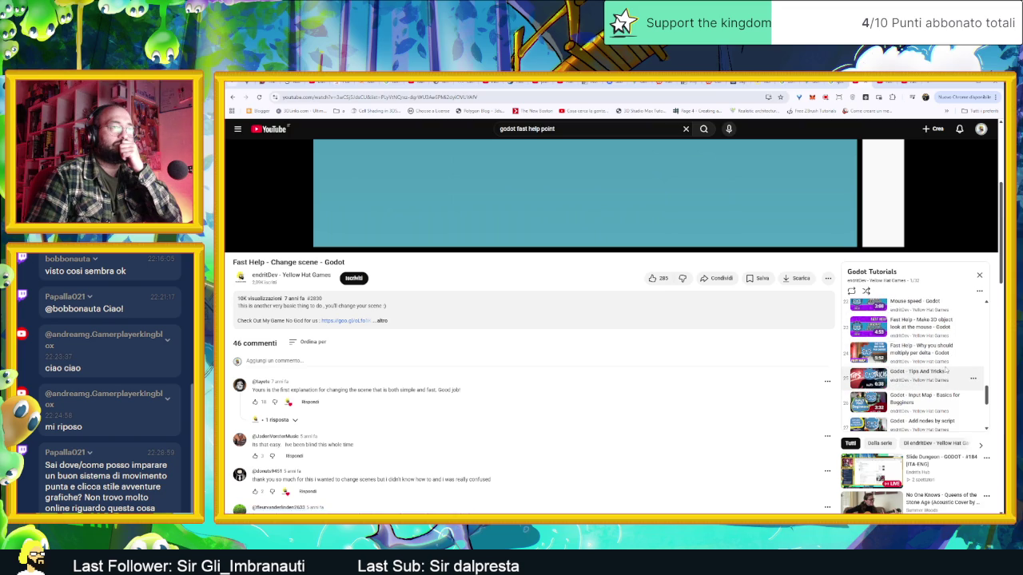
{"action": "scroll", "coordinate": [948, 384], "scroll_direction": "down", "scroll_amount": 1}
{"action": "scroll", "coordinate": [948, 384], "scroll_direction": "down", "scroll_amount": 2}
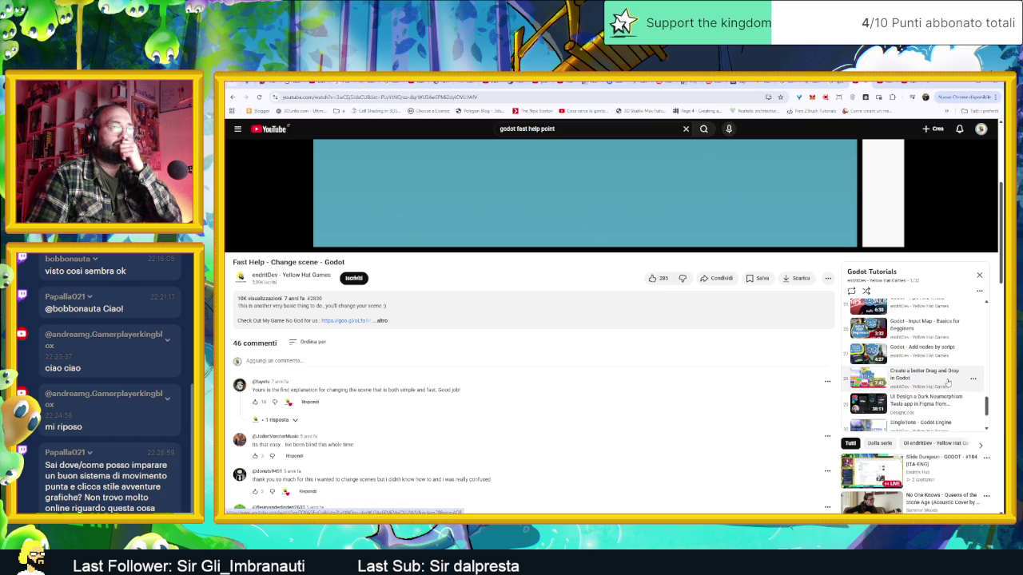
{"action": "scroll", "coordinate": [948, 384], "scroll_direction": "down", "scroll_amount": 2}
{"action": "scroll", "coordinate": [948, 384], "scroll_direction": "down", "scroll_amount": 1}
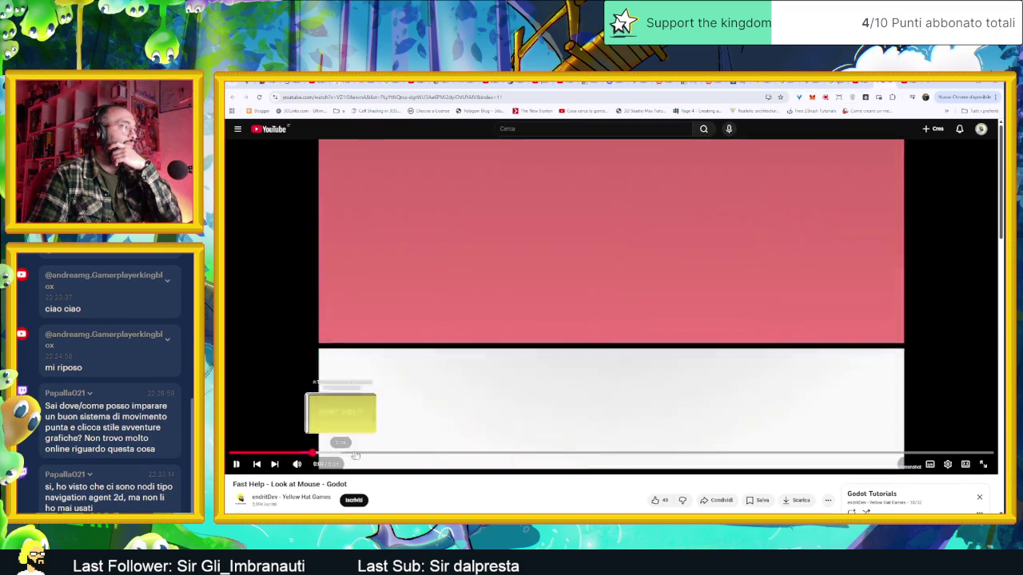
Skip through the Look at Mouse video, pause it, and drag back to its coding part.
{"action": "left_click", "coordinate": [347, 454]}
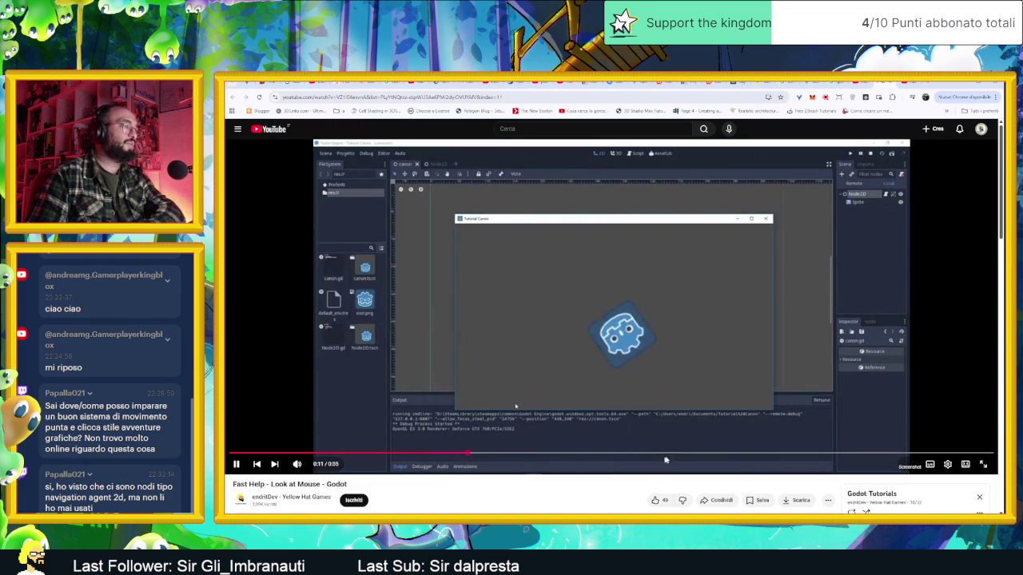
{"action": "left_click", "coordinate": [673, 454]}
{"action": "left_click", "coordinate": [893, 454]}
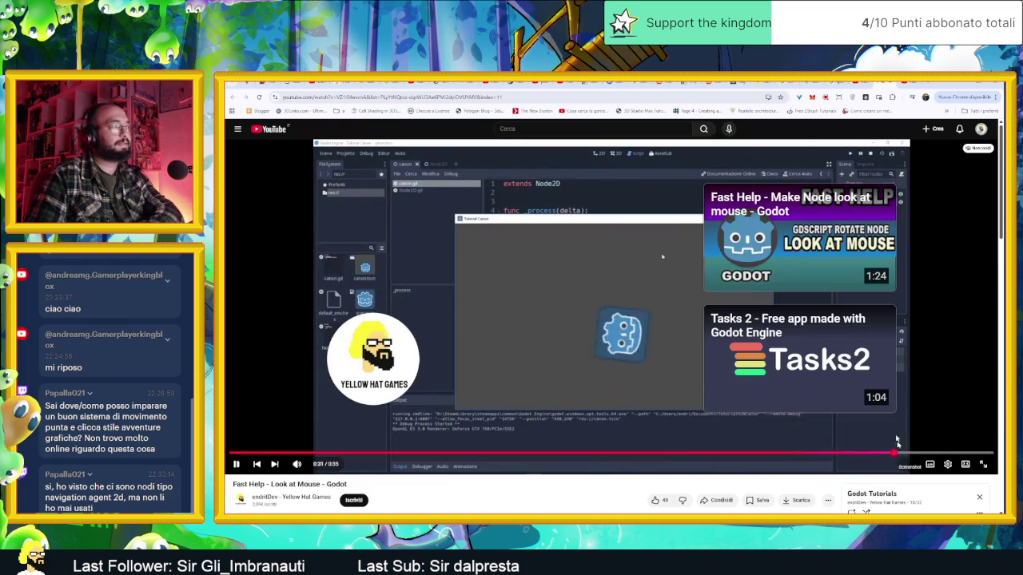
{"action": "left_click", "coordinate": [639, 276]}
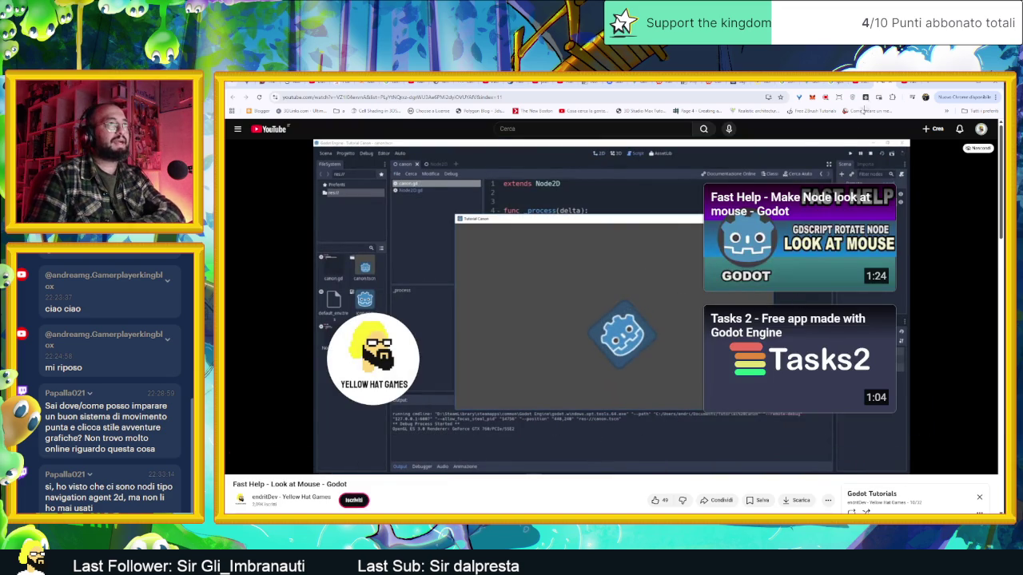
{"action": "left_click_drag", "start_coordinate": [240, 454], "coordinate": [866, 454]}
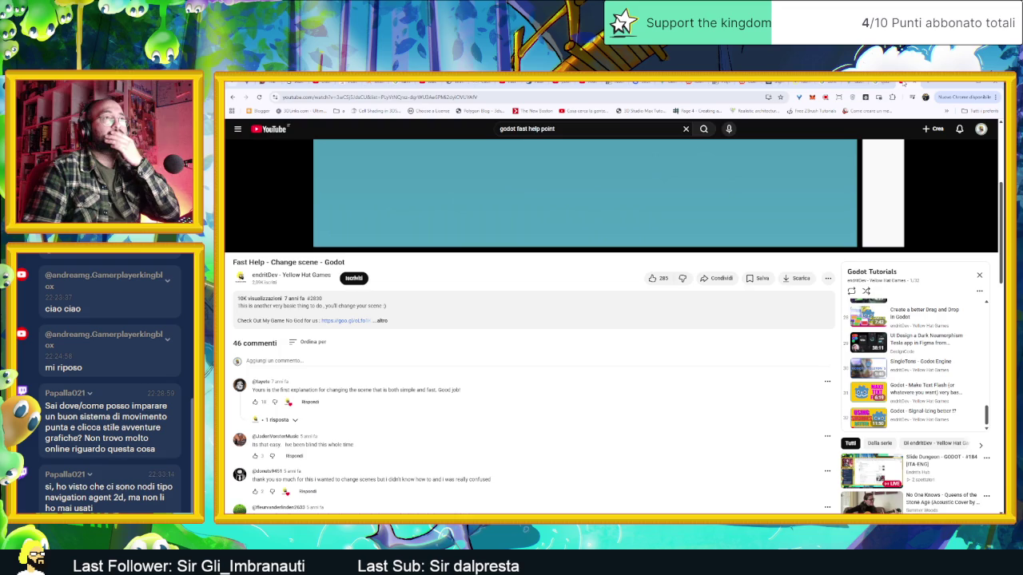
Return to the Google results and open the Make Player Move To Mouse Click in Godot 4 video.
{"action": "key", "text": "ctrl+w"}
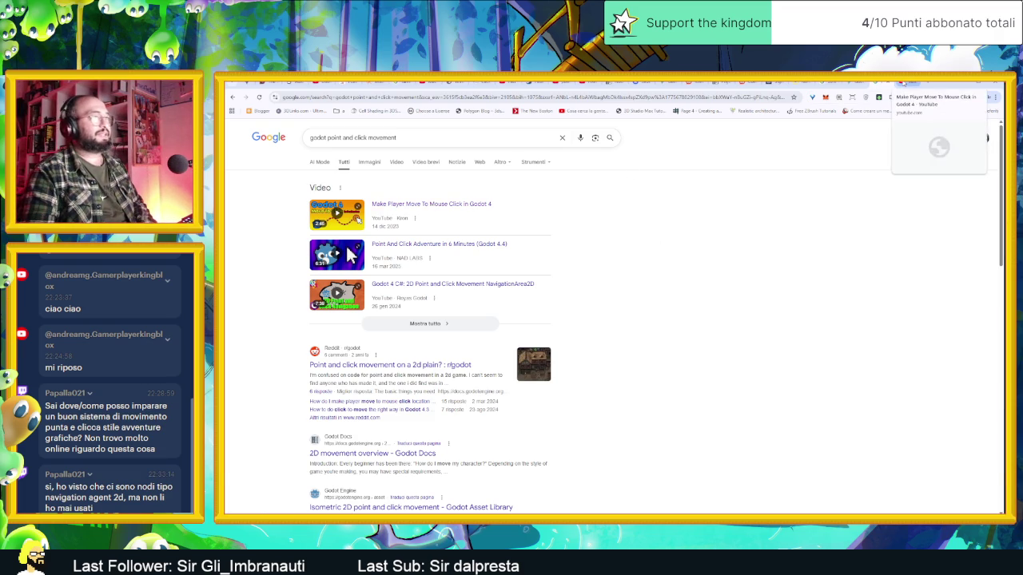
{"action": "left_click", "coordinate": [336, 214]}
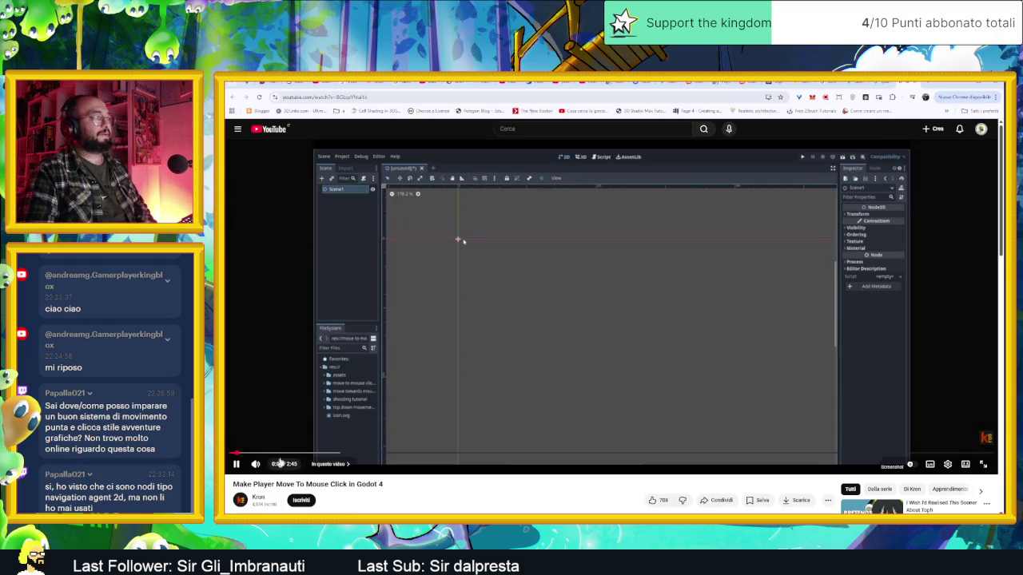
Skim ahead to the tutorial's GDScript click-to-move code through the move_and_slide() line.
{"action": "left_click", "coordinate": [367, 454]}
{"action": "left_click_drag", "start_coordinate": [389, 454], "coordinate": [667, 454]}
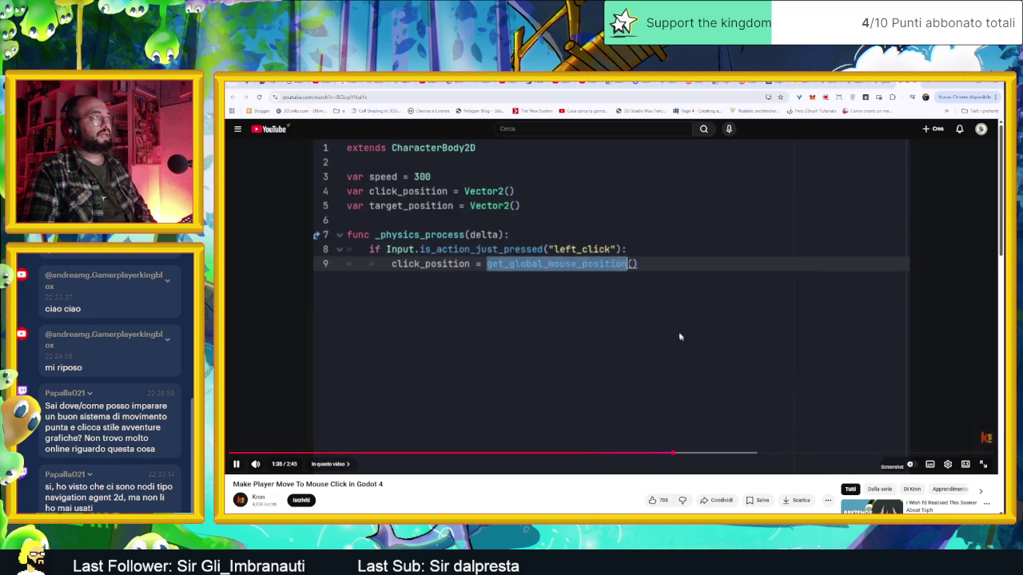
{"action": "left_click", "coordinate": [596, 304]}
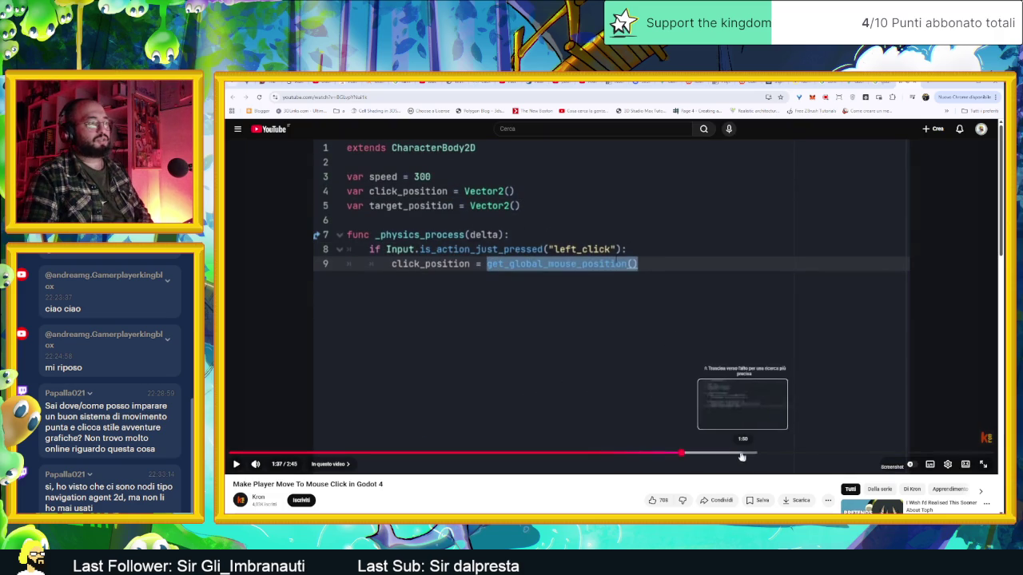
{"action": "left_click", "coordinate": [735, 454]}
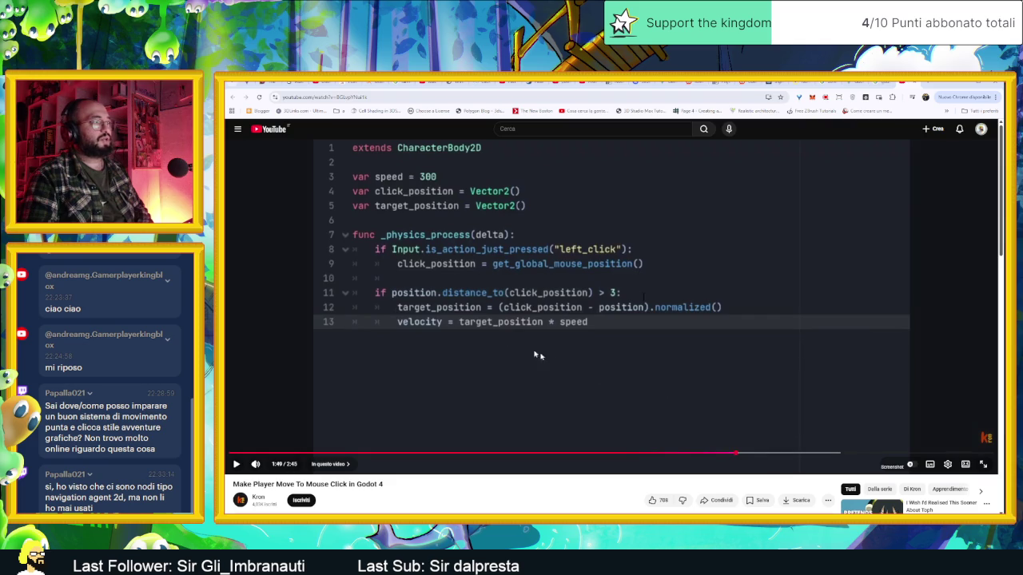
{"action": "left_click", "coordinate": [789, 454]}
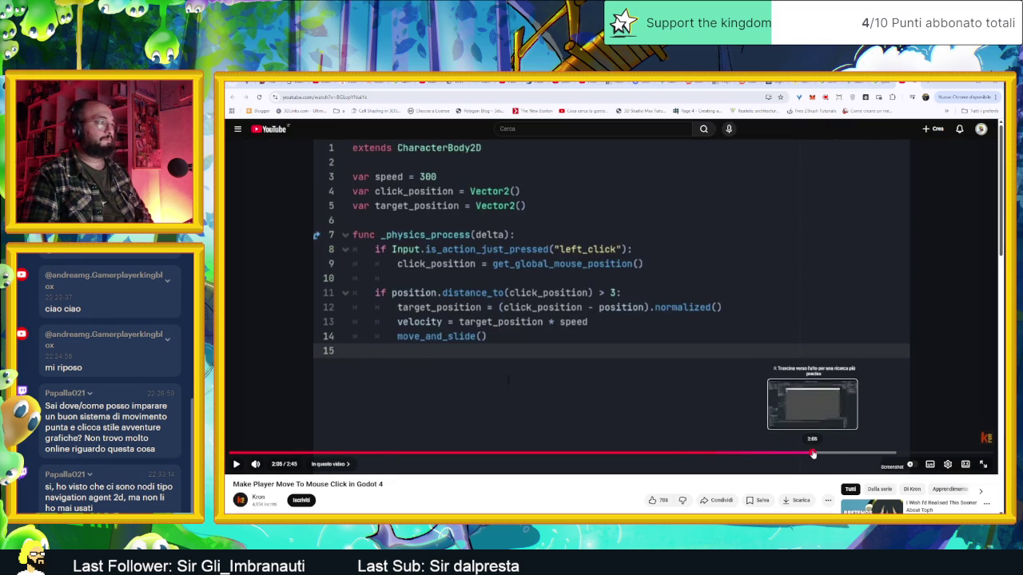
Skip ahead to the tutorial's test run and final script, pausing near 2:29.
{"action": "left_click", "coordinate": [834, 454]}
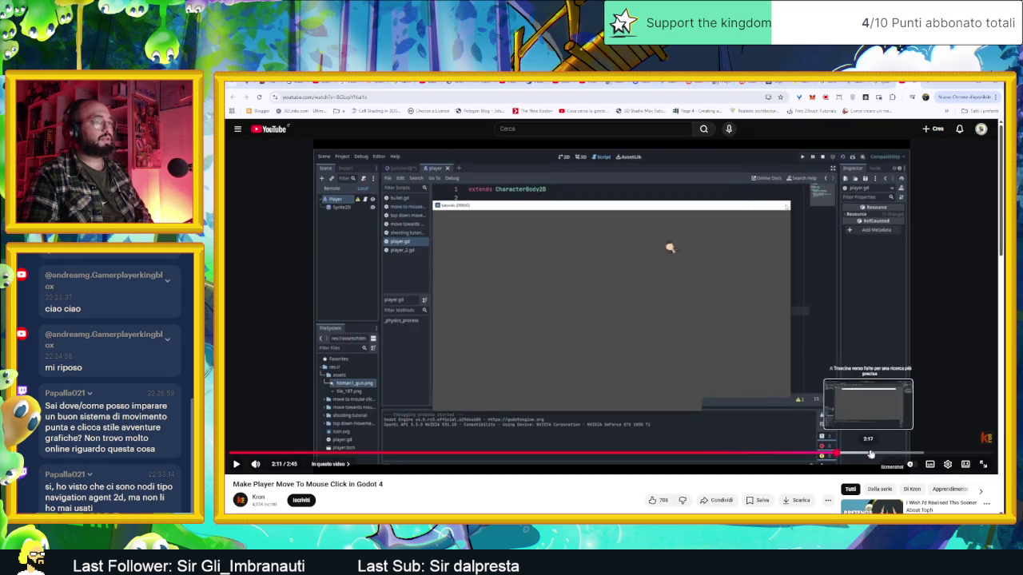
{"action": "left_click", "coordinate": [870, 454]}
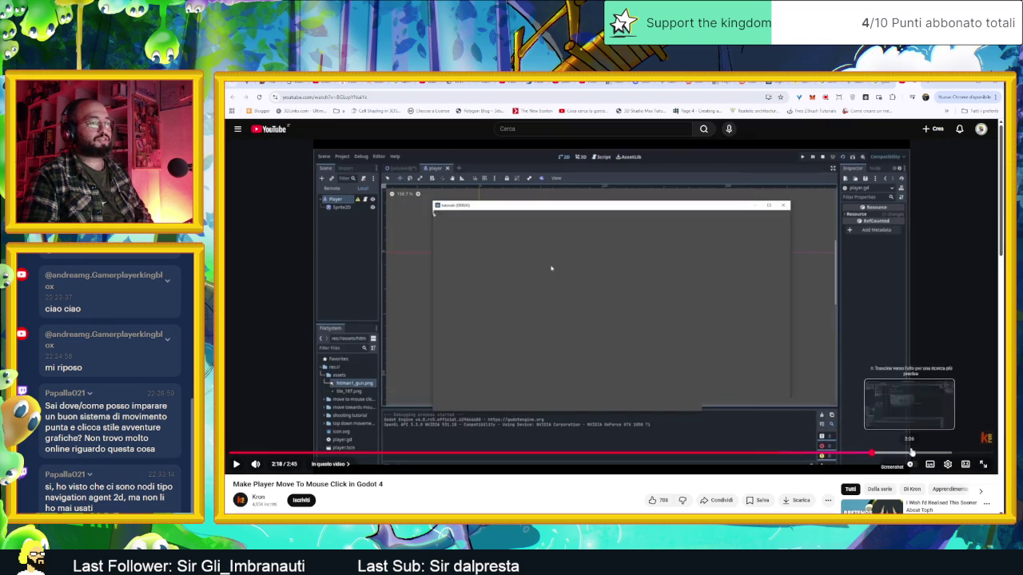
{"action": "left_click", "coordinate": [912, 453]}
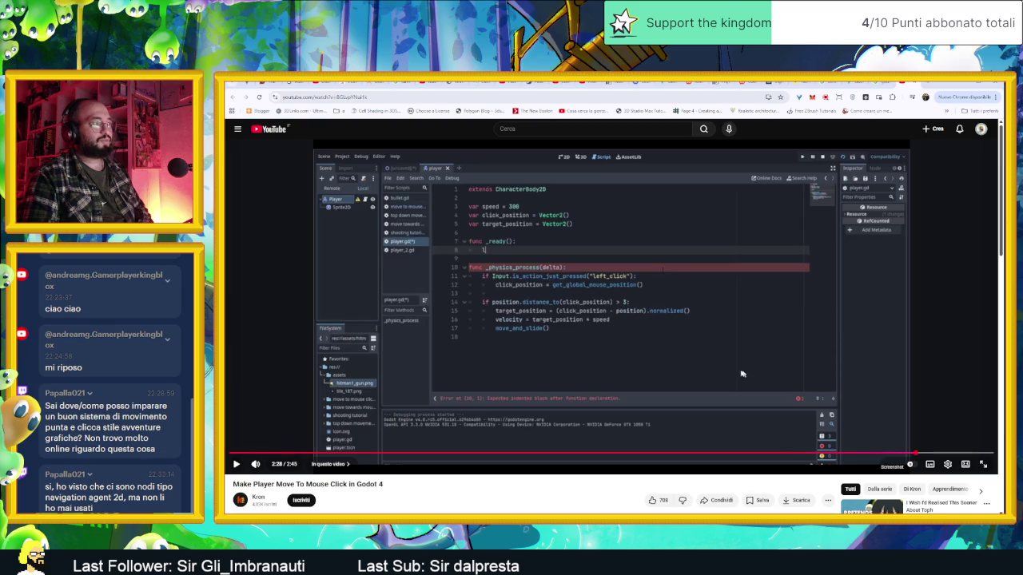
{"action": "left_click", "coordinate": [739, 374]}
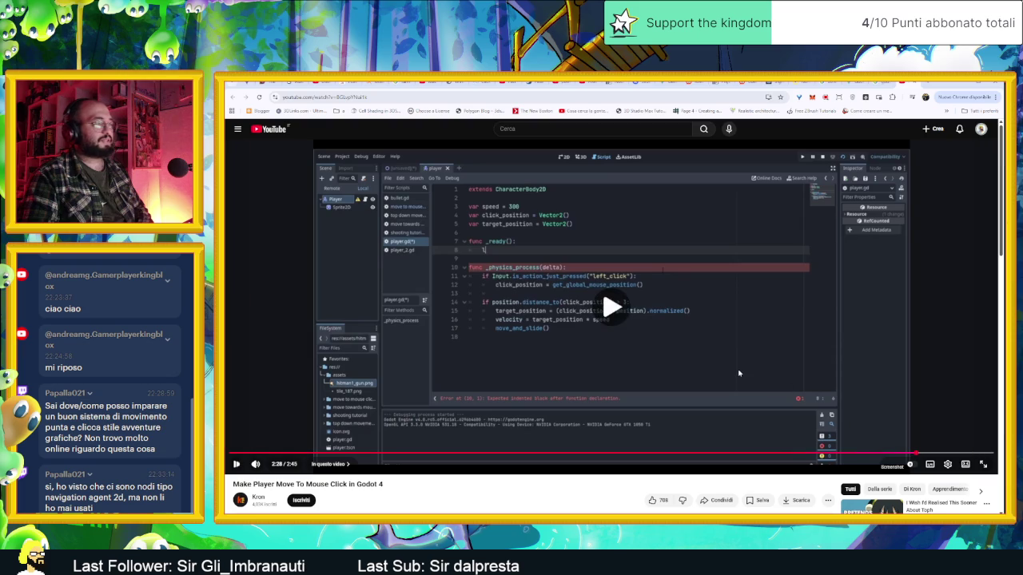
{"action": "left_click", "coordinate": [741, 326]}
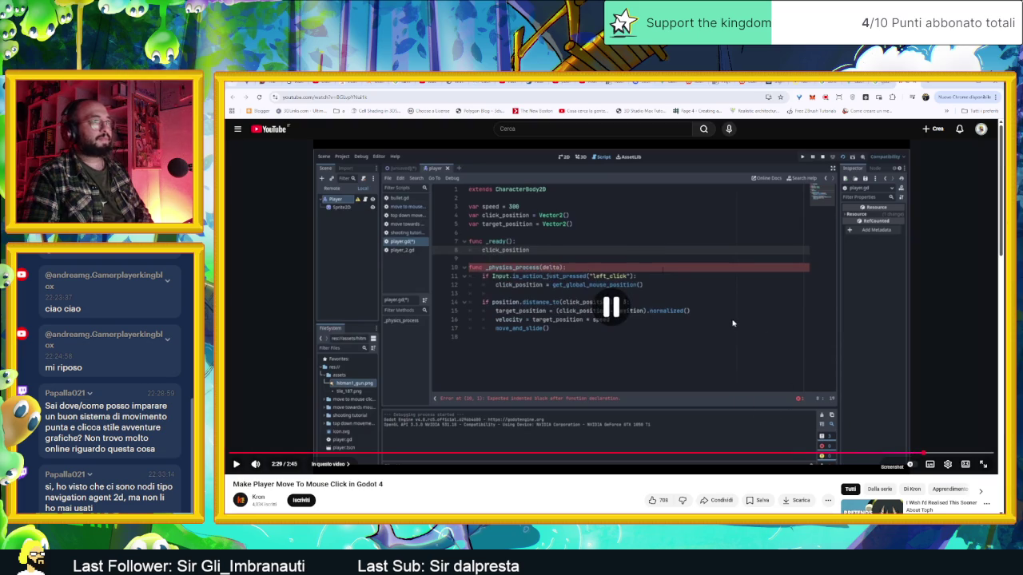
{"action": "left_click", "coordinate": [549, 128]}
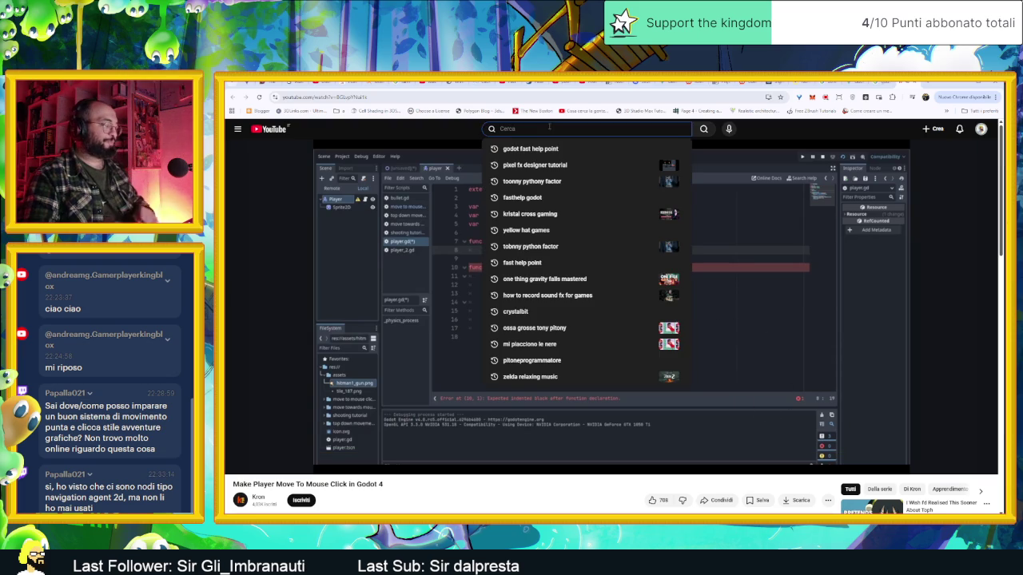
Search YouTube for '2d pathfinding godot', browse the results, then minimize Chrome back to Godot.
{"action": "type", "text": "2d path"}
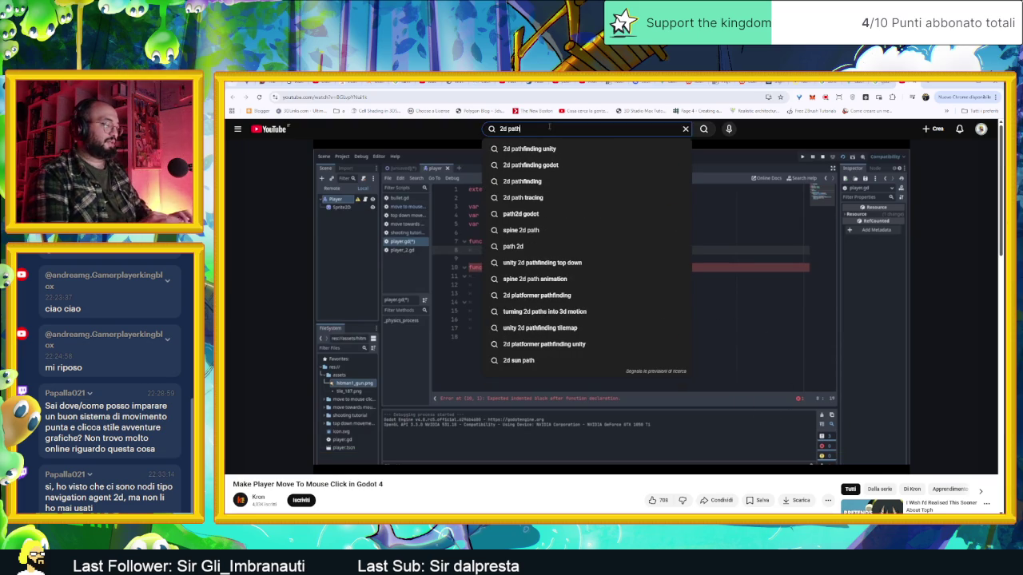
{"action": "type", "text": "finding"}
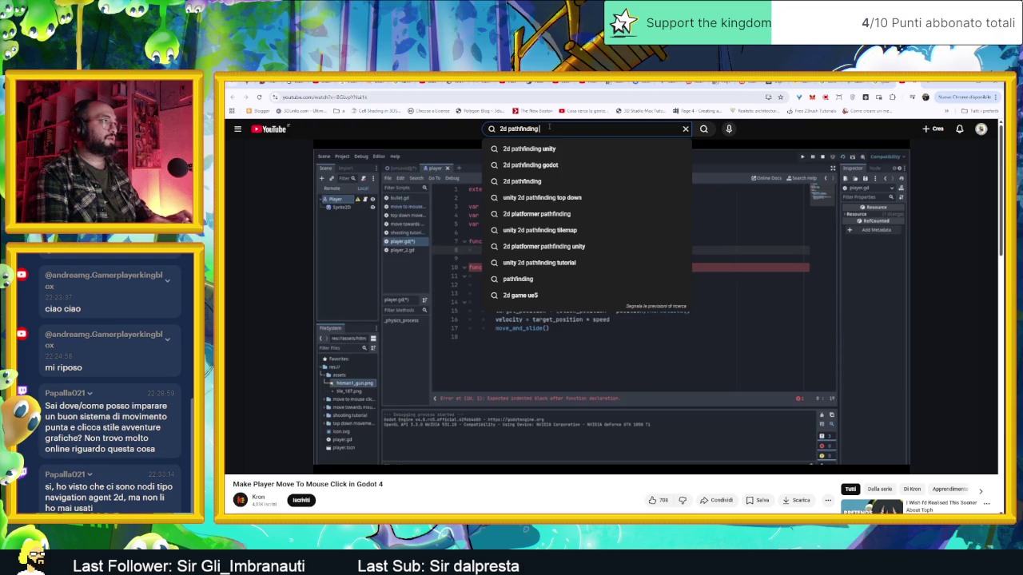
{"action": "type", "text": " godot"}
{"action": "key", "text": "Return"}
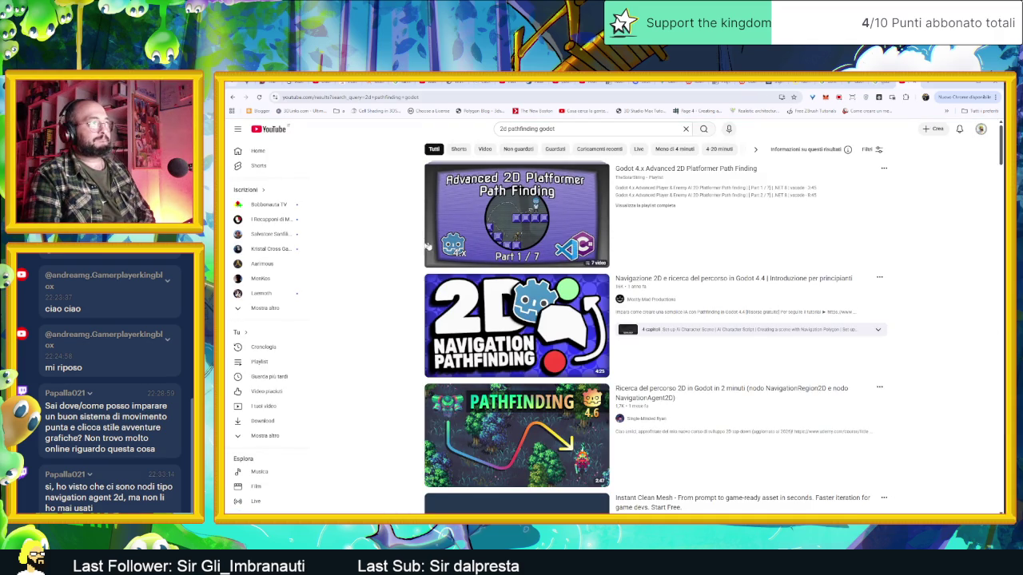
{"action": "mouse_move", "coordinate": [528, 331]}
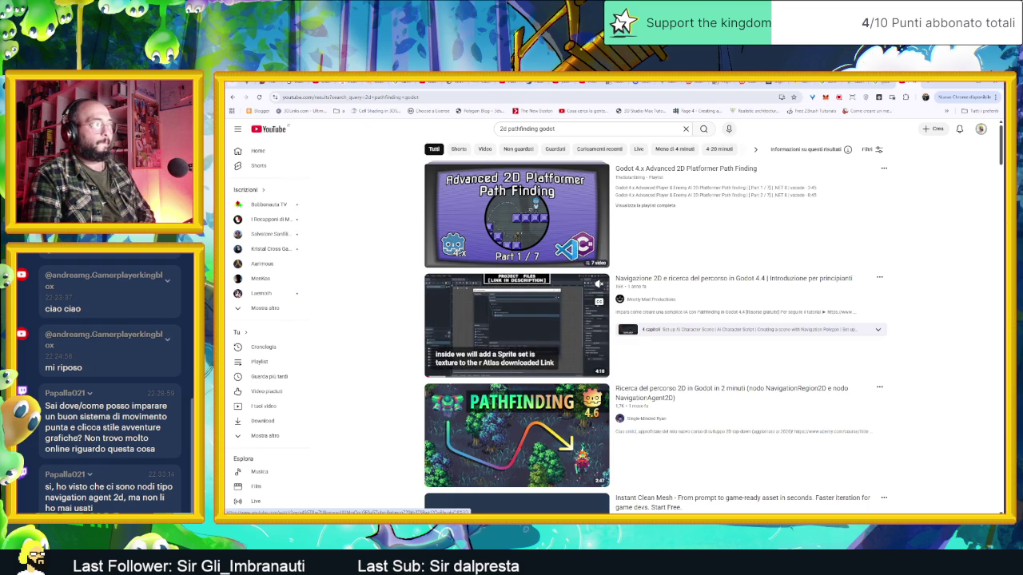
{"action": "mouse_move", "coordinate": [569, 454]}
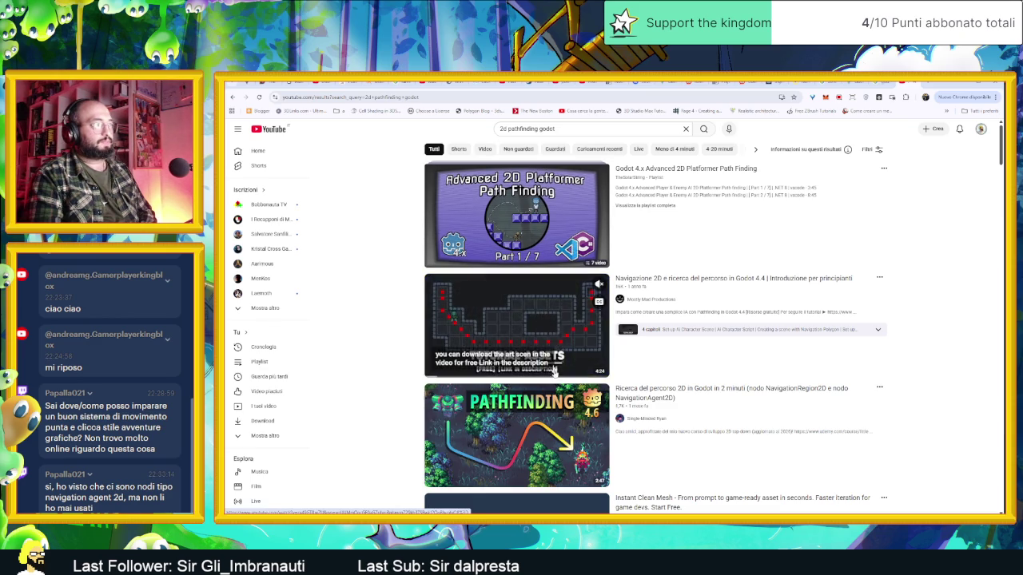
{"action": "scroll", "coordinate": [559, 413], "scroll_direction": "down", "scroll_amount": 2}
{"action": "scroll", "coordinate": [559, 413], "scroll_direction": "down", "scroll_amount": 4}
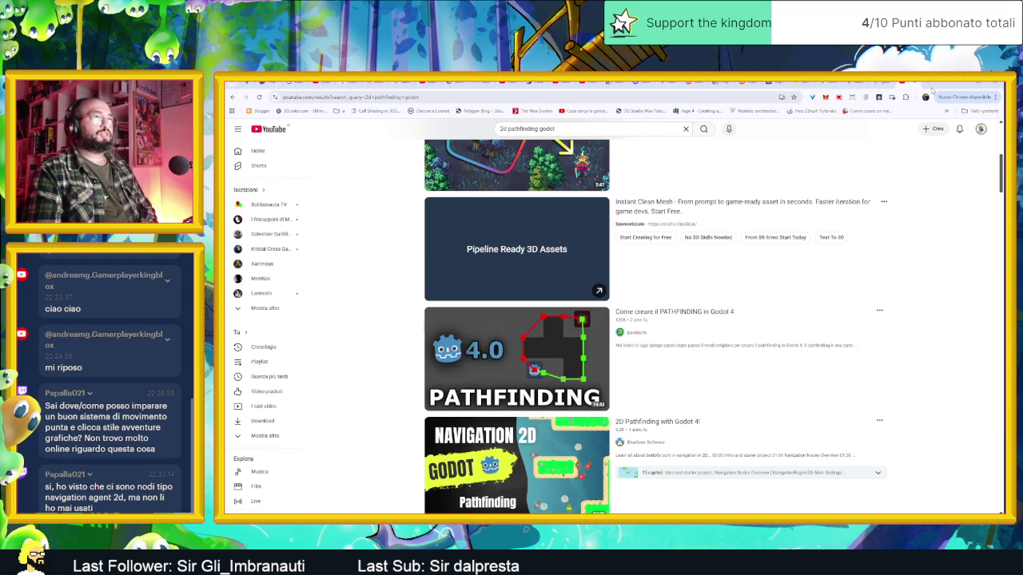
{"action": "left_click", "coordinate": [963, 84]}
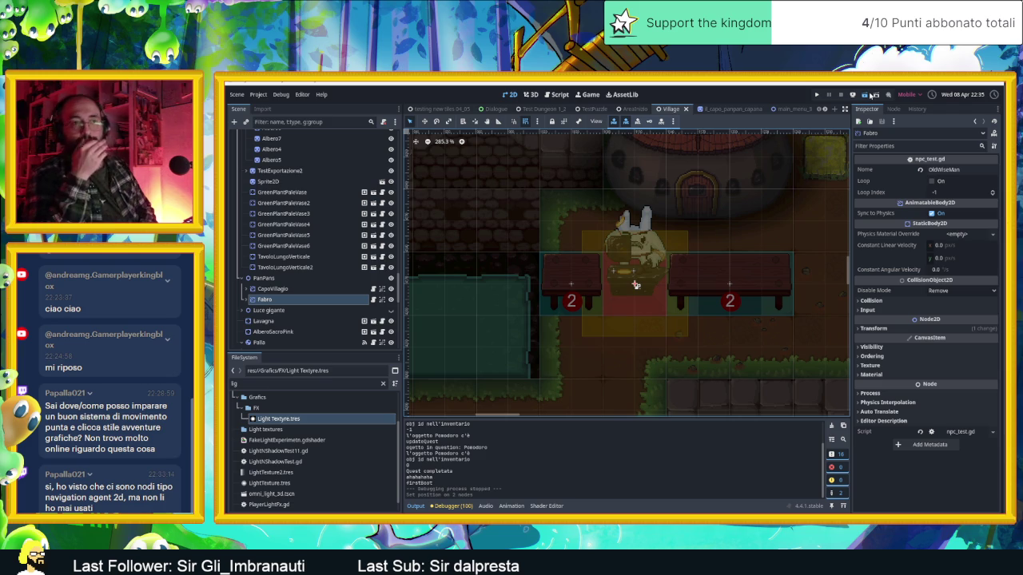
Run the Slide Dungeon project and walk the character left and up into the next room.
{"action": "left_click", "coordinate": [873, 95]}
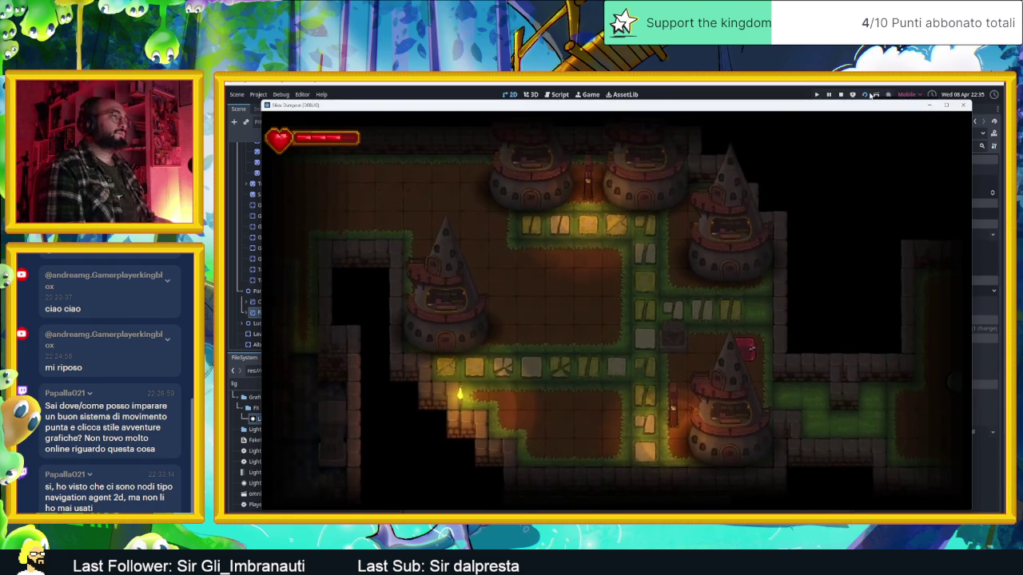
{"action": "key", "text": "Left"}
{"action": "key", "text": "Up"}
{"action": "key", "text": "Up"}
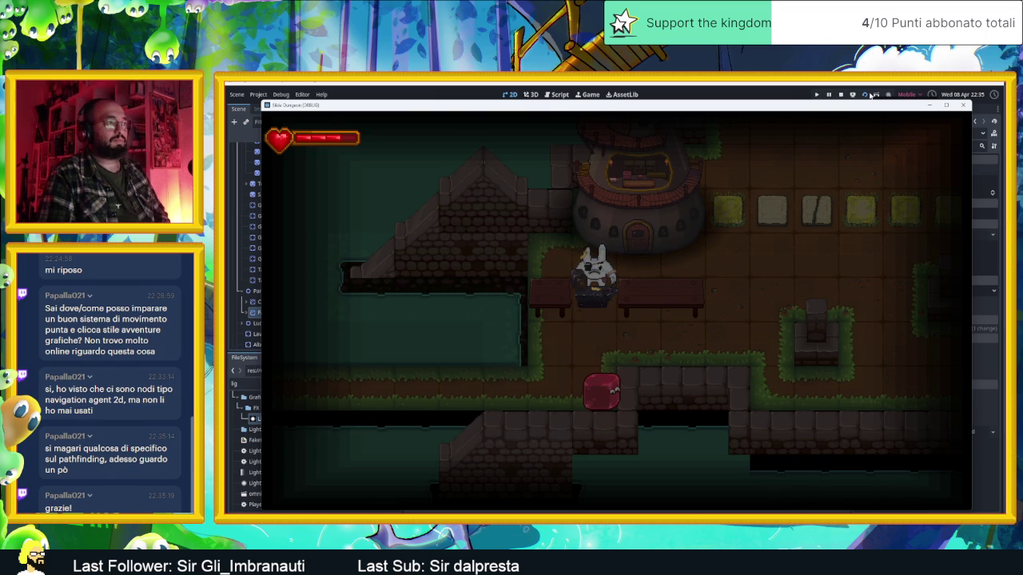
Move the character with WASD through the rooms, into the tower room and out its exits.
{"action": "key", "text": "d"}
{"action": "key", "text": "s"}
{"action": "key", "text": "d"}
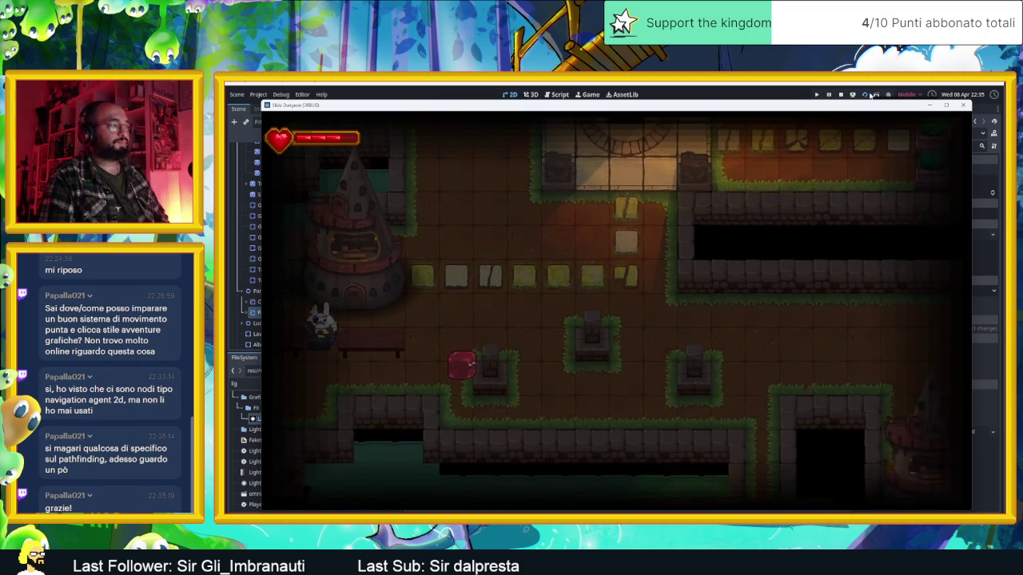
{"action": "key", "text": "s"}
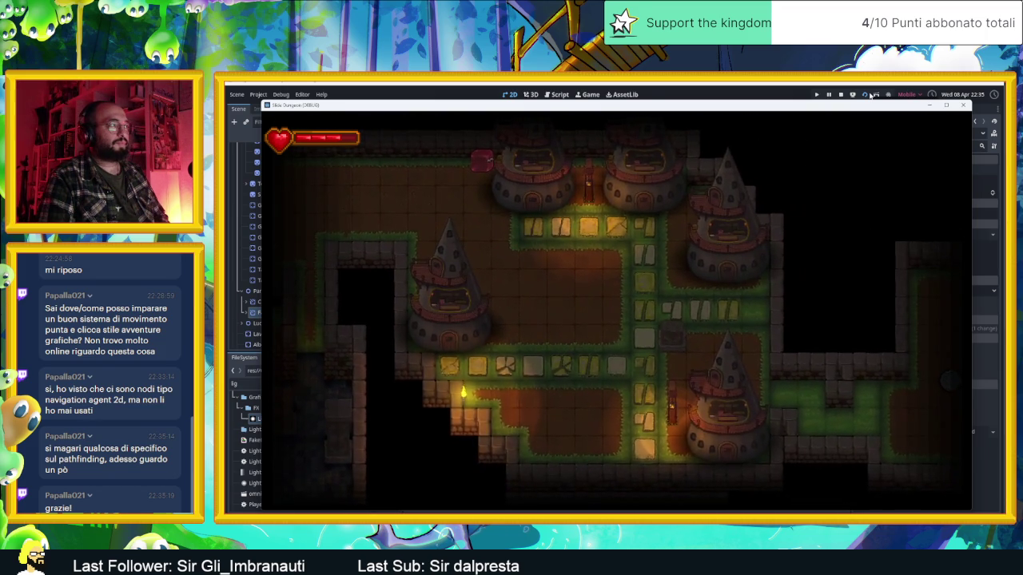
{"action": "key", "text": "w"}
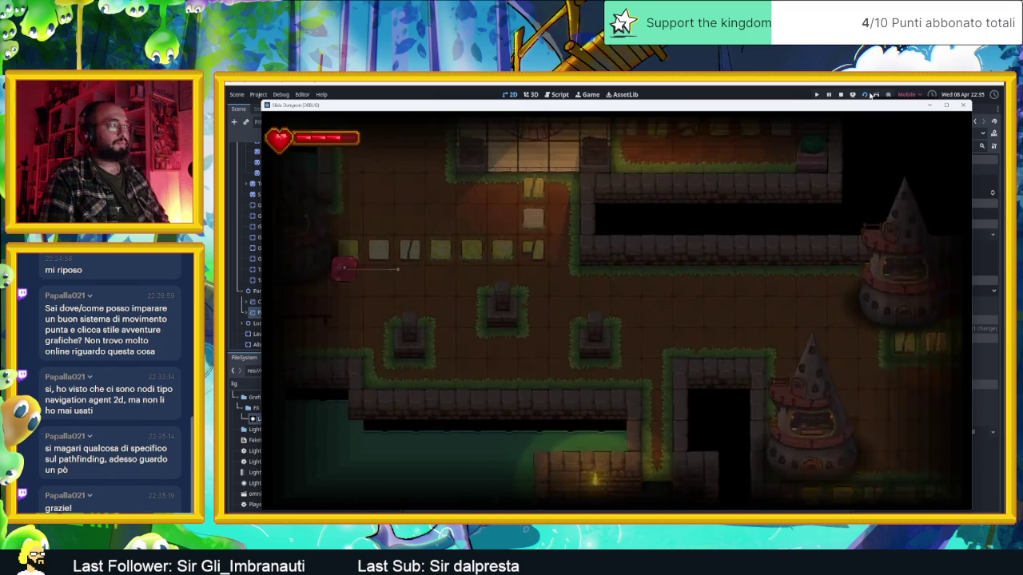
{"action": "key", "text": "s"}
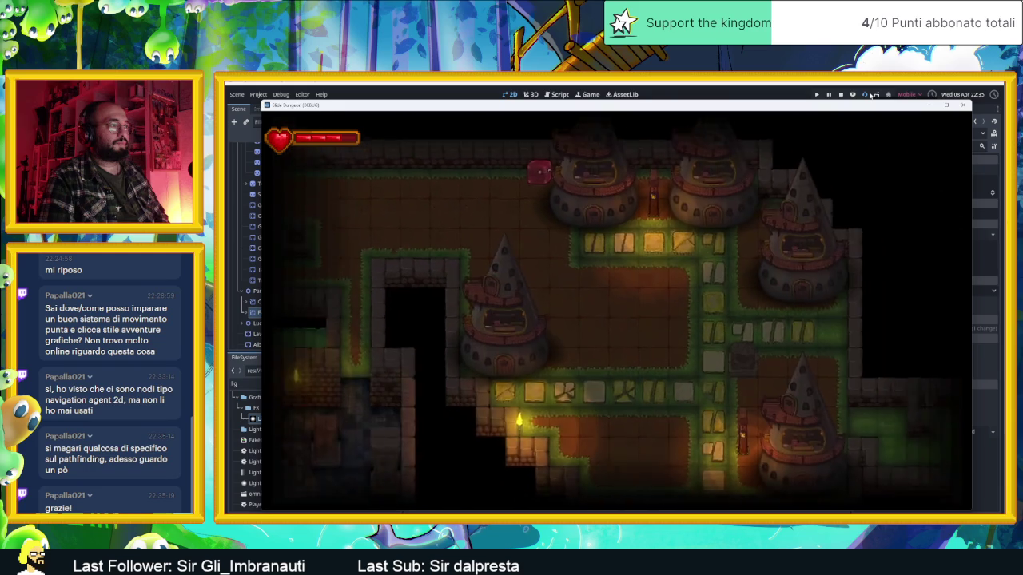
{"action": "key", "text": "a"}
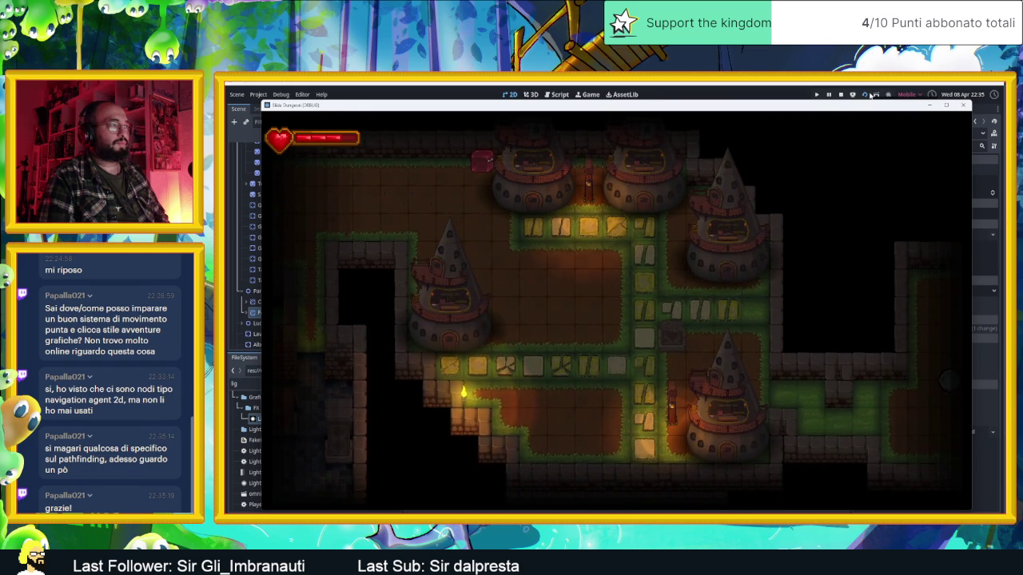
{"action": "key", "text": "w"}
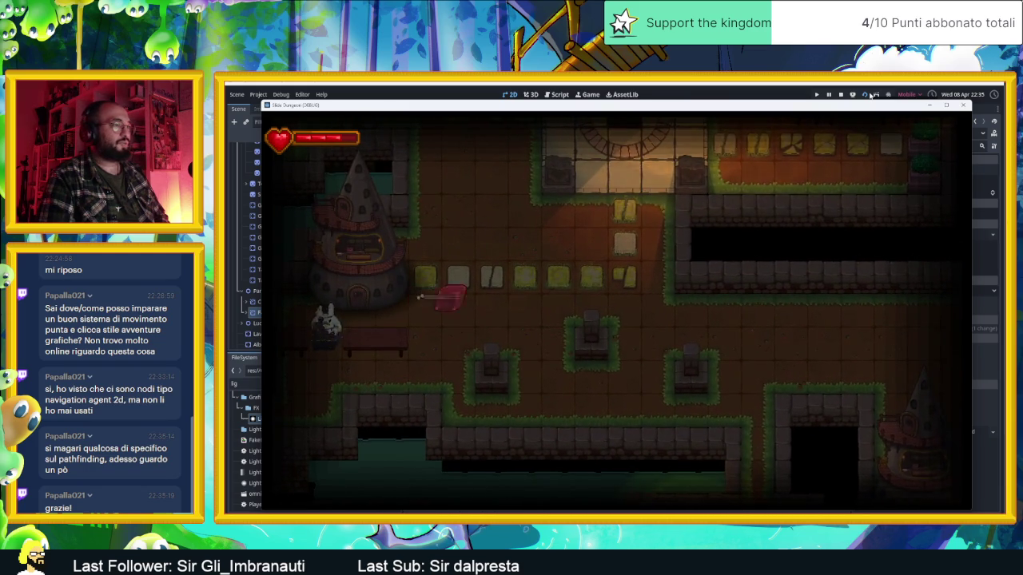
{"action": "key", "text": "s"}
{"action": "key", "text": "d"}
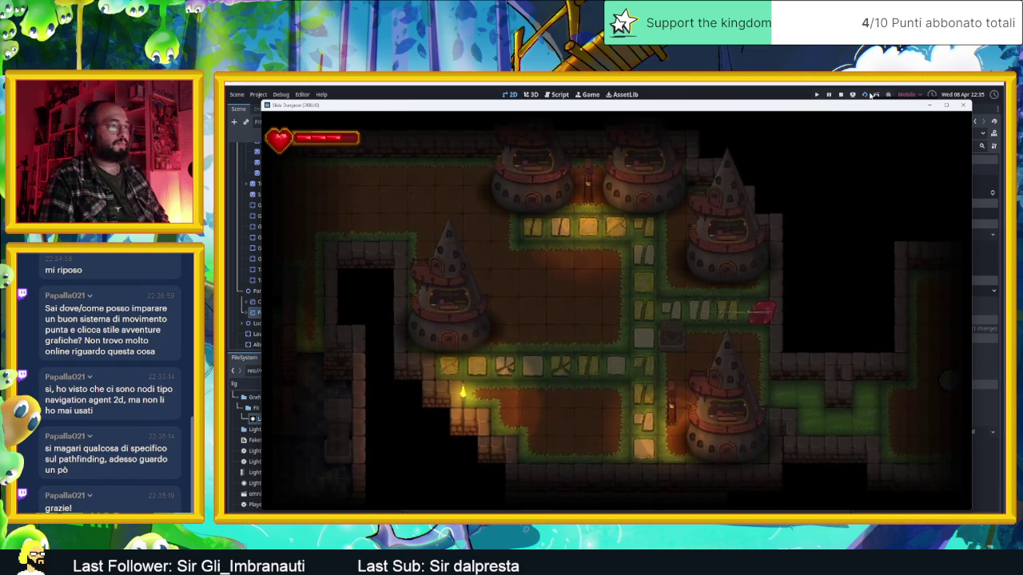
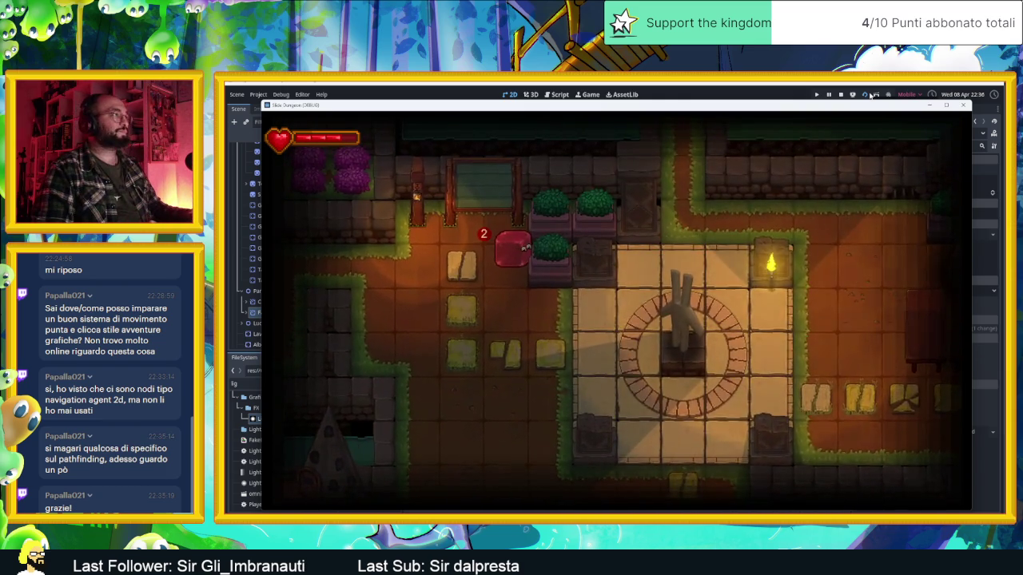
Move the slime through the dungeon rooms, then stop the running game test.
{"action": "key", "text": "Left"}
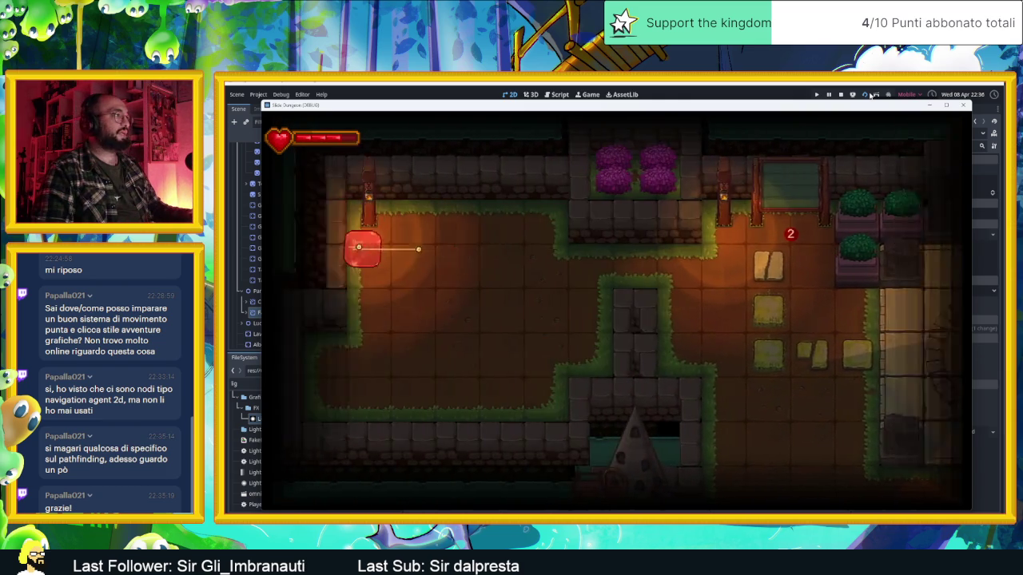
{"action": "key", "text": "Down"}
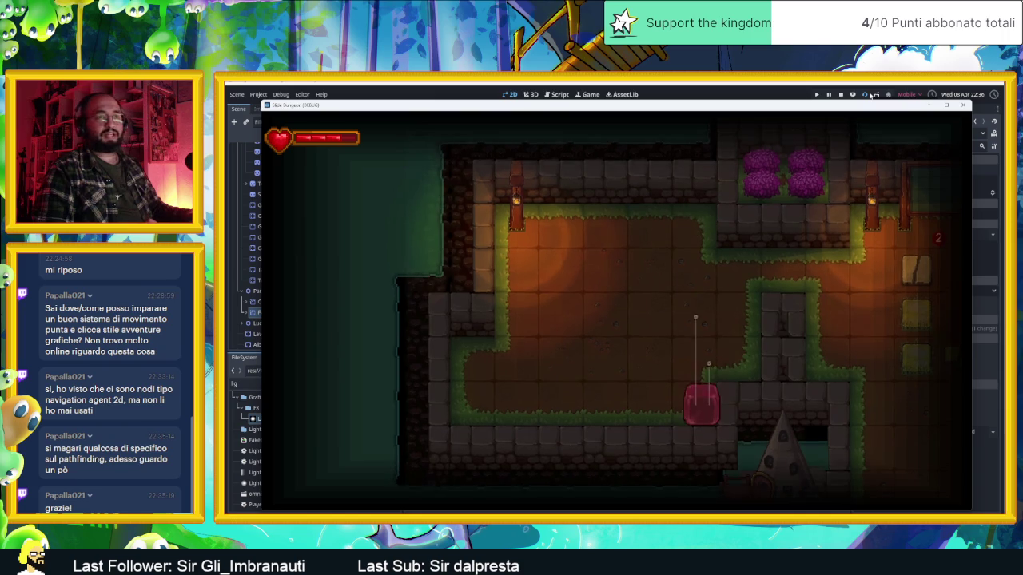
{"action": "left_click", "coordinate": [962, 104]}
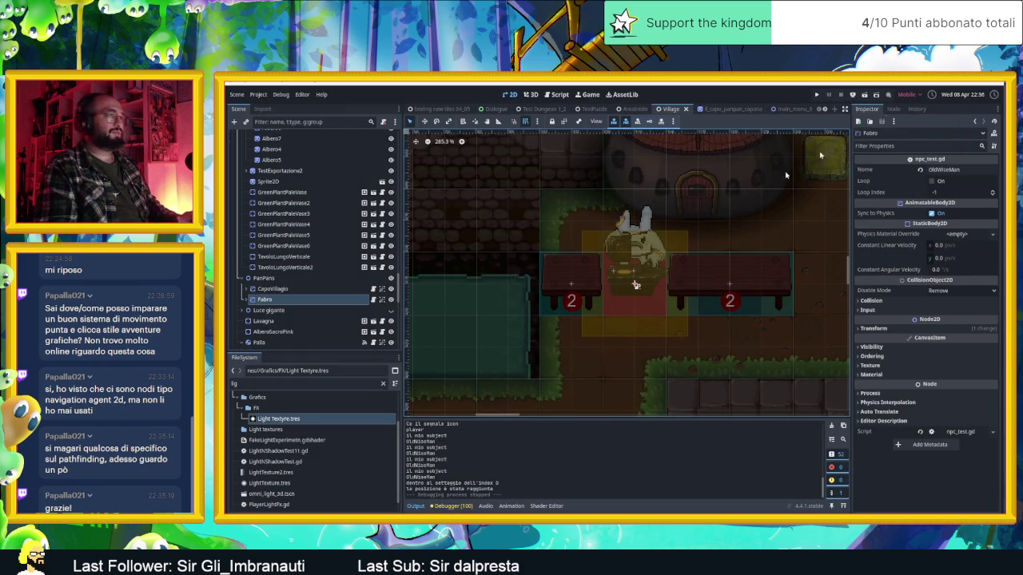
Minimize the Godot editor and the chat window to bring Aseprite forward.
{"action": "left_click", "coordinate": [963, 95]}
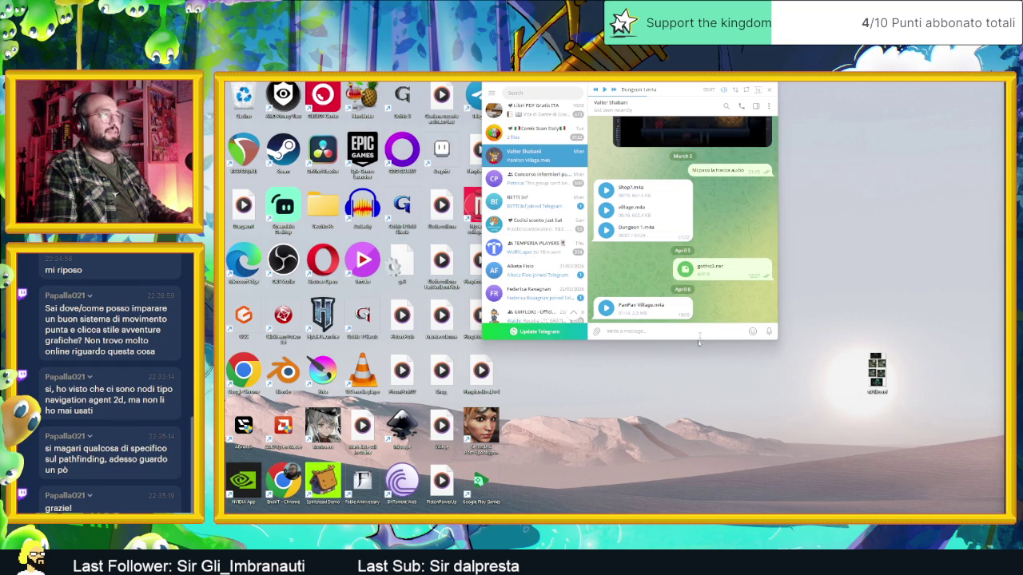
{"action": "left_click", "coordinate": [747, 89]}
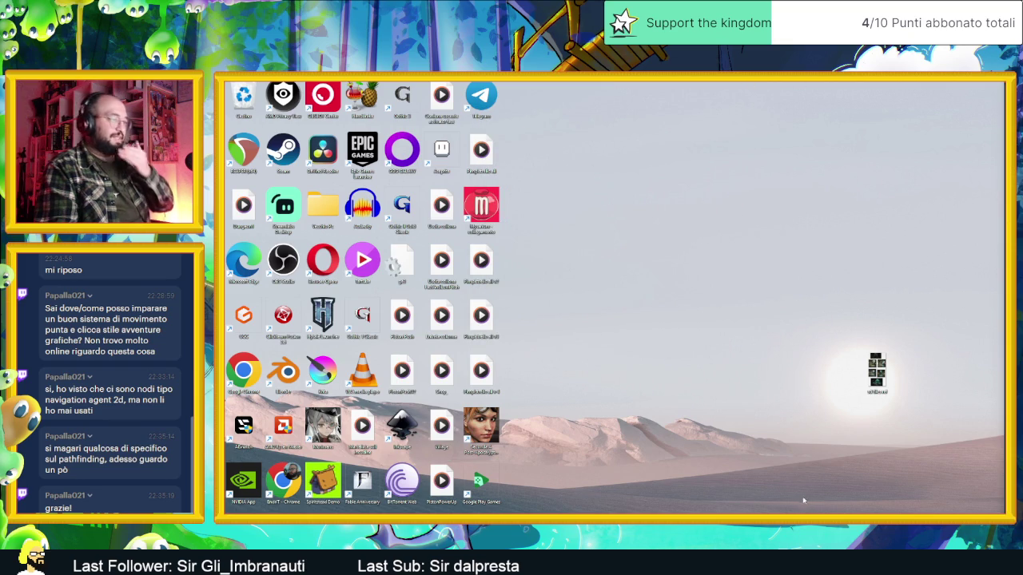
{"action": "key", "text": "alt+Tab"}
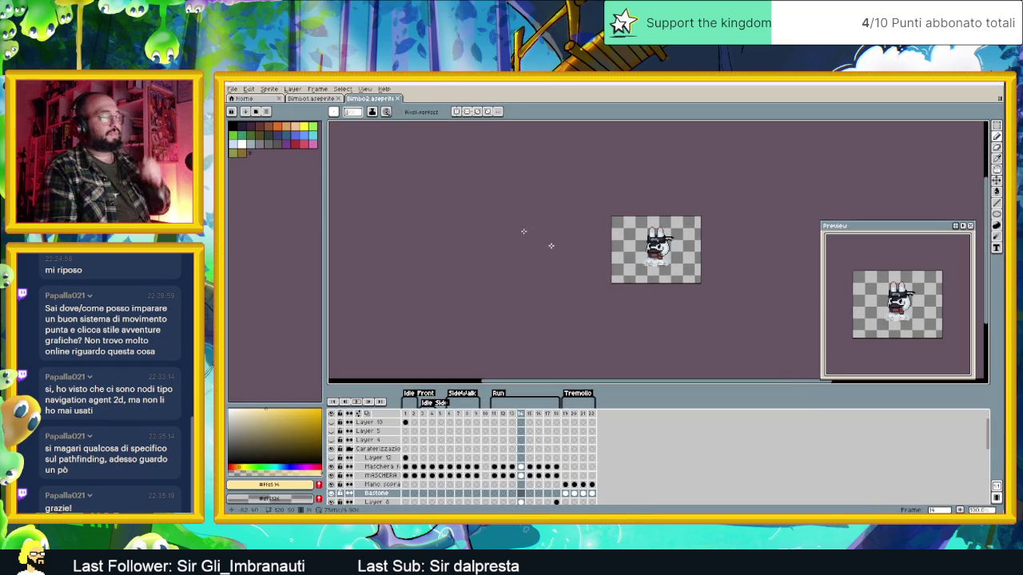
Close the Bimbo2 and Bimbo1 sprites and open PanPan1_v2 from the PanPan folder.
{"action": "left_click", "coordinate": [398, 99]}
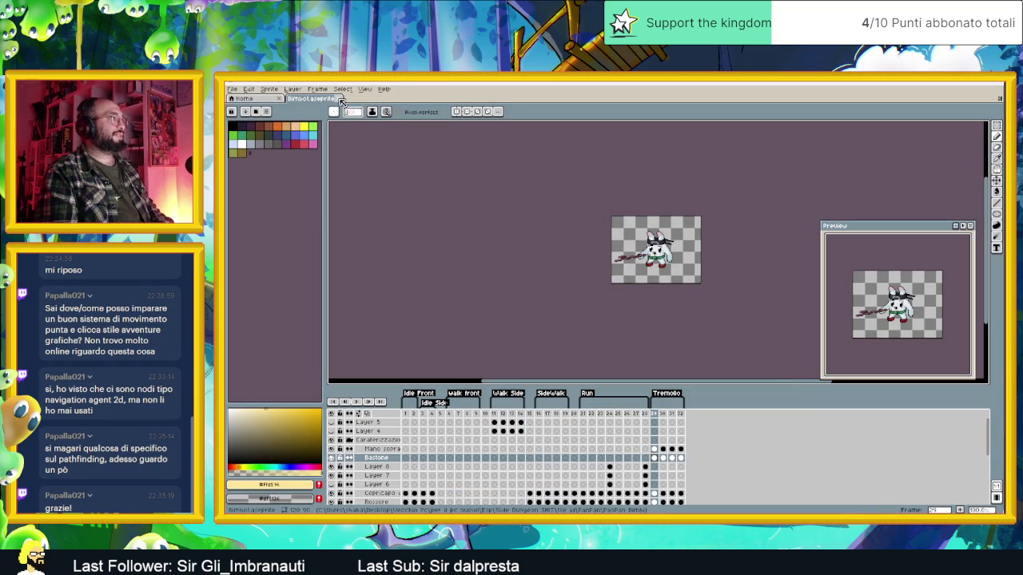
{"action": "left_click", "coordinate": [339, 99]}
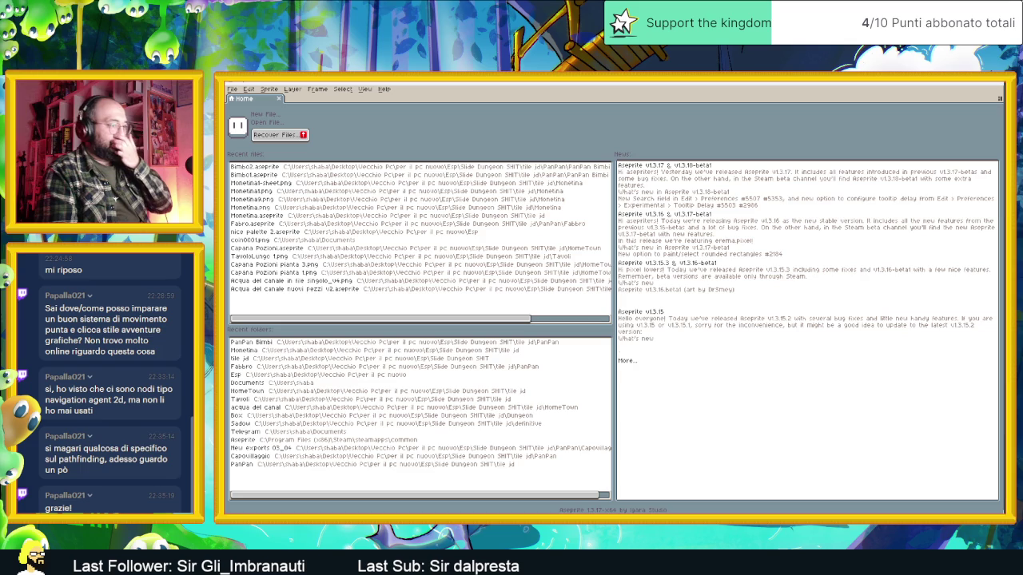
{"action": "key", "text": "alt+Tab"}
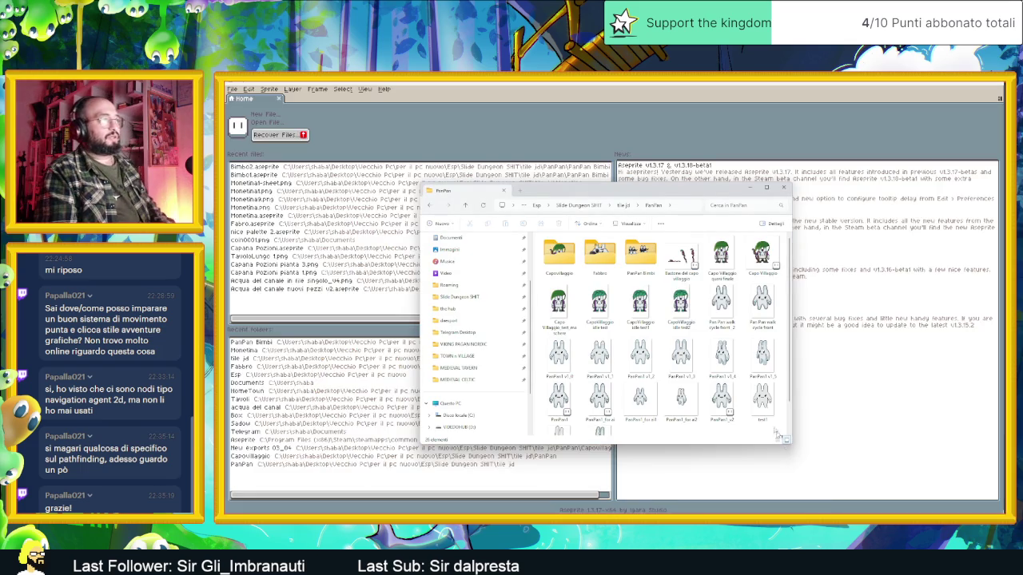
{"action": "scroll", "coordinate": [734, 418], "scroll_direction": "down", "scroll_amount": 2}
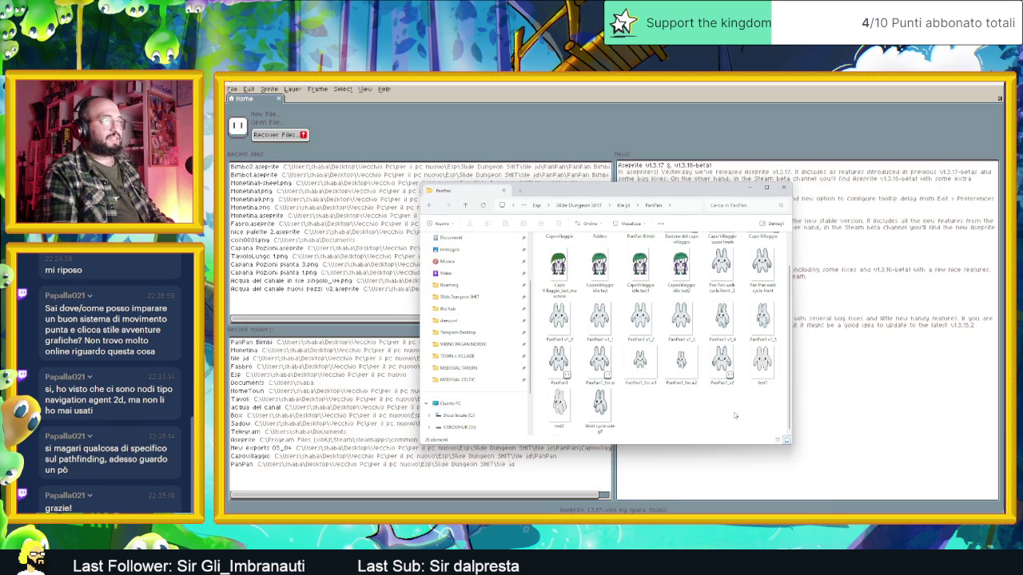
{"action": "left_click", "coordinate": [733, 364]}
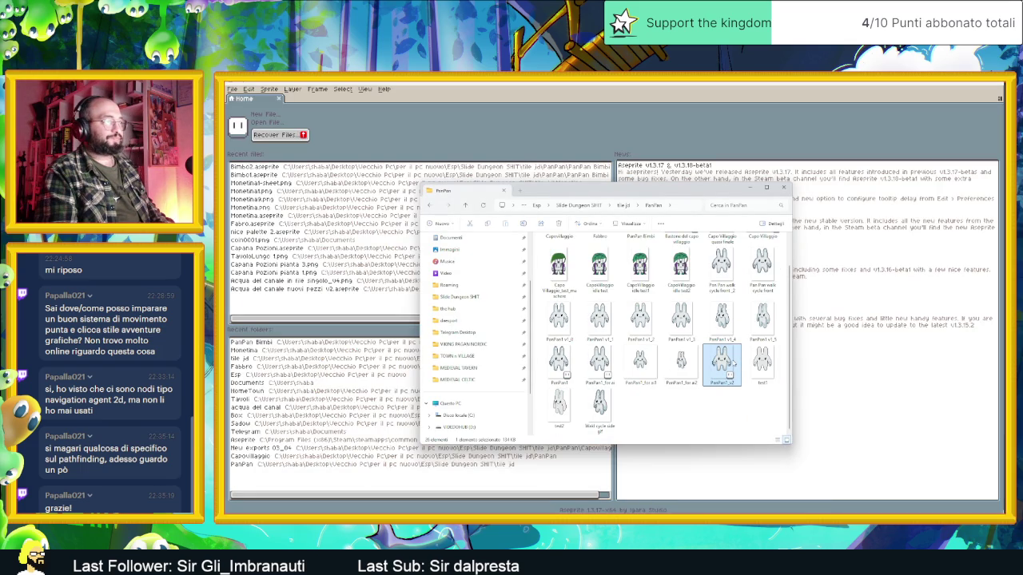
{"action": "double_click", "coordinate": [731, 363]}
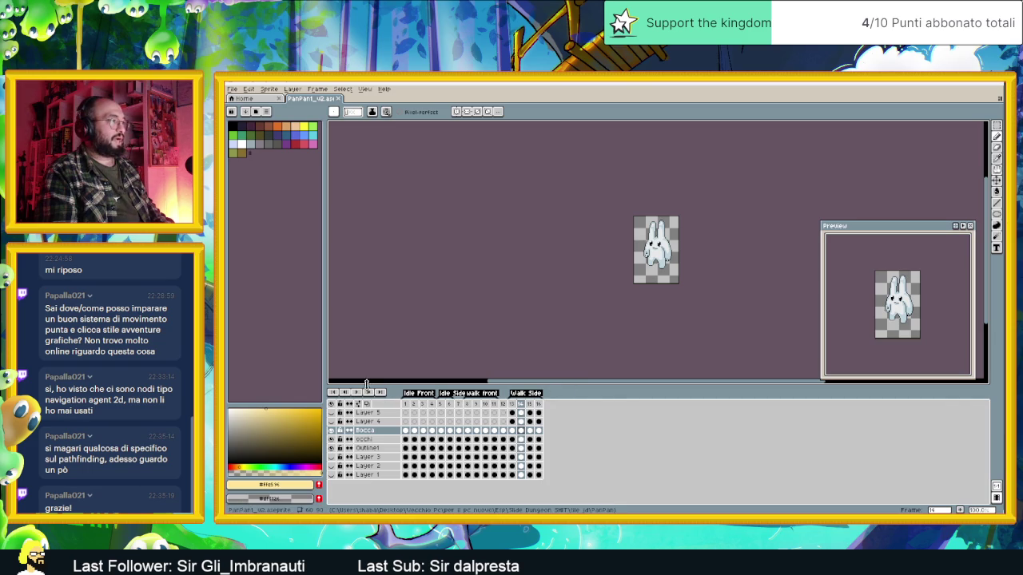
Play back the bunny's idle, Walk Front and Walk Side animations.
{"action": "left_click", "coordinate": [407, 407]}
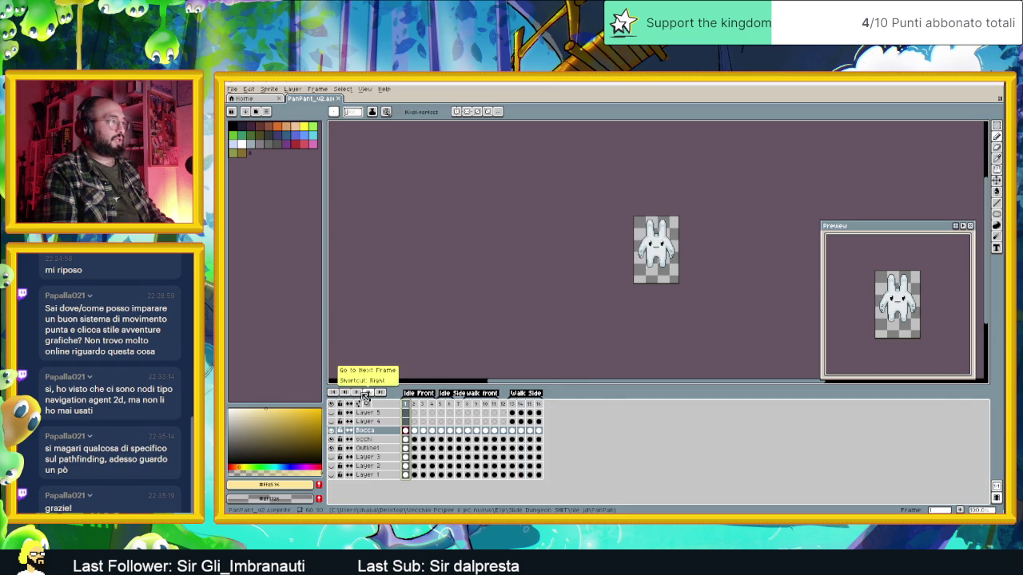
{"action": "left_click", "coordinate": [357, 395]}
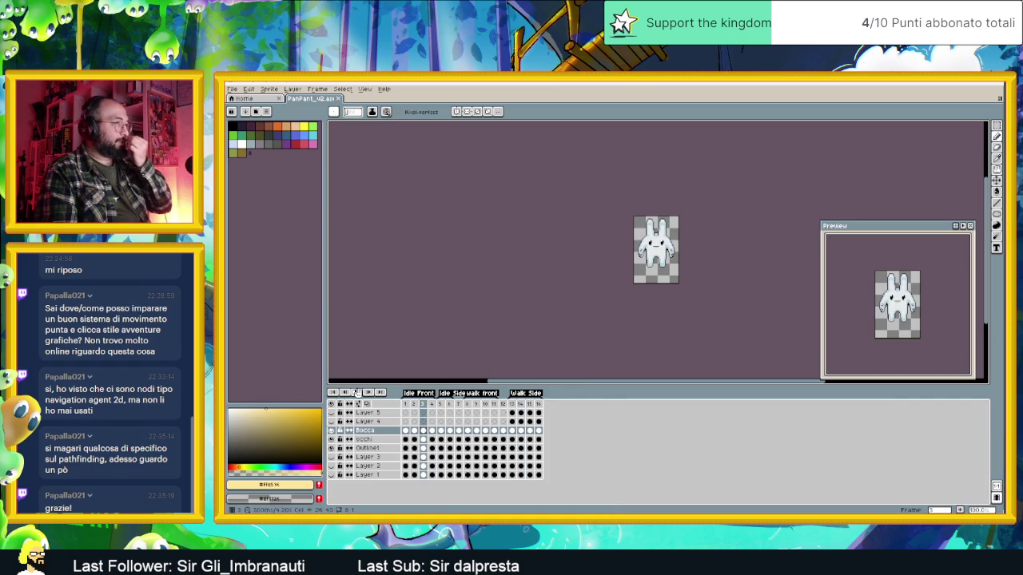
{"action": "left_click", "coordinate": [441, 404]}
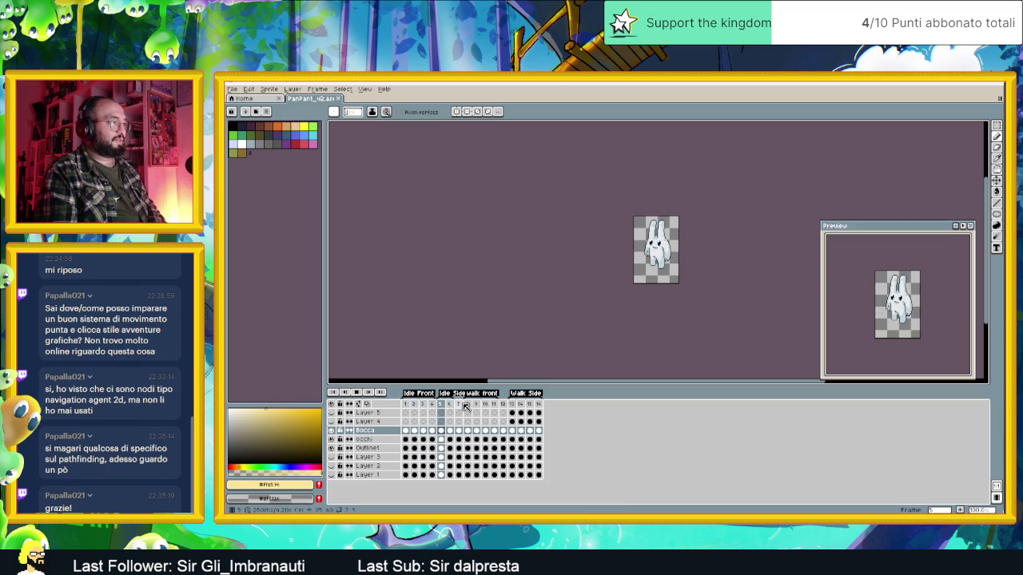
{"action": "left_click", "coordinate": [472, 406]}
{"action": "key", "text": "Return"}
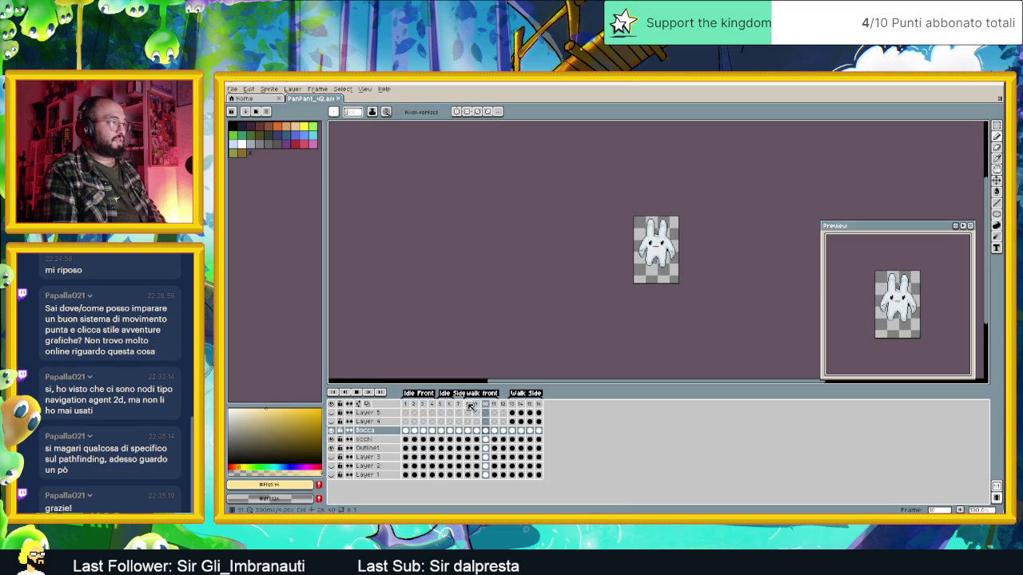
{"action": "left_click", "coordinate": [514, 405]}
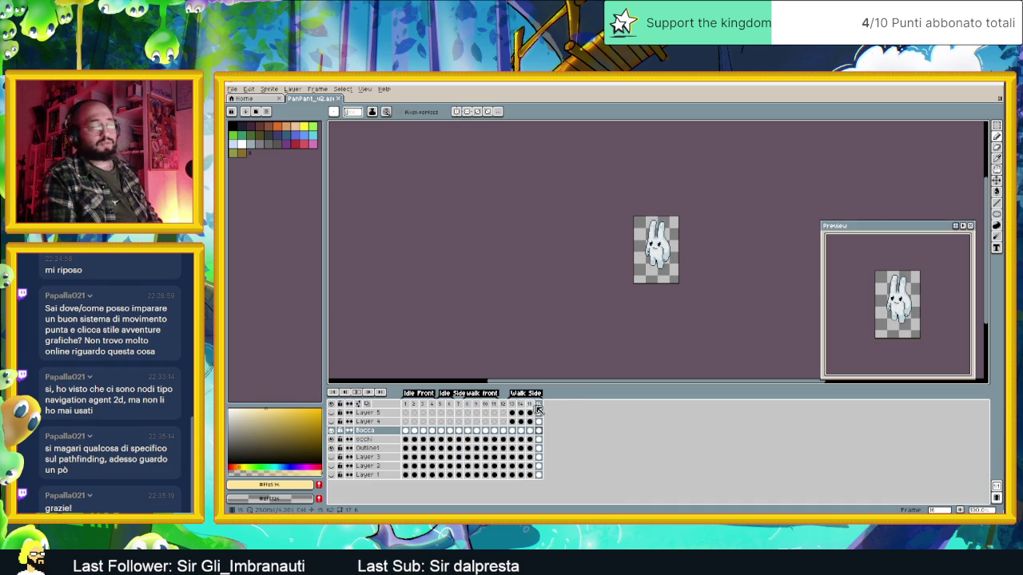
{"action": "scroll", "coordinate": [653, 272], "scroll_direction": "up", "scroll_amount": 3}
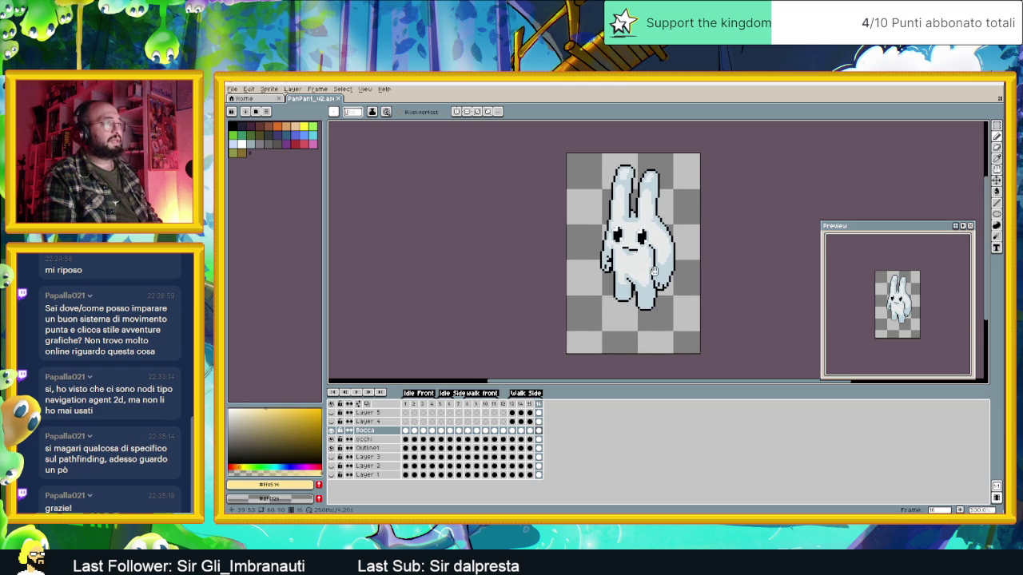
Flip between idle frames 1–4 to compare the bunny's poses.
{"action": "left_click", "coordinate": [406, 405]}
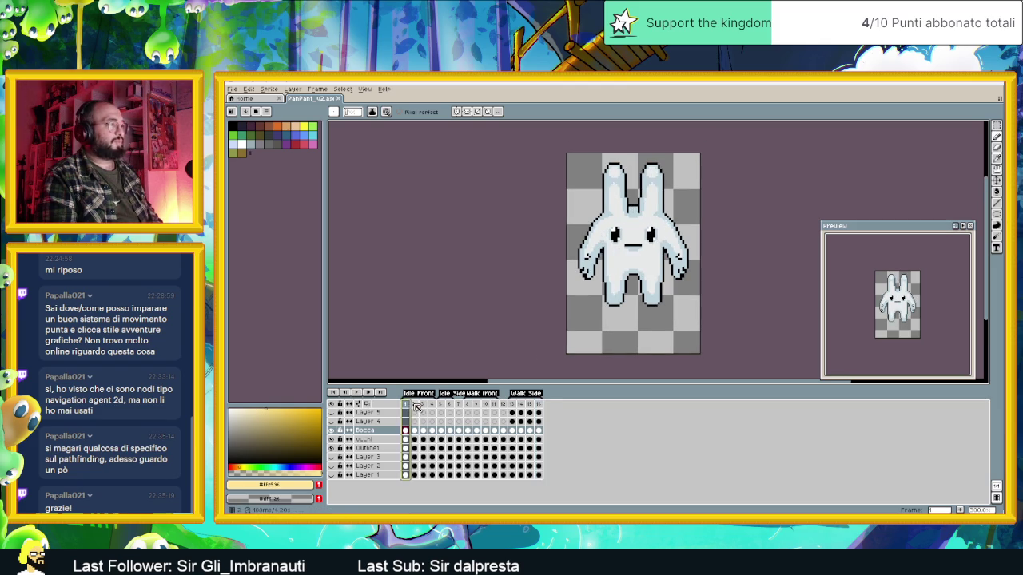
{"action": "left_click", "coordinate": [415, 405]}
{"action": "left_click", "coordinate": [423, 405]}
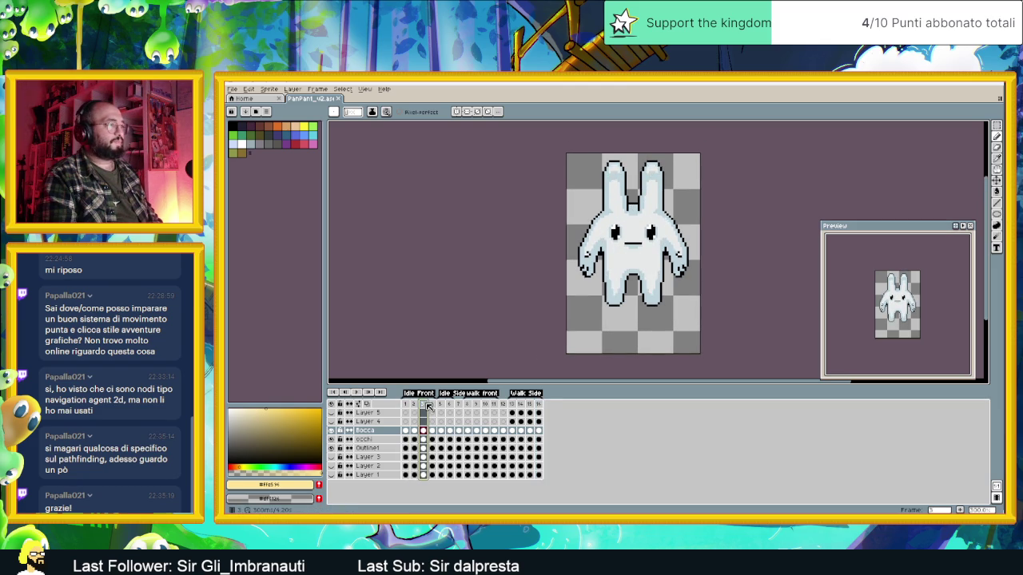
{"action": "left_click", "coordinate": [432, 404]}
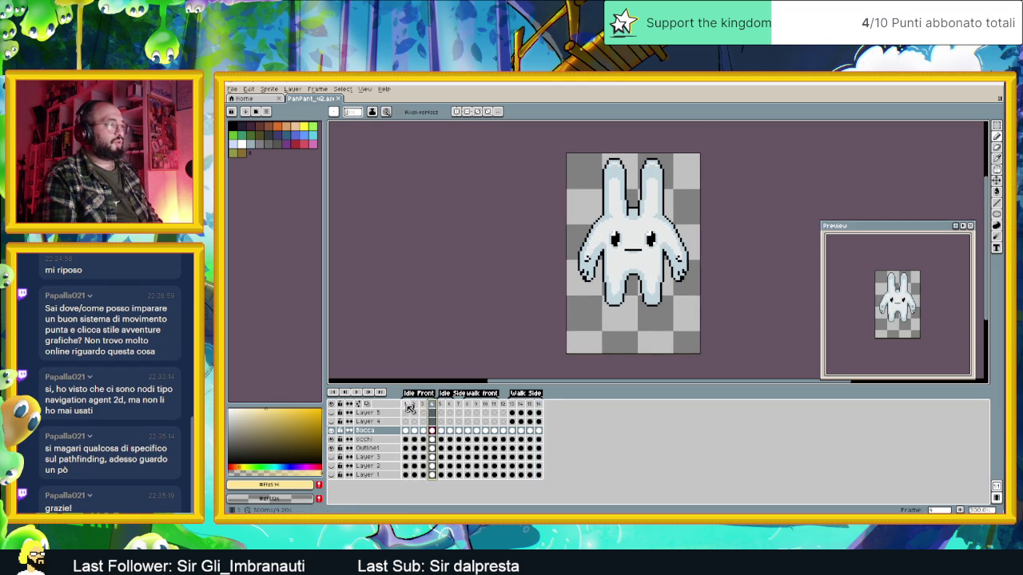
{"action": "left_click", "coordinate": [407, 405]}
{"action": "left_click", "coordinate": [425, 404]}
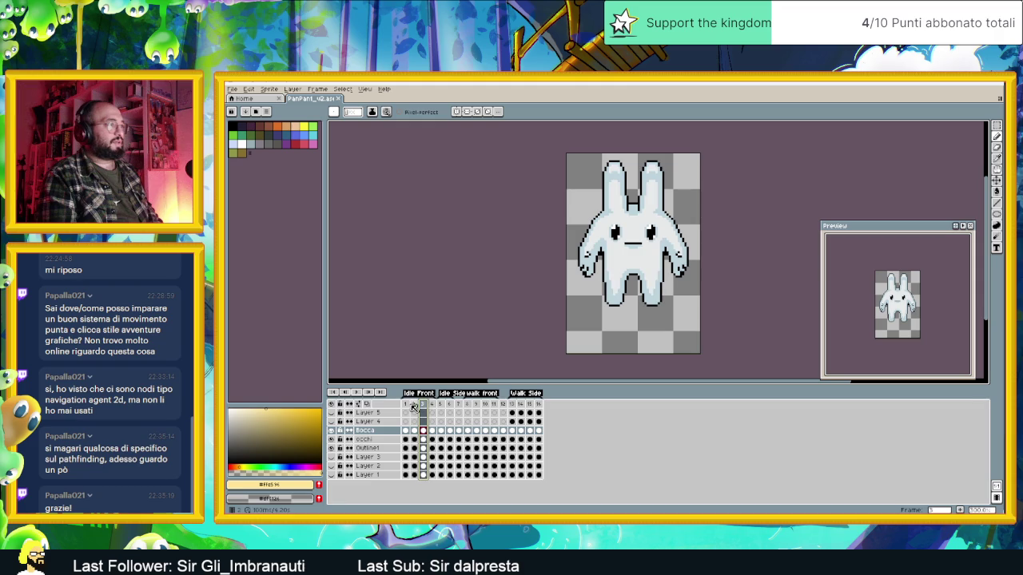
{"action": "left_click", "coordinate": [406, 405]}
{"action": "left_click", "coordinate": [425, 405]}
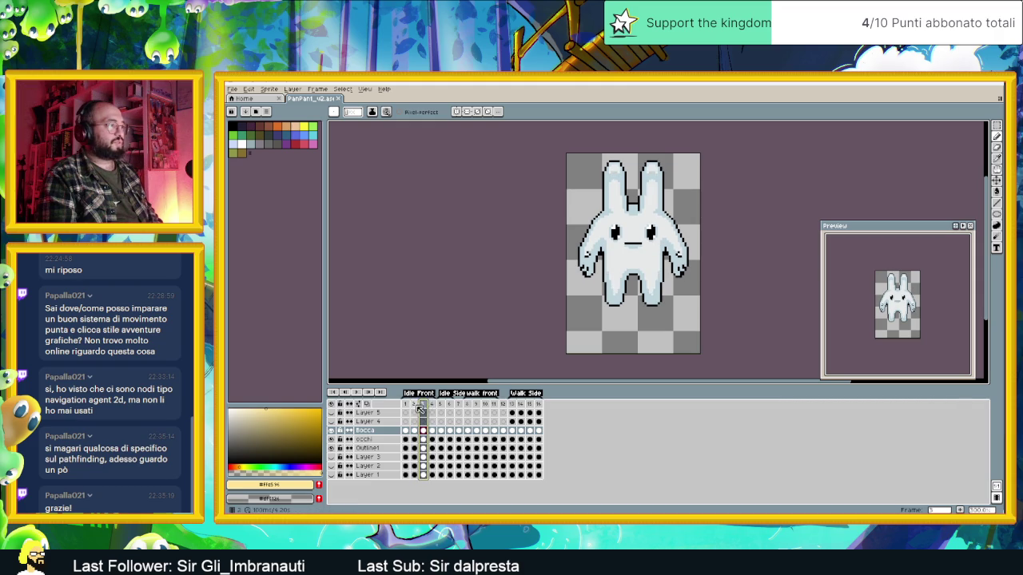
{"action": "left_click", "coordinate": [433, 404]}
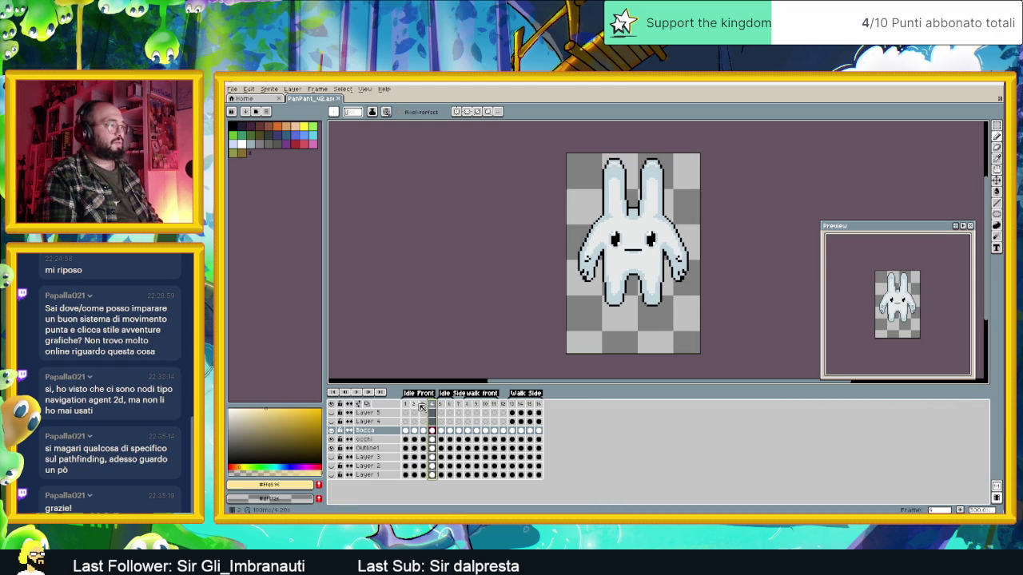
{"action": "left_click", "coordinate": [417, 405]}
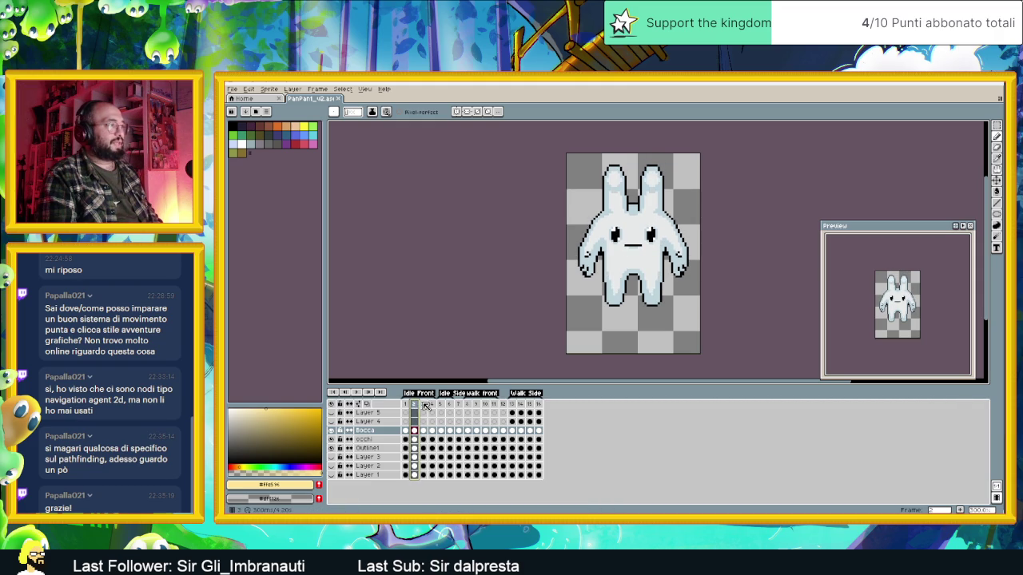
{"action": "left_click", "coordinate": [406, 405]}
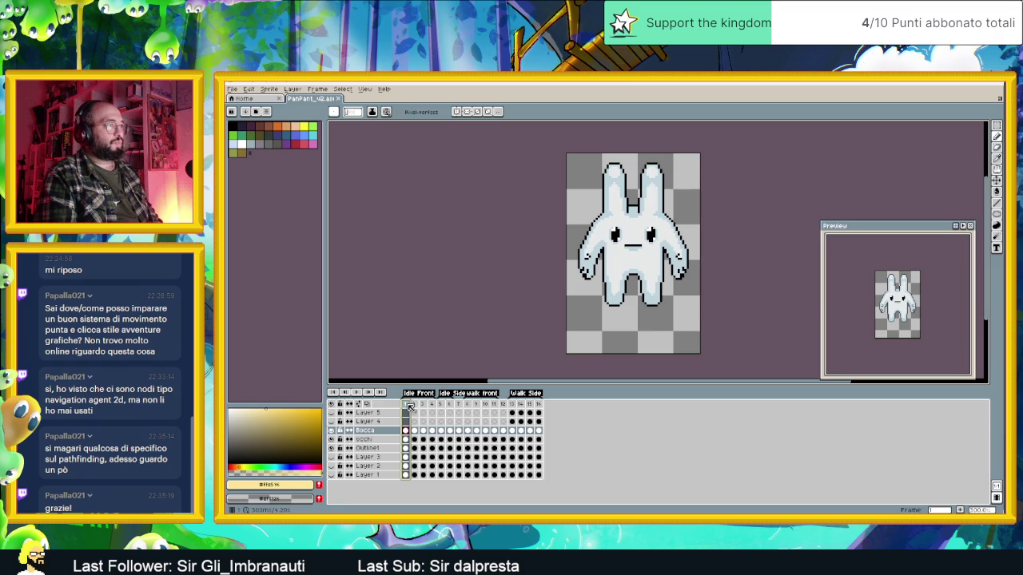
Delete redundant idle frames from the timeline, shifting the walk tags earlier.
{"action": "left_click", "coordinate": [418, 405]}
{"action": "right_click", "coordinate": [418, 405]}
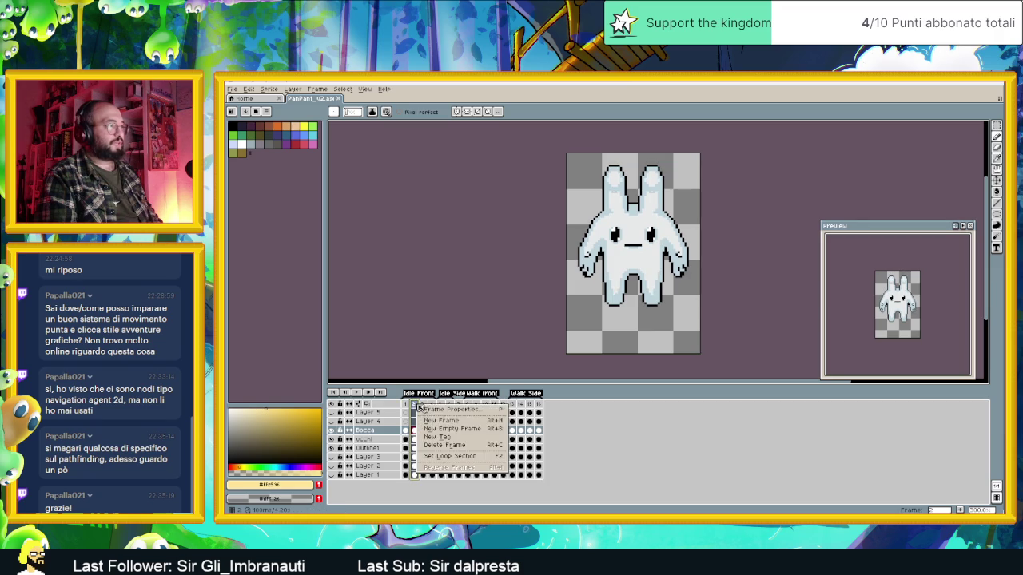
{"action": "left_click", "coordinate": [451, 446]}
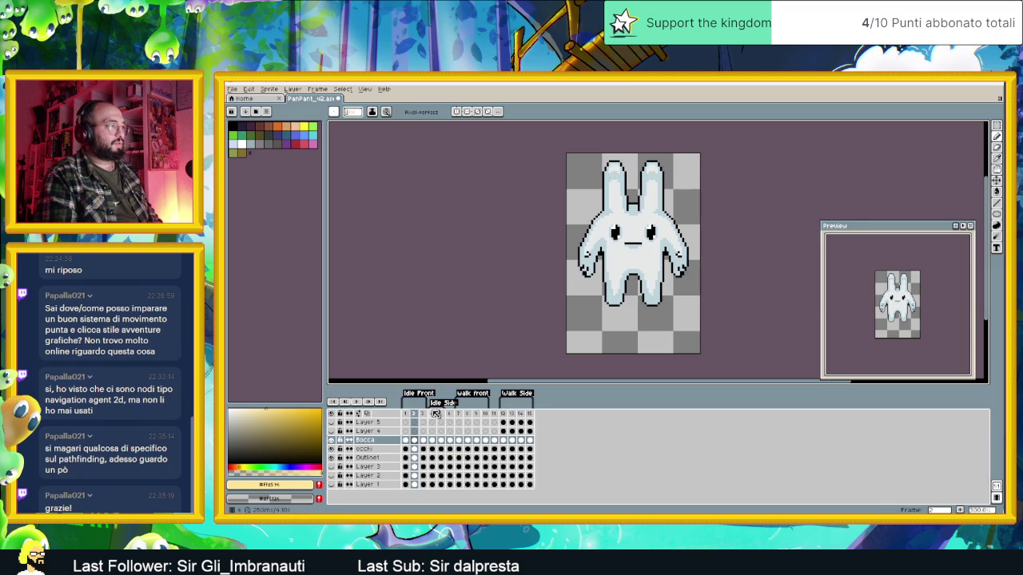
{"action": "left_click", "coordinate": [425, 414]}
{"action": "right_click", "coordinate": [425, 414]}
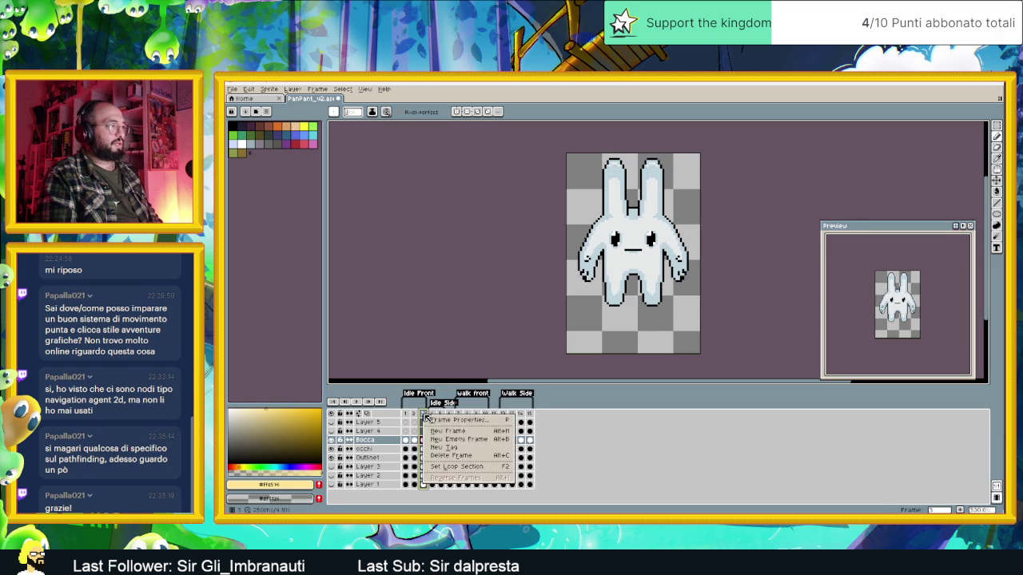
{"action": "left_click", "coordinate": [462, 455]}
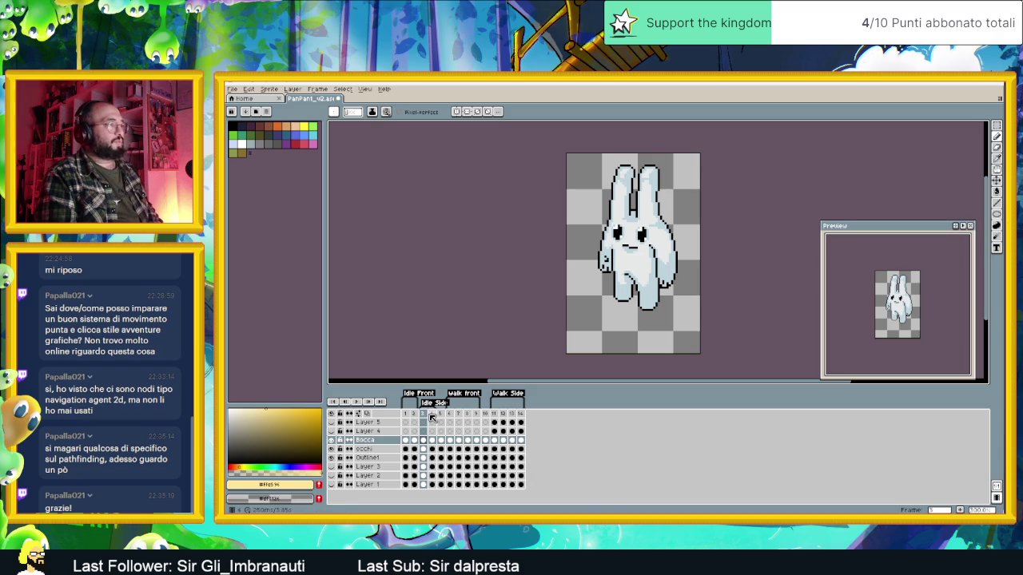
Settle on side idle frame 3 and open the File menu to save under a new name.
{"action": "left_click", "coordinate": [427, 414]}
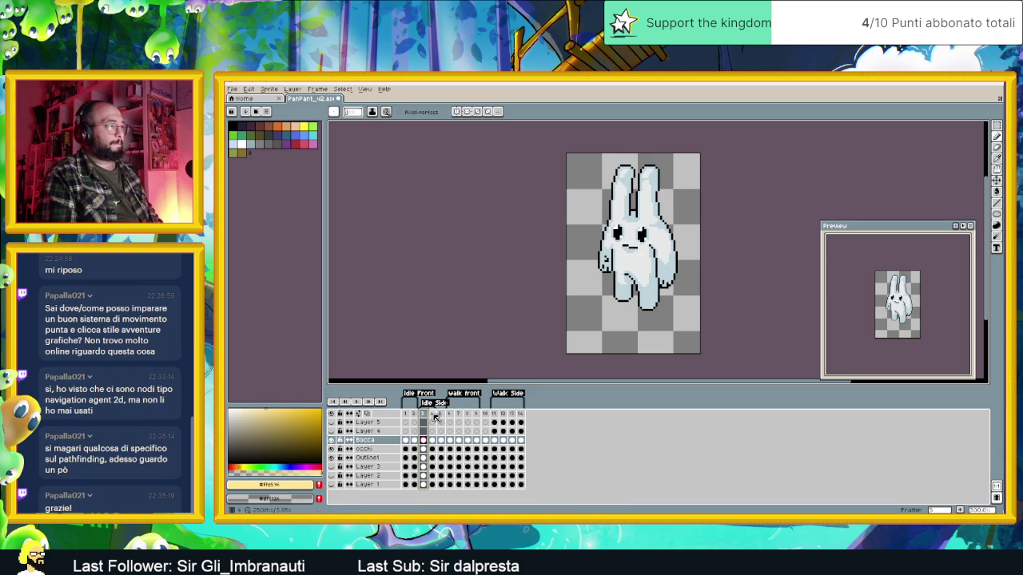
{"action": "left_click", "coordinate": [433, 415]}
{"action": "left_click", "coordinate": [425, 414]}
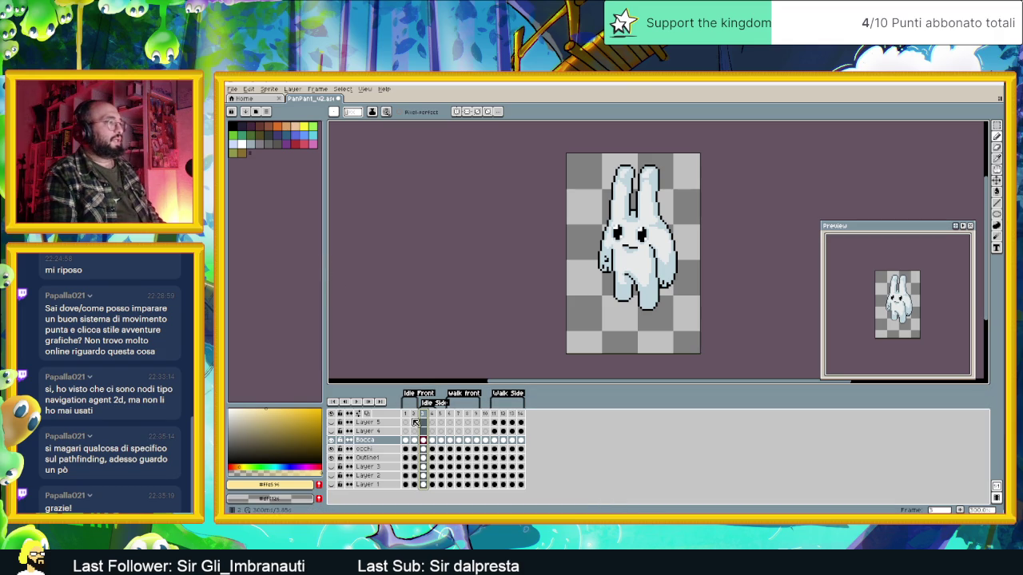
{"action": "left_click", "coordinate": [232, 89]}
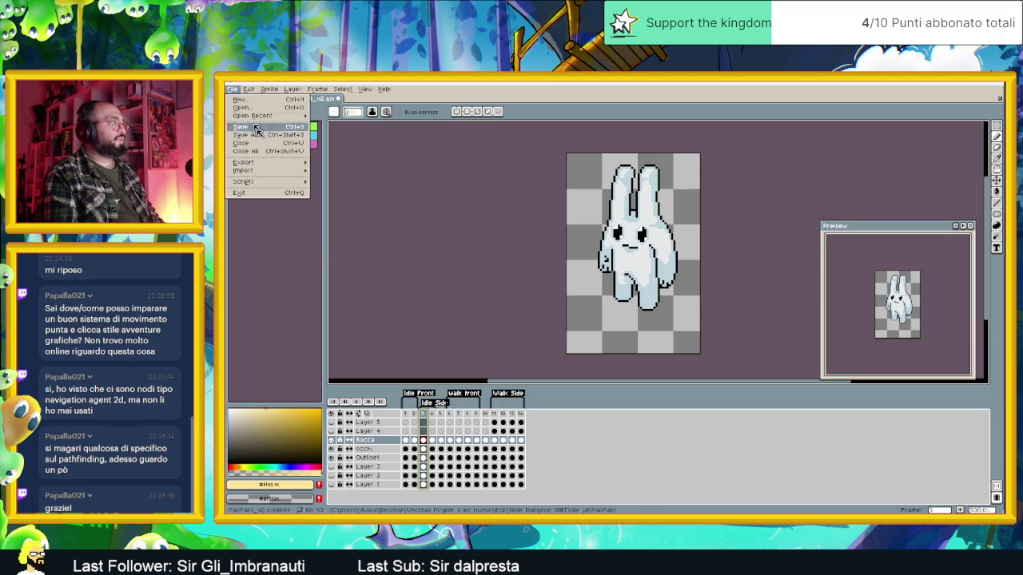
Create a Herborista folder inside PanPan and save the sprite there as Herborista.
{"action": "key", "text": "Return"}
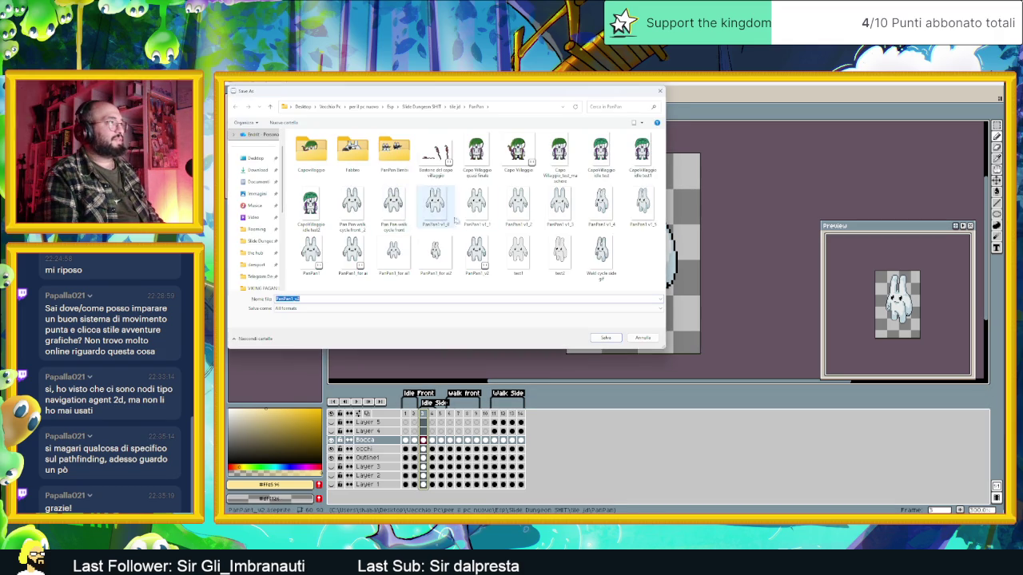
{"action": "right_click", "coordinate": [413, 181]}
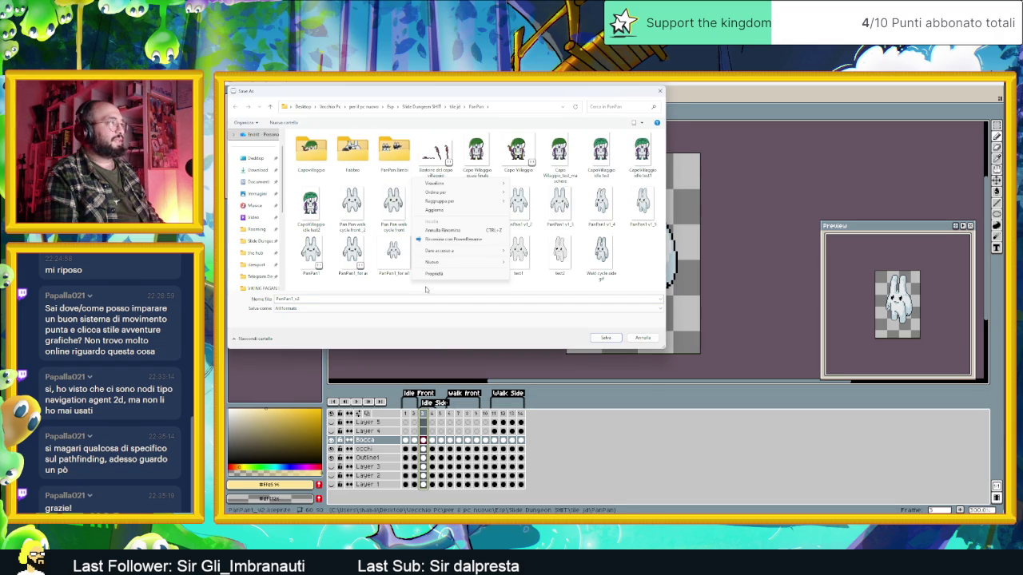
{"action": "mouse_move", "coordinate": [438, 268]}
{"action": "left_click", "coordinate": [516, 263]}
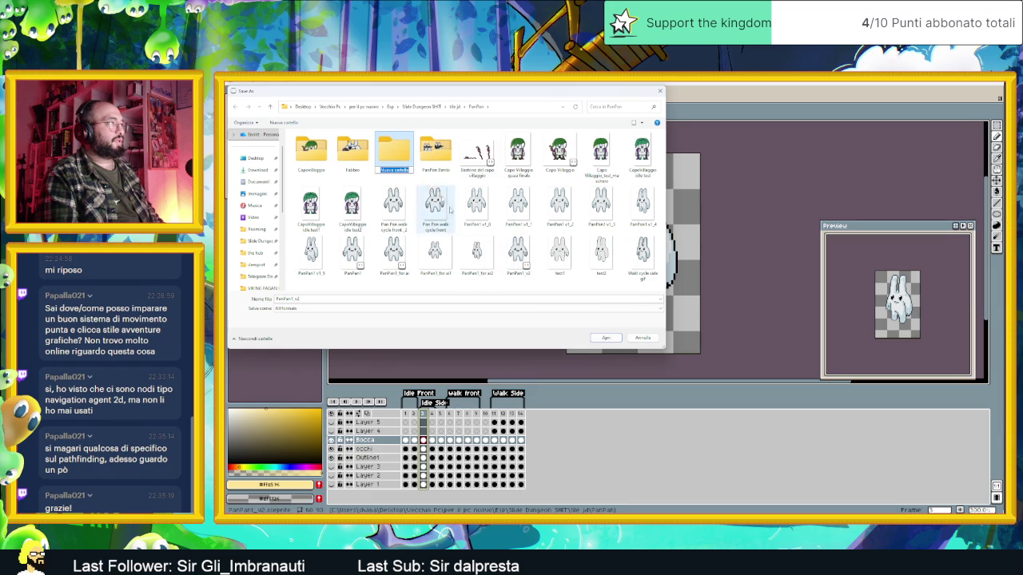
{"action": "type", "text": "I"}
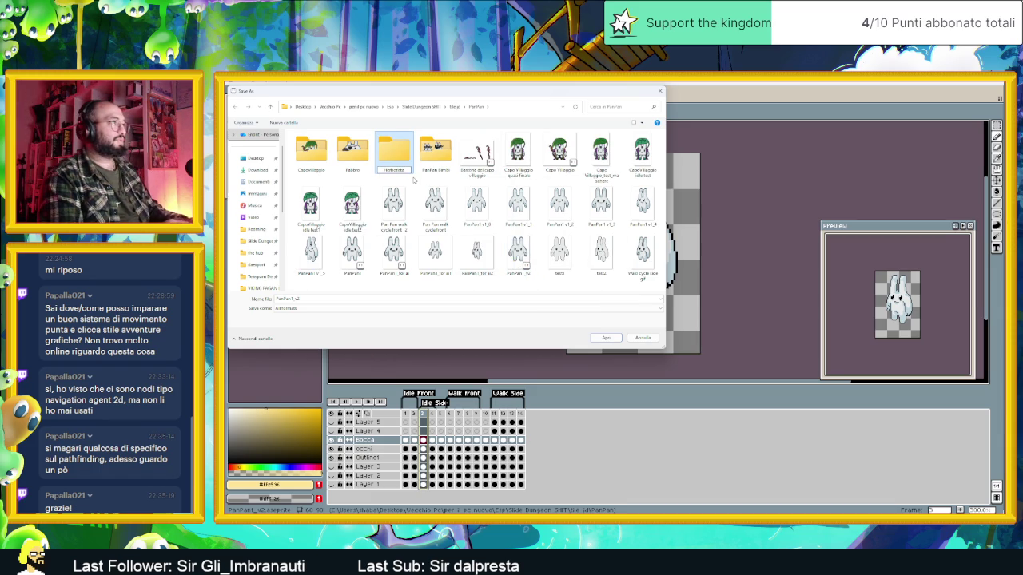
{"action": "key", "text": "Return"}
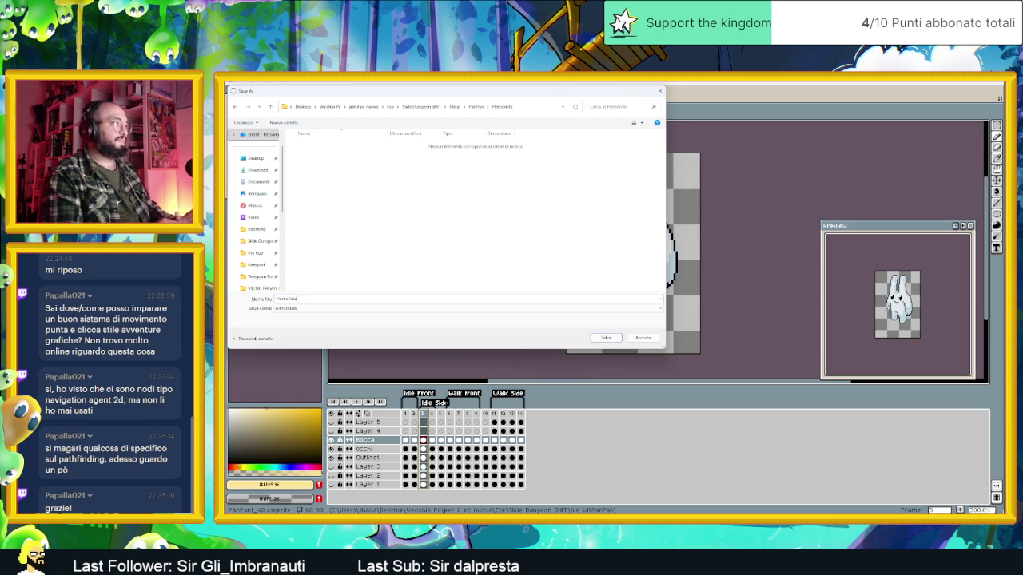
{"action": "left_click", "coordinate": [607, 338]}
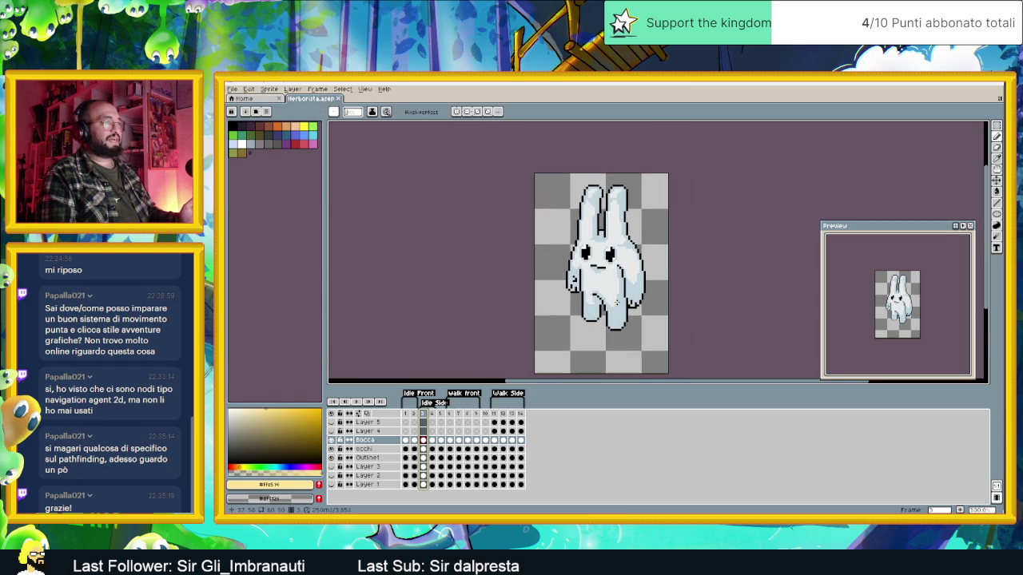
On frame 1, inspect Layers 1–3 by toggling visibility, then delete all three.
{"action": "left_click", "coordinate": [407, 413]}
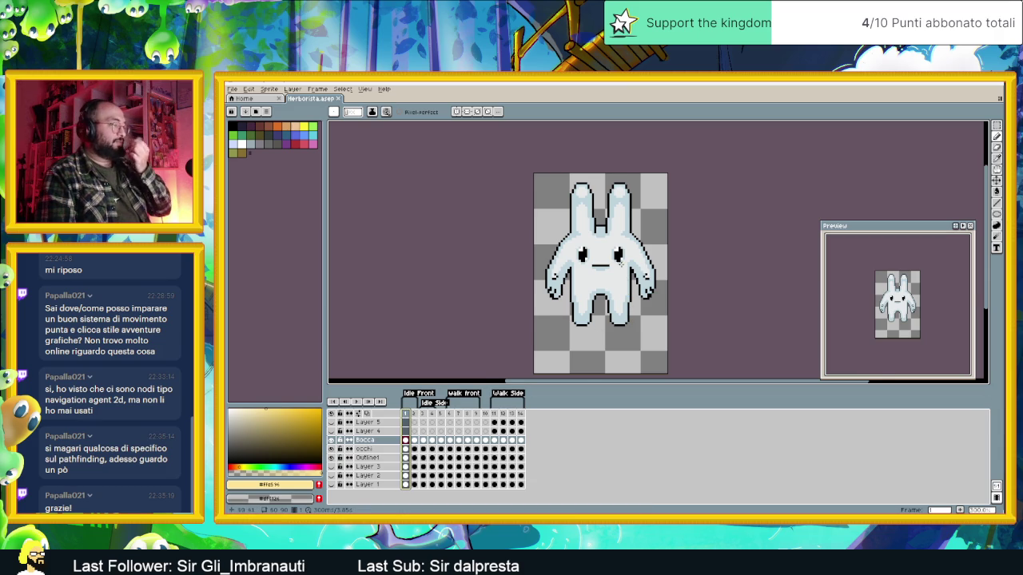
{"action": "scroll", "coordinate": [620, 263], "scroll_direction": "up", "scroll_amount": 1}
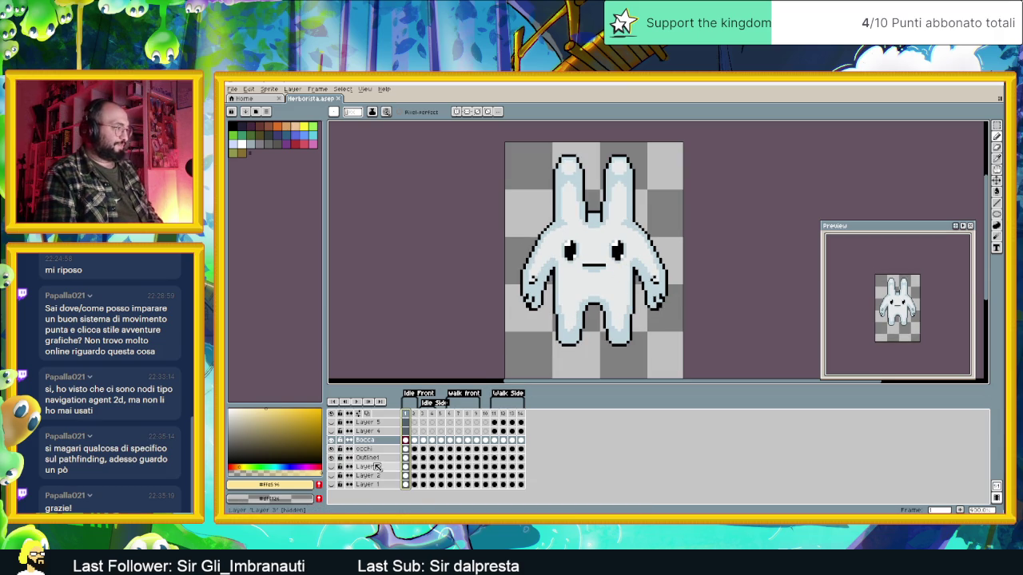
{"action": "left_click", "coordinate": [332, 467]}
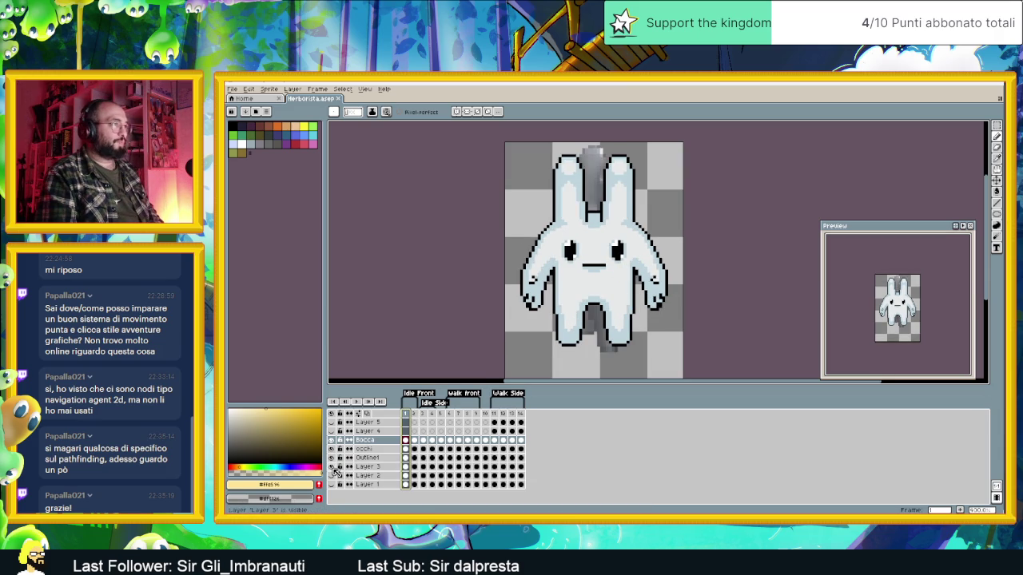
{"action": "left_click", "coordinate": [331, 467]}
{"action": "left_click", "coordinate": [333, 476]}
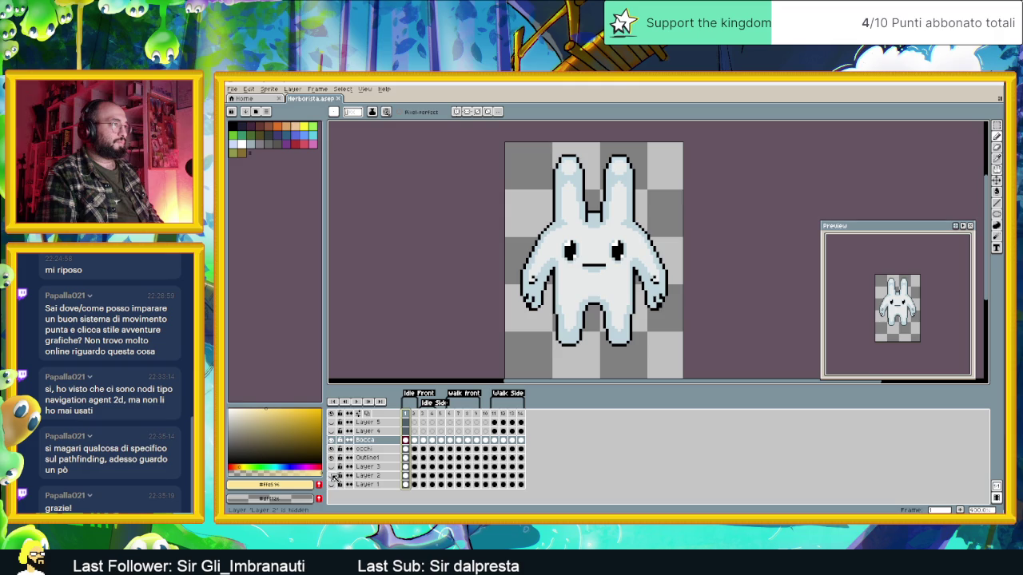
{"action": "left_click", "coordinate": [332, 485]}
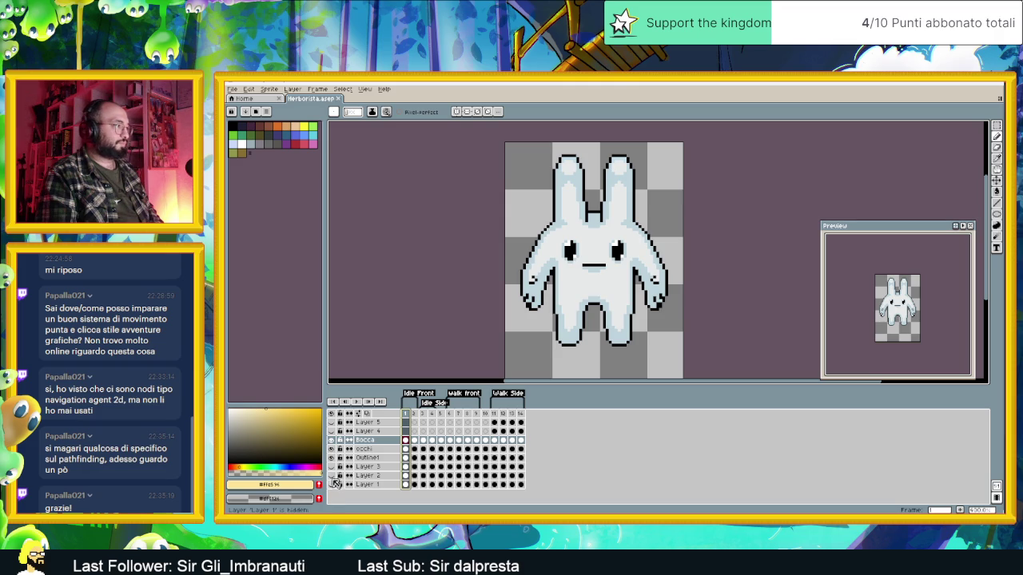
{"action": "left_click", "coordinate": [334, 468]}
{"action": "left_click", "coordinate": [369, 468]}
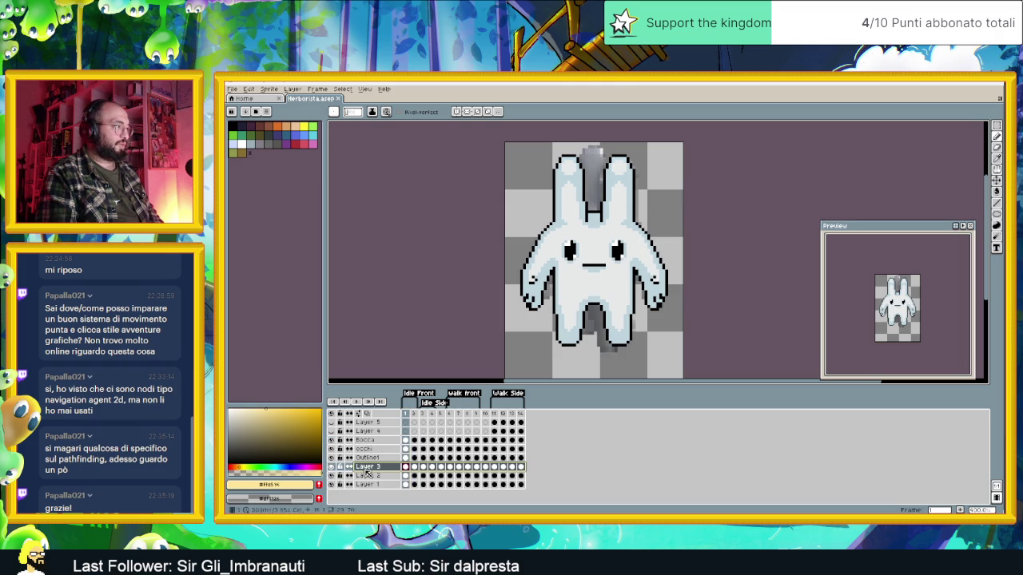
{"action": "left_click", "coordinate": [378, 485], "text": "shift"}
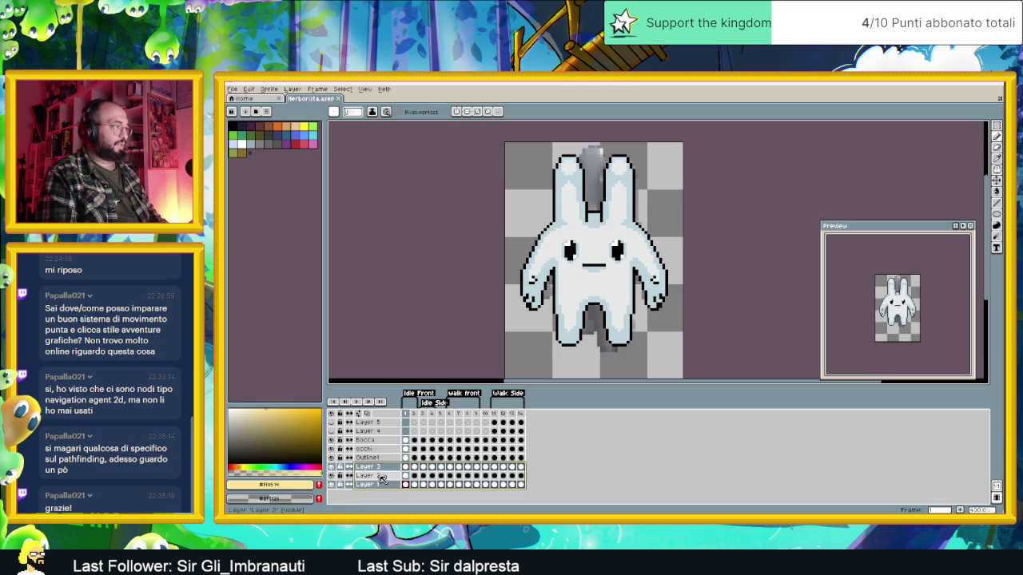
{"action": "left_click", "coordinate": [381, 477]}
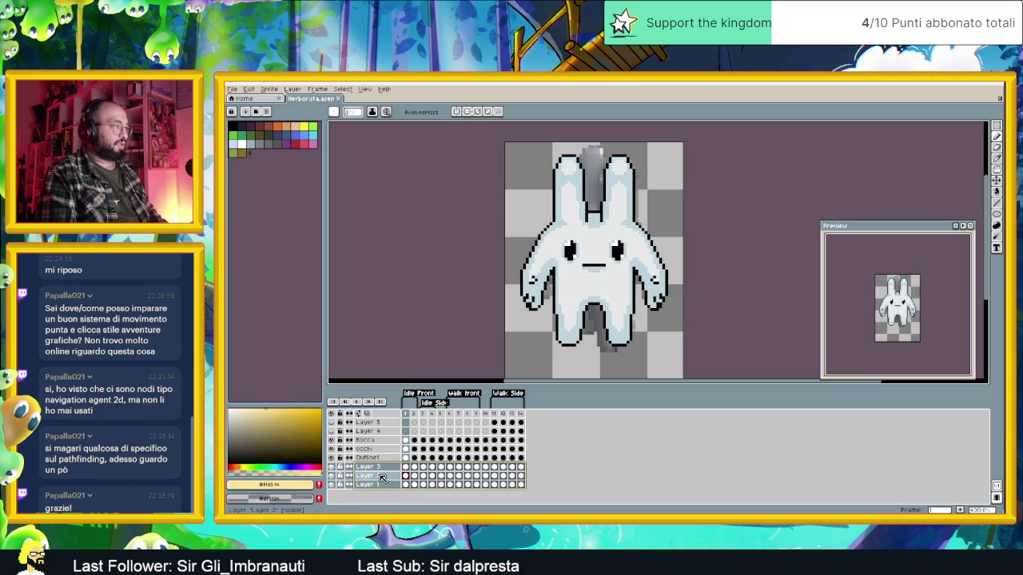
{"action": "left_click", "coordinate": [334, 476]}
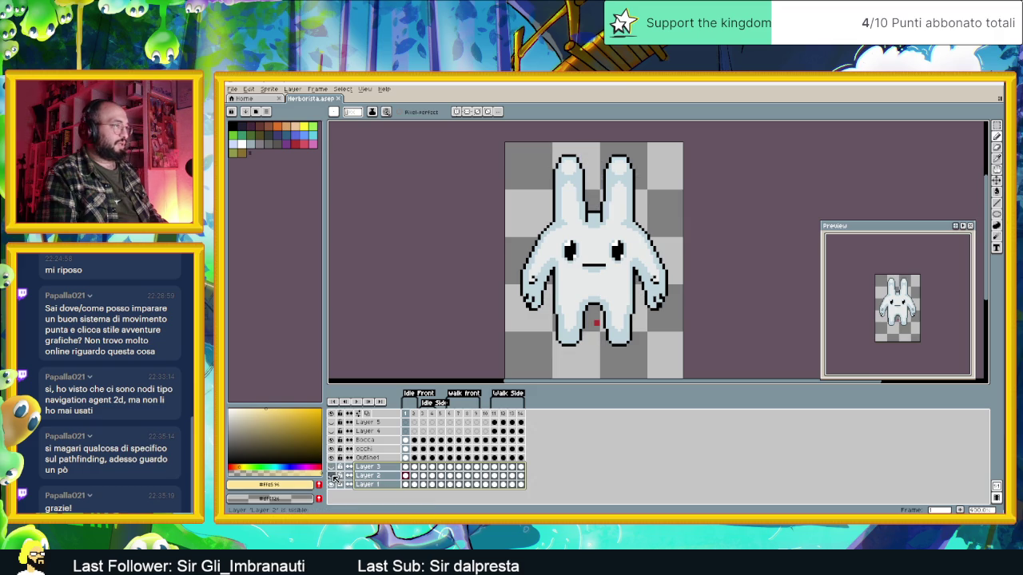
{"action": "left_click", "coordinate": [332, 485]}
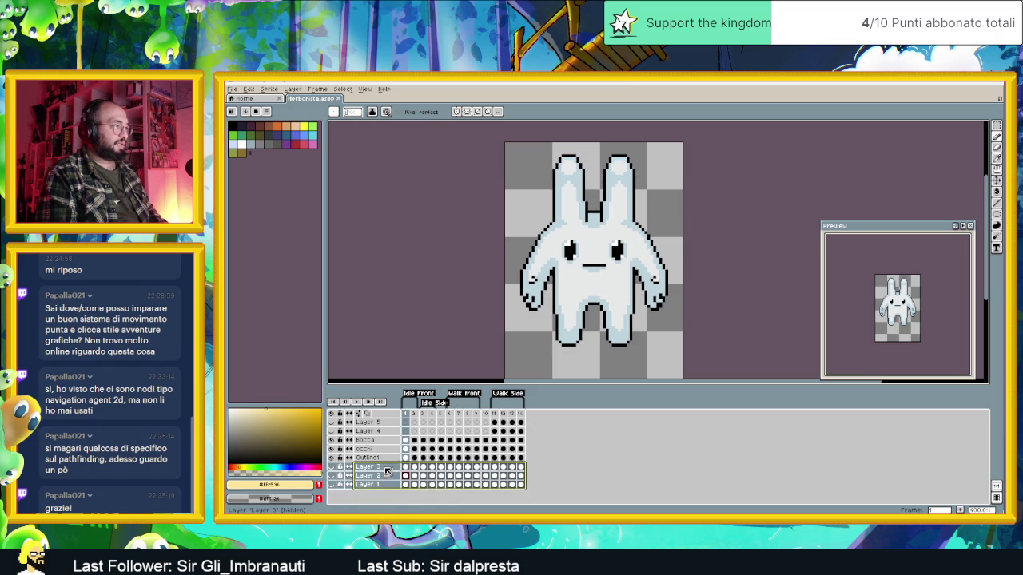
{"action": "right_click", "coordinate": [389, 467]}
{"action": "left_click", "coordinate": [413, 469]}
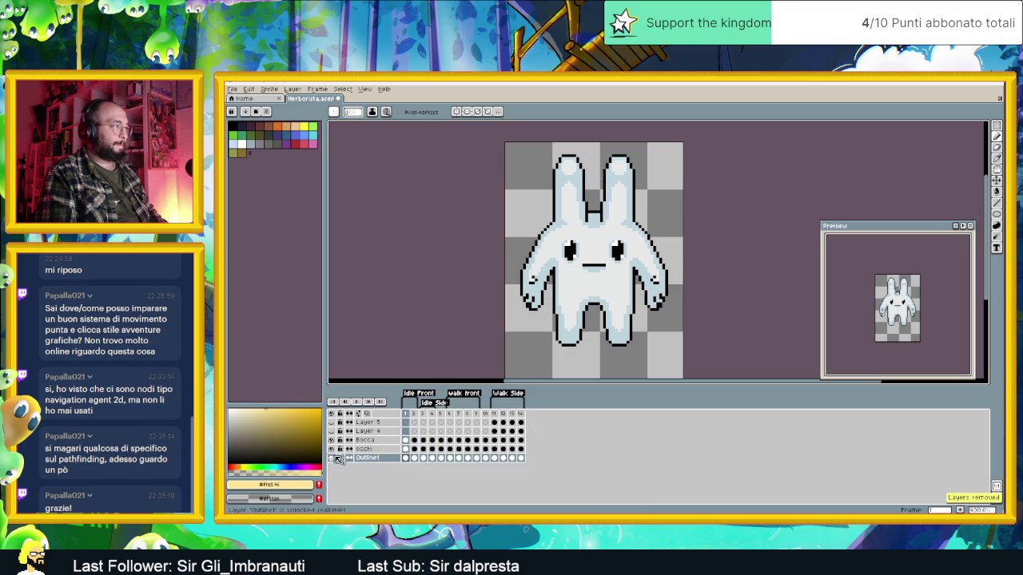
Check the Outline layer's bunny and rename the layer to Base.
{"action": "left_click", "coordinate": [333, 458]}
{"action": "left_click", "coordinate": [333, 457]}
{"action": "left_click", "coordinate": [333, 457]}
{"action": "left_click", "coordinate": [333, 458]}
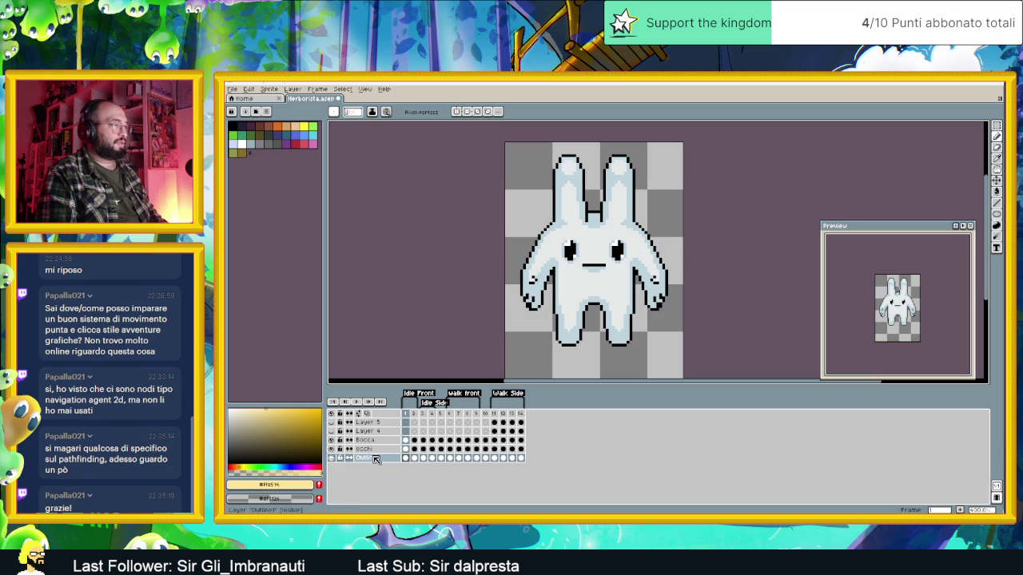
{"action": "left_click", "coordinate": [333, 457]}
{"action": "left_click", "coordinate": [333, 458]}
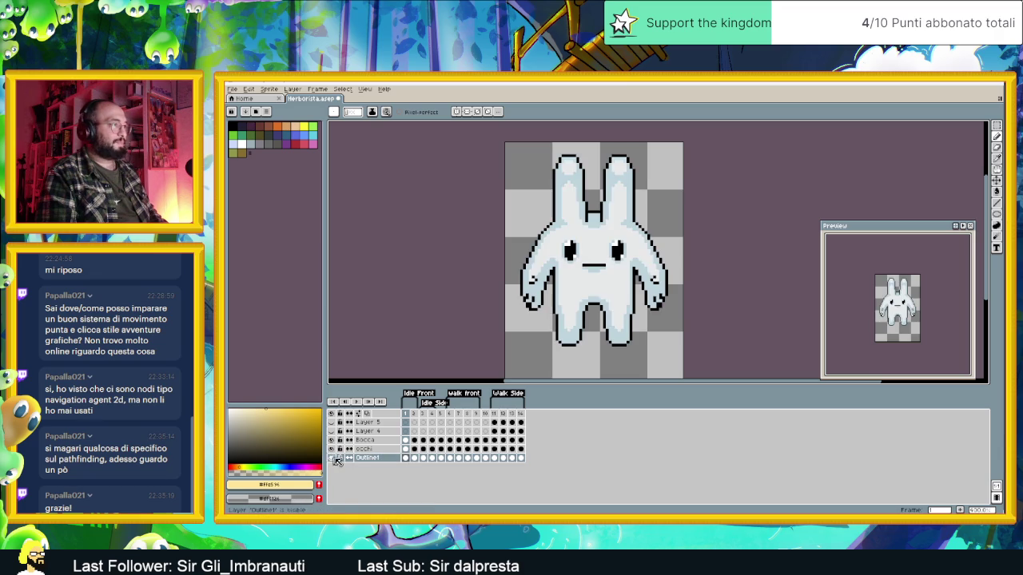
{"action": "double_click", "coordinate": [369, 458]}
{"action": "type", "text": "ase"}
{"action": "key", "text": "Return"}
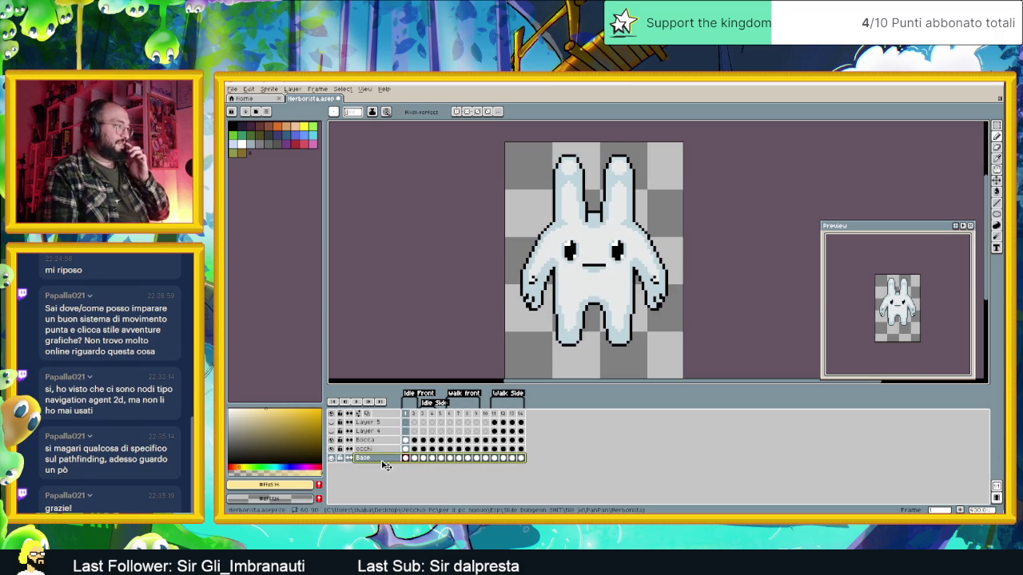
Inspect the occhi and Layer 4 contents, then return to the Base layer on frame 1.
{"action": "left_click", "coordinate": [370, 449]}
{"action": "left_click", "coordinate": [332, 449]}
{"action": "left_click", "coordinate": [331, 449]}
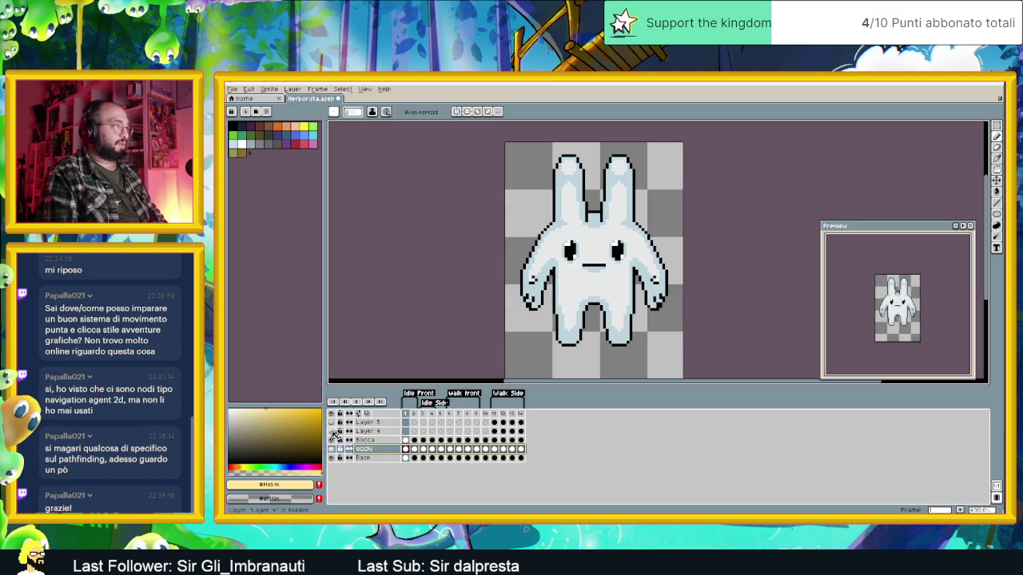
{"action": "left_click", "coordinate": [494, 413]}
{"action": "left_click", "coordinate": [330, 430]}
{"action": "left_click", "coordinate": [329, 431]}
{"action": "left_click", "coordinate": [330, 431]}
{"action": "left_click", "coordinate": [331, 431]}
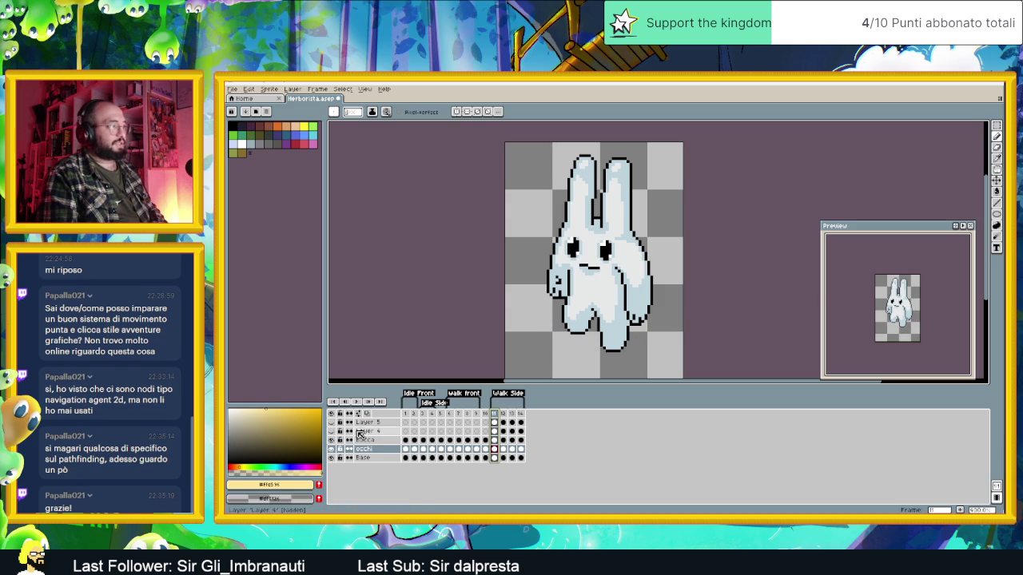
{"action": "left_click", "coordinate": [381, 441]}
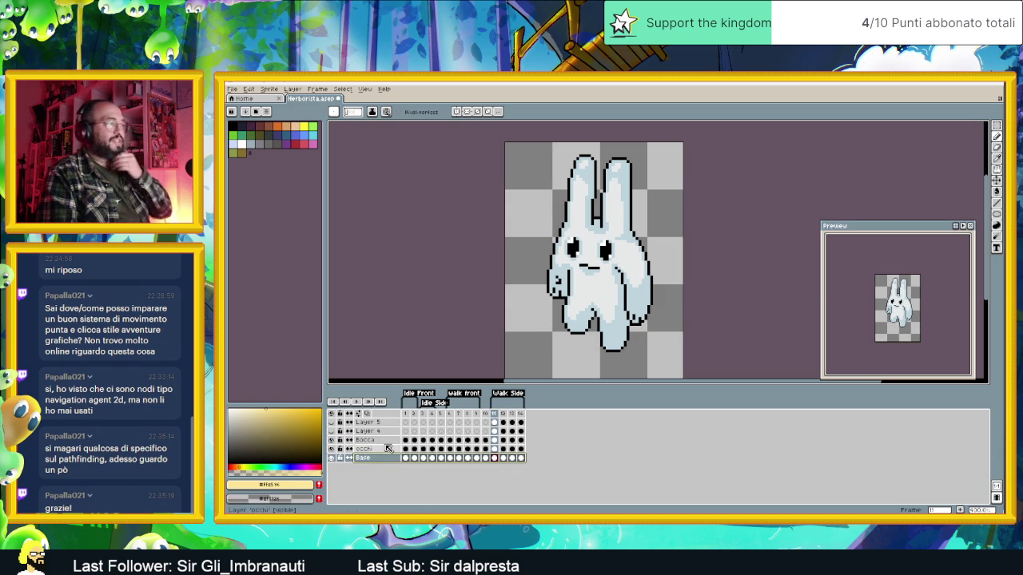
{"action": "left_click", "coordinate": [388, 458]}
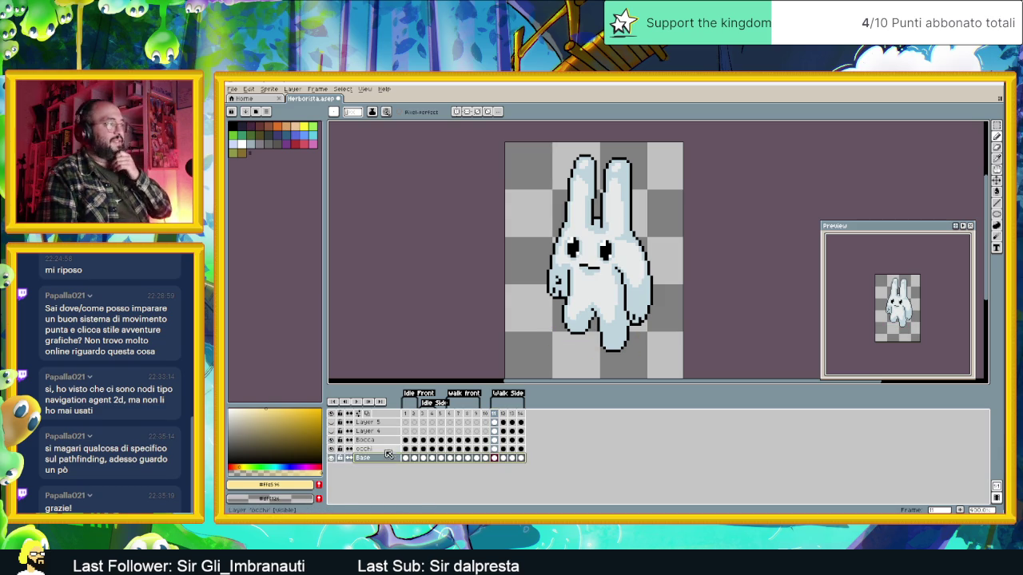
{"action": "left_click", "coordinate": [405, 413]}
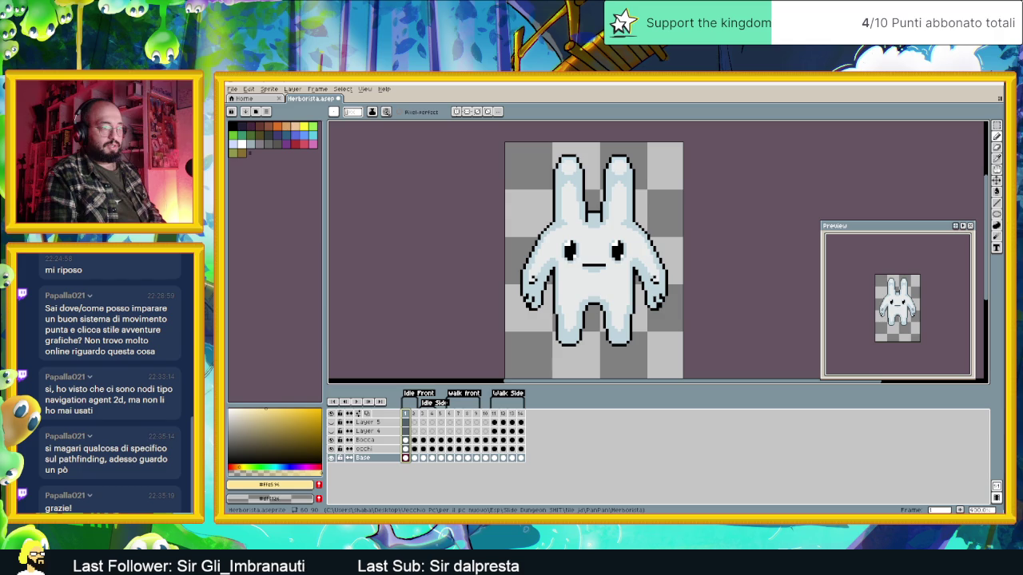
Position the Herborista reference drawing further left beside the sprite.
{"action": "key", "text": "alt+Tab"}
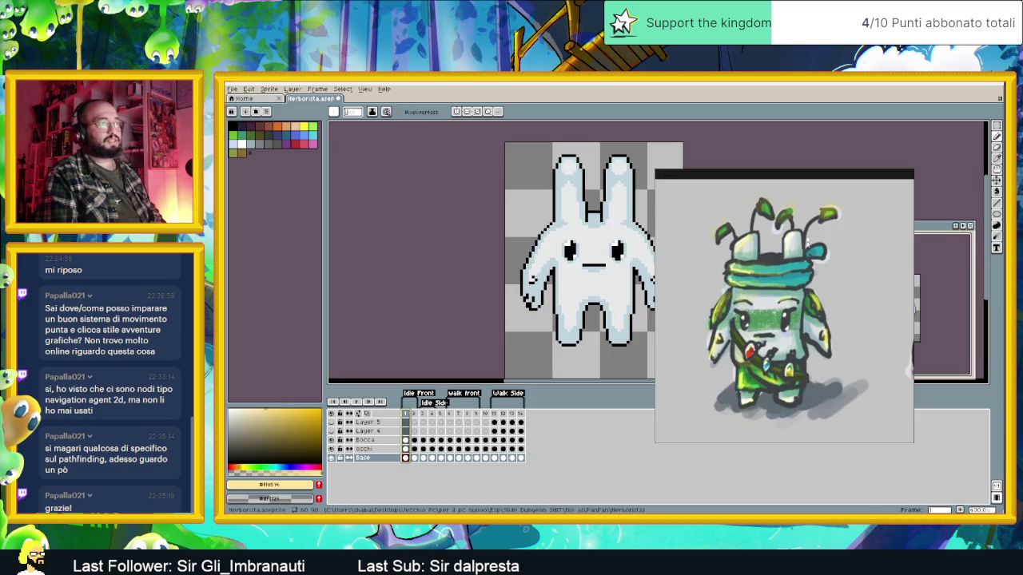
{"action": "mouse_move", "coordinate": [818, 181]}
{"action": "left_mouse_down"}
{"action": "mouse_move", "coordinate": [925, 131]}
{"action": "mouse_move", "coordinate": [917, 134]}
{"action": "left_mouse_up"}
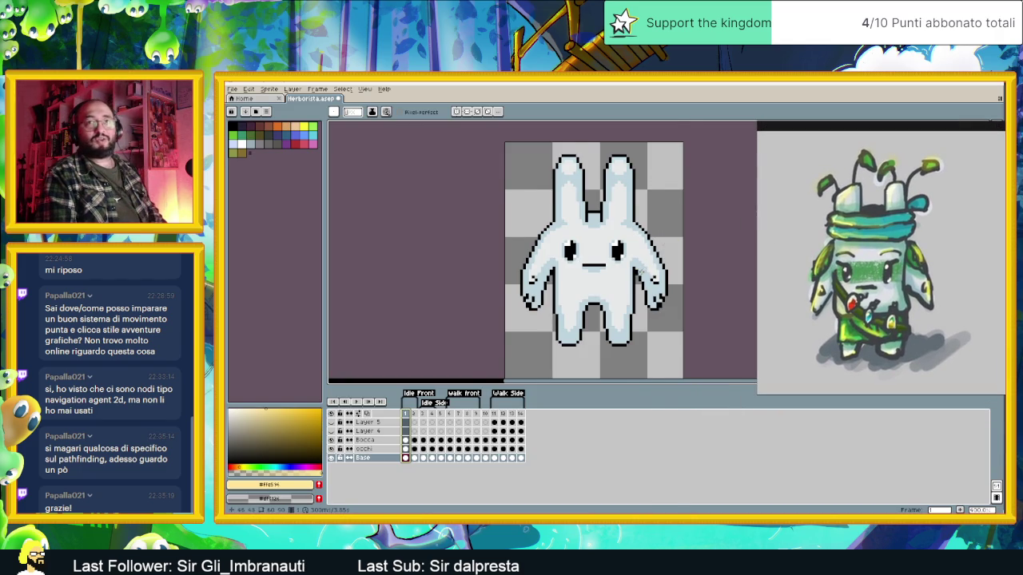
{"action": "scroll", "coordinate": [641, 272], "scroll_direction": "up", "scroll_amount": 1}
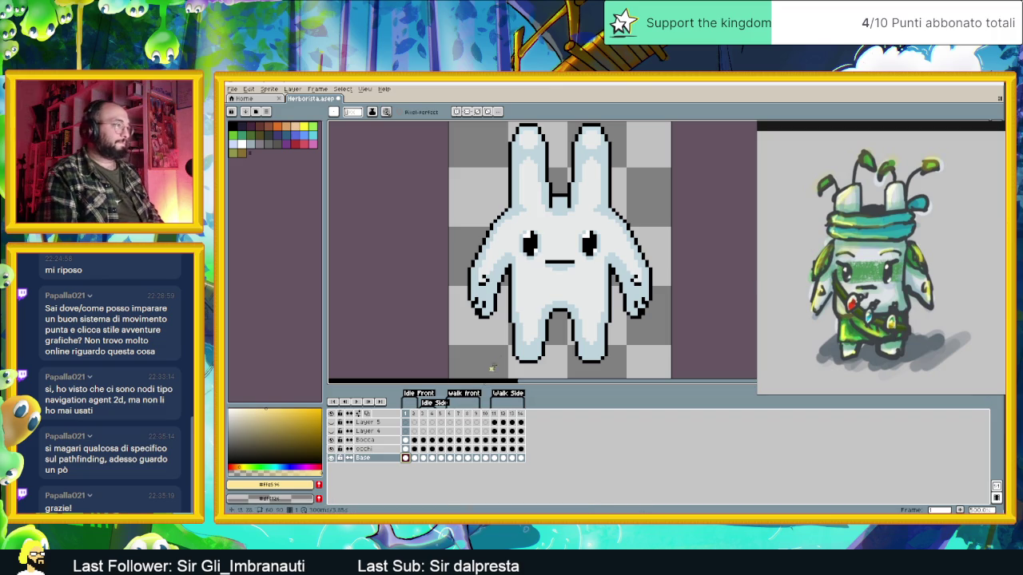
{"action": "scroll", "coordinate": [558, 339], "scroll_direction": "down", "scroll_amount": 2}
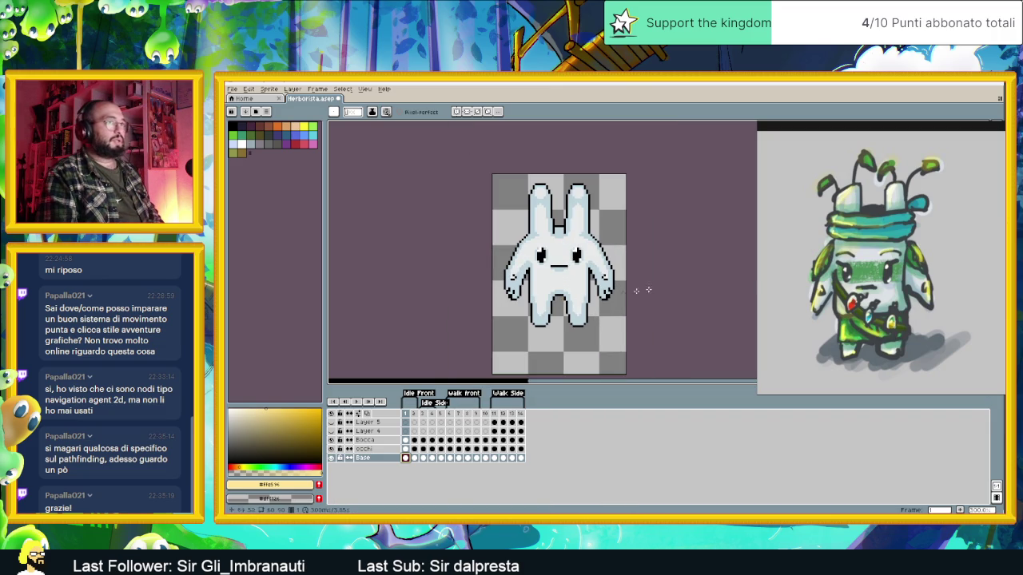
{"action": "mouse_move", "coordinate": [863, 118]}
{"action": "mouse_move", "coordinate": [858, 126]}
{"action": "left_mouse_down"}
{"action": "mouse_move", "coordinate": [785, 143]}
{"action": "mouse_move", "coordinate": [803, 136]}
{"action": "left_mouse_up"}
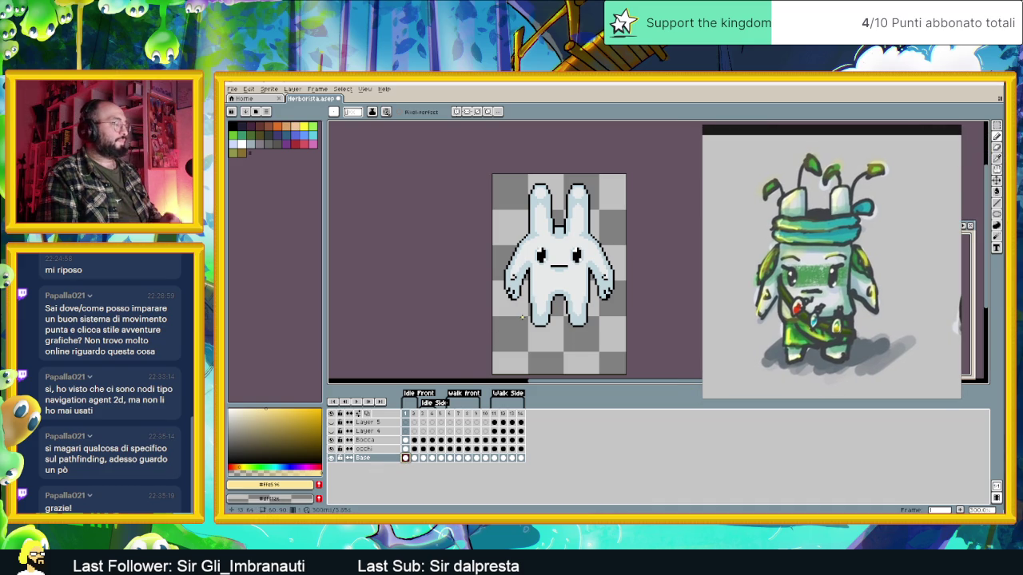
Save the Herborista sprite with Ctrl+S and zoom in on the canvas.
{"action": "key", "text": "ctrl+s"}
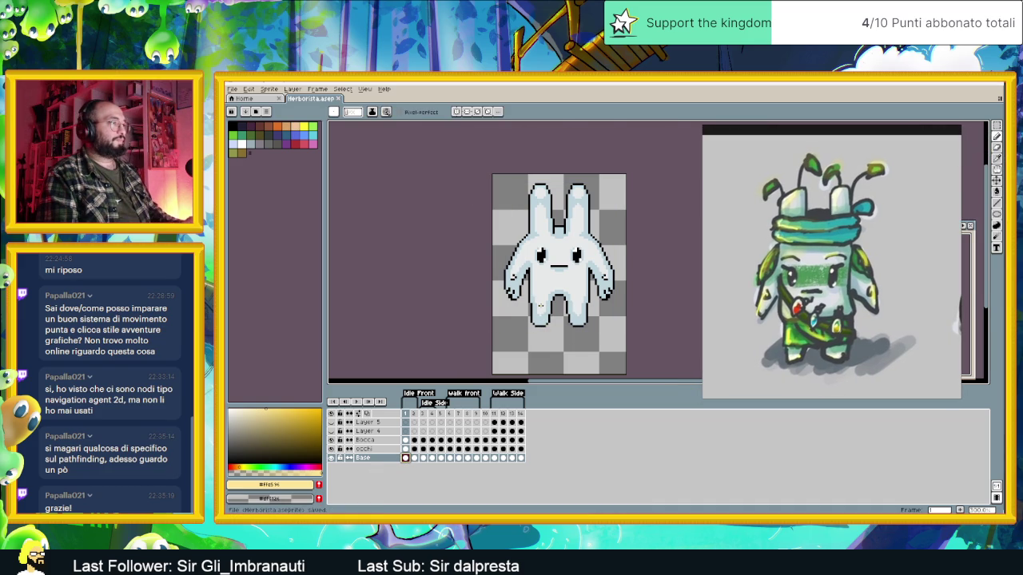
{"action": "scroll", "coordinate": [519, 319], "scroll_direction": "up", "scroll_amount": 4}
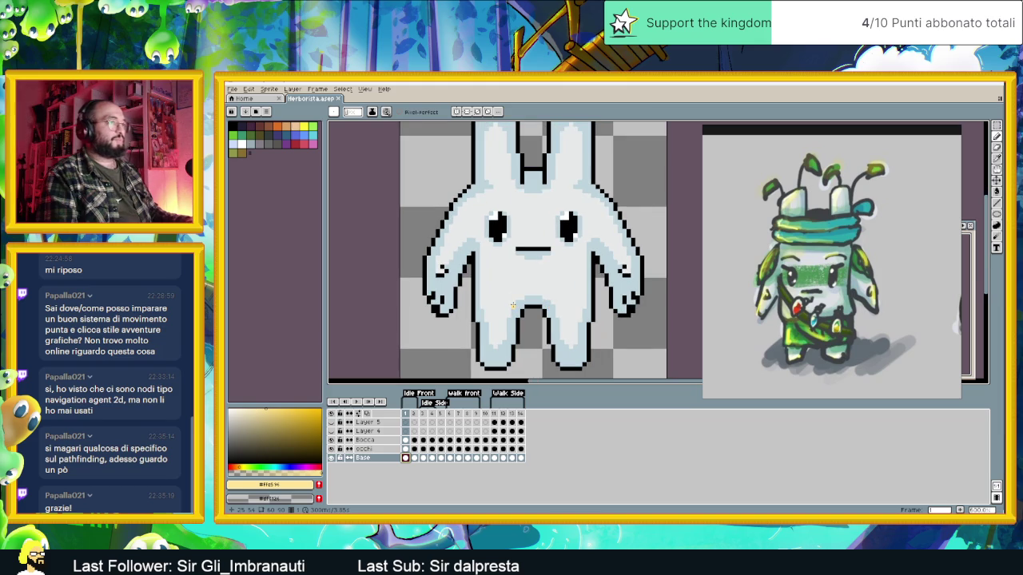
{"action": "scroll", "coordinate": [528, 301], "scroll_direction": "up", "scroll_amount": 1}
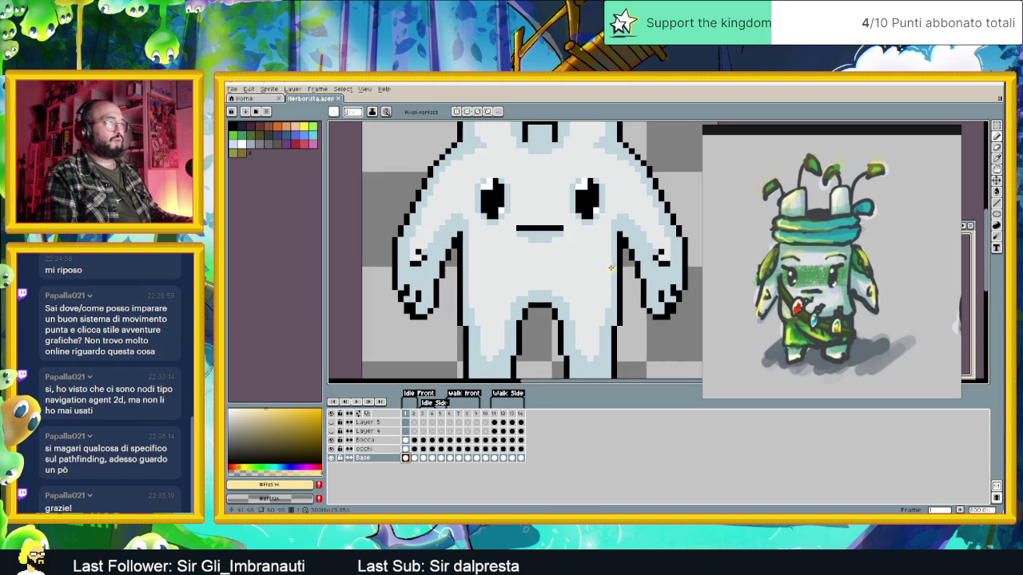
Draw a short black outline line beside the bunny's left arm.
{"action": "left_click", "coordinate": [461, 259], "text": "alt"}
{"action": "left_click_drag", "start_coordinate": [453, 282], "coordinate": [451, 292]}
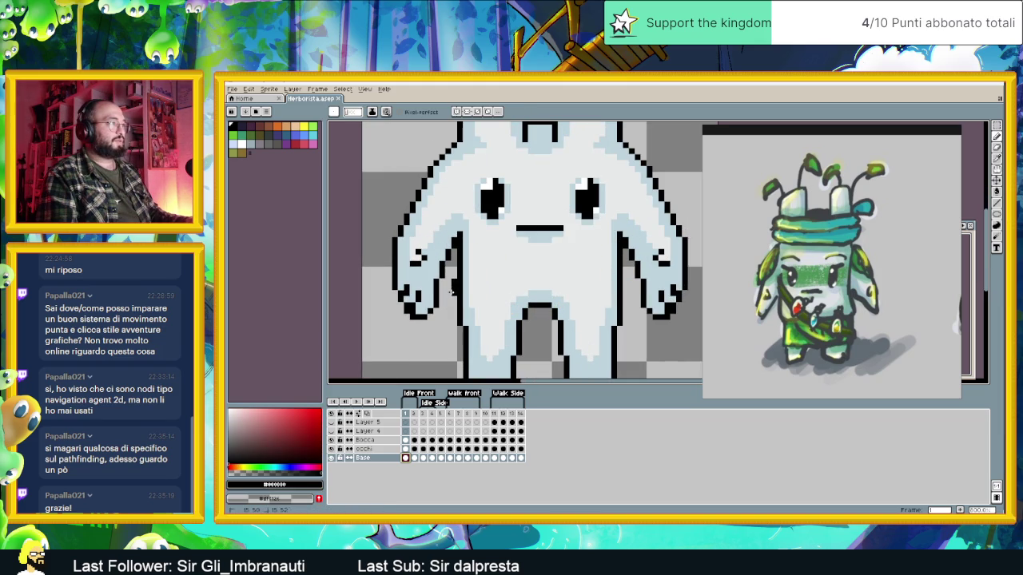
{"action": "left_click", "coordinate": [624, 281]}
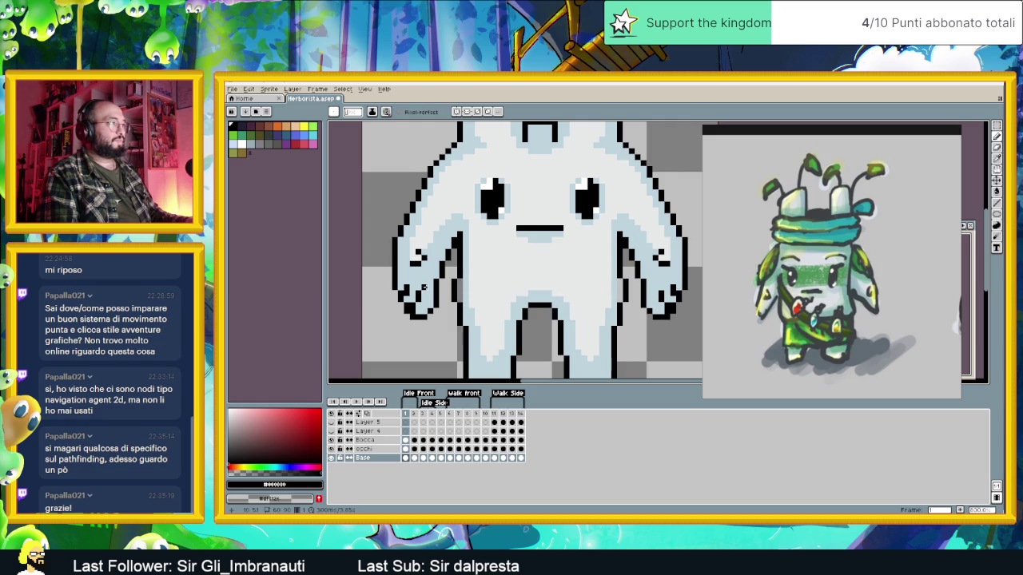
Eyedrop the light blue-grey and black tones and retouch the arm-to-body pixels.
{"action": "left_click", "coordinate": [482, 287], "text": "alt"}
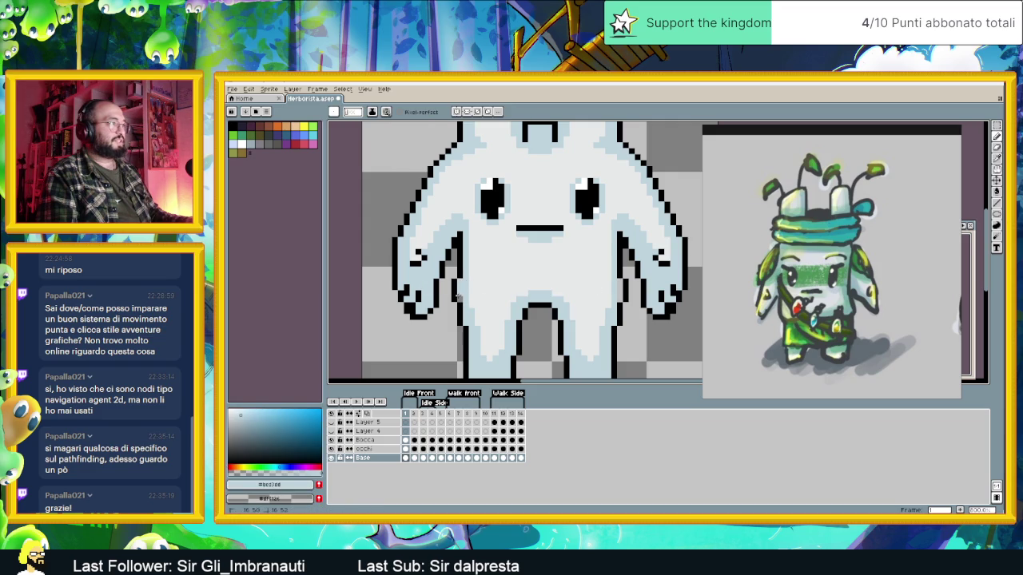
{"action": "left_click", "coordinate": [615, 295], "text": "alt"}
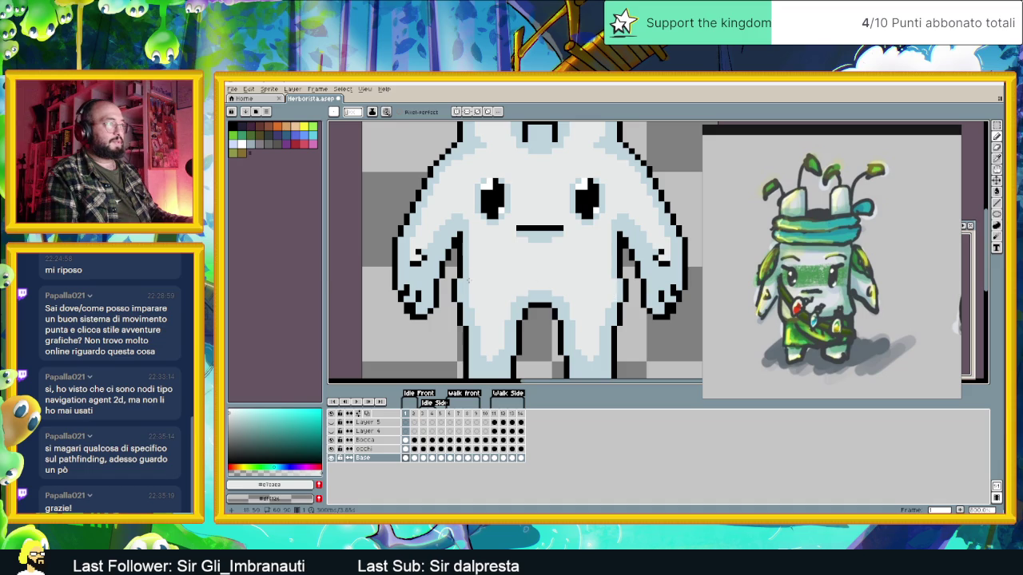
{"action": "scroll", "coordinate": [547, 294], "scroll_direction": "down", "scroll_amount": 1}
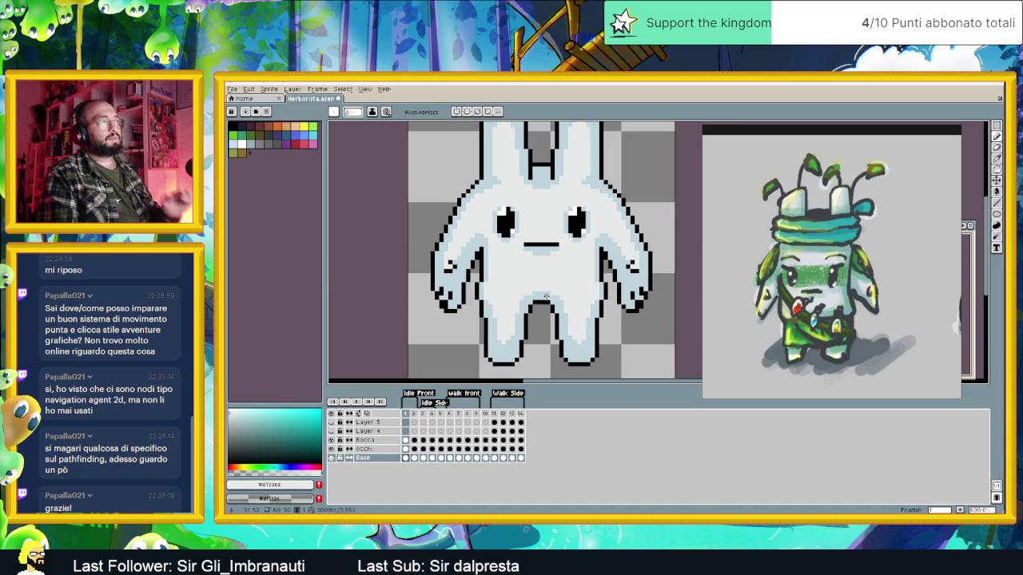
{"action": "scroll", "coordinate": [569, 292], "scroll_direction": "up", "scroll_amount": 2}
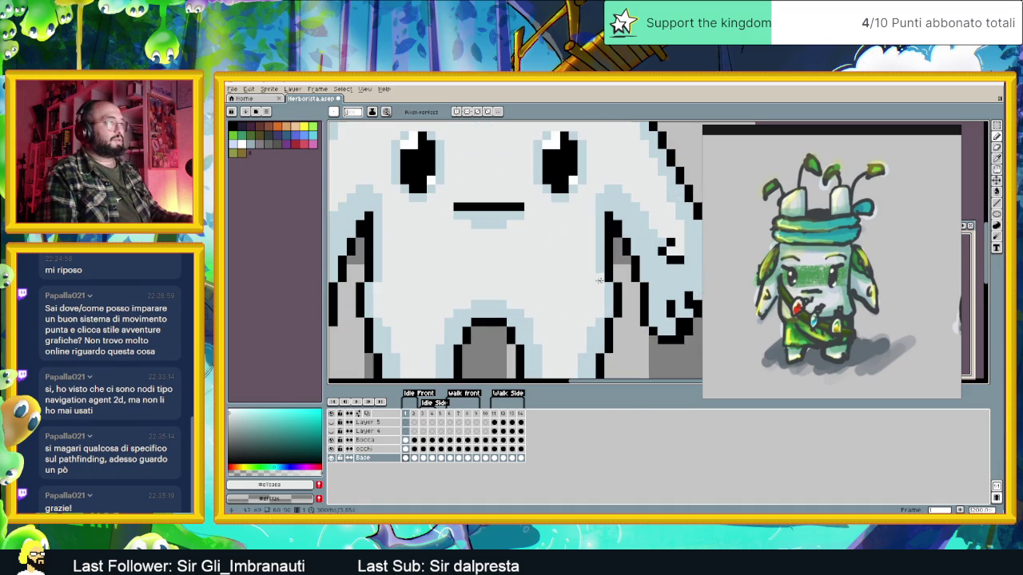
{"action": "left_click", "coordinate": [611, 278], "text": "alt"}
{"action": "left_click", "coordinate": [610, 277], "text": "alt"}
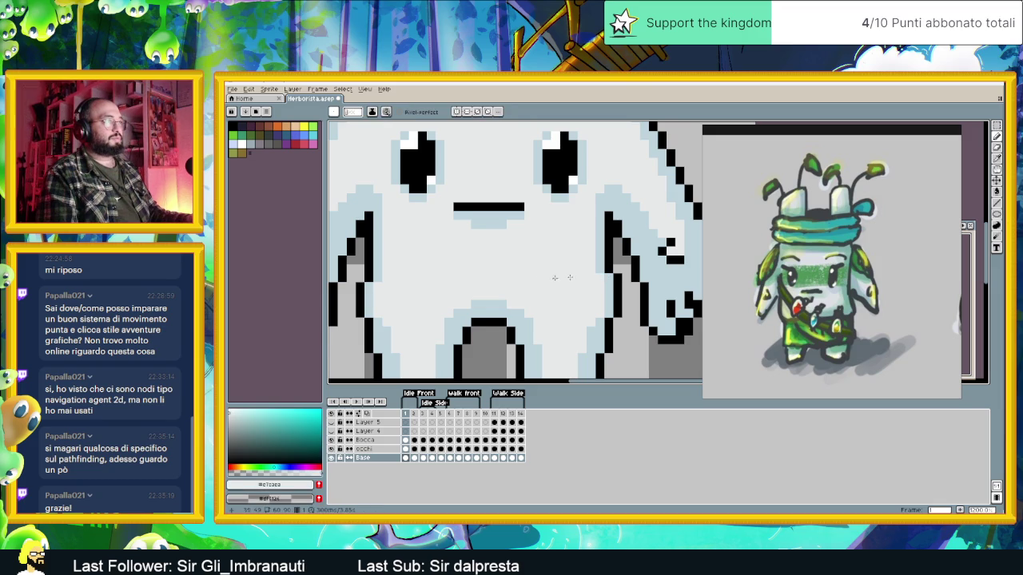
{"action": "scroll", "coordinate": [469, 277], "scroll_direction": "left", "scroll_amount": 2}
{"action": "left_click", "coordinate": [399, 277], "text": "alt"}
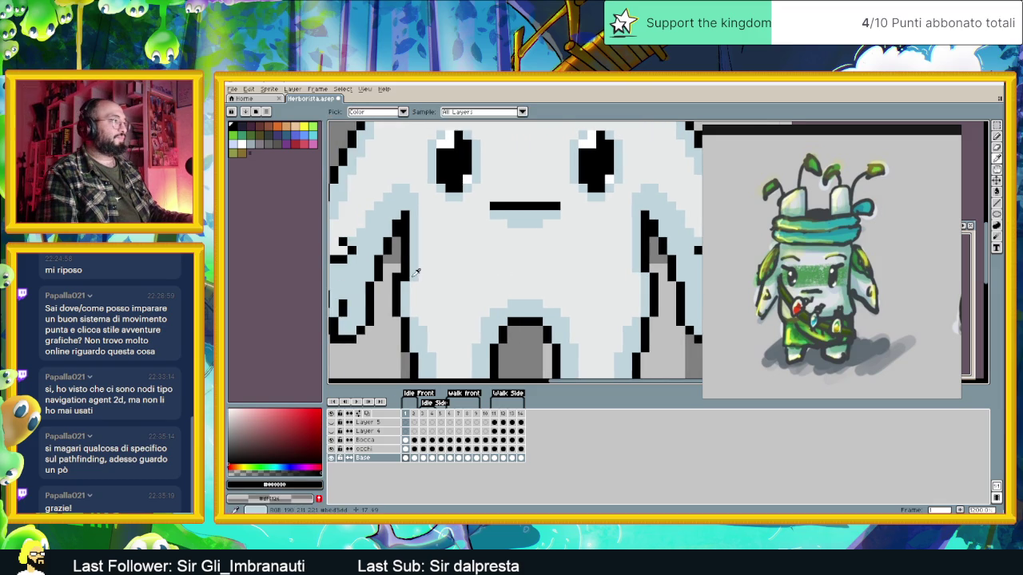
{"action": "left_click", "coordinate": [519, 306], "text": "alt"}
{"action": "scroll", "coordinate": [520, 306], "scroll_direction": "down", "scroll_amount": 2}
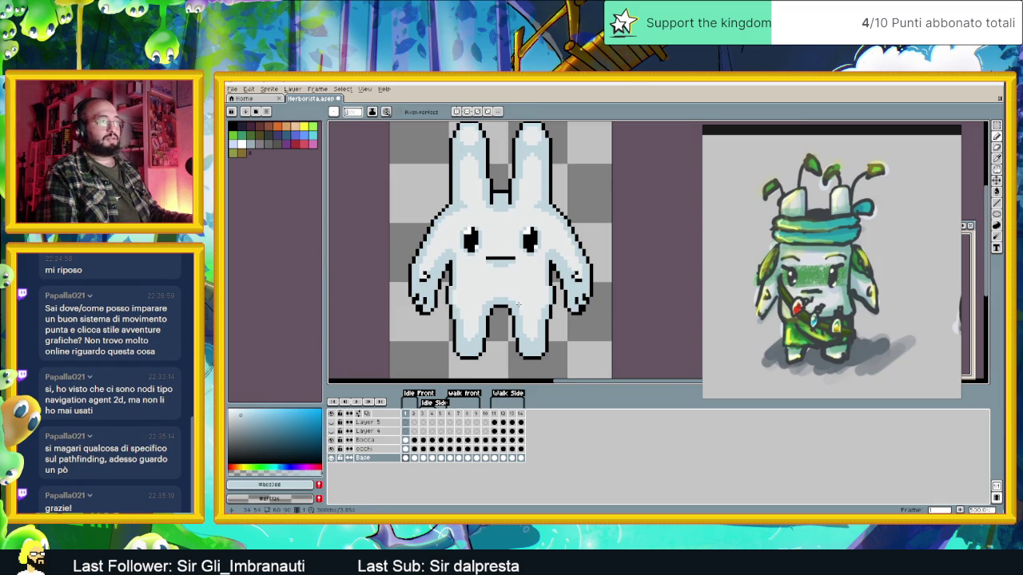
{"action": "scroll", "coordinate": [551, 280], "scroll_direction": "up", "scroll_amount": 1}
{"action": "scroll", "coordinate": [476, 296], "scroll_direction": "up", "scroll_amount": 1}
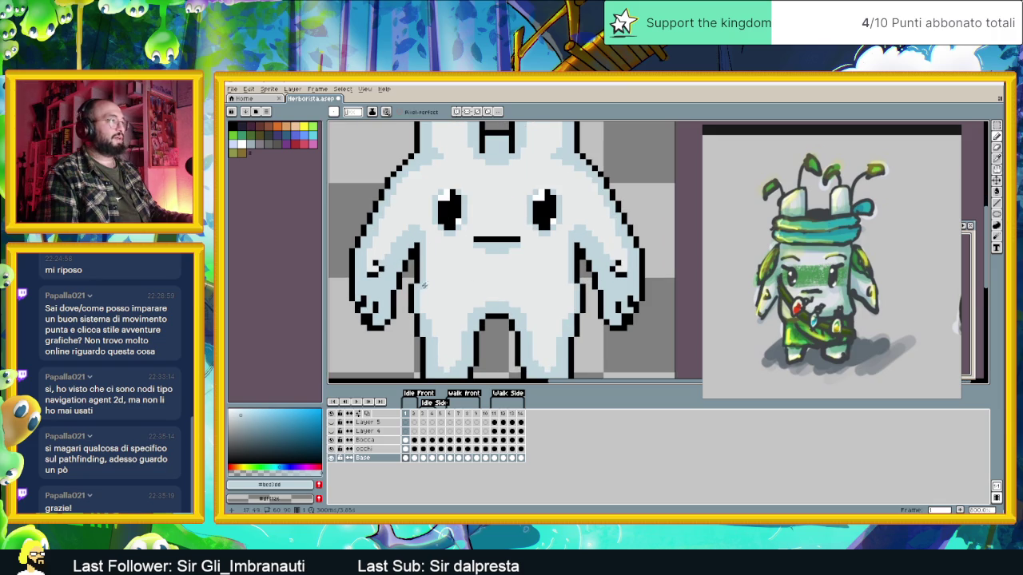
{"action": "scroll", "coordinate": [446, 279], "scroll_direction": "down", "scroll_amount": 1}
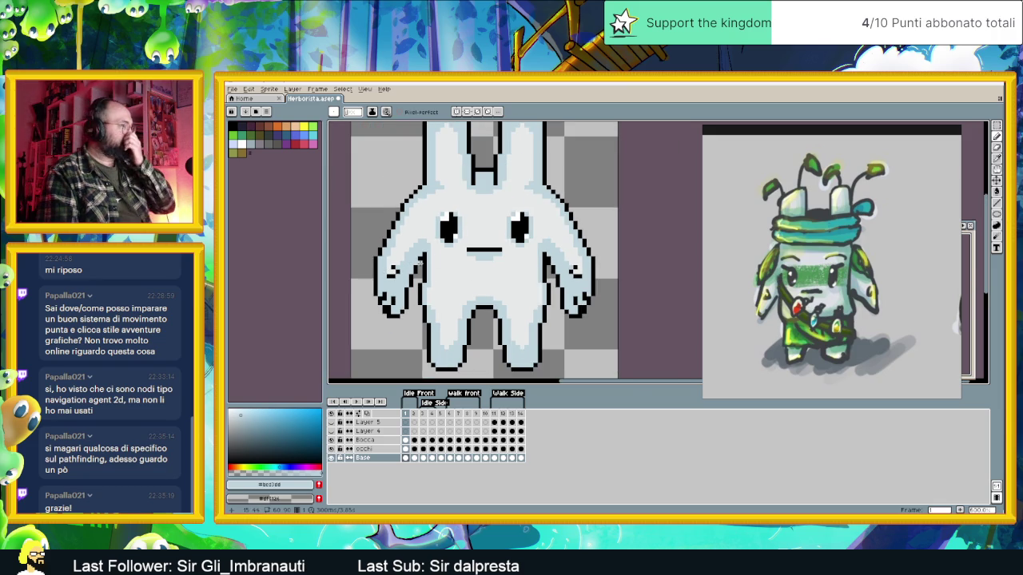
{"action": "scroll", "coordinate": [441, 239], "scroll_direction": "up", "scroll_amount": 2}
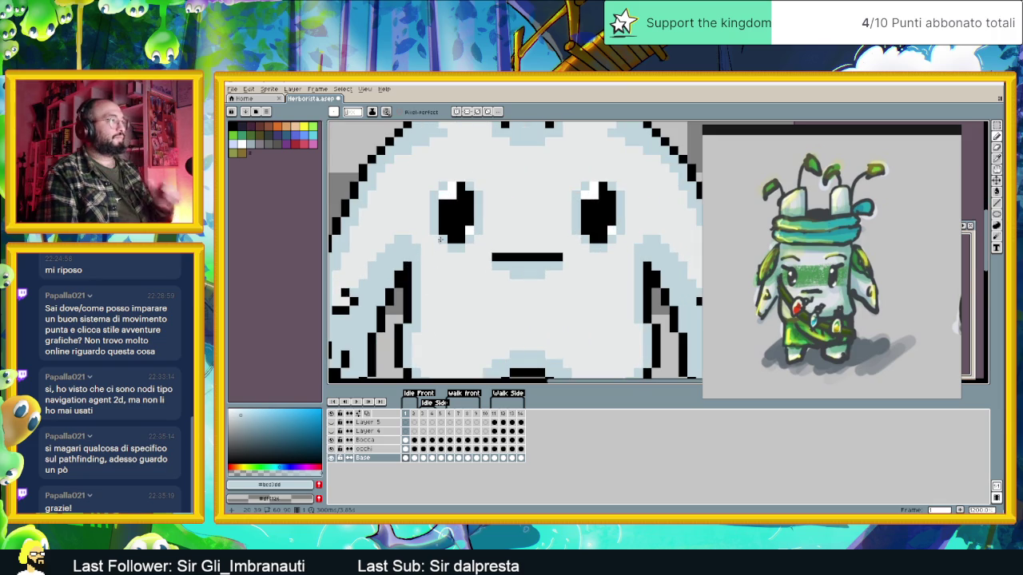
On the occhi layer, extend both eyes' outer top corners with black pixels.
{"action": "left_click", "coordinate": [382, 448]}
{"action": "scroll", "coordinate": [456, 269], "scroll_direction": "up", "scroll_amount": 3}
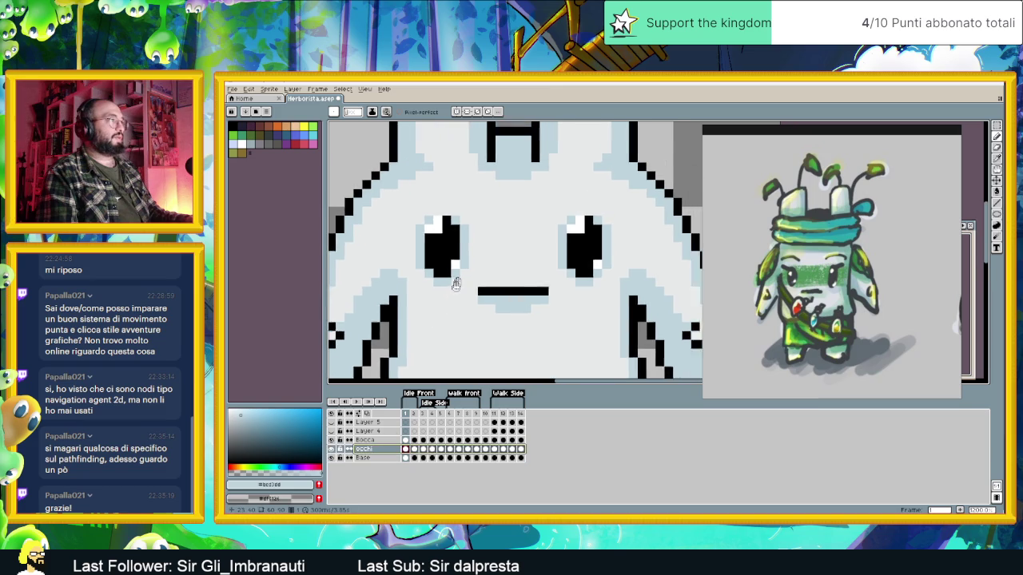
{"action": "scroll", "coordinate": [444, 279], "scroll_direction": "down", "scroll_amount": 1}
{"action": "scroll", "coordinate": [435, 277], "scroll_direction": "up", "scroll_amount": 1}
{"action": "left_click", "coordinate": [432, 275], "text": "alt"}
{"action": "left_click", "coordinate": [424, 253]}
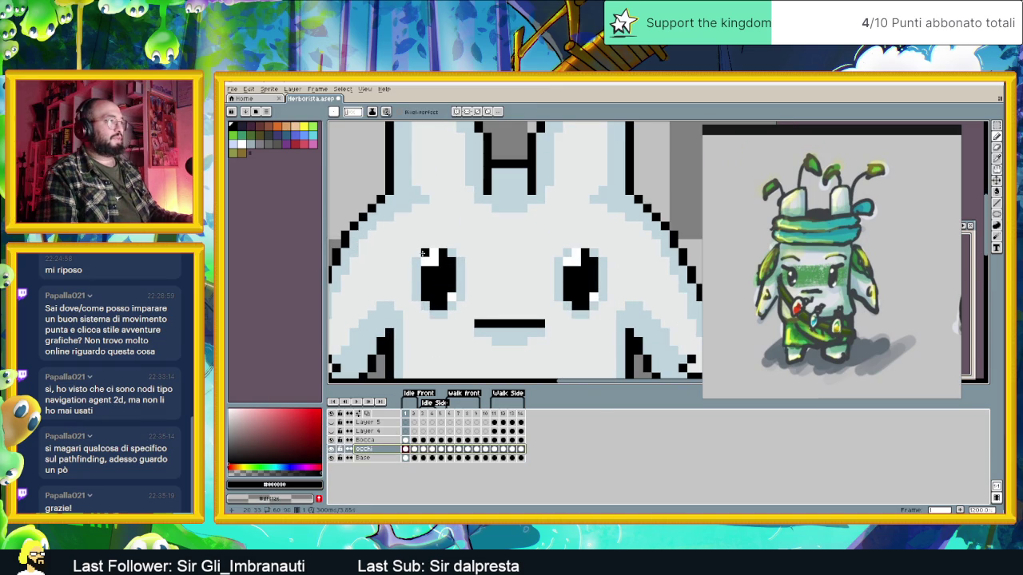
{"action": "left_click", "coordinate": [414, 252]}
{"action": "left_click", "coordinate": [406, 244]}
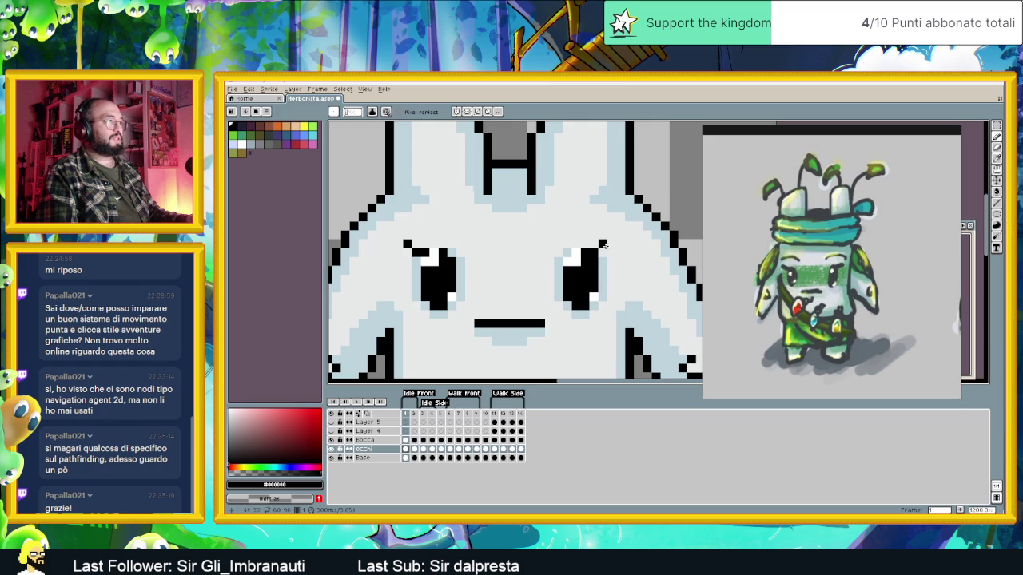
{"action": "left_click", "coordinate": [603, 253]}
Try a black eyebrow stroke above the left eye, then undo it.
{"action": "scroll", "coordinate": [566, 299], "scroll_direction": "down", "scroll_amount": 3}
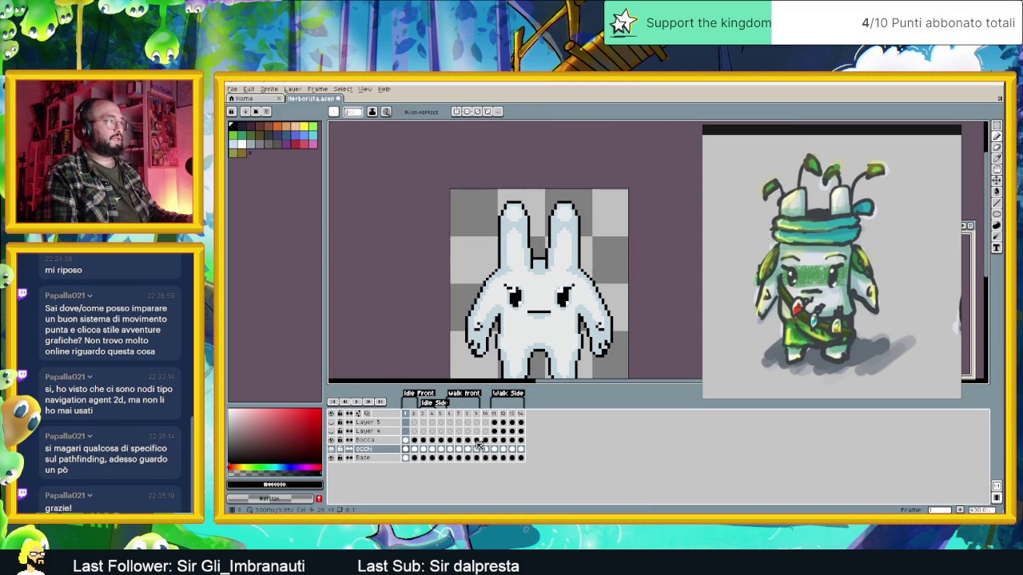
{"action": "left_click_drag", "start_coordinate": [545, 285], "coordinate": [518, 238]}
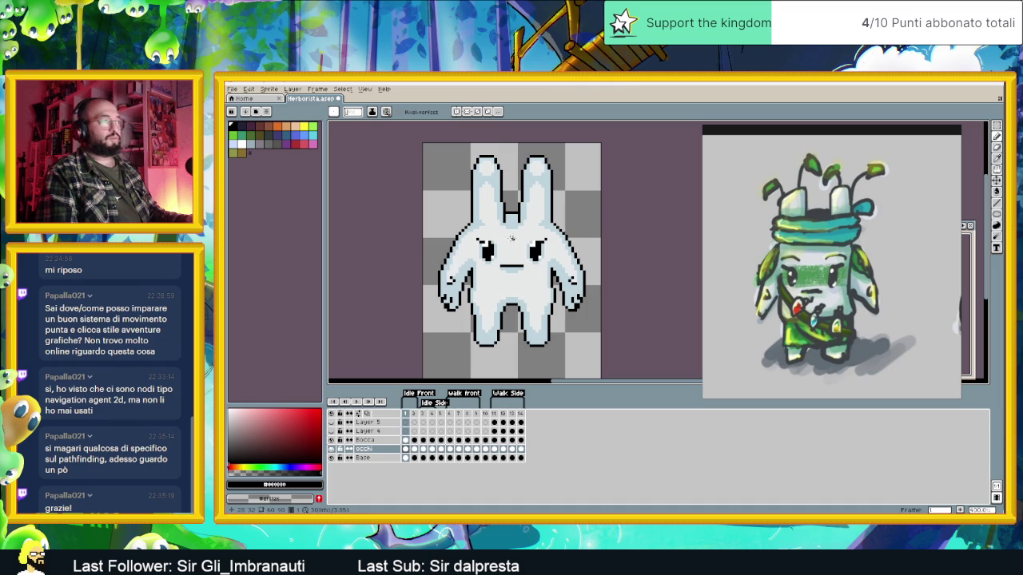
{"action": "scroll", "coordinate": [500, 242], "scroll_direction": "up", "scroll_amount": 1}
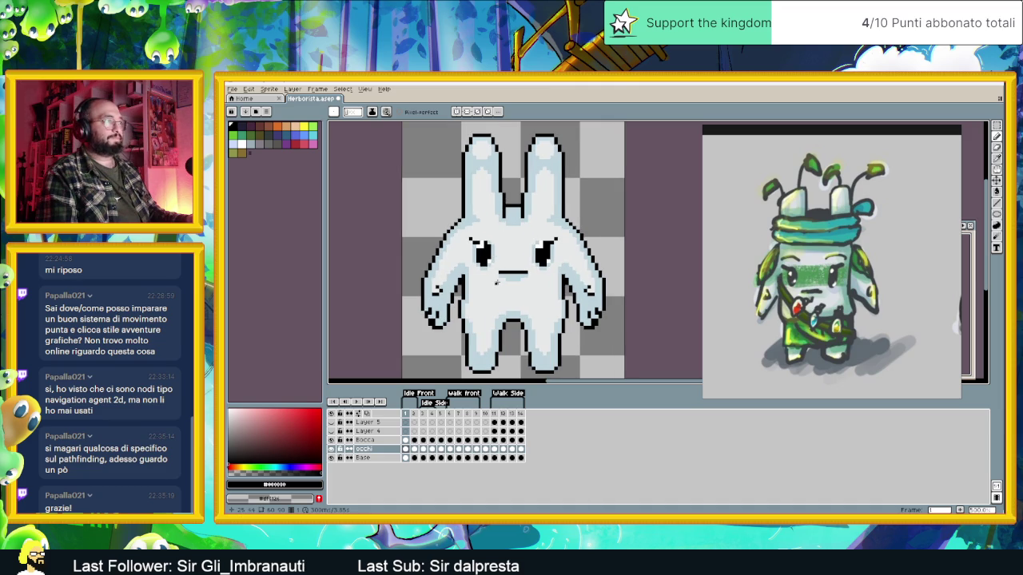
{"action": "scroll", "coordinate": [491, 239], "scroll_direction": "up", "scroll_amount": 1}
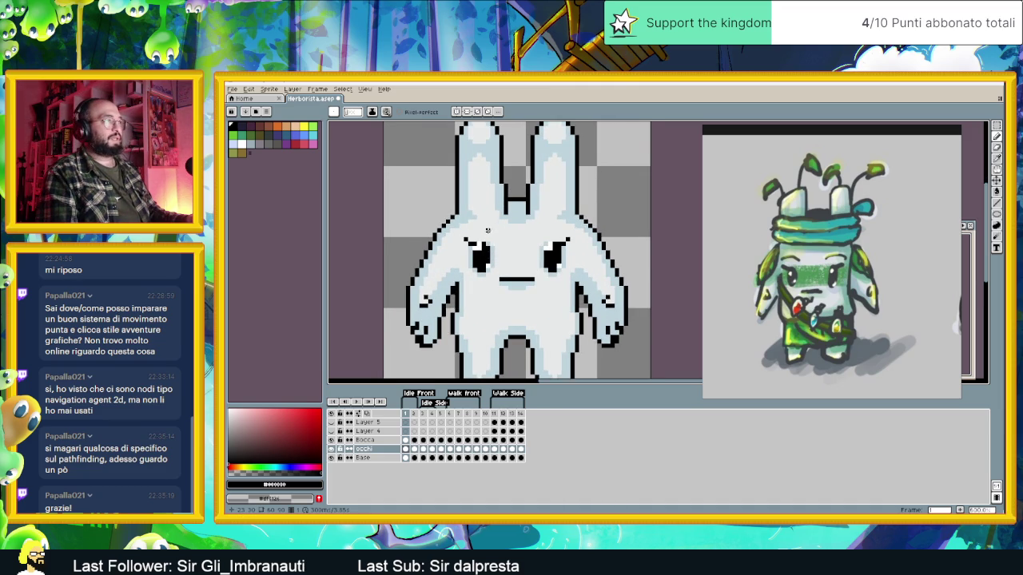
{"action": "scroll", "coordinate": [486, 234], "scroll_direction": "up", "scroll_amount": 1}
{"action": "scroll", "coordinate": [489, 236], "scroll_direction": "up", "scroll_amount": 1}
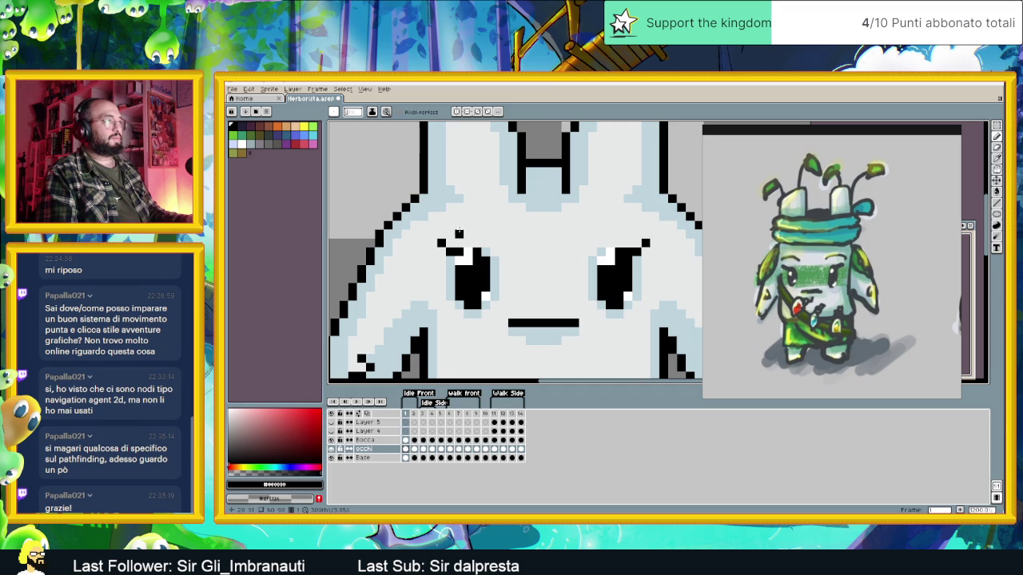
{"action": "left_click_drag", "start_coordinate": [458, 233], "coordinate": [476, 232]}
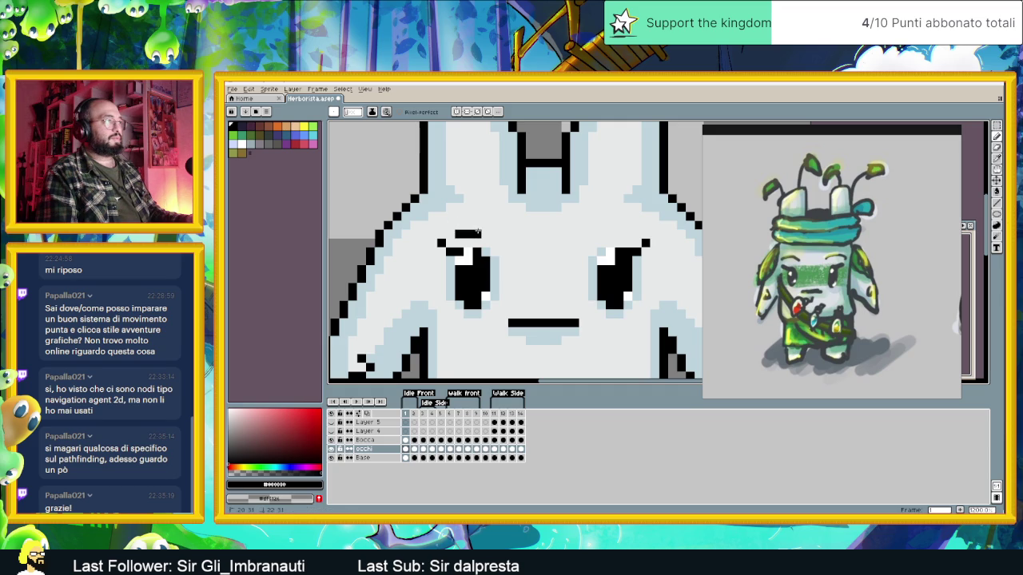
{"action": "key", "text": "ctrl+z"}
{"action": "left_click", "coordinate": [380, 452]}
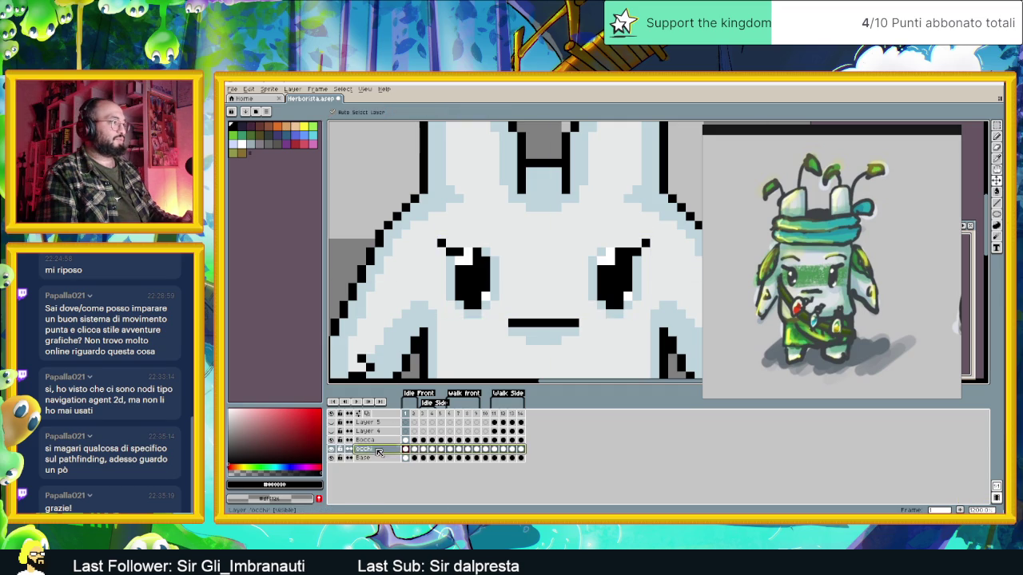
Add a new Layer 6 above the occhi layer and make it active.
{"action": "right_click", "coordinate": [379, 452]}
{"action": "left_click", "coordinate": [384, 454]}
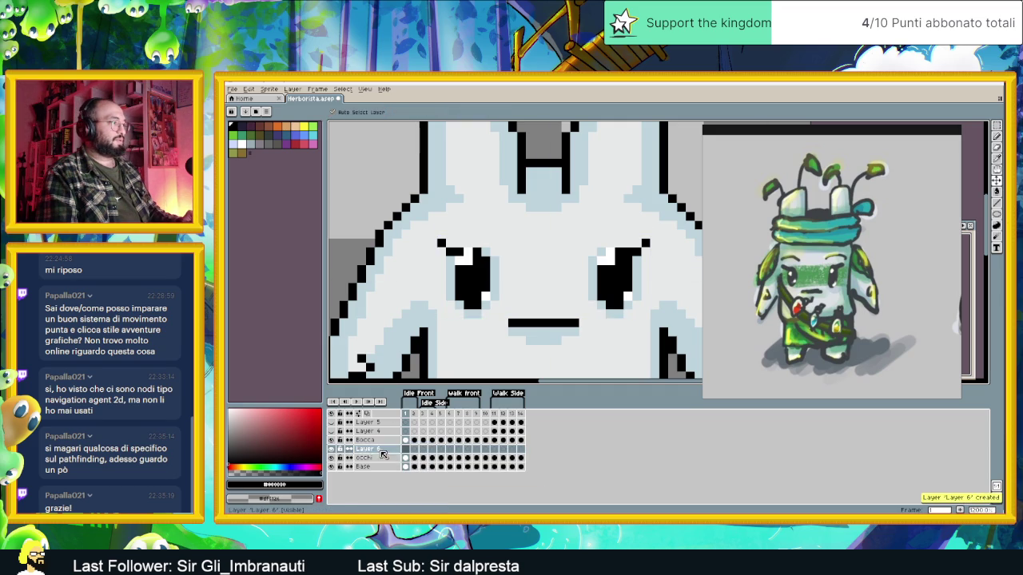
{"action": "left_click", "coordinate": [382, 452]}
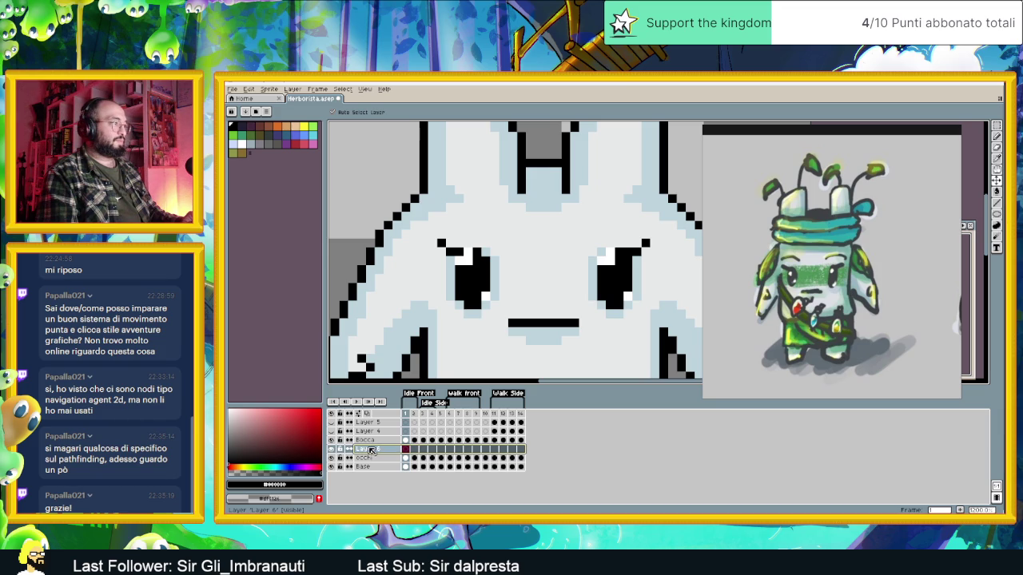
{"action": "right_click", "coordinate": [371, 451]}
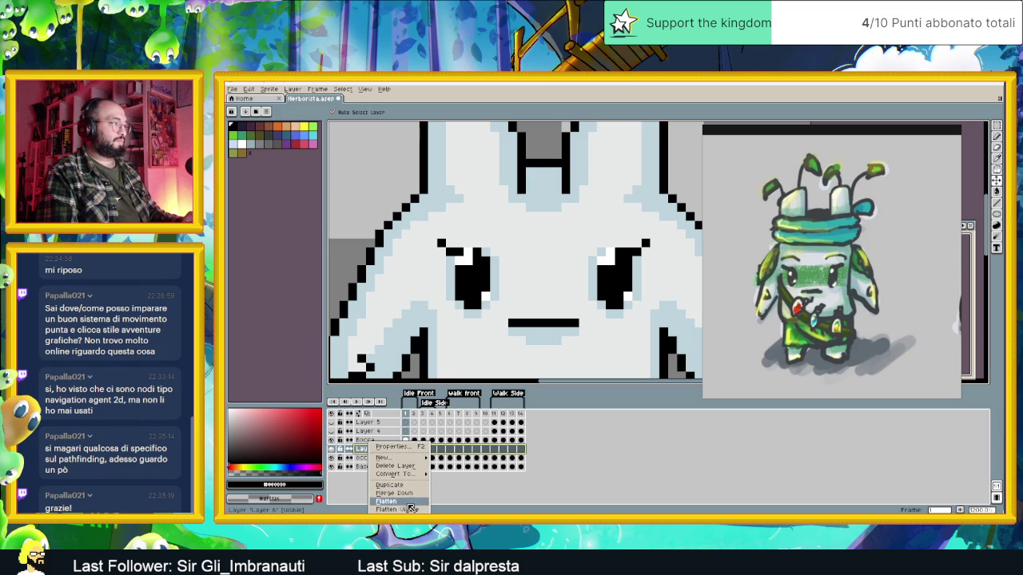
{"action": "key", "text": "Escape"}
{"action": "key", "text": "b"}
Rename Layer 6 to Sopraciglio in the Layer Properties box.
{"action": "mouse_move", "coordinate": [831, 143]}
{"action": "left_mouse_down"}
{"action": "mouse_move", "coordinate": [904, 337]}
{"action": "mouse_move", "coordinate": [974, 143]}
{"action": "mouse_move", "coordinate": [891, 319]}
{"action": "mouse_move", "coordinate": [808, 321]}
{"action": "mouse_move", "coordinate": [574, 216]}
{"action": "mouse_move", "coordinate": [546, 216]}
{"action": "left_mouse_up"}
{"action": "left_click_drag", "start_coordinate": [917, 122], "coordinate": [907, 122]}
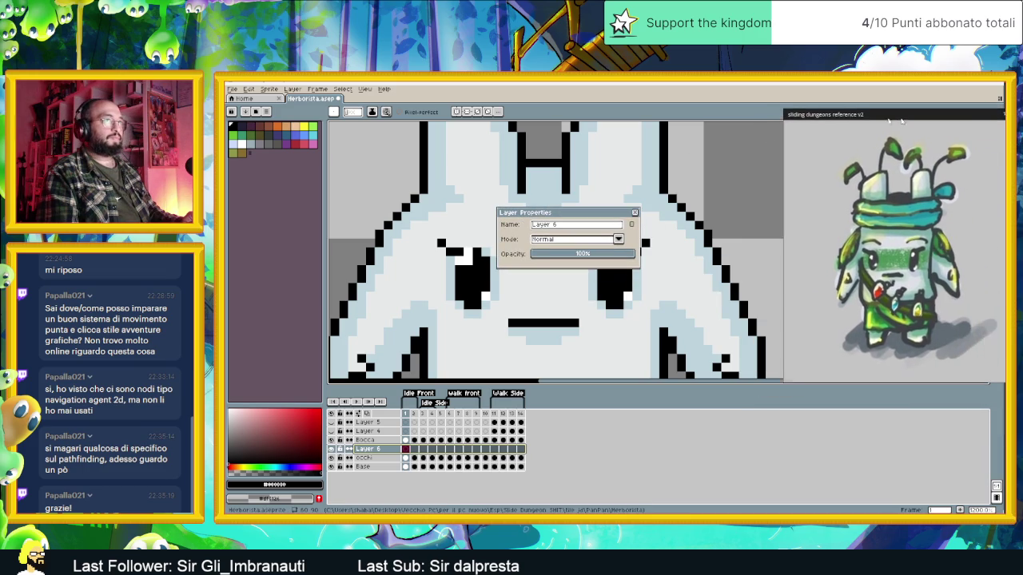
{"action": "left_click", "coordinate": [568, 229]}
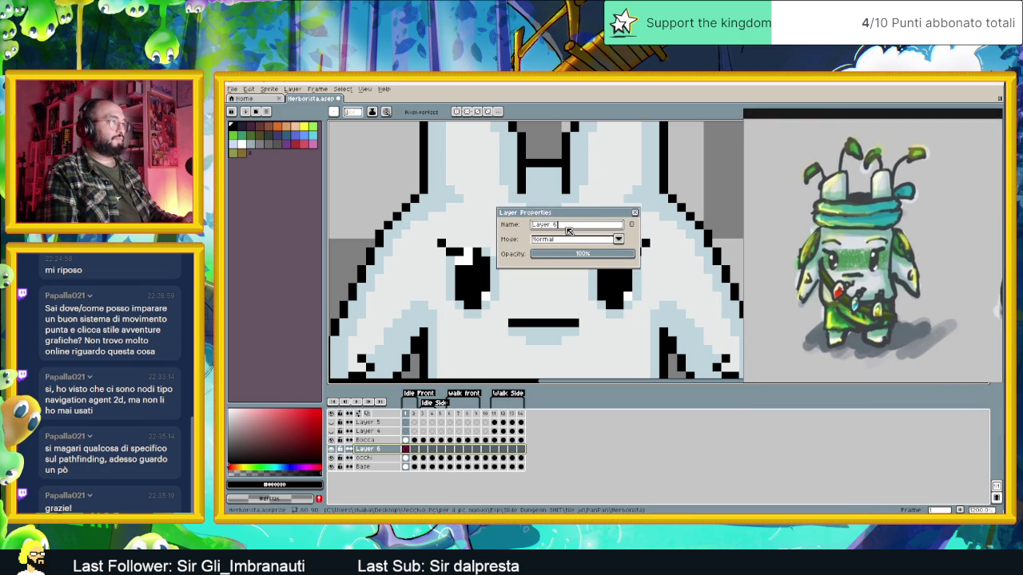
{"action": "left_click_drag", "start_coordinate": [580, 227], "coordinate": [508, 227]}
{"action": "type", "text": "So"}
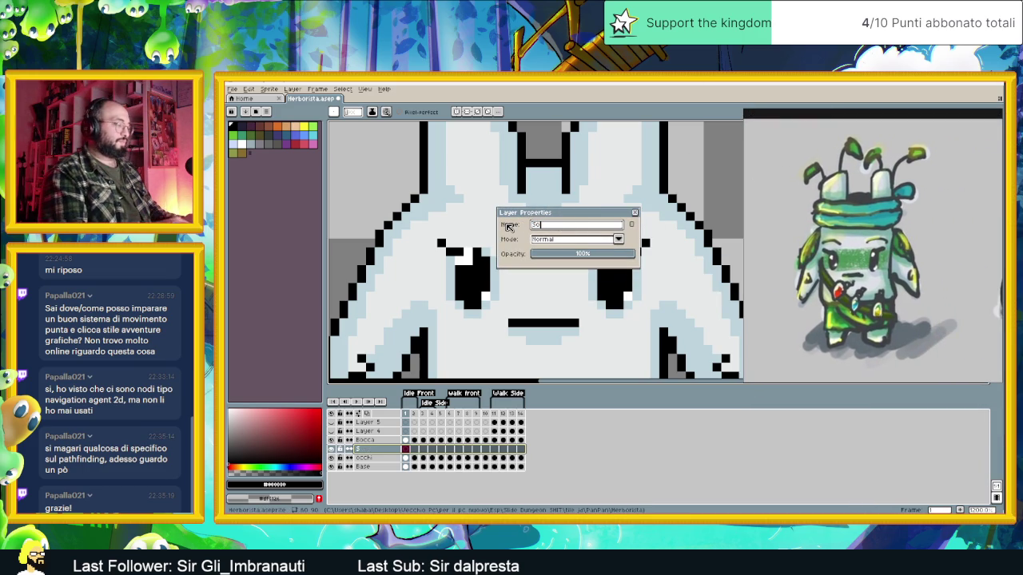
{"action": "type", "text": "praciglio"}
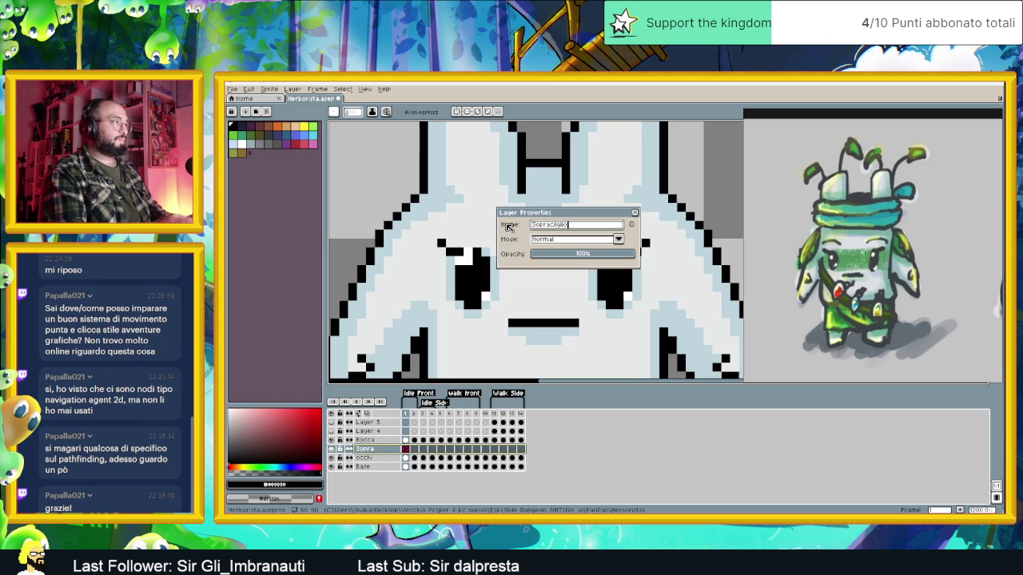
{"action": "key", "text": "Return"}
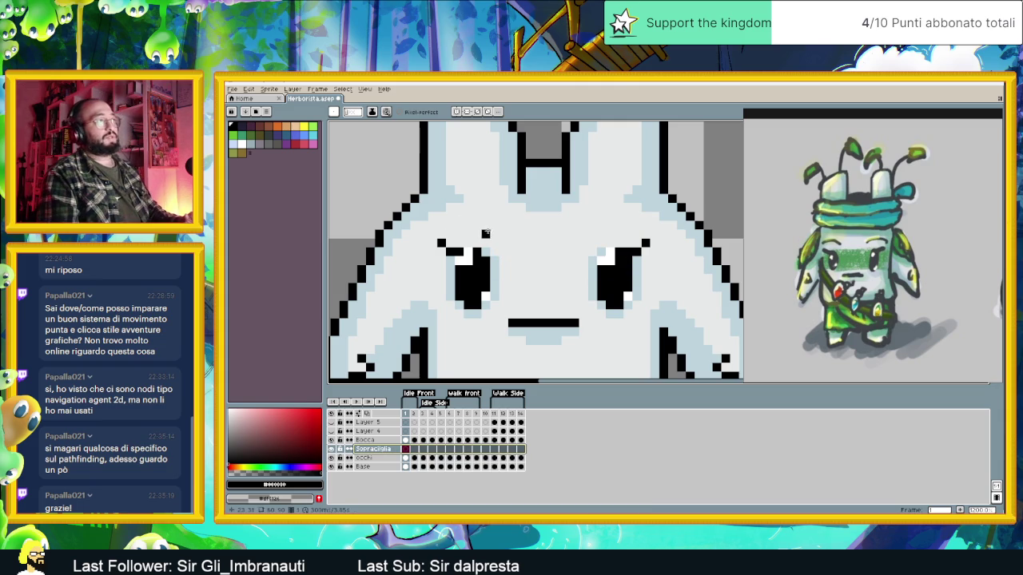
Draw a horizontal black eyebrow above the left eye, adding a pixel at its outer end.
{"action": "left_click_drag", "start_coordinate": [494, 233], "coordinate": [484, 234]}
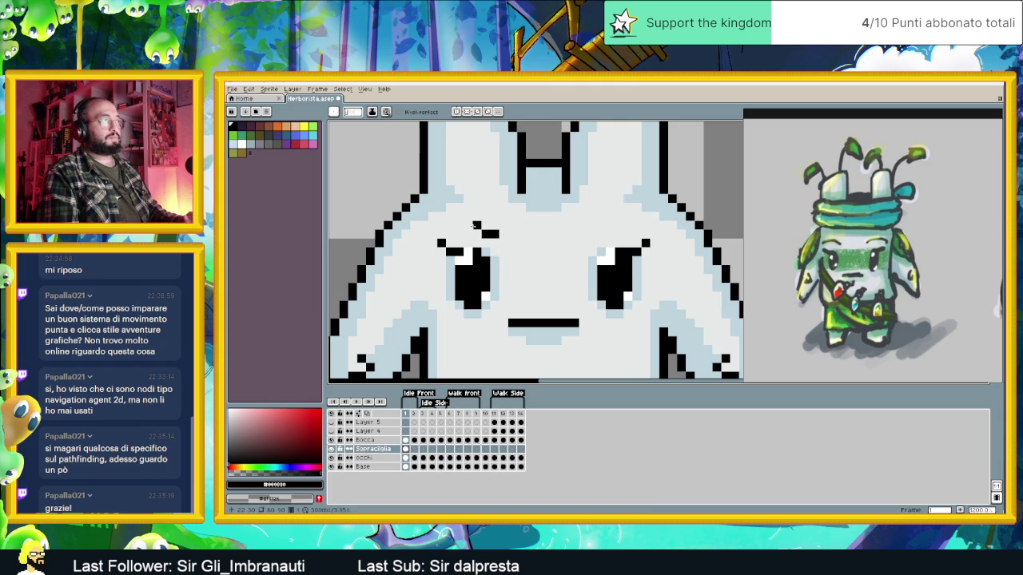
{"action": "key", "text": "ctrl+z"}
{"action": "left_click_drag", "start_coordinate": [487, 225], "coordinate": [462, 226]}
{"action": "left_click", "coordinate": [449, 231]}
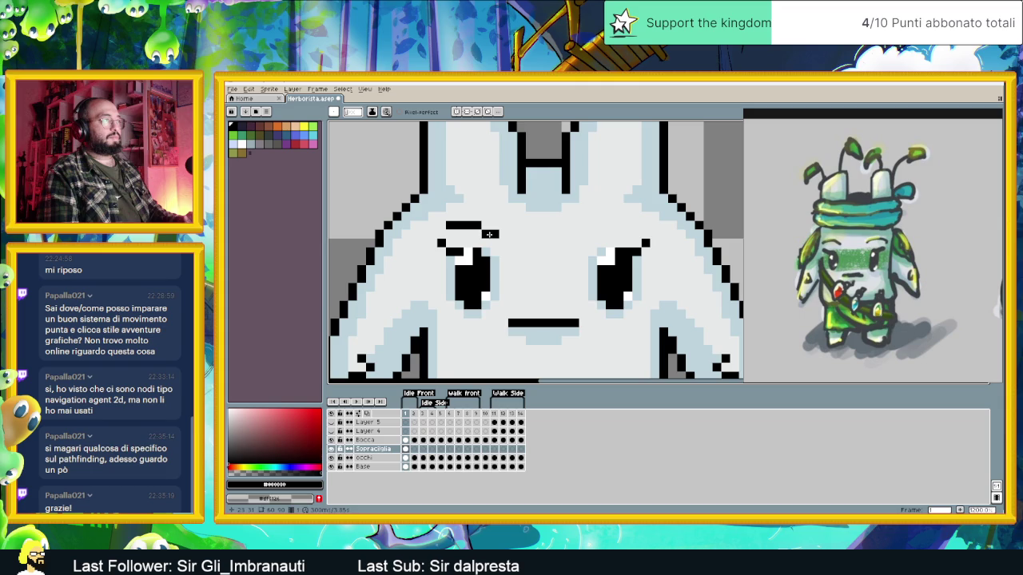
Zoom out and recentre to check both brows, then select the Base layer.
{"action": "scroll", "coordinate": [567, 305], "scroll_direction": "down", "scroll_amount": 2}
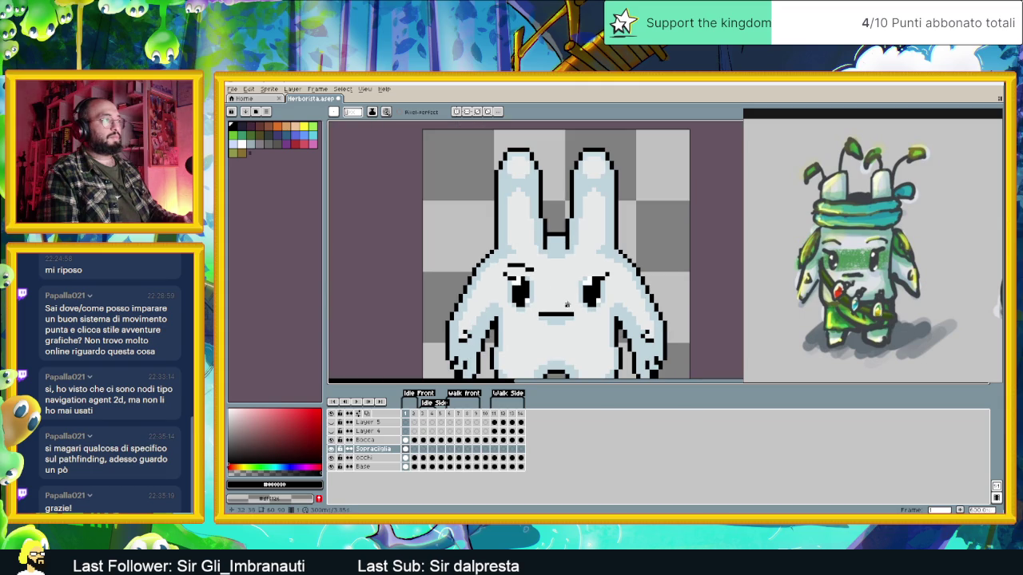
{"action": "scroll", "coordinate": [528, 269], "scroll_direction": "up", "scroll_amount": 2}
{"action": "scroll", "coordinate": [559, 302], "scroll_direction": "down", "scroll_amount": 3}
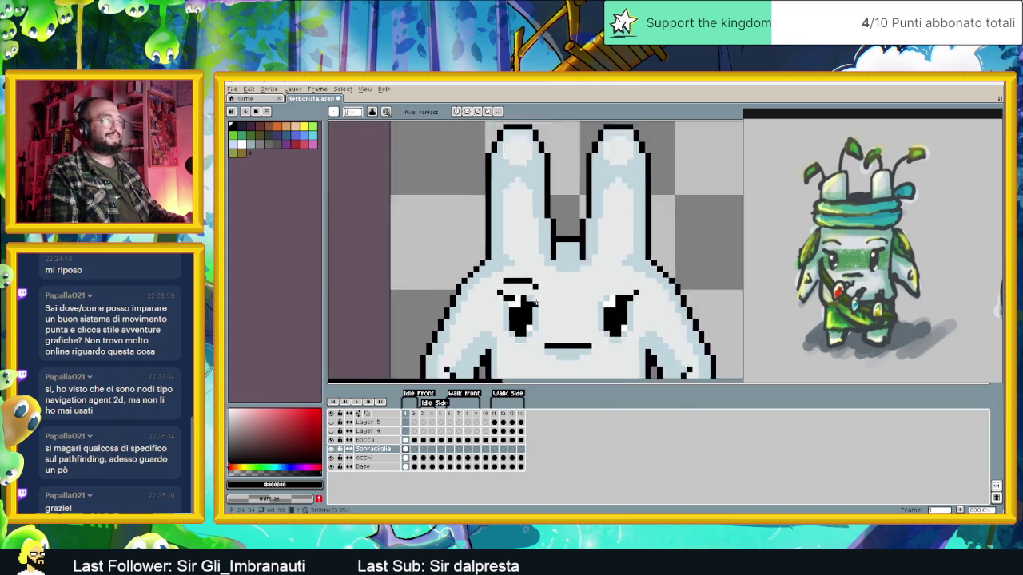
{"action": "scroll", "coordinate": [539, 295], "scroll_direction": "up", "scroll_amount": 1}
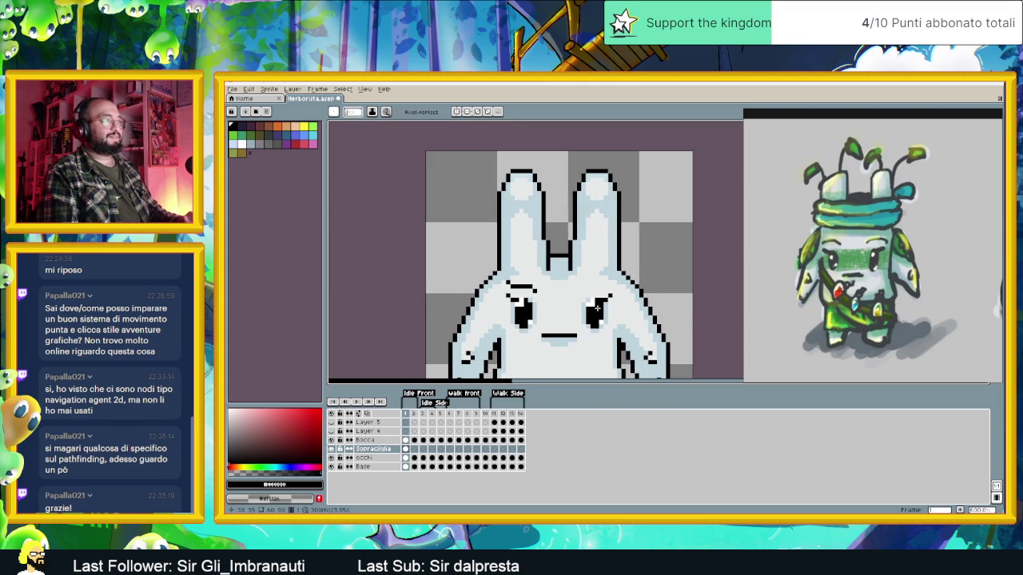
{"action": "scroll", "coordinate": [587, 304], "scroll_direction": "up", "scroll_amount": 2}
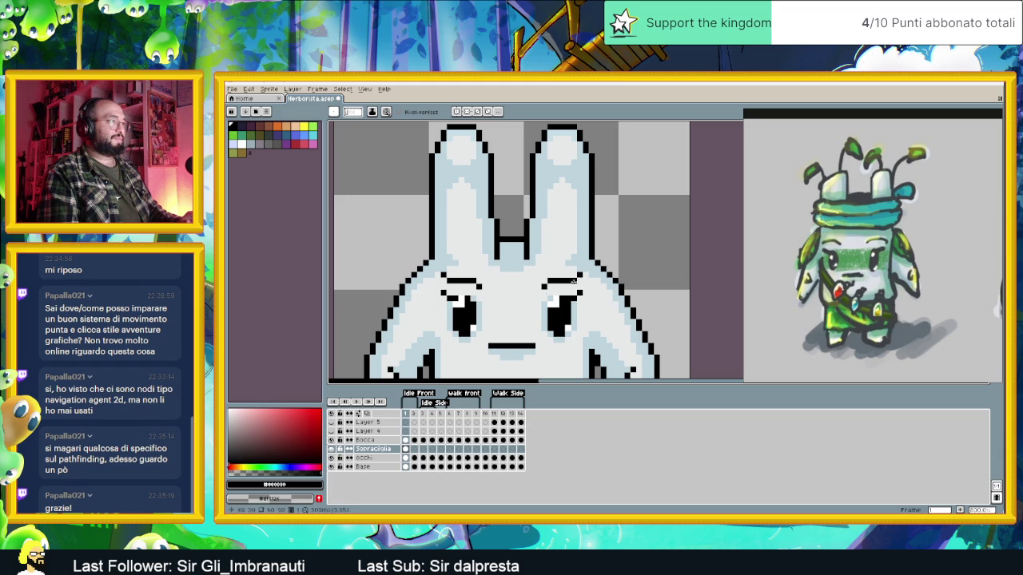
{"action": "scroll", "coordinate": [578, 274], "scroll_direction": "down", "scroll_amount": 2}
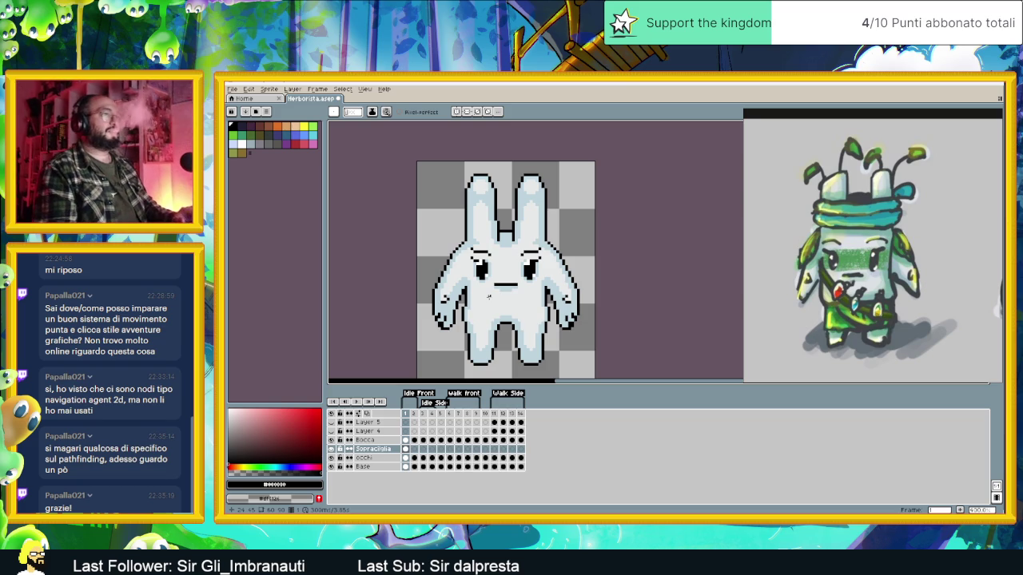
{"action": "scroll", "coordinate": [493, 305], "scroll_direction": "up", "scroll_amount": 1}
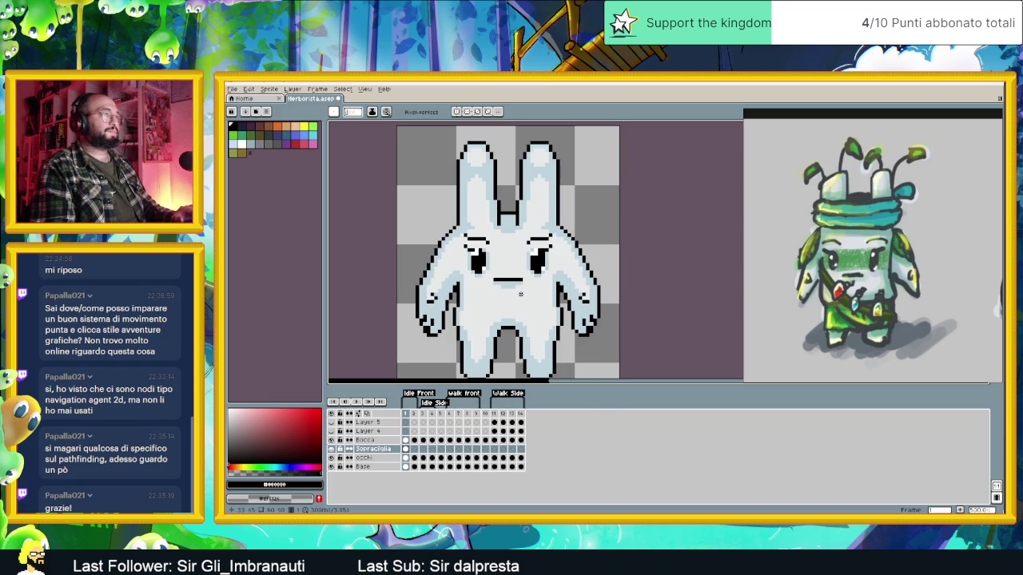
{"action": "scroll", "coordinate": [514, 291], "scroll_direction": "up", "scroll_amount": 1}
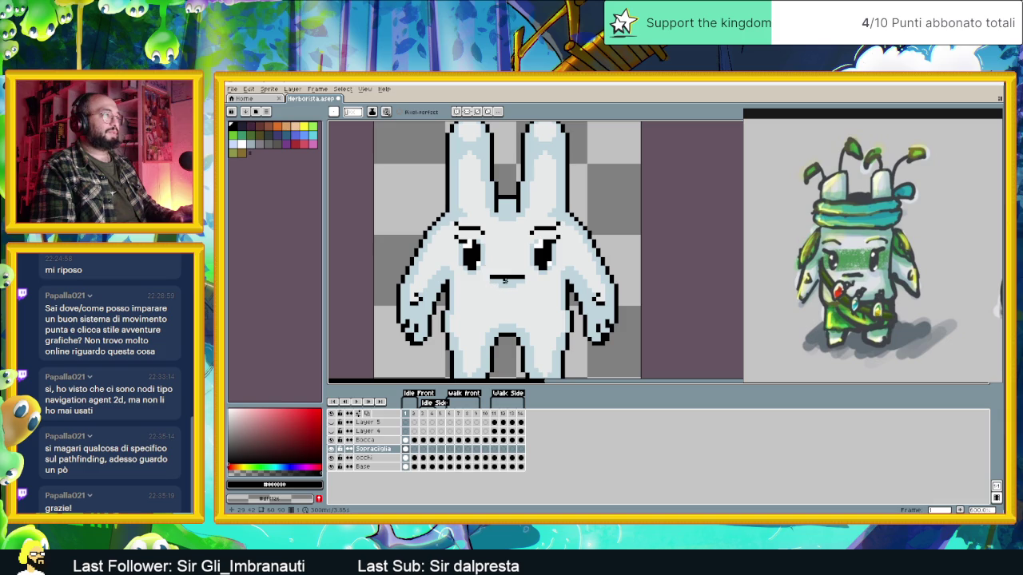
{"action": "scroll", "coordinate": [504, 281], "scroll_direction": "down", "scroll_amount": 1}
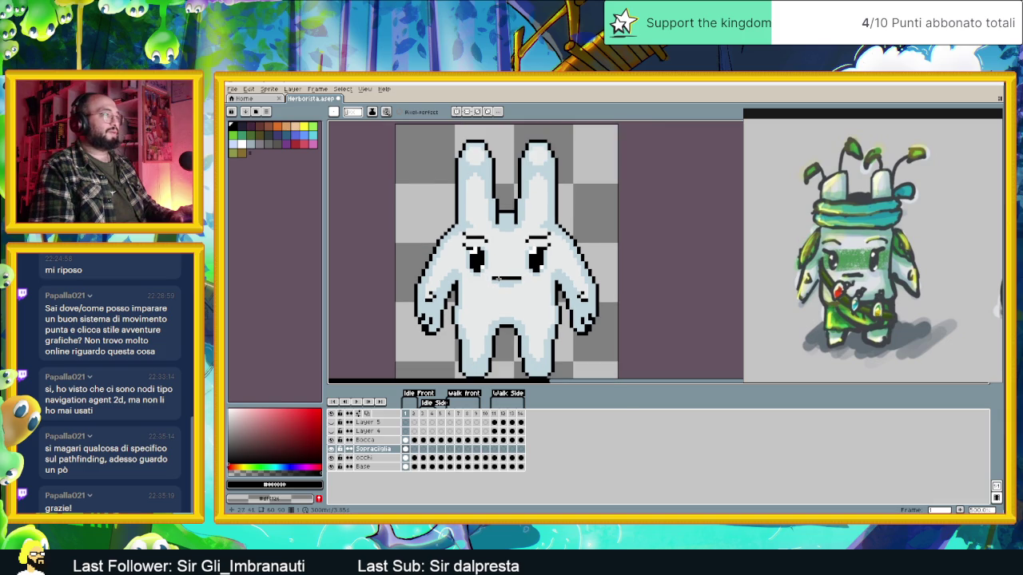
{"action": "left_click_drag", "start_coordinate": [533, 264], "coordinate": [530, 278]}
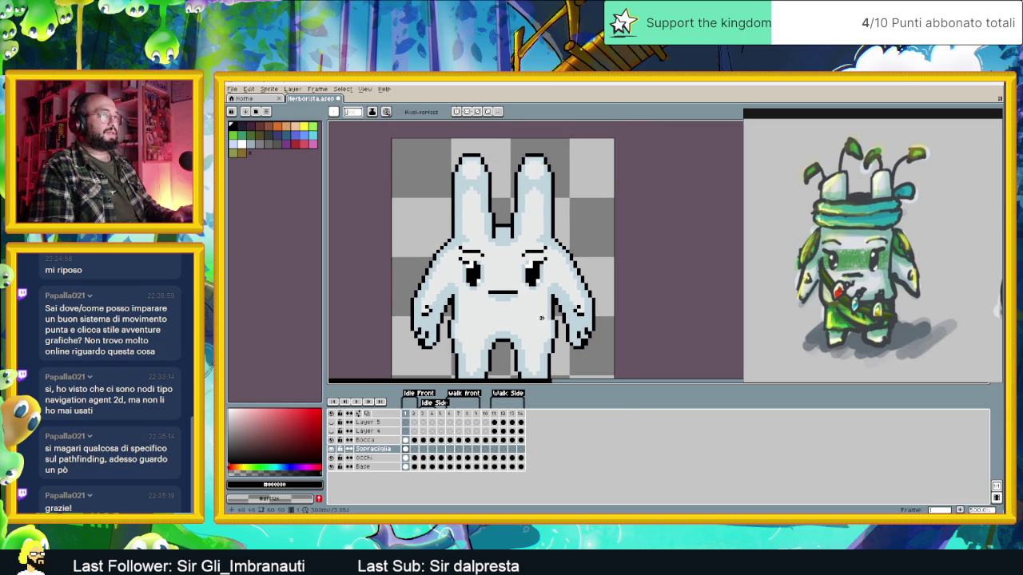
{"action": "scroll", "coordinate": [477, 318], "scroll_direction": "up", "scroll_amount": 1}
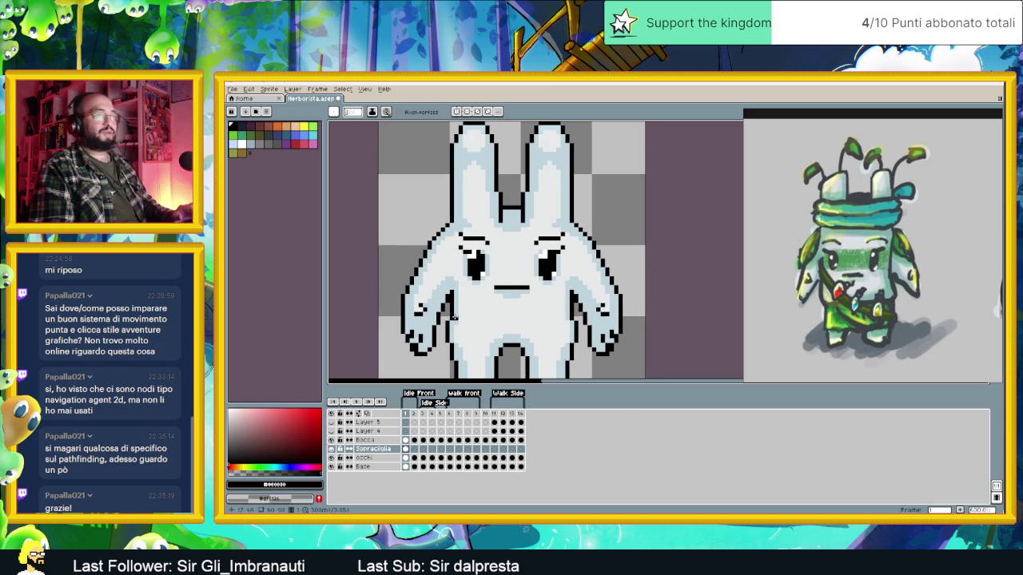
{"action": "scroll", "coordinate": [438, 264], "scroll_direction": "up", "scroll_amount": 1}
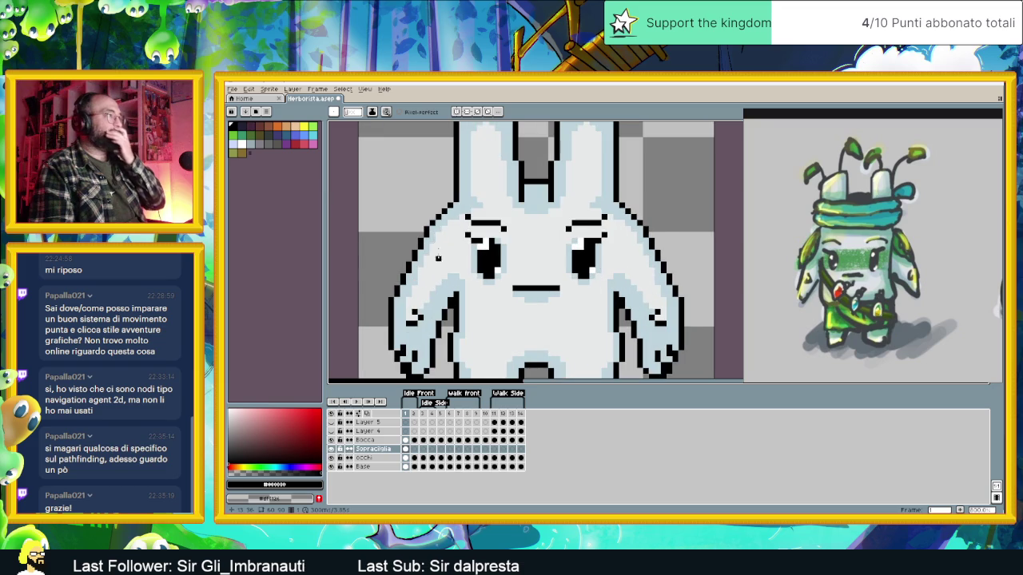
{"action": "scroll", "coordinate": [438, 263], "scroll_direction": "down", "scroll_amount": 1}
{"action": "left_click", "coordinate": [364, 467]}
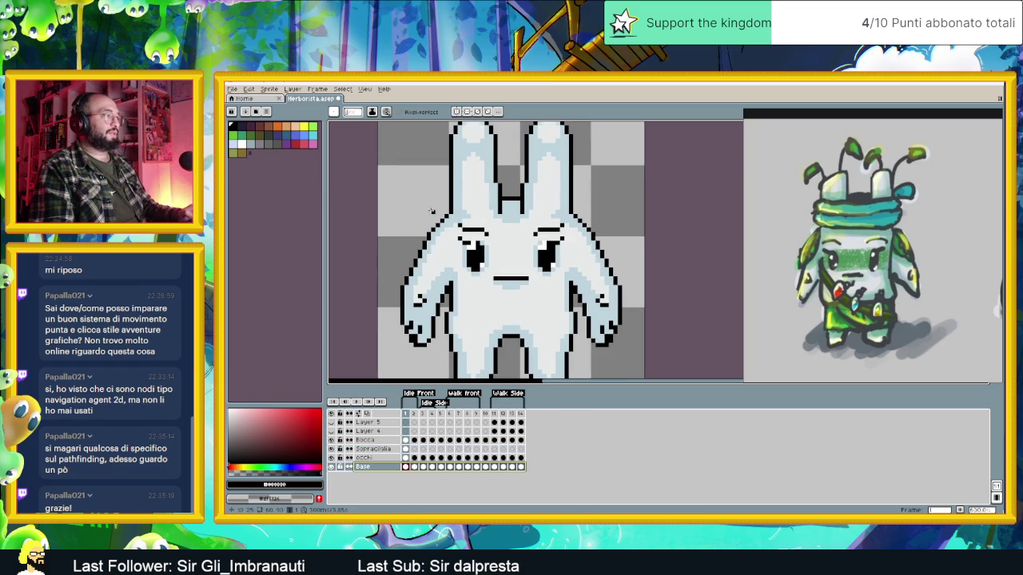
Pencil black pixels down the head's upper-left outline toward the left shoulder.
{"action": "scroll", "coordinate": [424, 225], "scroll_direction": "up", "scroll_amount": 1}
{"action": "key", "text": "i"}
{"action": "key", "text": "b"}
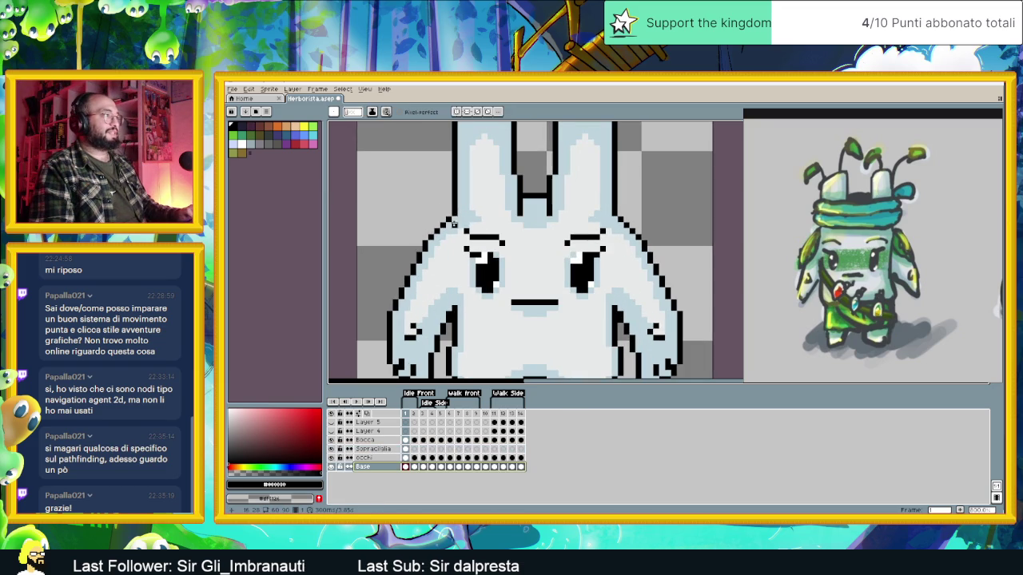
{"action": "left_click", "coordinate": [453, 224]}
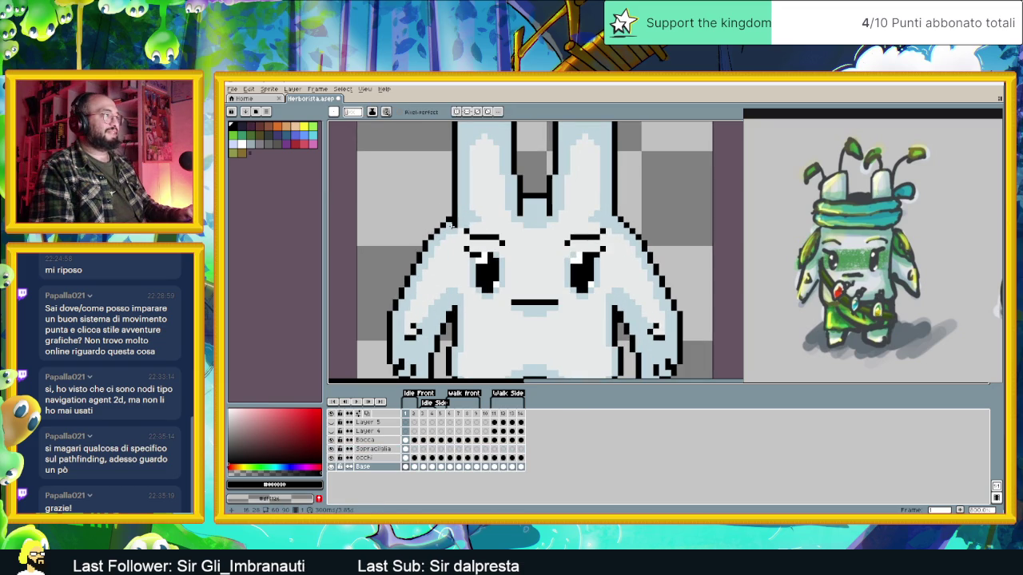
{"action": "left_click", "coordinate": [440, 233]}
{"action": "left_click", "coordinate": [434, 240]}
{"action": "left_click", "coordinate": [431, 247]}
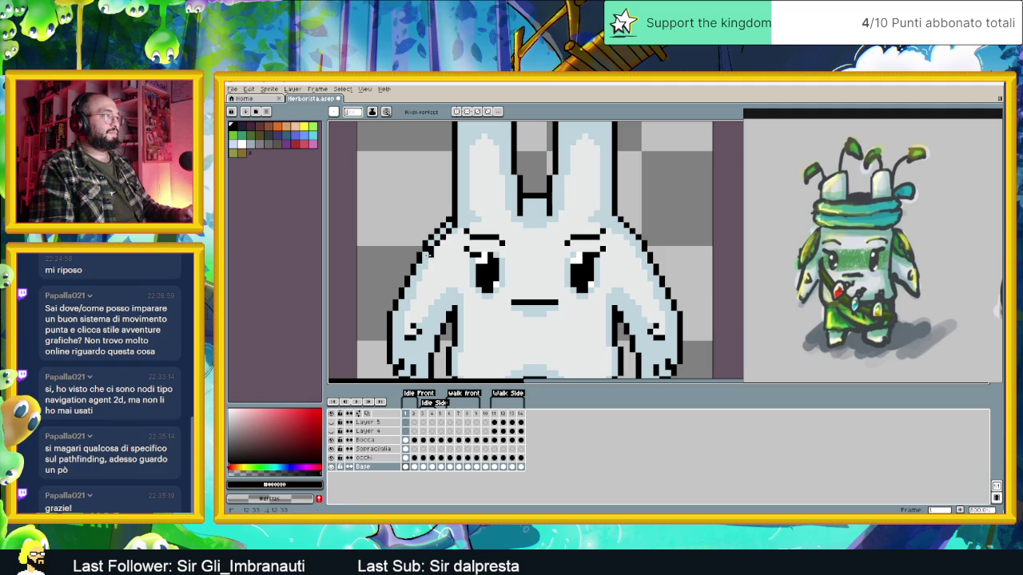
{"action": "left_click", "coordinate": [423, 264]}
{"action": "left_click", "coordinate": [420, 270]}
{"action": "left_click", "coordinate": [417, 275]}
{"action": "left_click", "coordinate": [412, 278]}
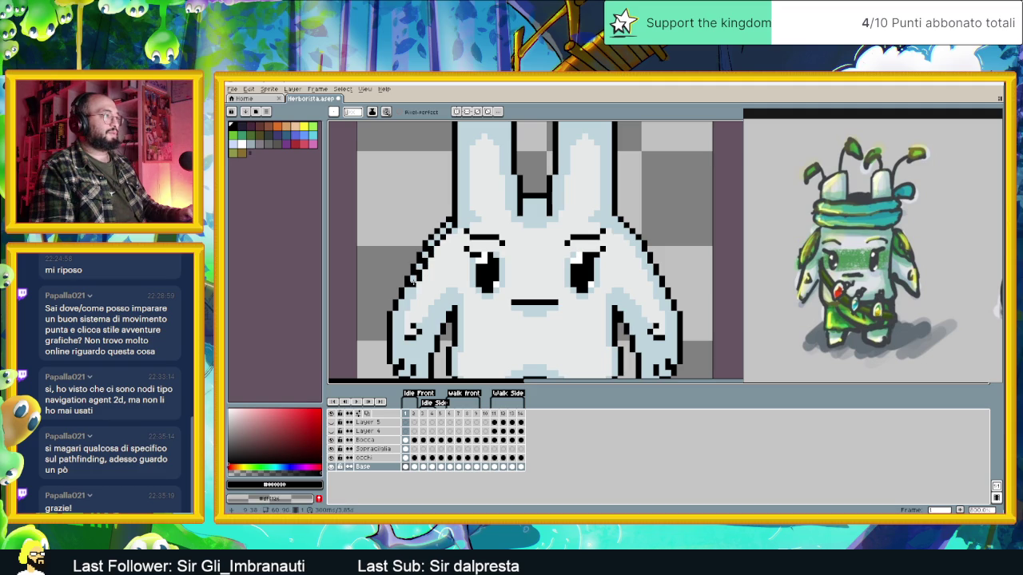
{"action": "left_click", "coordinate": [408, 290]}
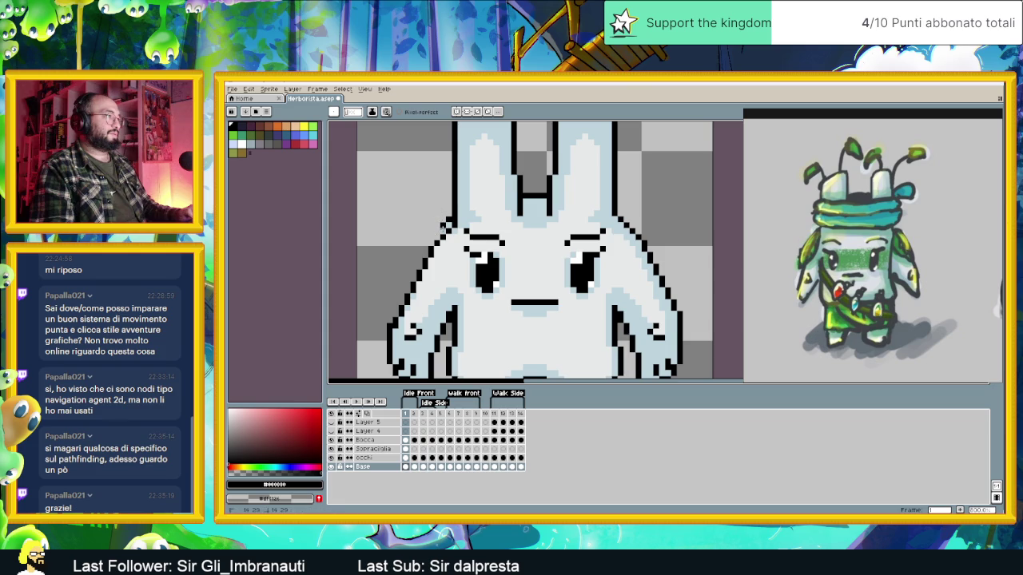
Undo the last outline pixel and sample the bunny's light blue-white body colour.
{"action": "scroll", "coordinate": [452, 244], "scroll_direction": "down", "scroll_amount": 2}
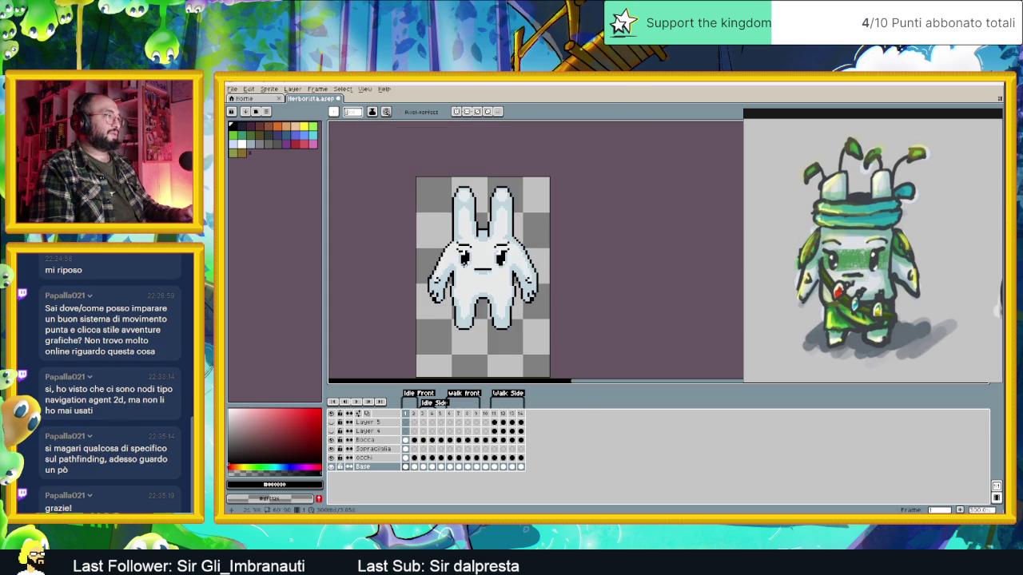
{"action": "scroll", "coordinate": [469, 285], "scroll_direction": "up", "scroll_amount": 3}
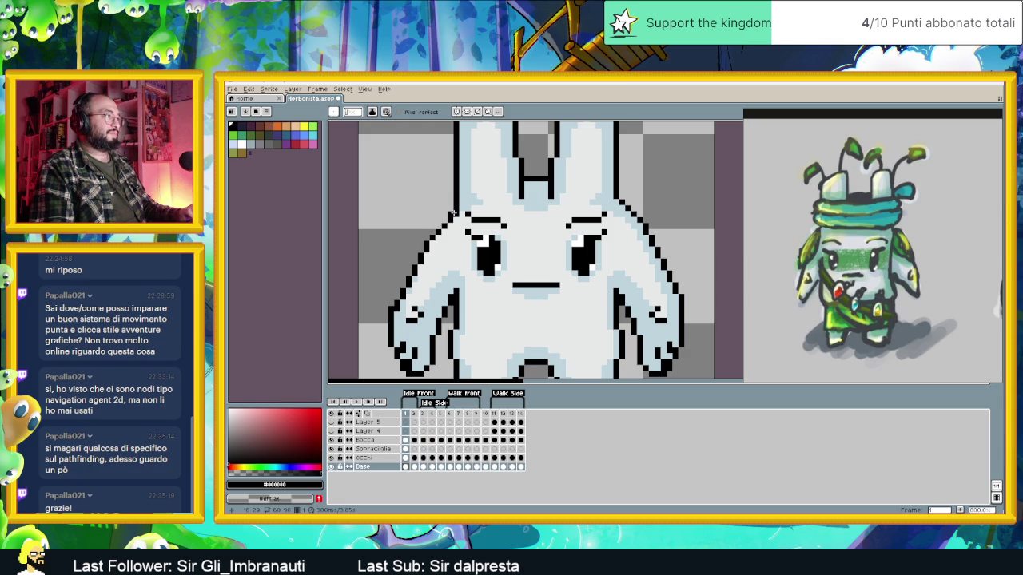
{"action": "scroll", "coordinate": [452, 213], "scroll_direction": "down", "scroll_amount": 2}
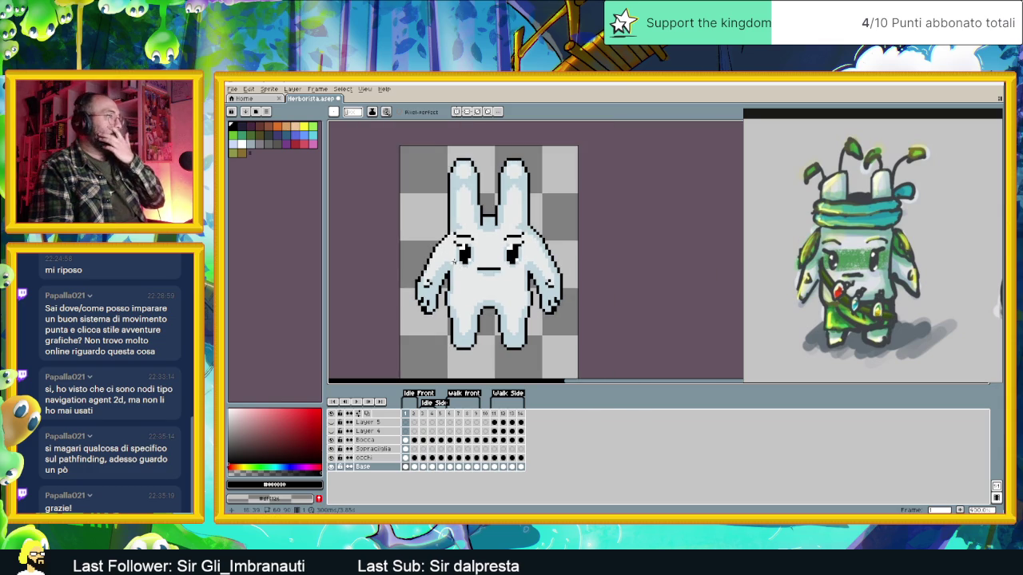
{"action": "key", "text": "ctrl+z"}
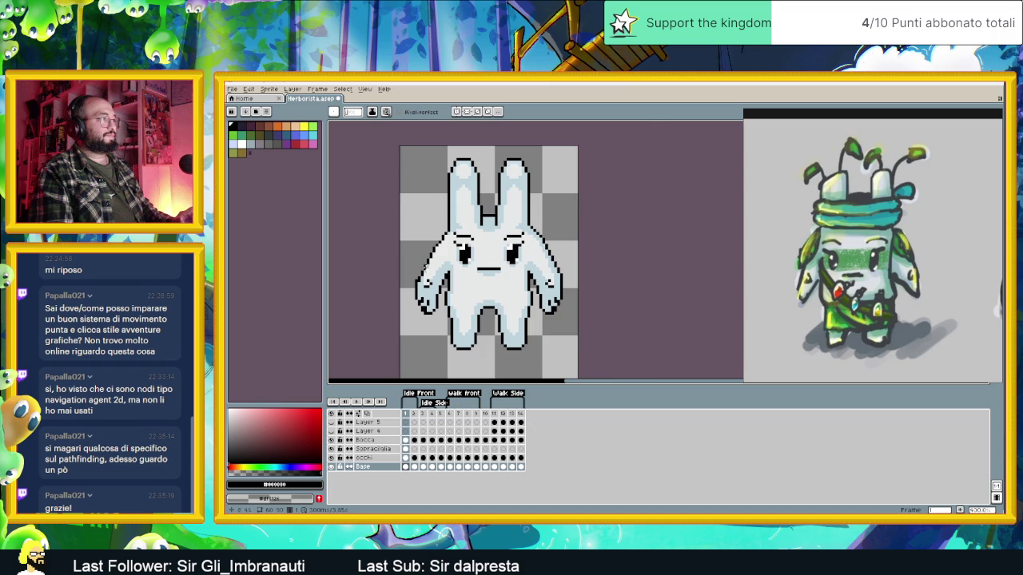
{"action": "scroll", "coordinate": [450, 229], "scroll_direction": "up", "scroll_amount": 3}
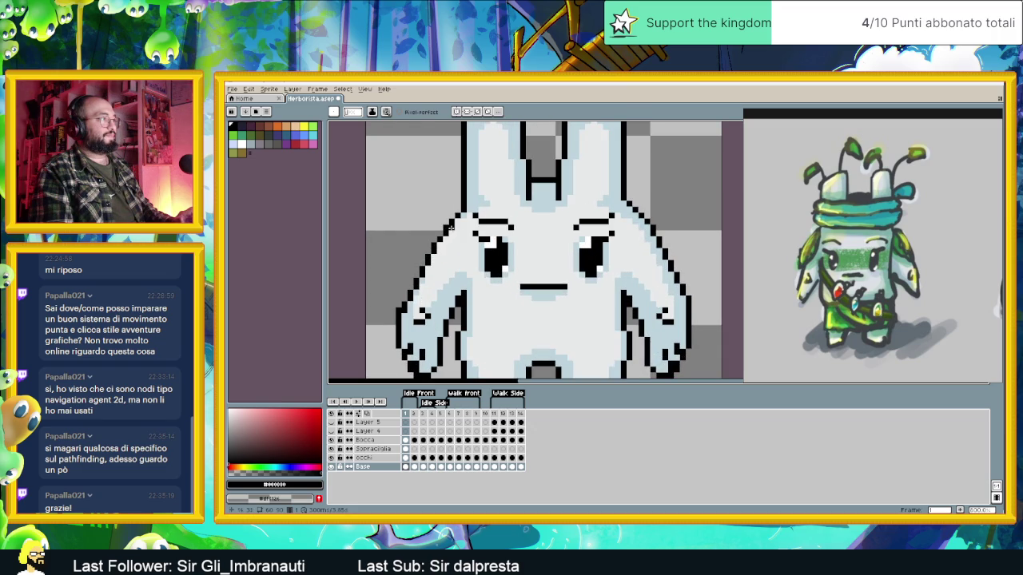
{"action": "left_click", "coordinate": [453, 230], "text": "alt"}
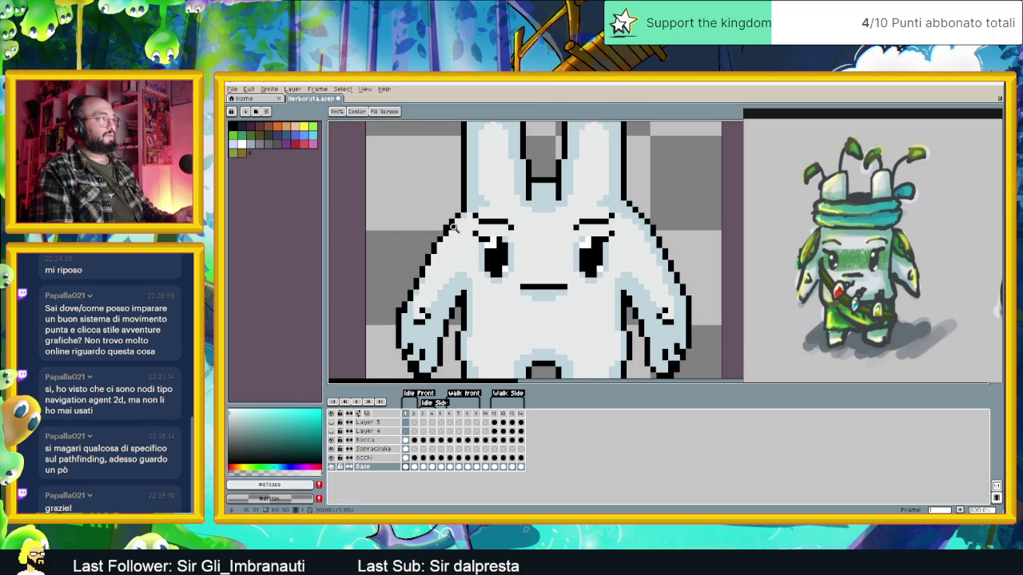
{"action": "scroll", "coordinate": [453, 230], "scroll_direction": "up", "scroll_amount": 1}
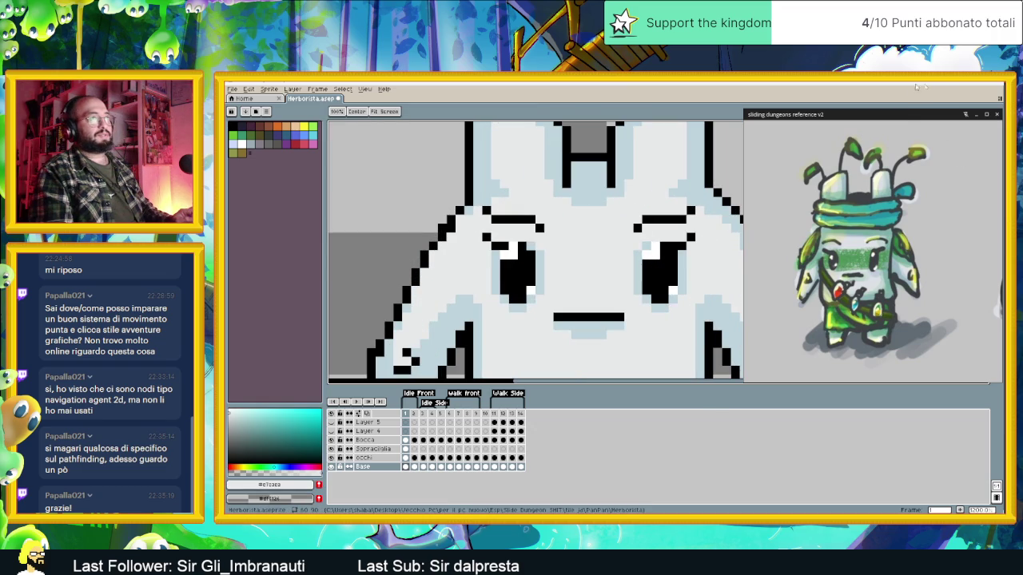
Move the reference drawing lower and sample black from the sprite's outline.
{"action": "left_click_drag", "start_coordinate": [879, 114], "coordinate": [853, 214]}
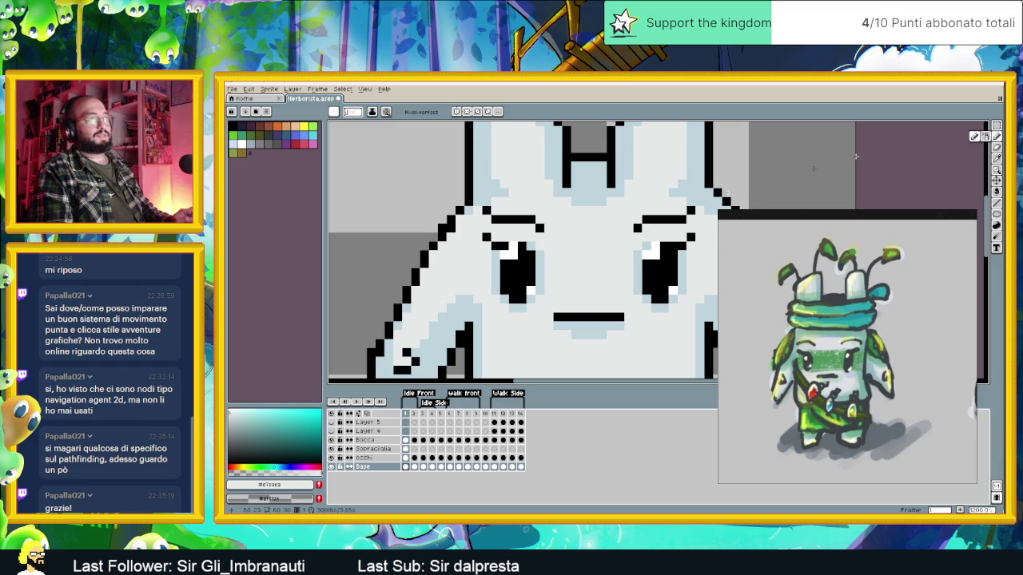
{"action": "scroll", "coordinate": [516, 238], "scroll_direction": "down", "scroll_amount": 3}
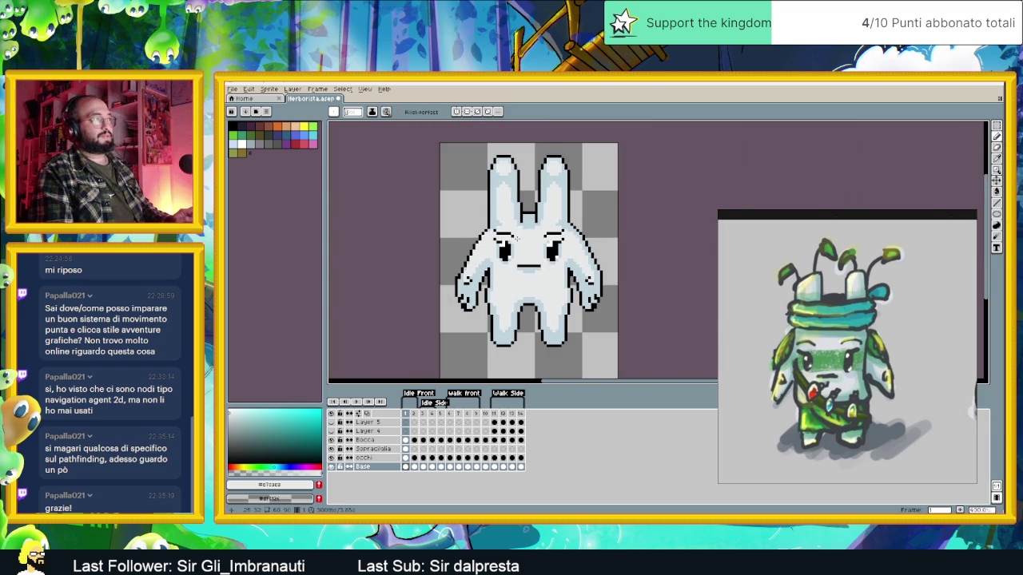
{"action": "scroll", "coordinate": [484, 278], "scroll_direction": "up", "scroll_amount": 3}
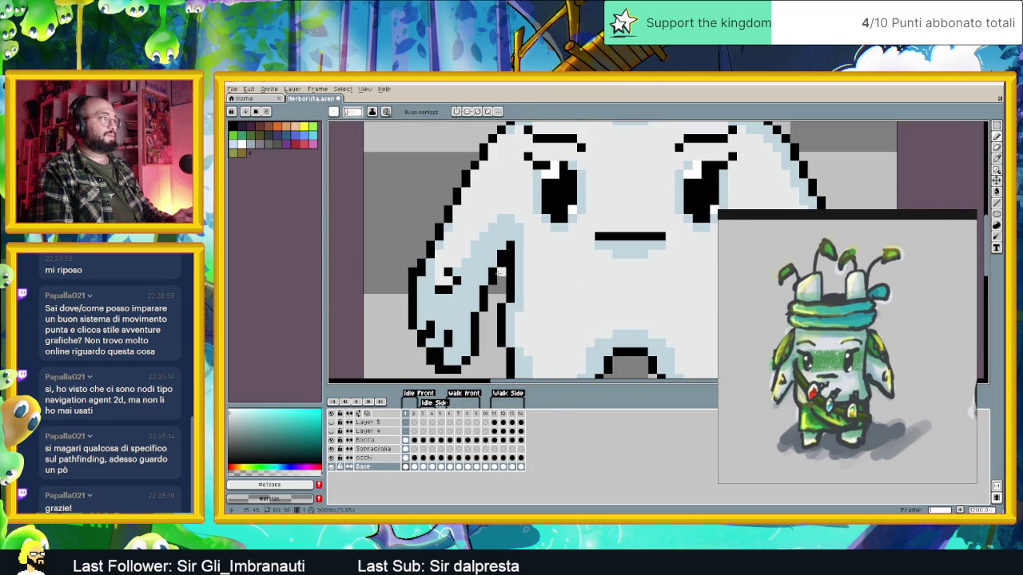
{"action": "left_click", "coordinate": [502, 254], "text": "alt"}
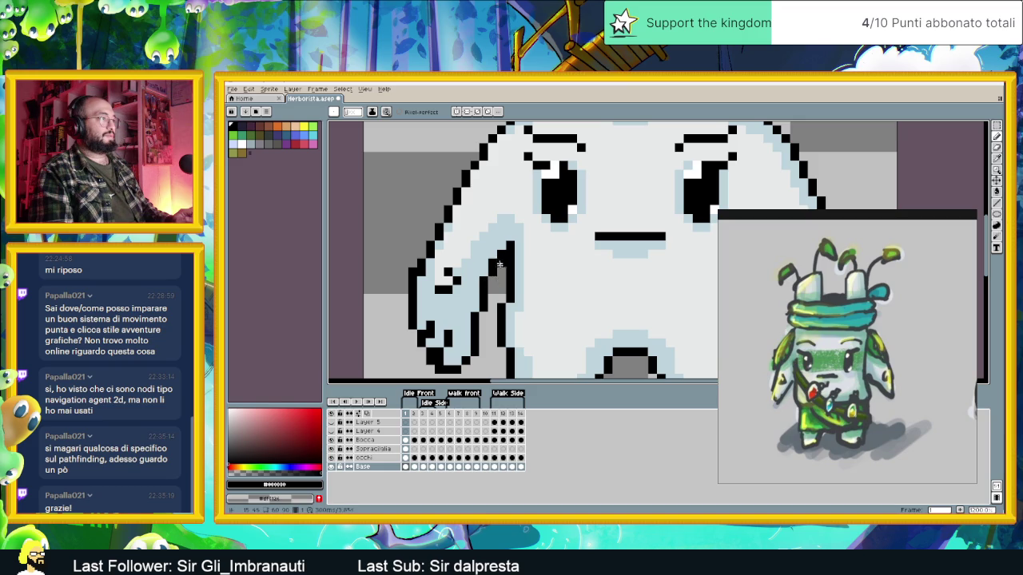
Zoom in and out around the bunny to inspect its outline.
{"action": "scroll", "coordinate": [494, 306], "scroll_direction": "down", "scroll_amount": 1}
{"action": "scroll", "coordinate": [494, 308], "scroll_direction": "down", "scroll_amount": 1}
{"action": "scroll", "coordinate": [488, 316], "scroll_direction": "up", "scroll_amount": 1}
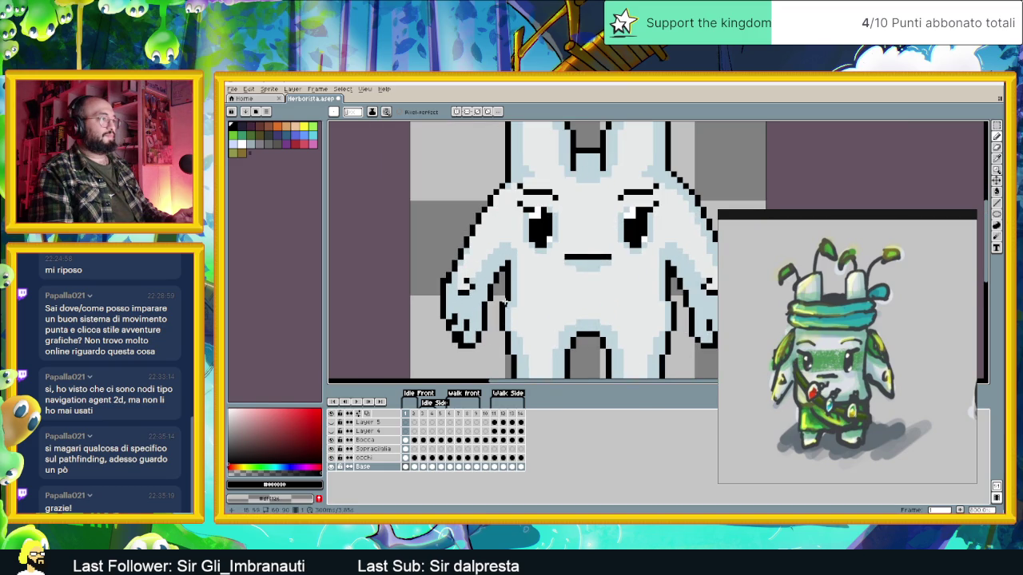
{"action": "scroll", "coordinate": [520, 309], "scroll_direction": "down", "scroll_amount": 1}
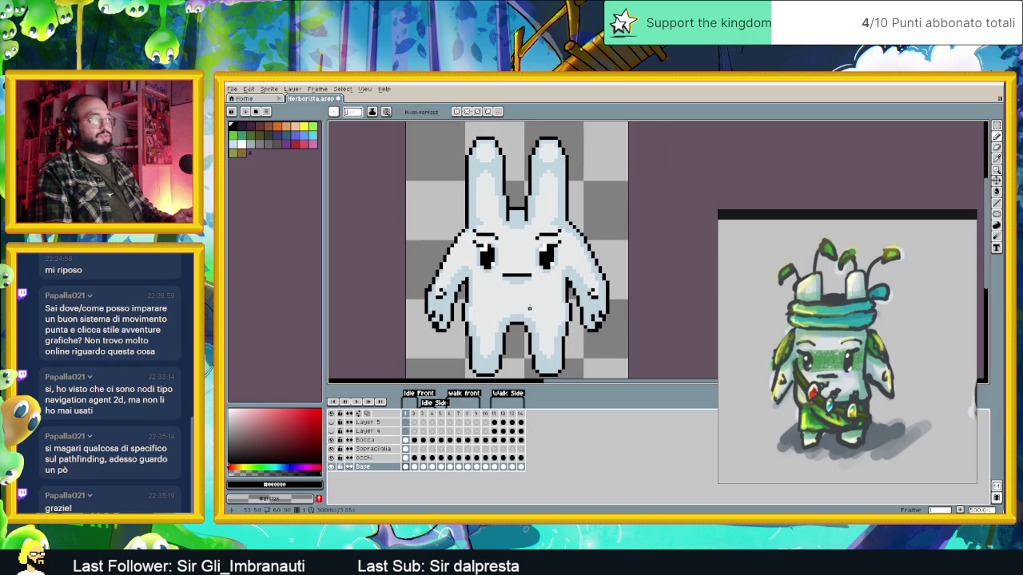
{"action": "scroll", "coordinate": [536, 310], "scroll_direction": "down", "scroll_amount": 1}
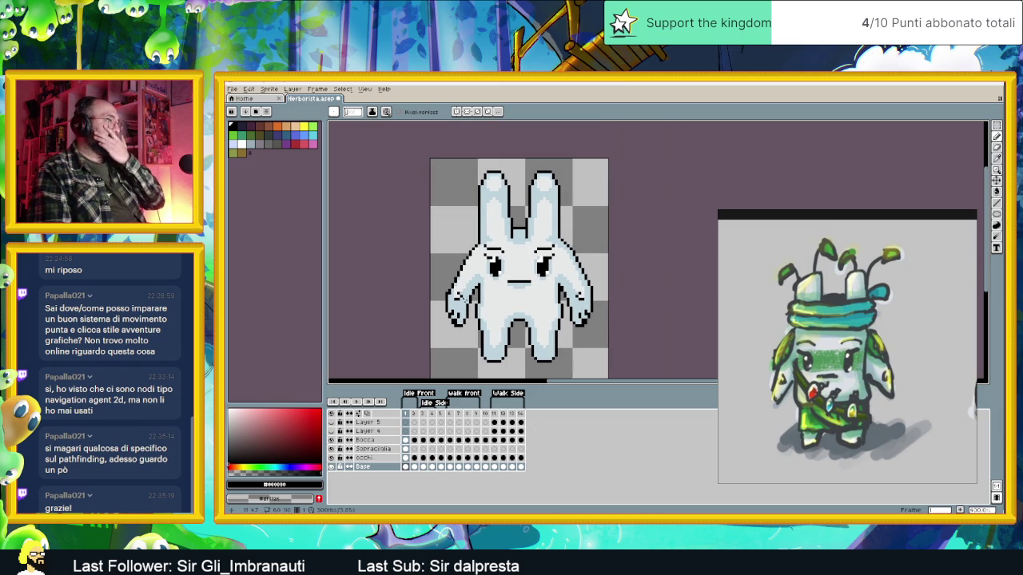
{"action": "scroll", "coordinate": [447, 304], "scroll_direction": "up", "scroll_amount": 2}
{"action": "scroll", "coordinate": [441, 302], "scroll_direction": "down", "scroll_amount": 3}
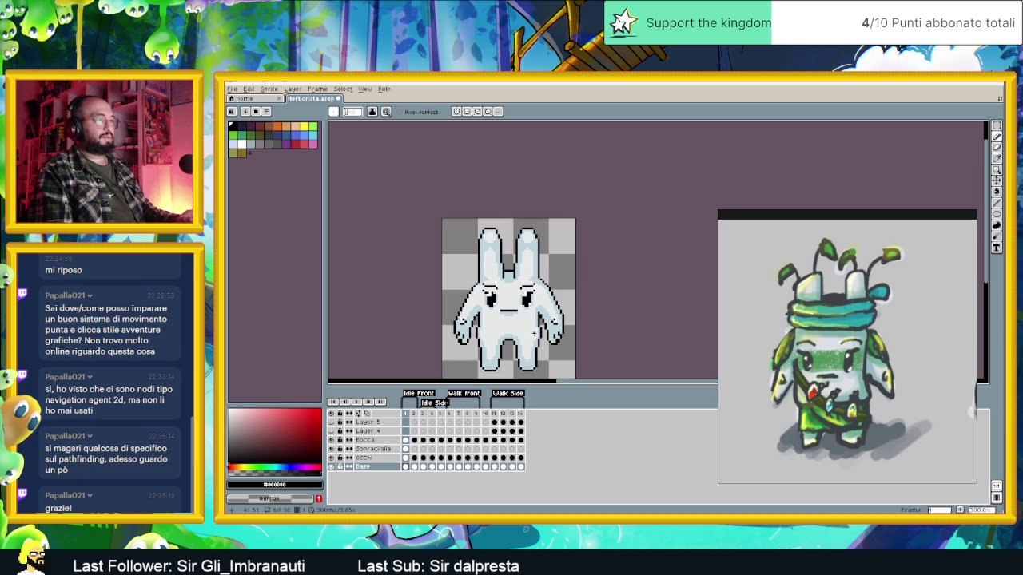
{"action": "scroll", "coordinate": [473, 350], "scroll_direction": "up", "scroll_amount": 2}
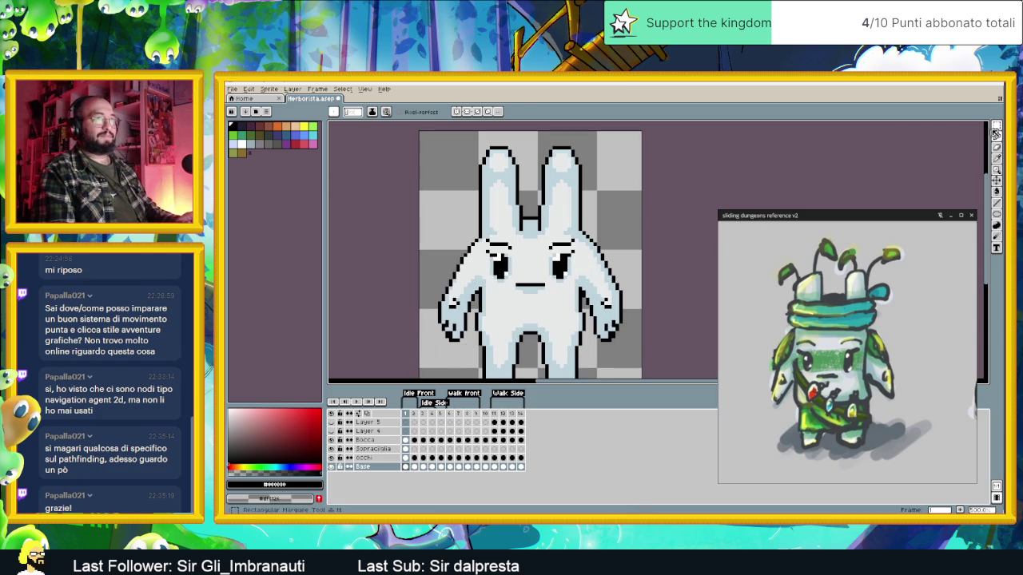
Marquee the right arm and sample the light body and blue-grey shading colours.
{"action": "left_click", "coordinate": [972, 147]}
{"action": "mouse_move", "coordinate": [626, 213]}
{"action": "left_mouse_down"}
{"action": "mouse_move", "coordinate": [606, 331]}
{"action": "mouse_move", "coordinate": [584, 344]}
{"action": "left_mouse_up"}
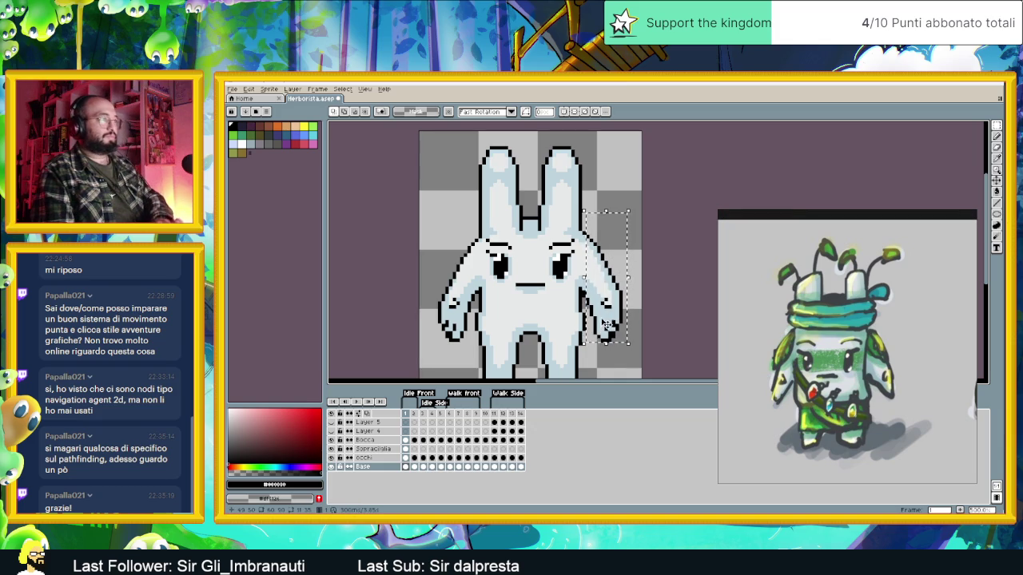
{"action": "scroll", "coordinate": [472, 252], "scroll_direction": "up", "scroll_amount": 2}
{"action": "key", "text": "i"}
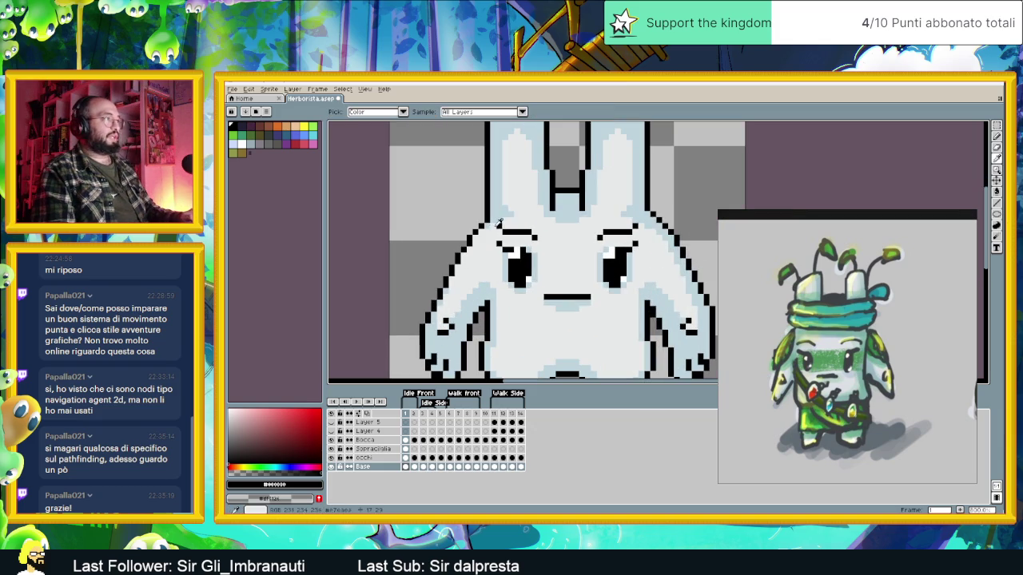
{"action": "left_click", "coordinate": [510, 200]}
{"action": "left_click", "coordinate": [537, 249]}
{"action": "key", "text": "b"}
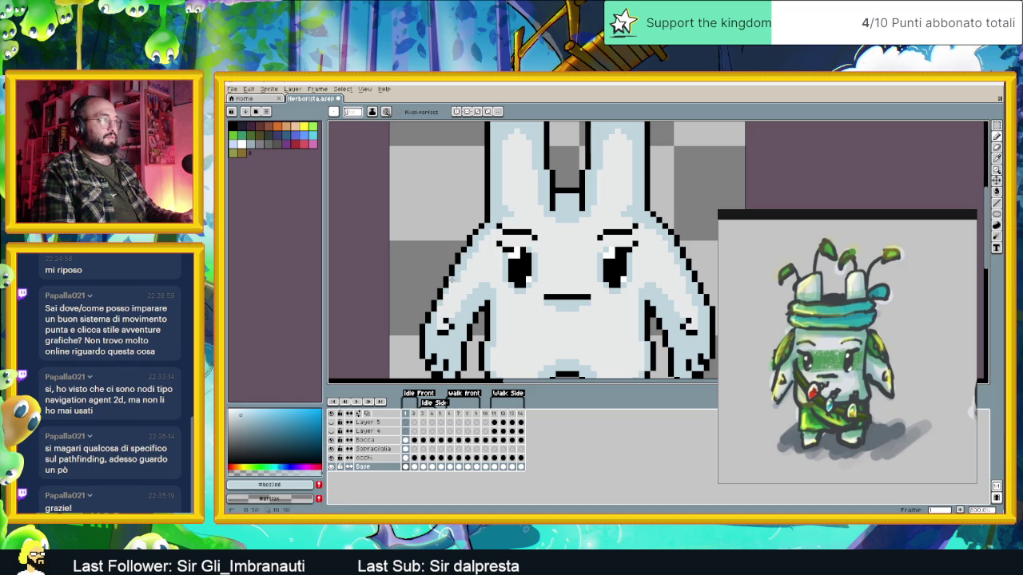
Erase the bunny's right arm and the leftover right-edge outline pixels.
{"action": "left_click_drag", "start_coordinate": [452, 279], "coordinate": [416, 250]}
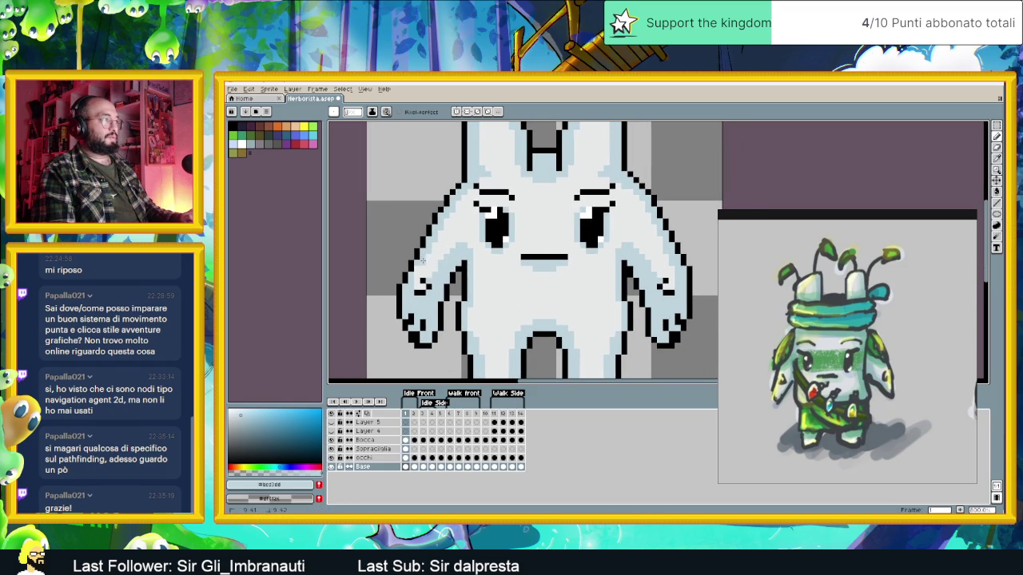
{"action": "scroll", "coordinate": [470, 253], "scroll_direction": "down", "scroll_amount": 2}
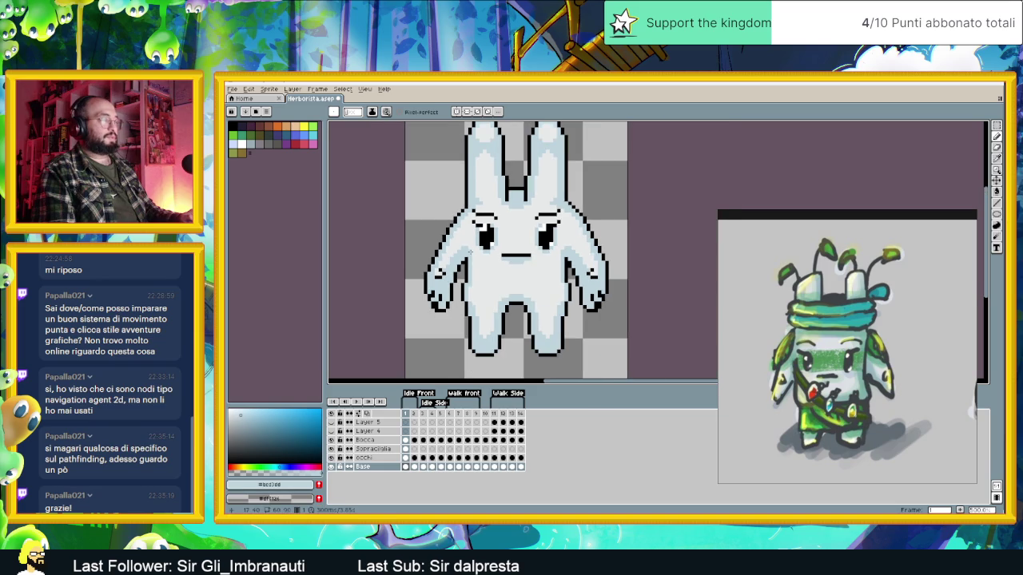
{"action": "key", "text": "m"}
{"action": "left_click_drag", "start_coordinate": [614, 185], "coordinate": [577, 315]}
{"action": "key", "text": "Delete"}
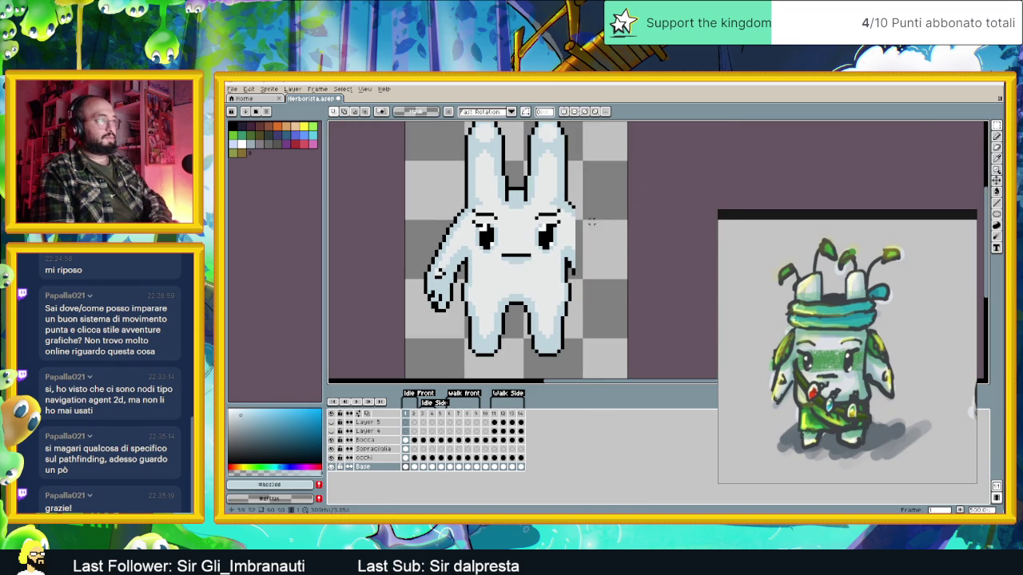
{"action": "left_click_drag", "start_coordinate": [585, 198], "coordinate": [568, 273]}
{"action": "key", "text": "Delete"}
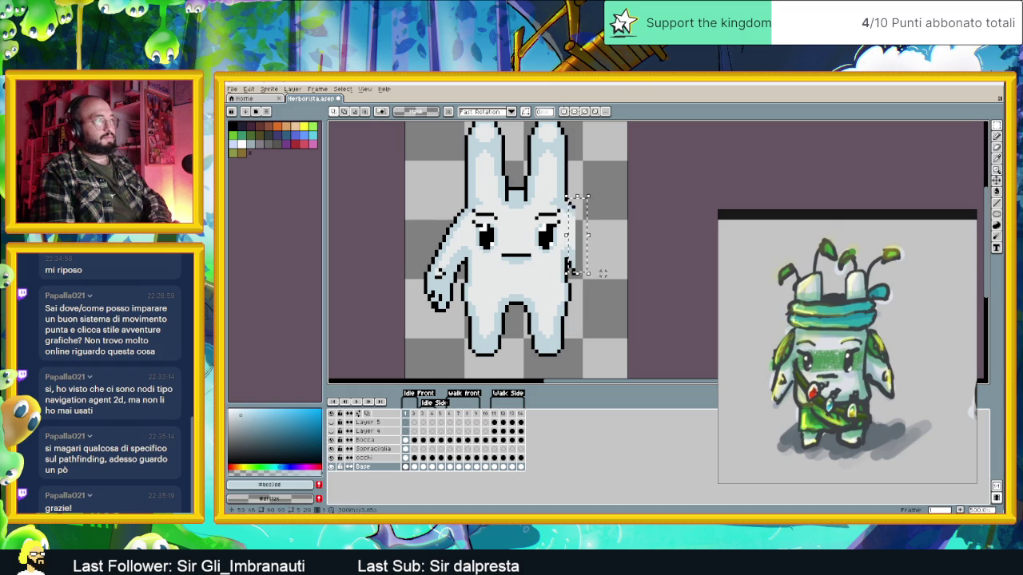
Select the left arm and rotate it to hang down beside the body.
{"action": "left_click_drag", "start_coordinate": [422, 200], "coordinate": [466, 276]}
{"action": "mouse_move", "coordinate": [391, 251]}
{"action": "left_mouse_down"}
{"action": "mouse_move", "coordinate": [416, 297]}
{"action": "mouse_move", "coordinate": [465, 320]}
{"action": "left_mouse_up"}
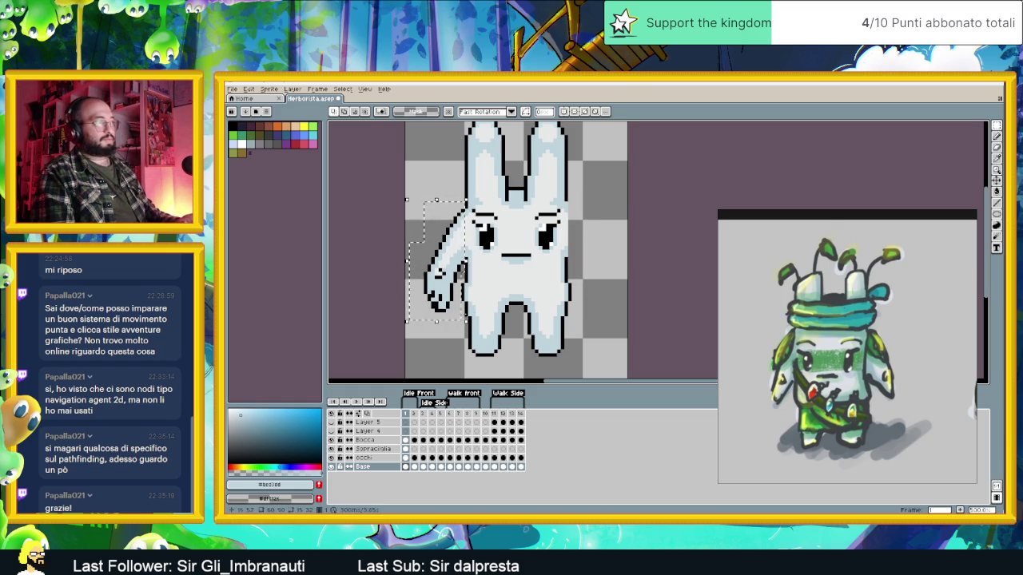
{"action": "left_click", "coordinate": [591, 226]}
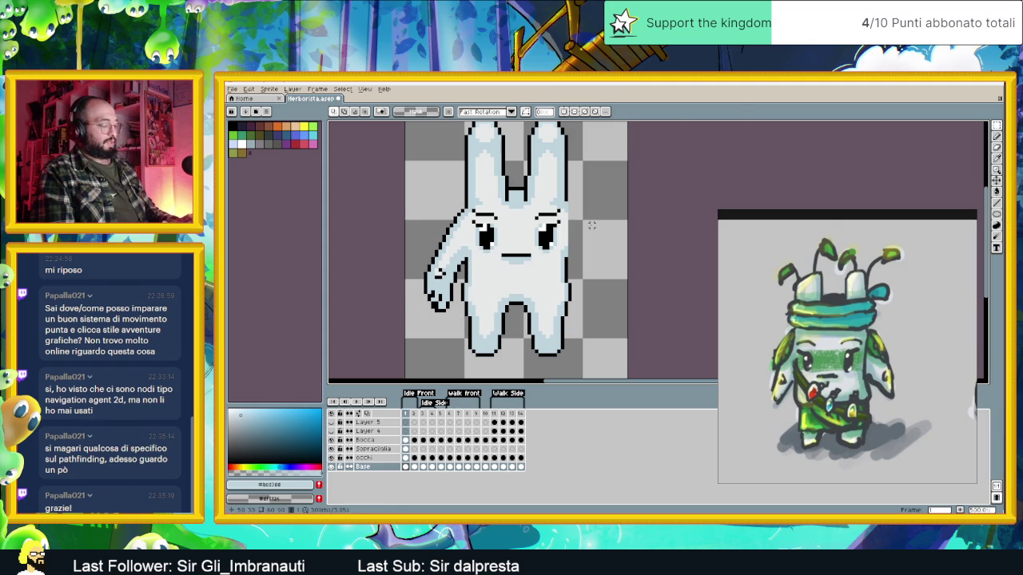
{"action": "key", "text": "ctrl+z"}
{"action": "left_click_drag", "start_coordinate": [471, 204], "coordinate": [480, 237]}
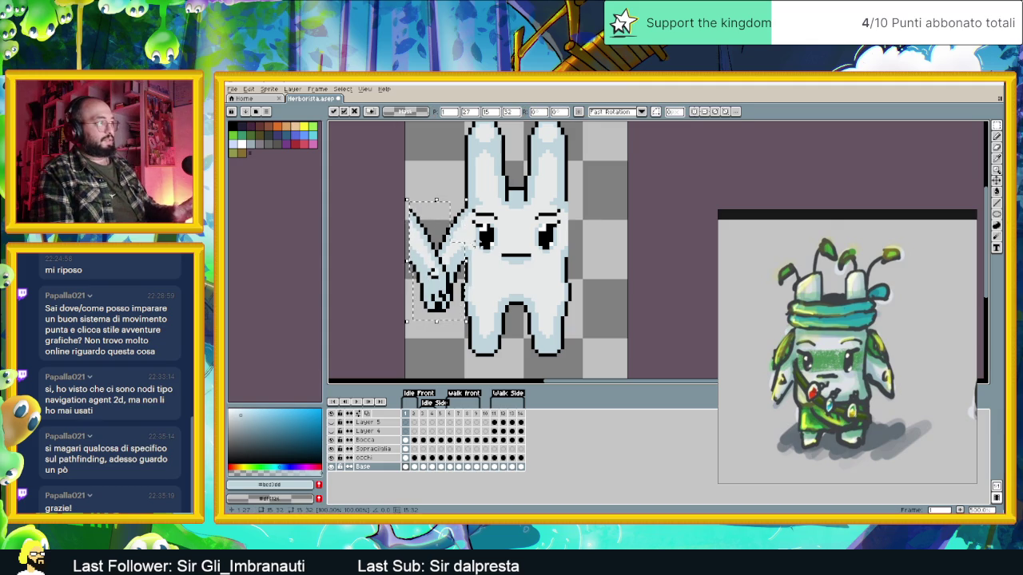
Copy the arm to the right side, flip it horizontally, and nudge it into place.
{"action": "mouse_move", "coordinate": [436, 263]}
{"action": "left_mouse_down"}
{"action": "mouse_move", "coordinate": [571, 267]}
{"action": "mouse_move", "coordinate": [588, 254]}
{"action": "left_mouse_up"}
{"action": "key", "text": "shift+h"}
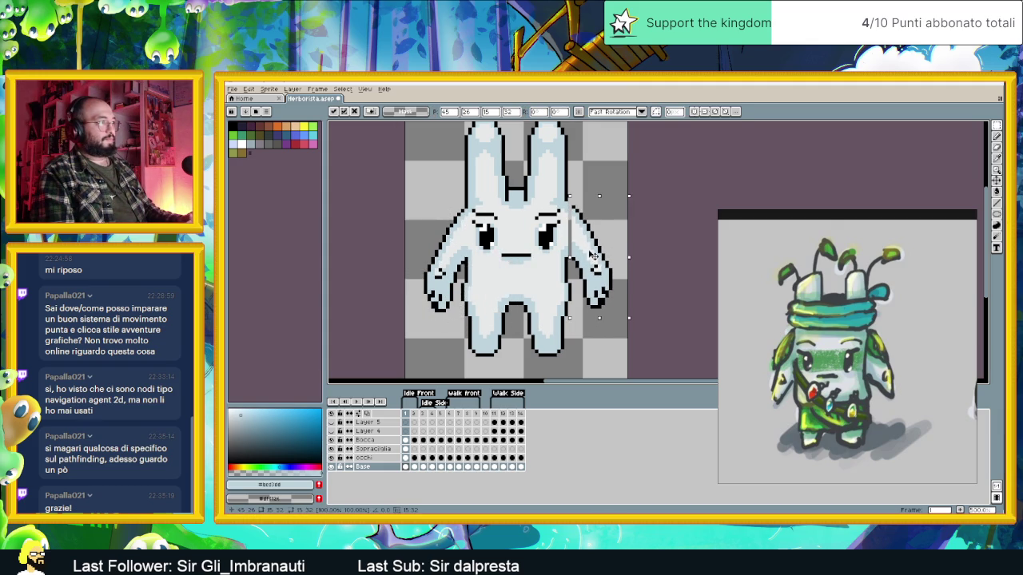
{"action": "left_click_drag", "start_coordinate": [591, 254], "coordinate": [588, 254]}
{"action": "scroll", "coordinate": [591, 256], "scroll_direction": "up", "scroll_amount": 2}
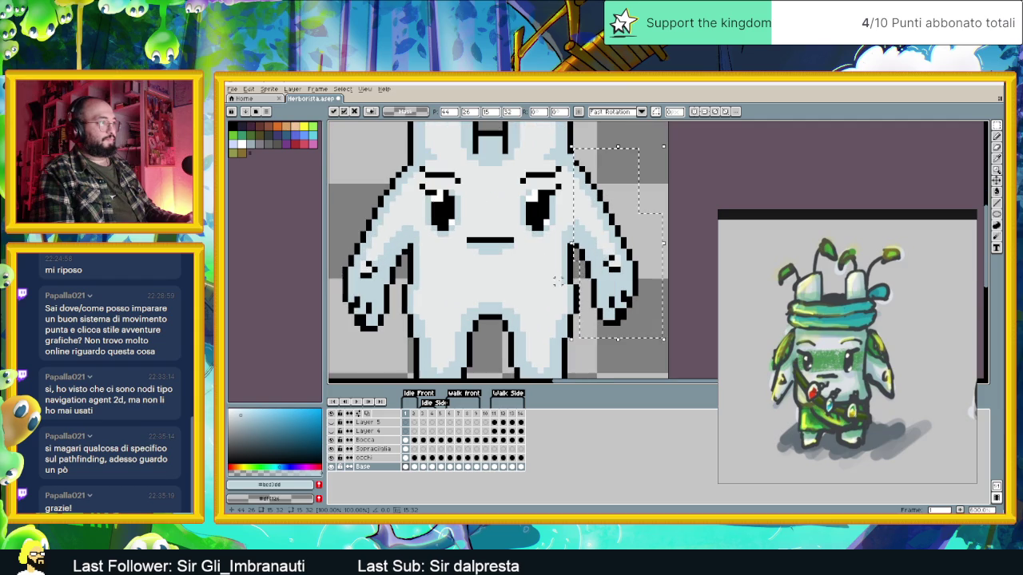
{"action": "key", "text": "Down"}
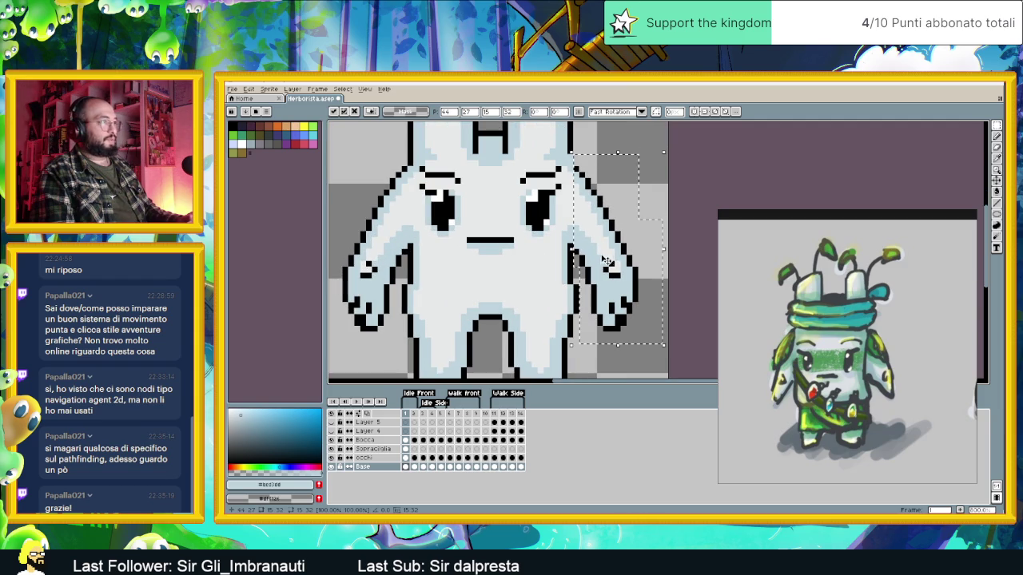
{"action": "key", "text": "ctrl+d"}
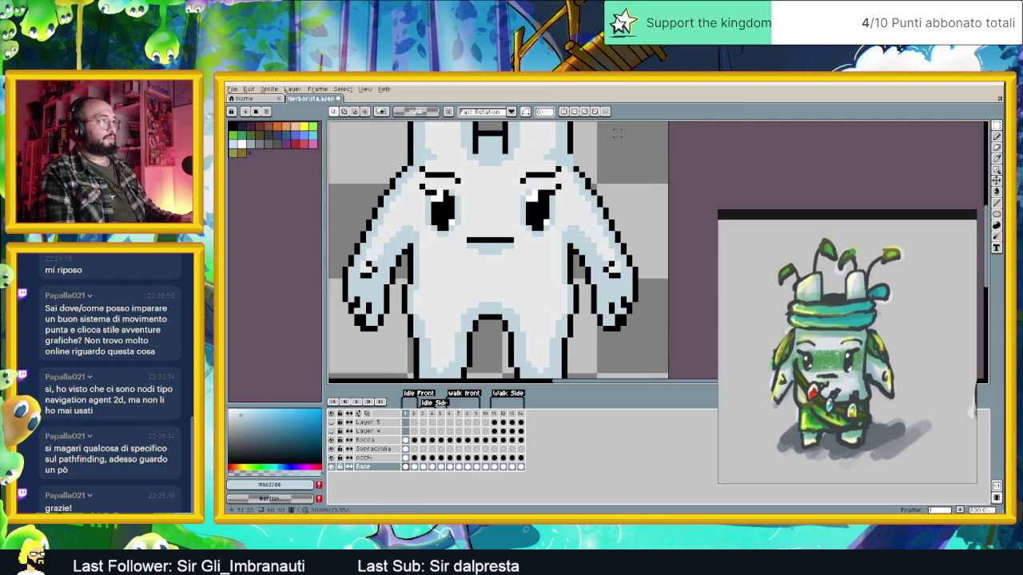
{"action": "left_click_drag", "start_coordinate": [597, 170], "coordinate": [643, 214]}
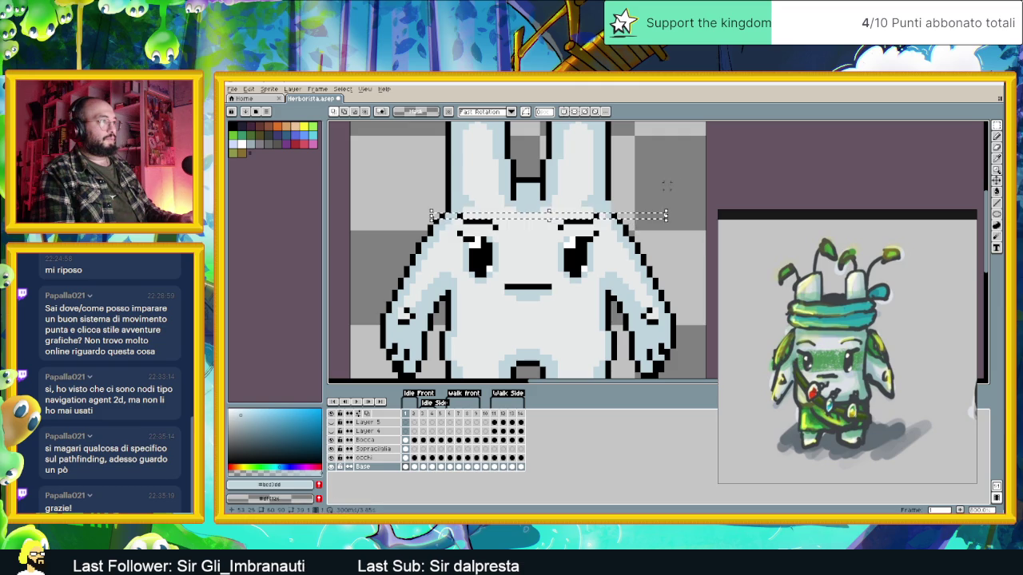
{"action": "left_click", "coordinate": [997, 136]}
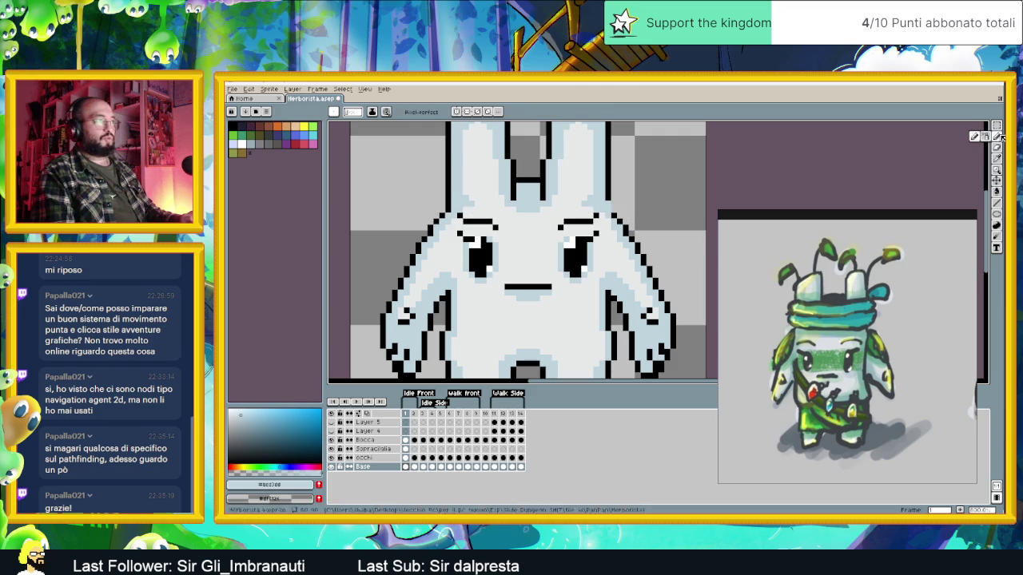
Sample black and draw black pixel columns up the inner edges of both ears.
{"action": "left_click", "coordinate": [610, 200], "text": "alt"}
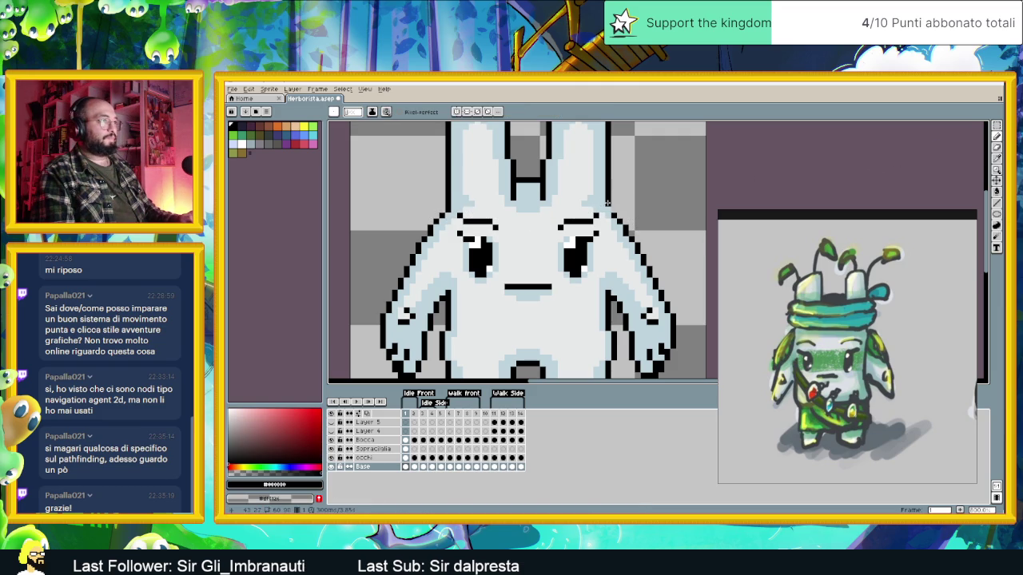
{"action": "scroll", "coordinate": [625, 210], "scroll_direction": "down", "scroll_amount": 2}
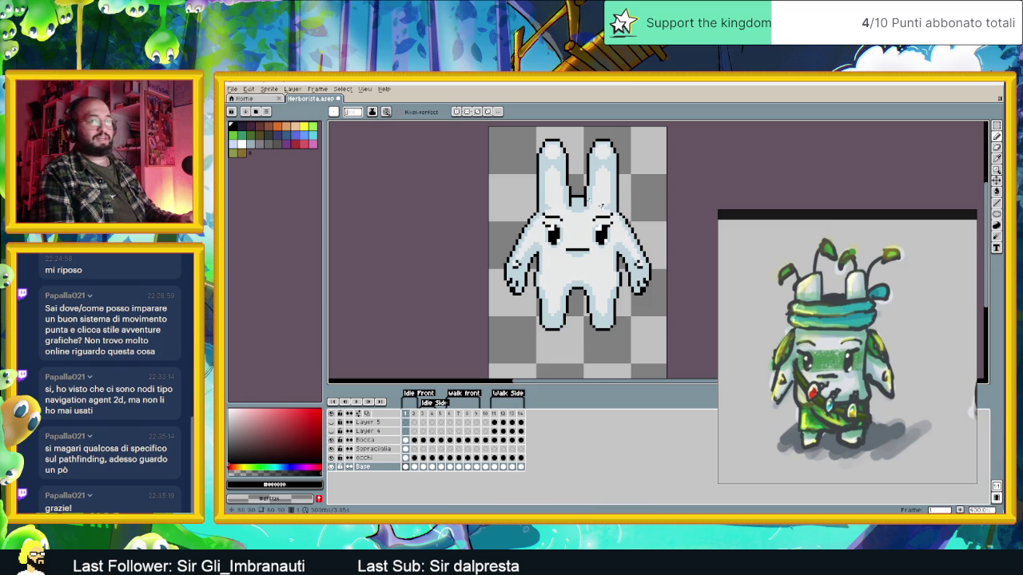
{"action": "scroll", "coordinate": [550, 218], "scroll_direction": "up", "scroll_amount": 3}
{"action": "scroll", "coordinate": [550, 220], "scroll_direction": "up", "scroll_amount": 1}
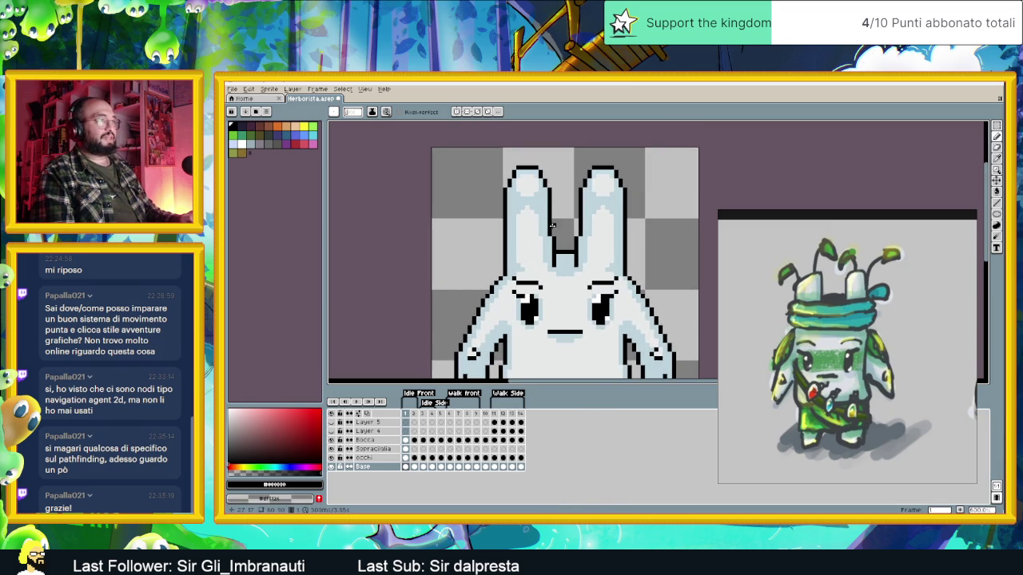
{"action": "scroll", "coordinate": [551, 240], "scroll_direction": "up", "scroll_amount": 1}
{"action": "scroll", "coordinate": [552, 269], "scroll_direction": "down", "scroll_amount": 2}
{"action": "scroll", "coordinate": [554, 295], "scroll_direction": "up", "scroll_amount": 1}
{"action": "left_click_drag", "start_coordinate": [552, 298], "coordinate": [557, 254]}
{"action": "mouse_move", "coordinate": [589, 297]}
{"action": "left_mouse_down"}
{"action": "mouse_move", "coordinate": [597, 214]}
{"action": "mouse_move", "coordinate": [592, 241]}
{"action": "left_mouse_up"}
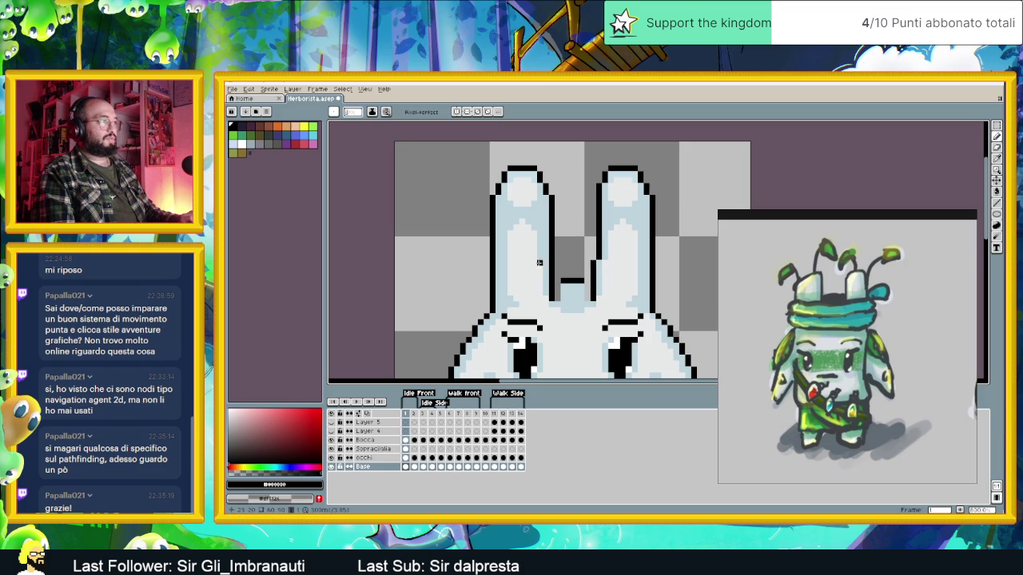
{"action": "mouse_move", "coordinate": [544, 256]}
{"action": "left_mouse_down"}
{"action": "mouse_move", "coordinate": [552, 173]}
{"action": "mouse_move", "coordinate": [552, 239]}
{"action": "left_mouse_up"}
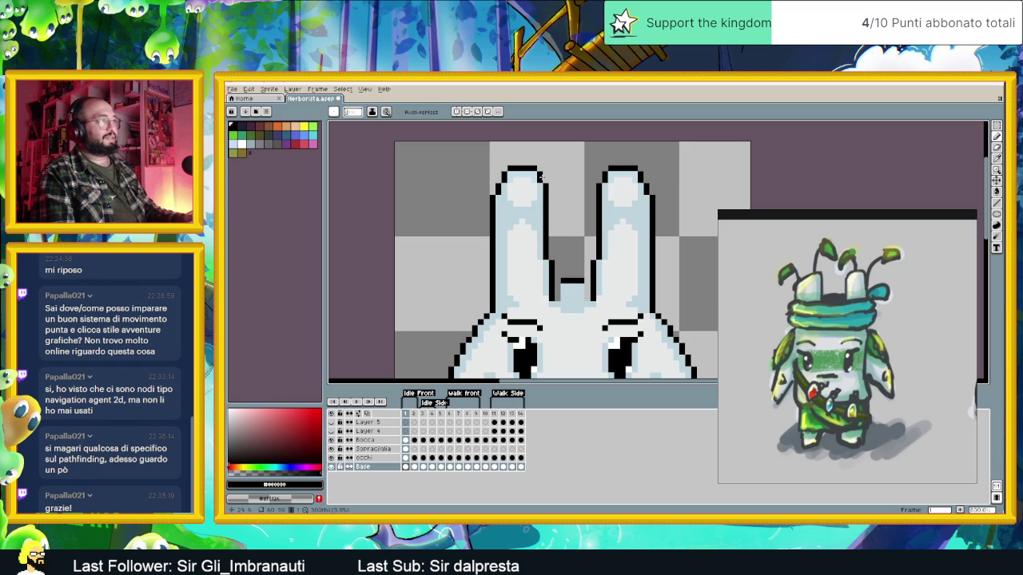
Select the ear tops, shift them slightly down-left, and deselect.
{"action": "key", "text": "m"}
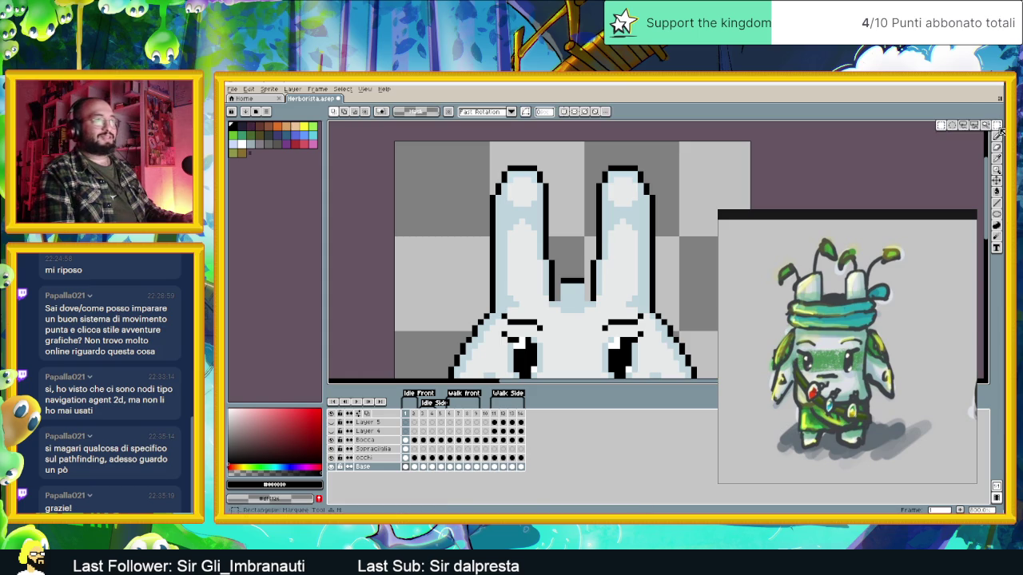
{"action": "scroll", "coordinate": [608, 204], "scroll_direction": "down", "scroll_amount": 3}
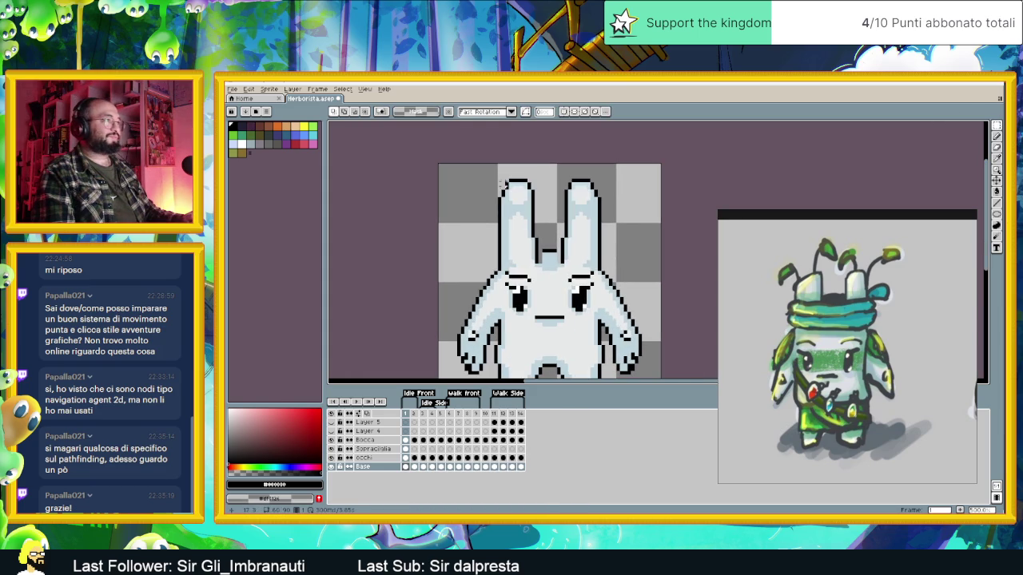
{"action": "mouse_move", "coordinate": [492, 173]}
{"action": "left_mouse_down"}
{"action": "mouse_move", "coordinate": [632, 218]}
{"action": "mouse_move", "coordinate": [616, 221]}
{"action": "mouse_move", "coordinate": [640, 169]}
{"action": "mouse_move", "coordinate": [536, 225]}
{"action": "mouse_move", "coordinate": [484, 229]}
{"action": "left_mouse_up"}
{"action": "left_click_drag", "start_coordinate": [576, 210], "coordinate": [576, 219]}
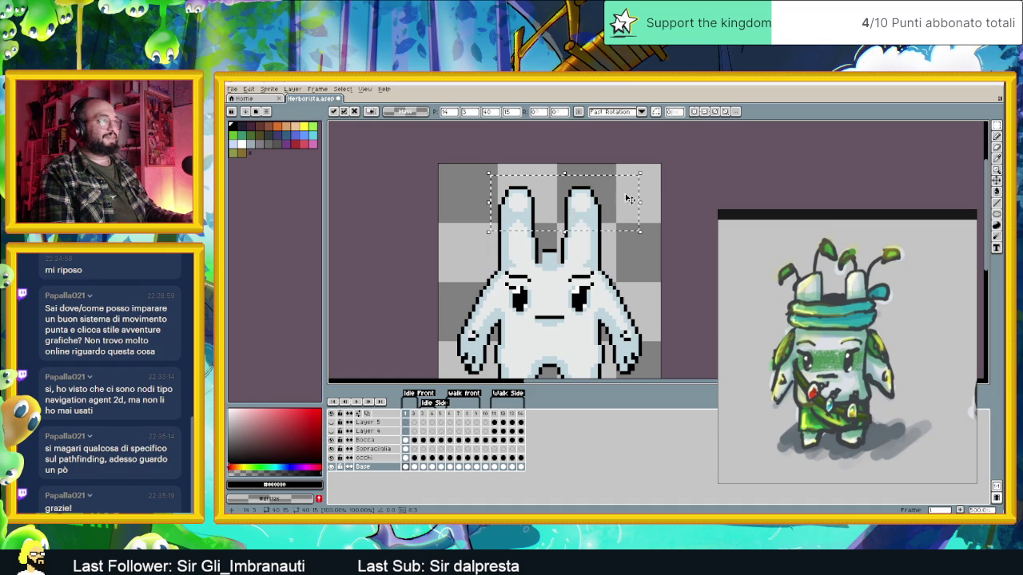
{"action": "key", "text": "ctrl+d"}
Extend the black line between the ears rightward, then sample the light blue colour.
{"action": "scroll", "coordinate": [623, 196], "scroll_direction": "down", "scroll_amount": 2}
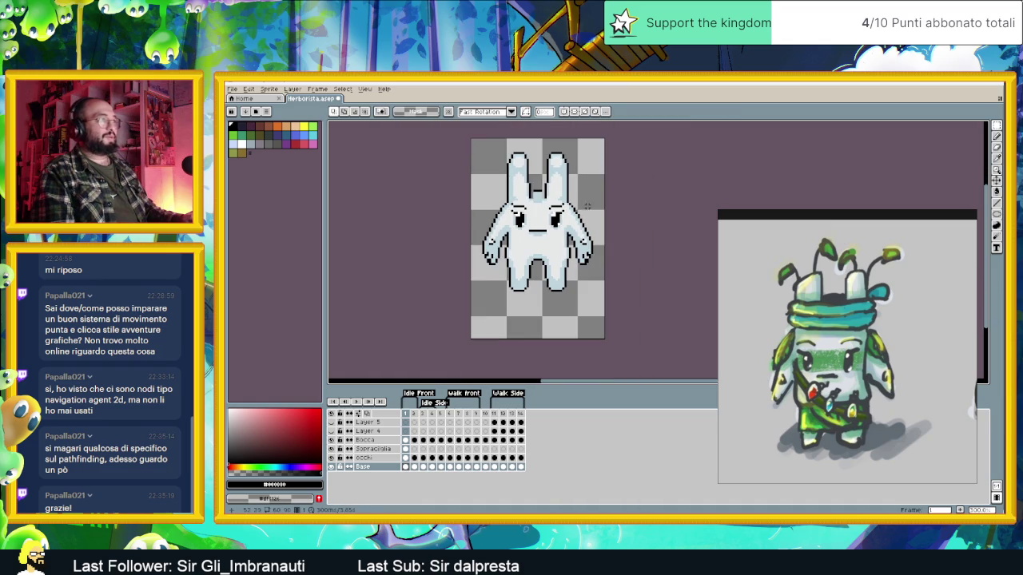
{"action": "scroll", "coordinate": [538, 195], "scroll_direction": "up", "scroll_amount": 3}
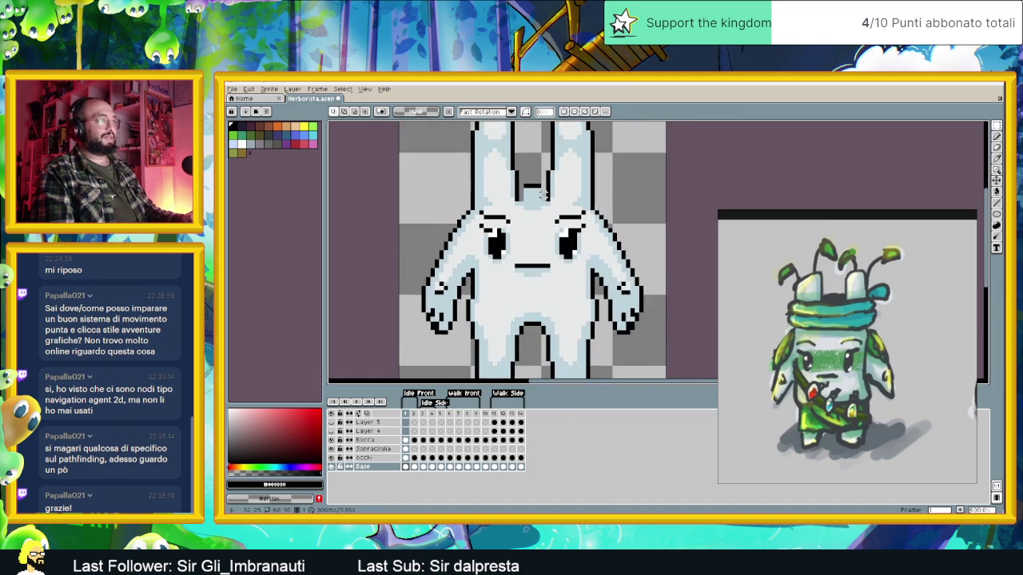
{"action": "key", "text": "i"}
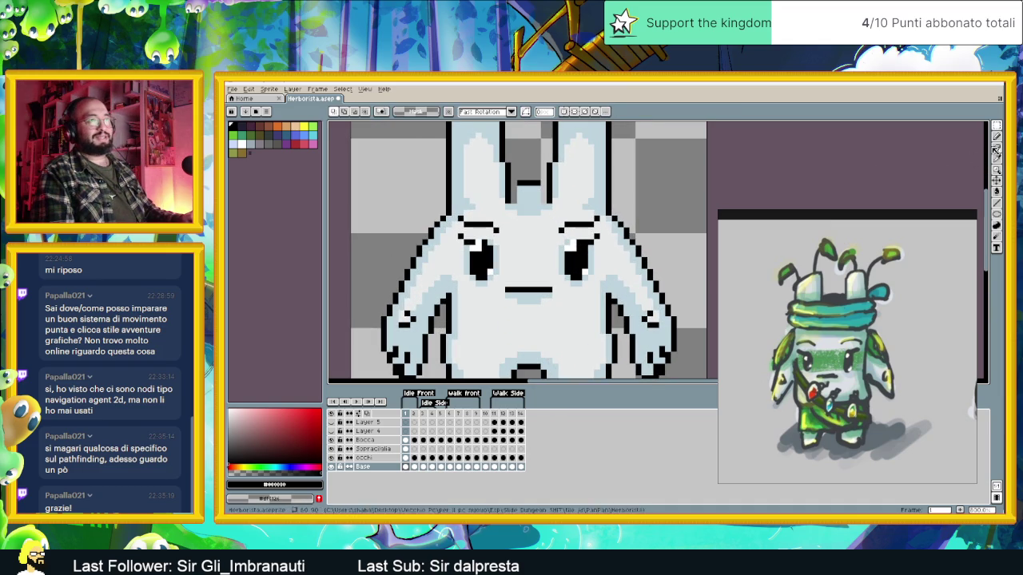
{"action": "key", "text": "b"}
{"action": "left_click_drag", "start_coordinate": [518, 184], "coordinate": [548, 184]}
{"action": "left_click", "coordinate": [511, 203], "text": "alt"}
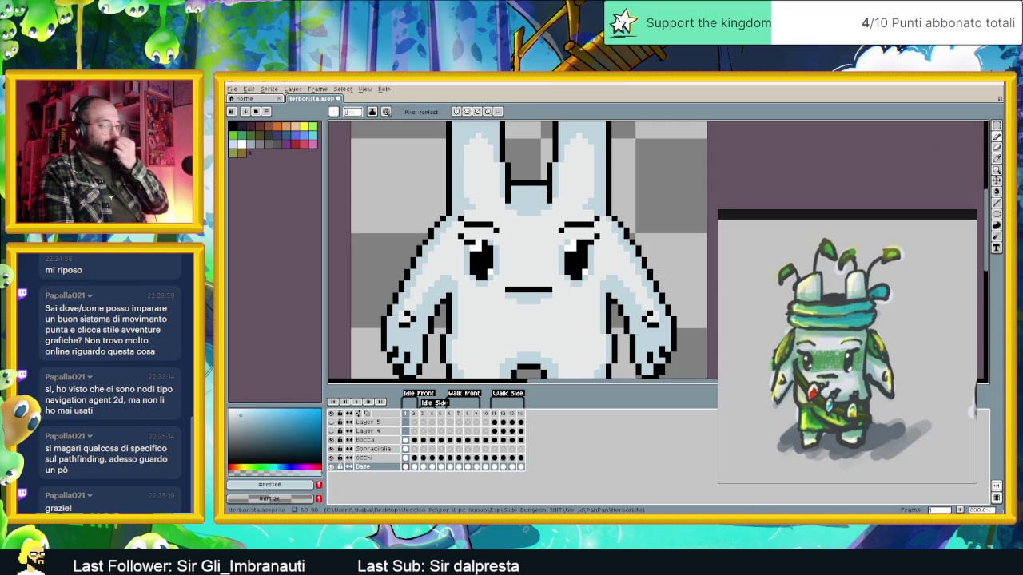
{"action": "key", "text": "alt+Tab"}
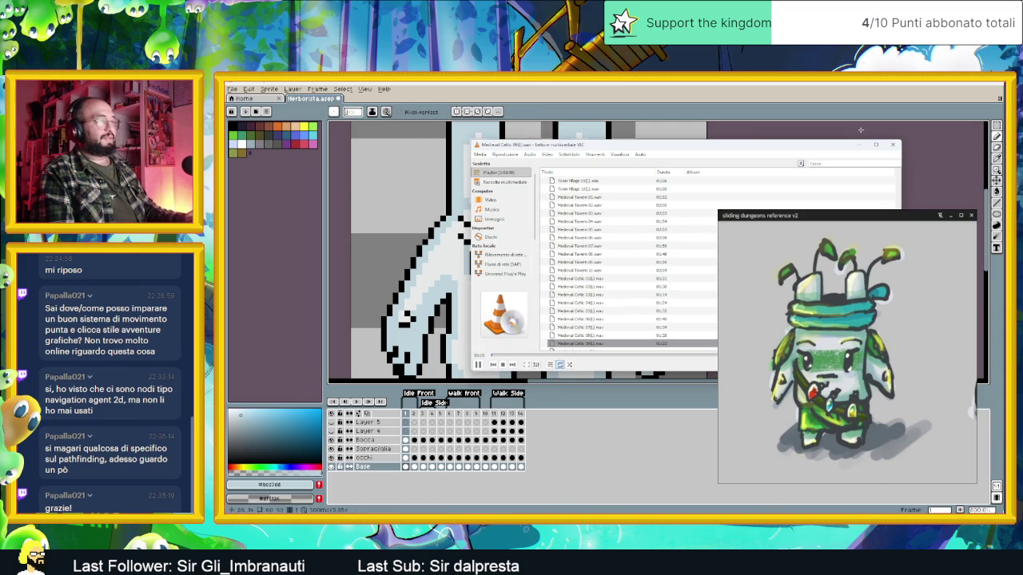
{"action": "key", "text": "alt+Tab"}
{"action": "scroll", "coordinate": [642, 208], "scroll_direction": "down", "scroll_amount": 3}
{"action": "scroll", "coordinate": [641, 209], "scroll_direction": "up", "scroll_amount": 1}
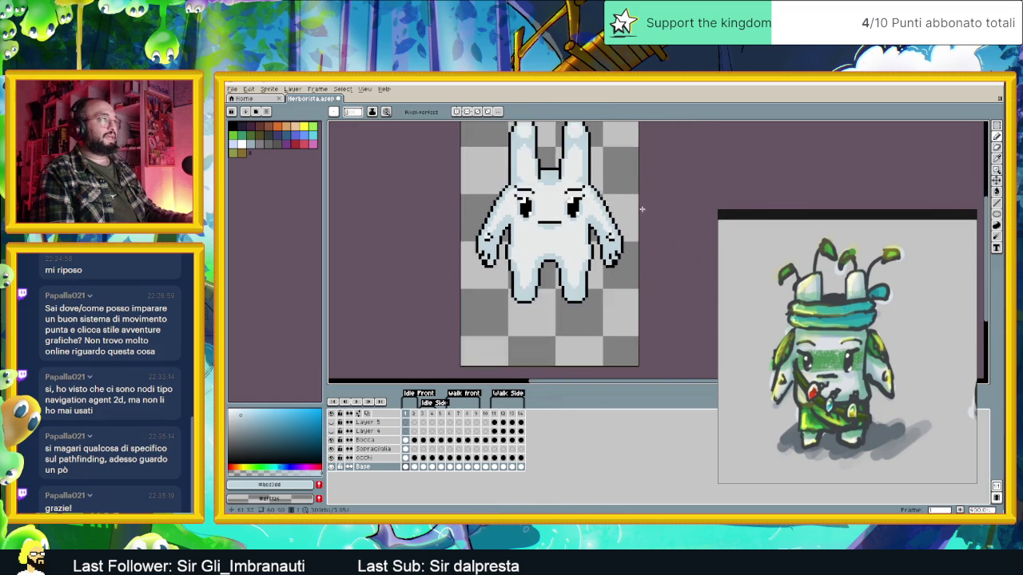
{"action": "scroll", "coordinate": [642, 209], "scroll_direction": "down", "scroll_amount": 2}
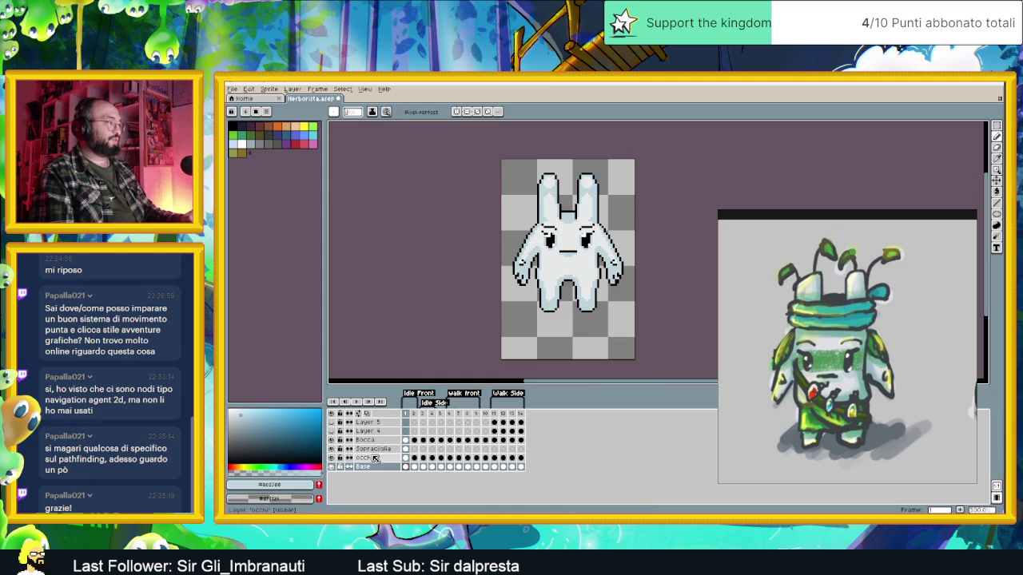
{"action": "left_click", "coordinate": [383, 450]}
{"action": "left_click", "coordinate": [382, 441]}
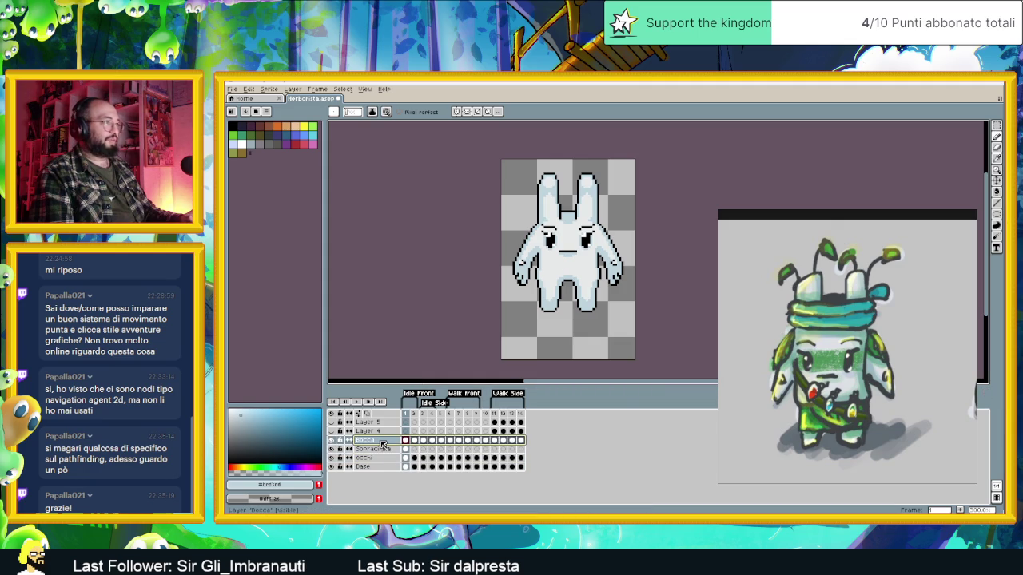
{"action": "scroll", "coordinate": [553, 258], "scroll_direction": "up", "scroll_amount": 2}
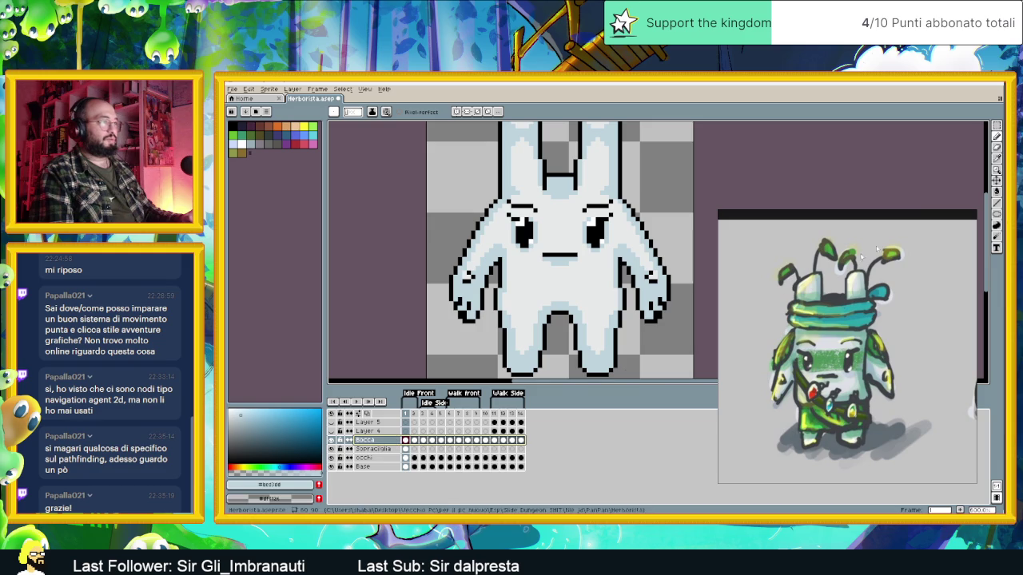
{"action": "left_click", "coordinate": [996, 180]}
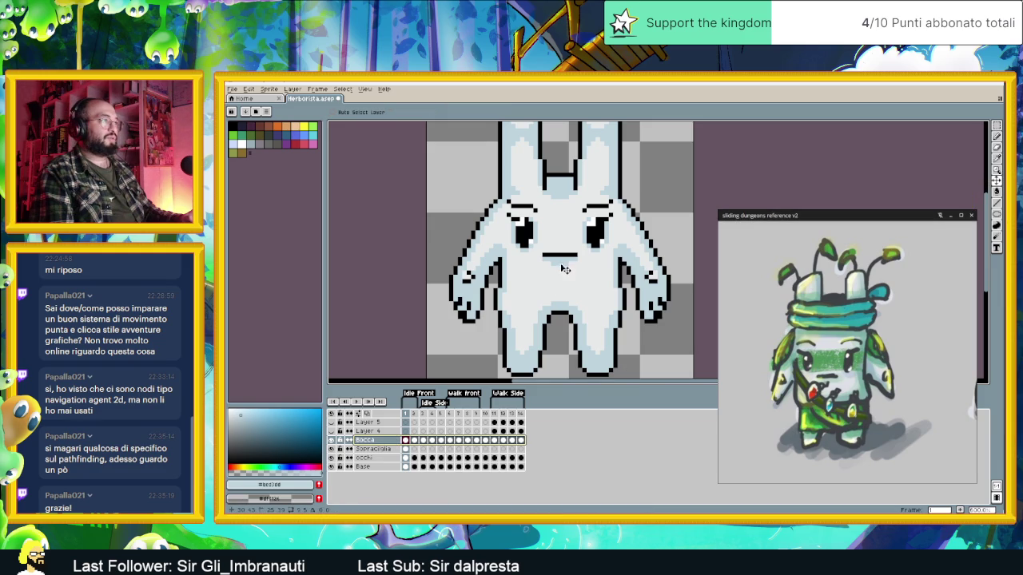
{"action": "scroll", "coordinate": [661, 307], "scroll_direction": "down", "scroll_amount": 1}
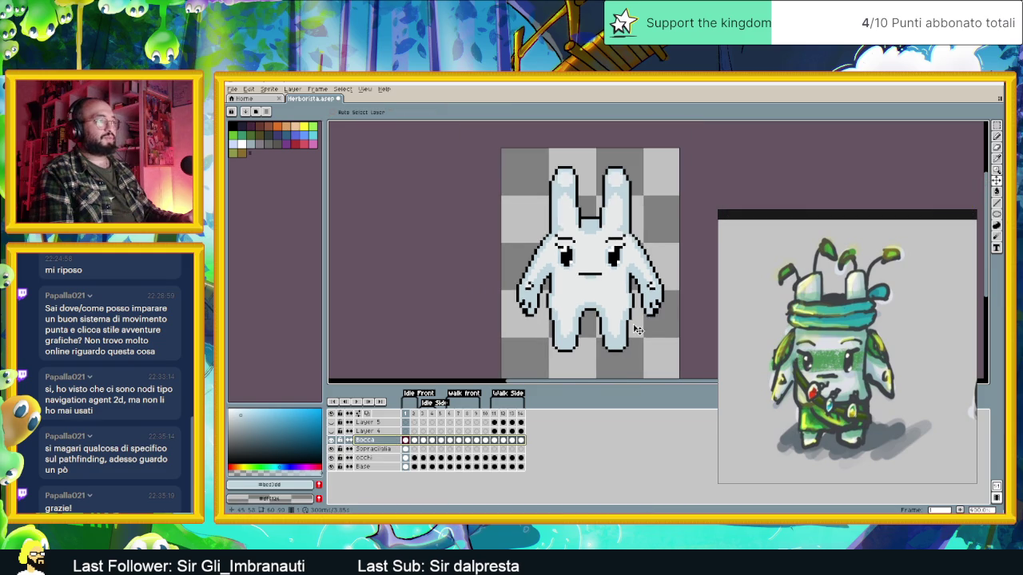
{"action": "left_click", "coordinate": [379, 452]}
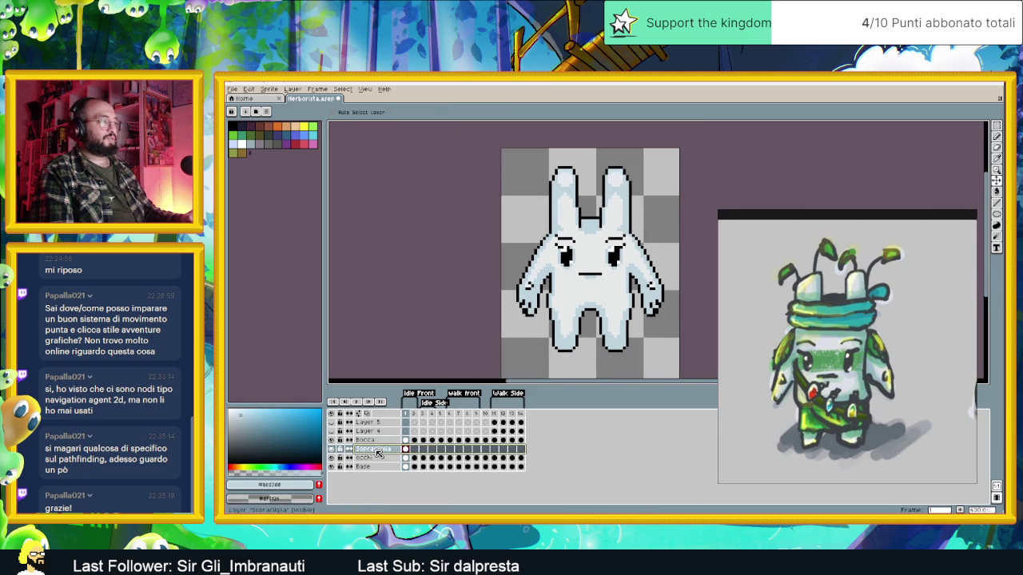
{"action": "left_click", "coordinate": [379, 457]}
{"action": "left_click", "coordinate": [379, 467]}
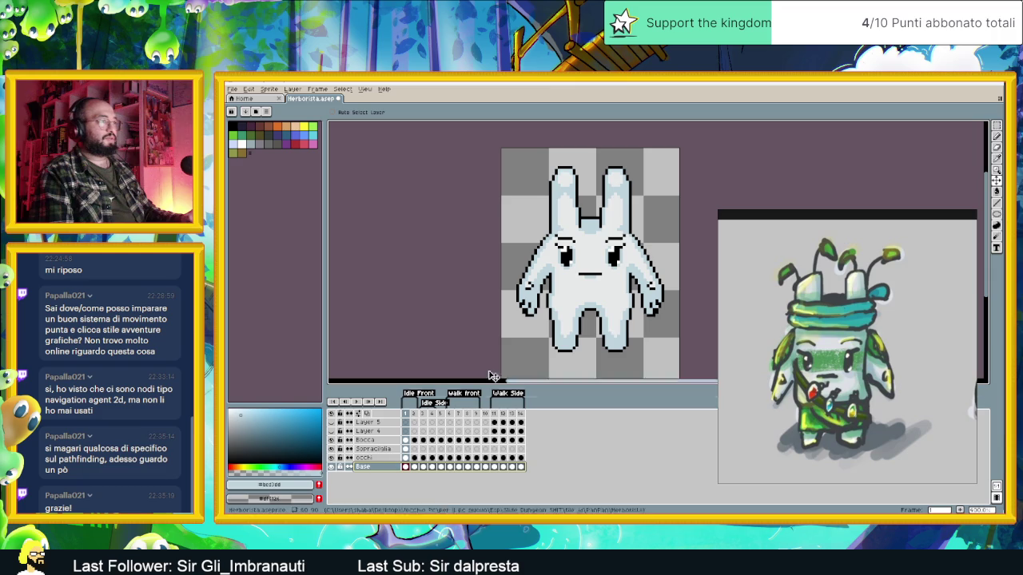
{"action": "left_click_drag", "start_coordinate": [575, 264], "coordinate": [562, 268]}
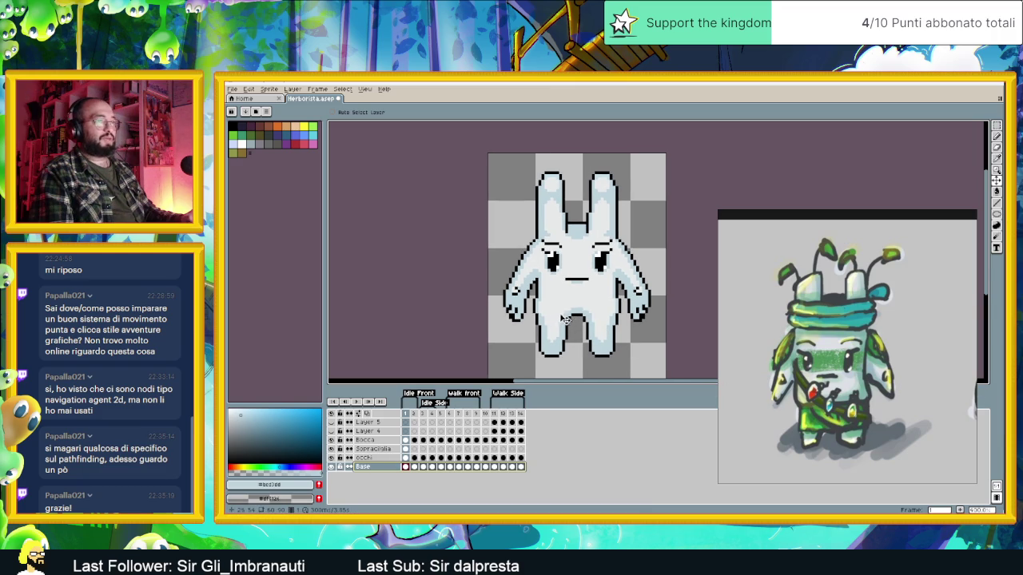
{"action": "scroll", "coordinate": [582, 330], "scroll_direction": "up", "scroll_amount": 1}
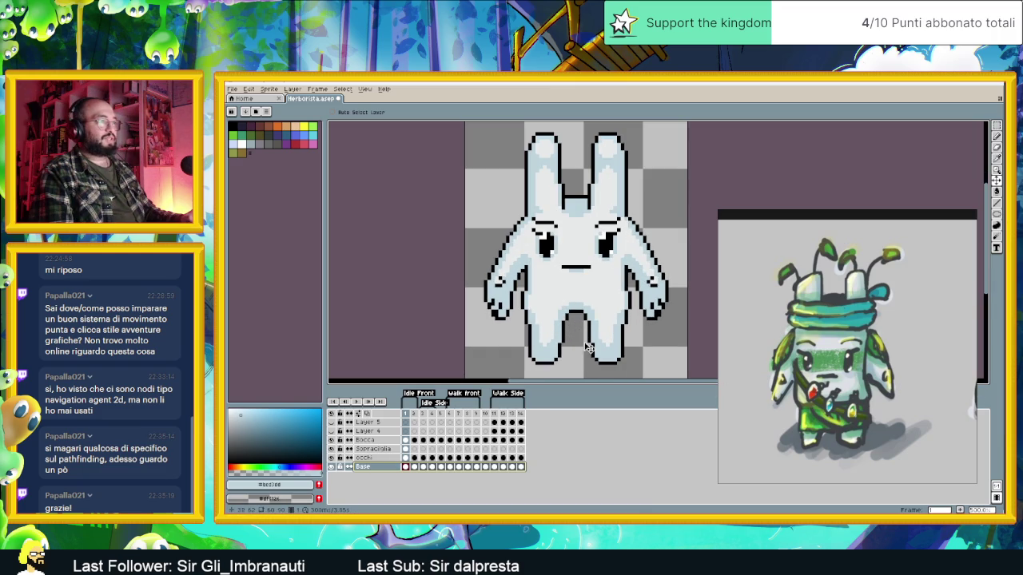
{"action": "left_click_drag", "start_coordinate": [592, 350], "coordinate": [592, 335]}
{"action": "scroll", "coordinate": [592, 336], "scroll_direction": "up", "scroll_amount": 1}
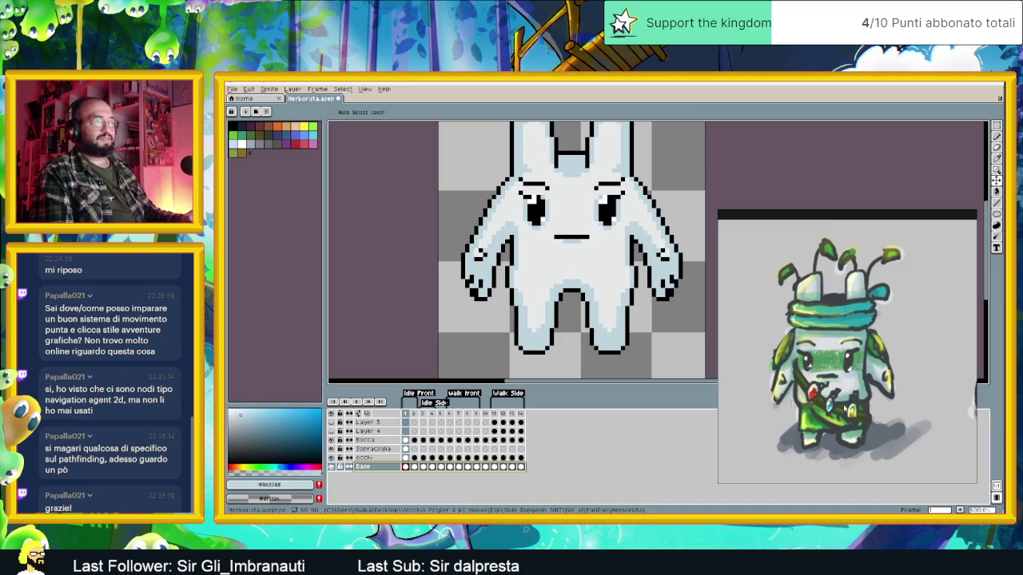
{"action": "left_click", "coordinate": [381, 441]}
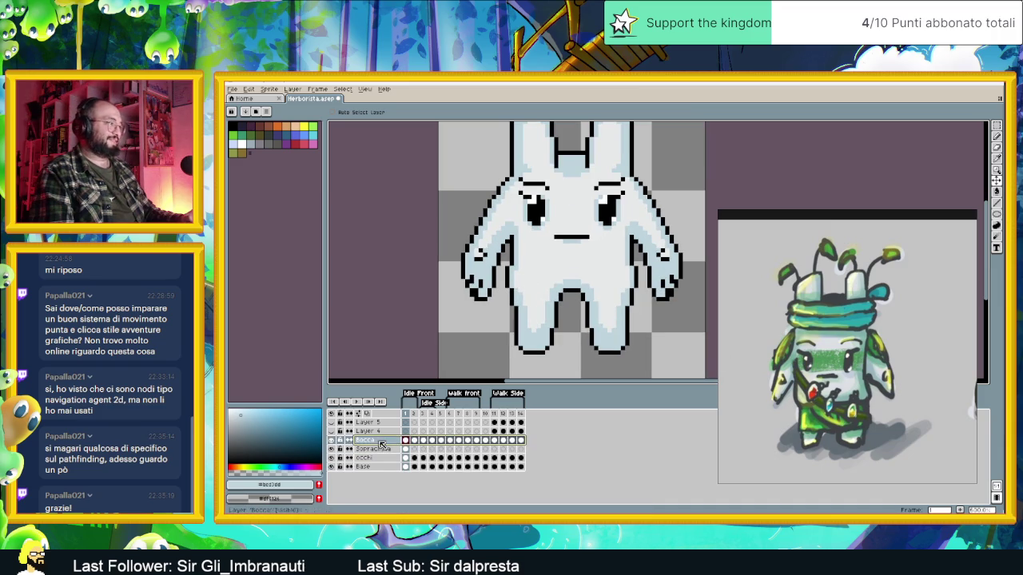
Add a new layer above Bocca and name it 'Gonella'.
{"action": "right_click", "coordinate": [381, 444]}
{"action": "mouse_move", "coordinate": [427, 453]}
{"action": "left_click", "coordinate": [476, 457]}
{"action": "double_click", "coordinate": [367, 441]}
{"action": "type", "text": "Gonella"}
{"action": "key", "text": "Return"}
Draw the shorts' dark outline on the right side and the hem under the right leg.
{"action": "key", "text": "b"}
{"action": "scroll", "coordinate": [617, 256], "scroll_direction": "up", "scroll_amount": 1}
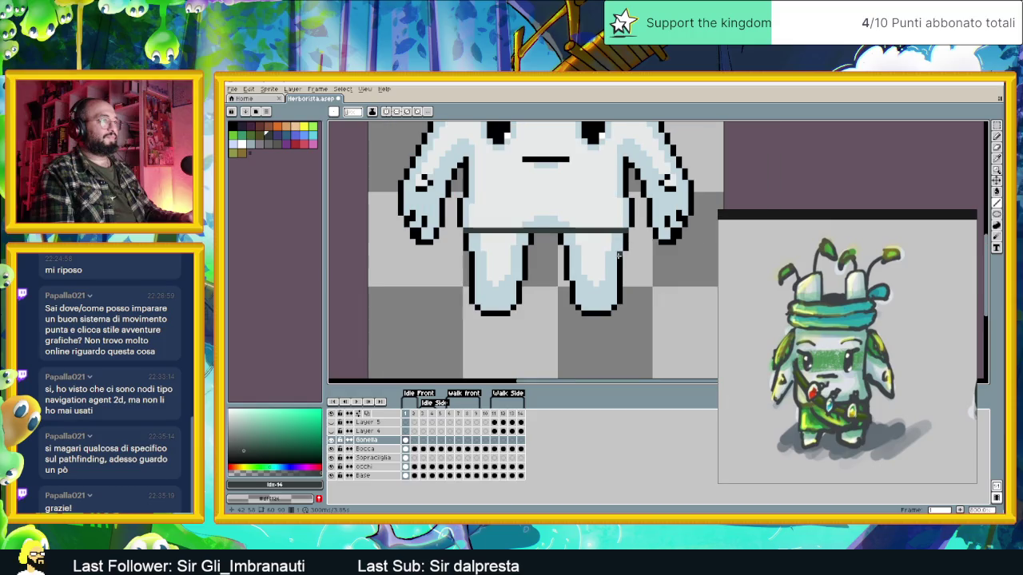
{"action": "scroll", "coordinate": [617, 256], "scroll_direction": "up", "scroll_amount": 1}
{"action": "left_click_drag", "start_coordinate": [633, 217], "coordinate": [639, 289]}
{"action": "key", "text": "ctrl+z"}
{"action": "key", "text": "ctrl+z"}
{"action": "key", "text": "ctrl+z"}
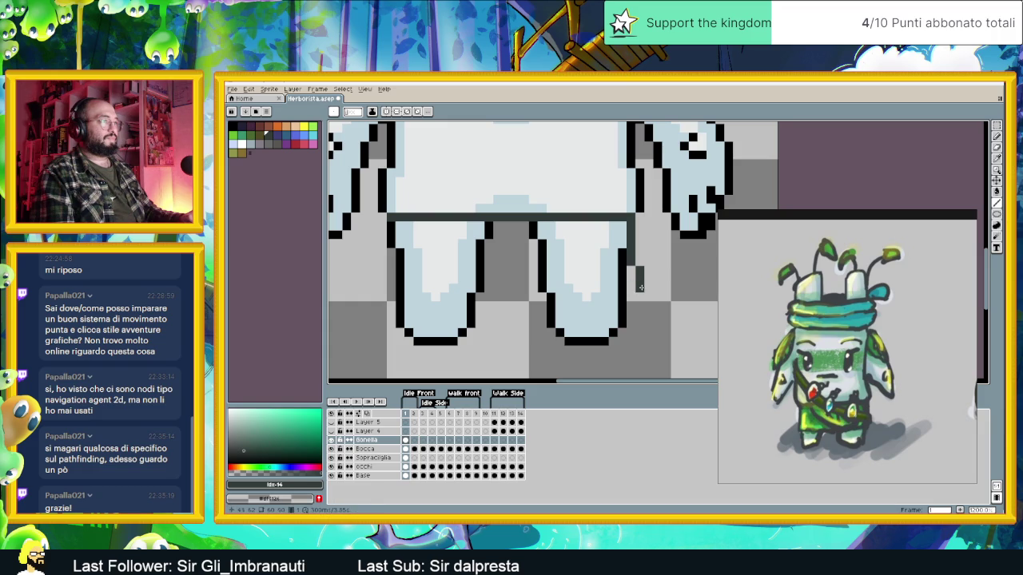
{"action": "left_click", "coordinate": [631, 295]}
{"action": "left_click_drag", "start_coordinate": [604, 291], "coordinate": [568, 297]}
{"action": "left_click", "coordinate": [541, 297]}
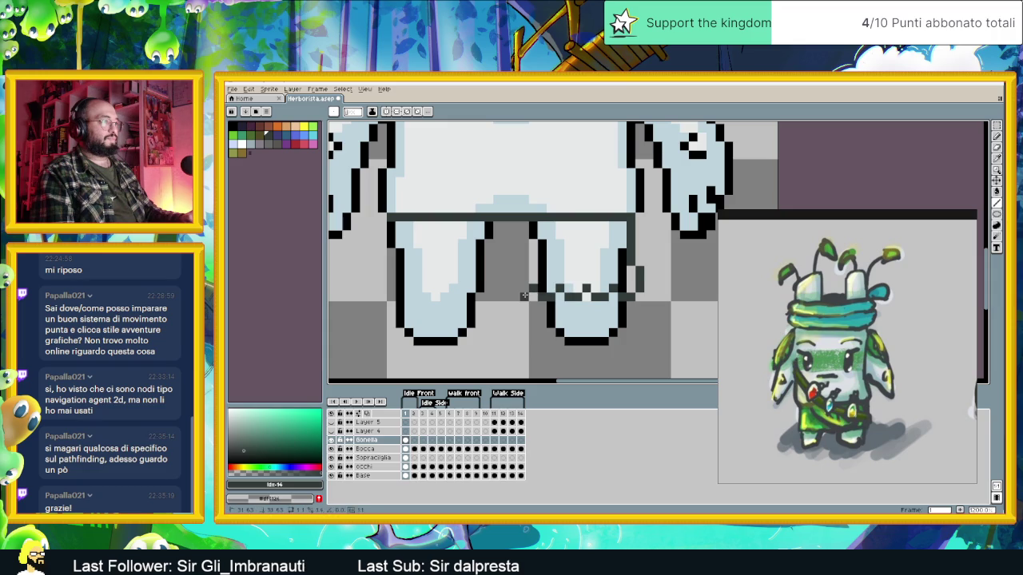
{"action": "left_click", "coordinate": [515, 297]}
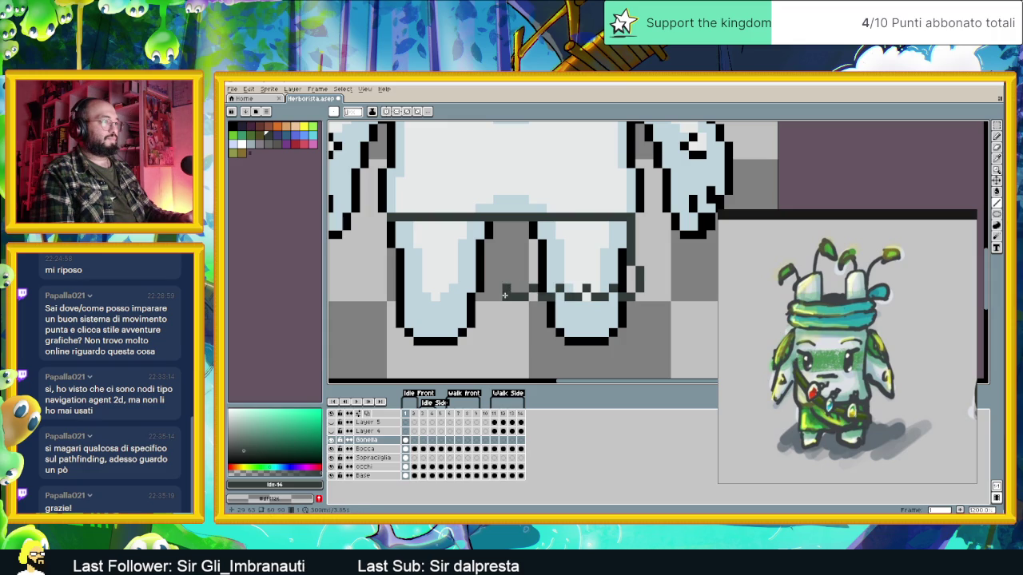
{"action": "left_click_drag", "start_coordinate": [501, 296], "coordinate": [486, 297]}
Continue the jagged dark hem under the left leg and up the left edge.
{"action": "left_click_drag", "start_coordinate": [465, 296], "coordinate": [450, 288]}
{"action": "left_click", "coordinate": [442, 296]}
{"action": "left_click", "coordinate": [424, 288]}
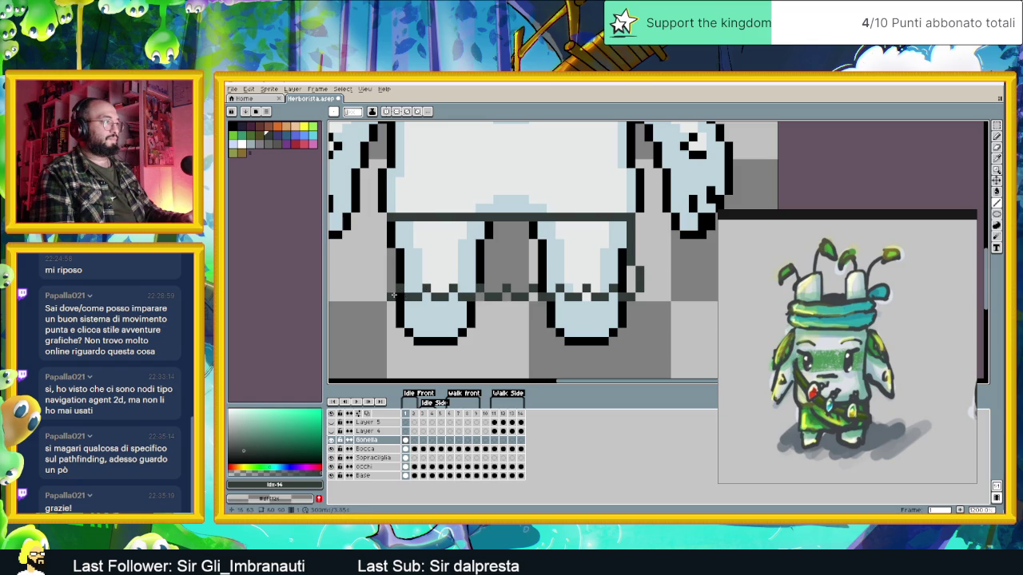
{"action": "left_click", "coordinate": [382, 297]}
{"action": "left_click", "coordinate": [373, 281]}
{"action": "left_click_drag", "start_coordinate": [382, 262], "coordinate": [381, 249]}
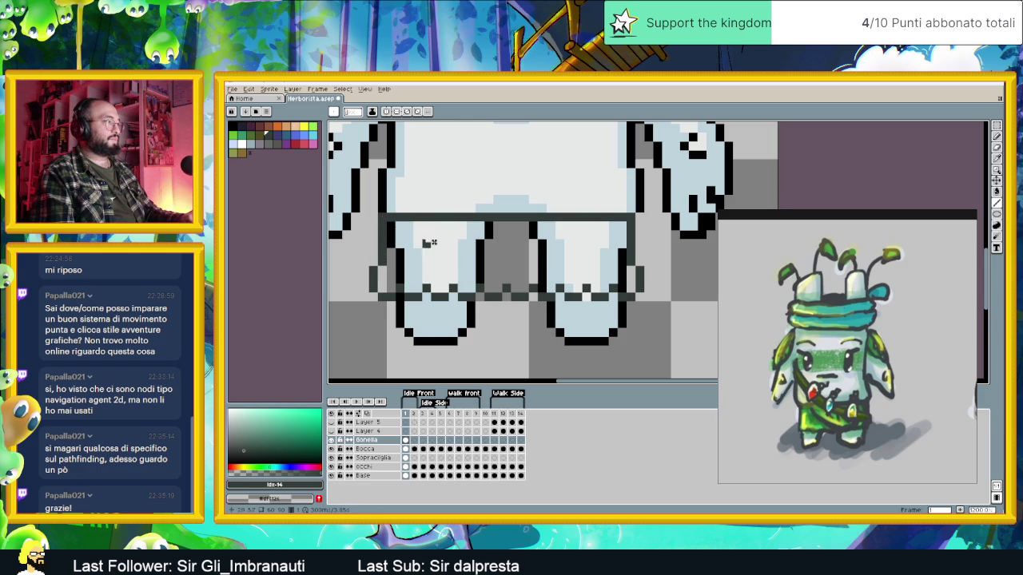
Adjust part of the shorts outline with a rectangular selection, then drop it.
{"action": "scroll", "coordinate": [382, 219], "scroll_direction": "down", "scroll_amount": 2}
{"action": "scroll", "coordinate": [572, 296], "scroll_direction": "up", "scroll_amount": 1}
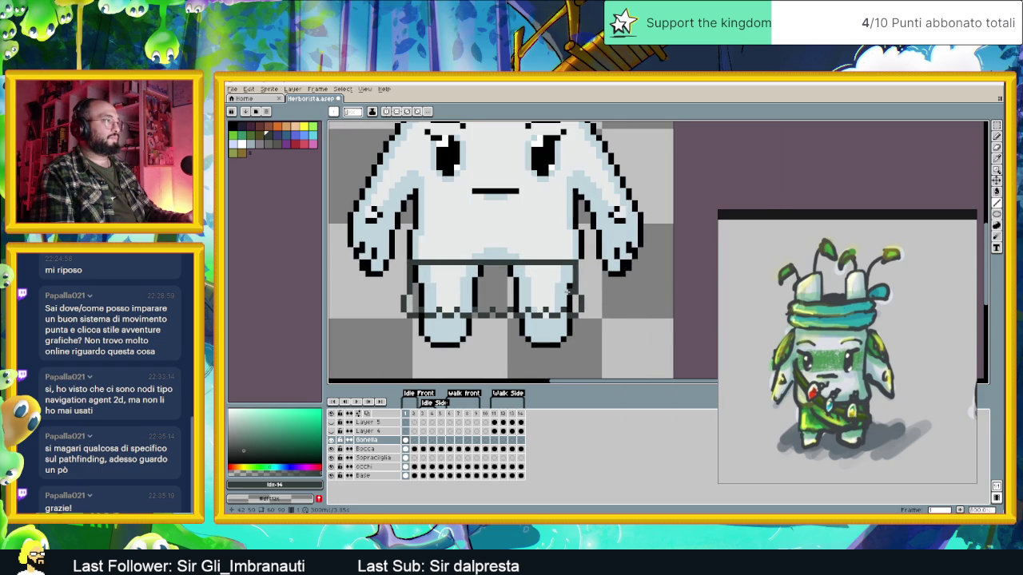
{"action": "scroll", "coordinate": [527, 304], "scroll_direction": "up", "scroll_amount": 2}
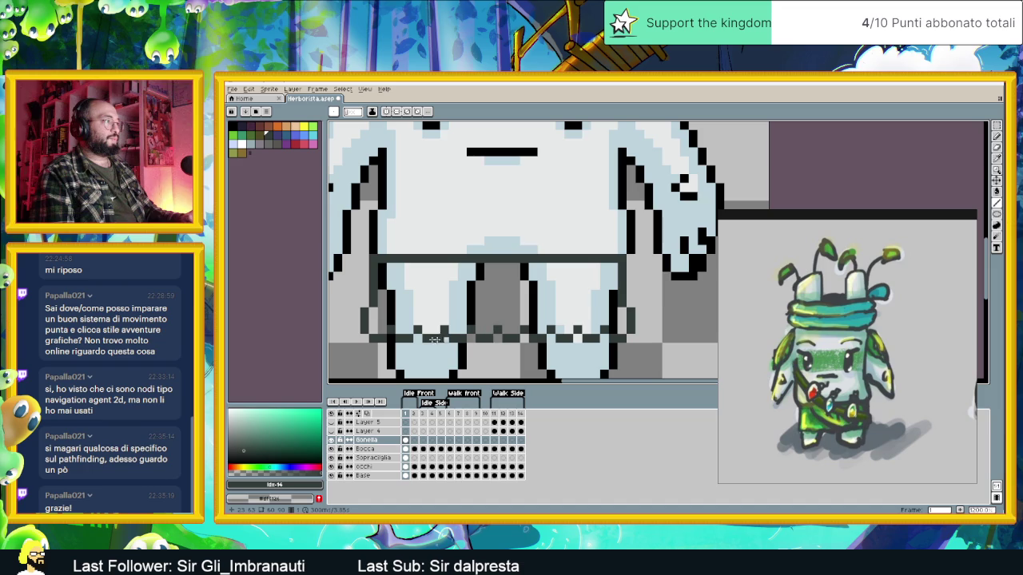
{"action": "scroll", "coordinate": [569, 350], "scroll_direction": "down", "scroll_amount": 2}
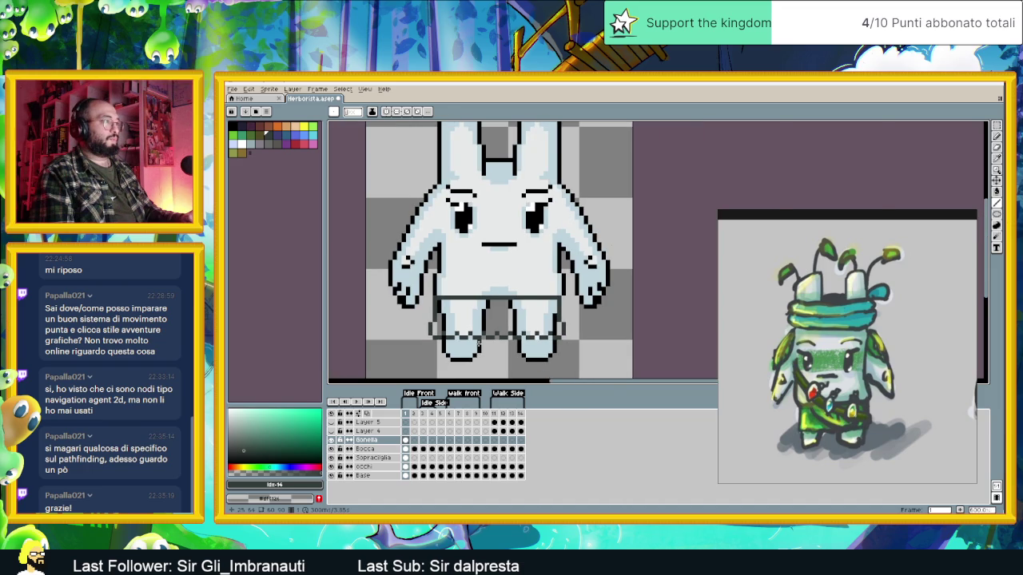
{"action": "scroll", "coordinate": [478, 341], "scroll_direction": "up", "scroll_amount": 2}
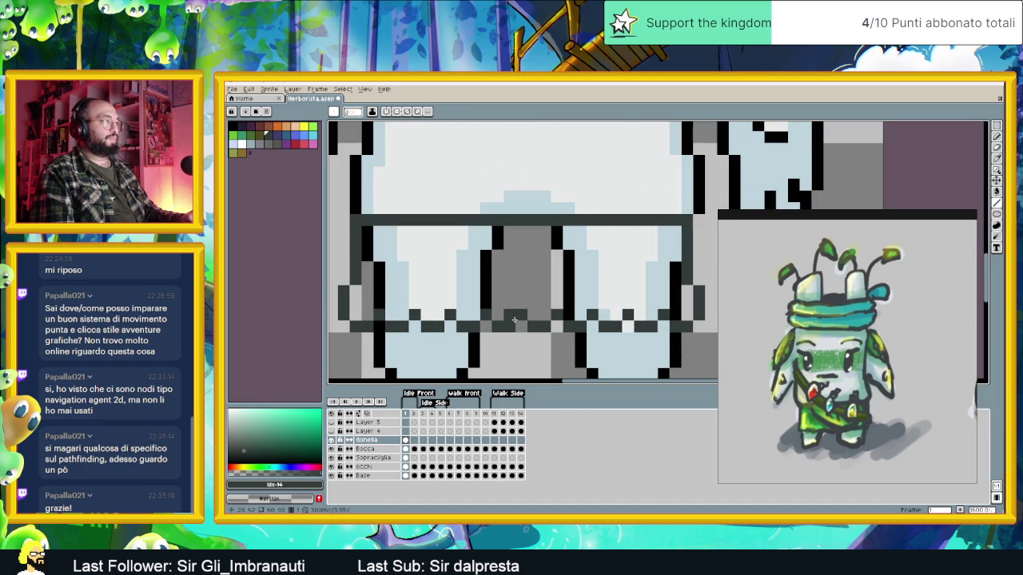
{"action": "left_click", "coordinate": [992, 127]}
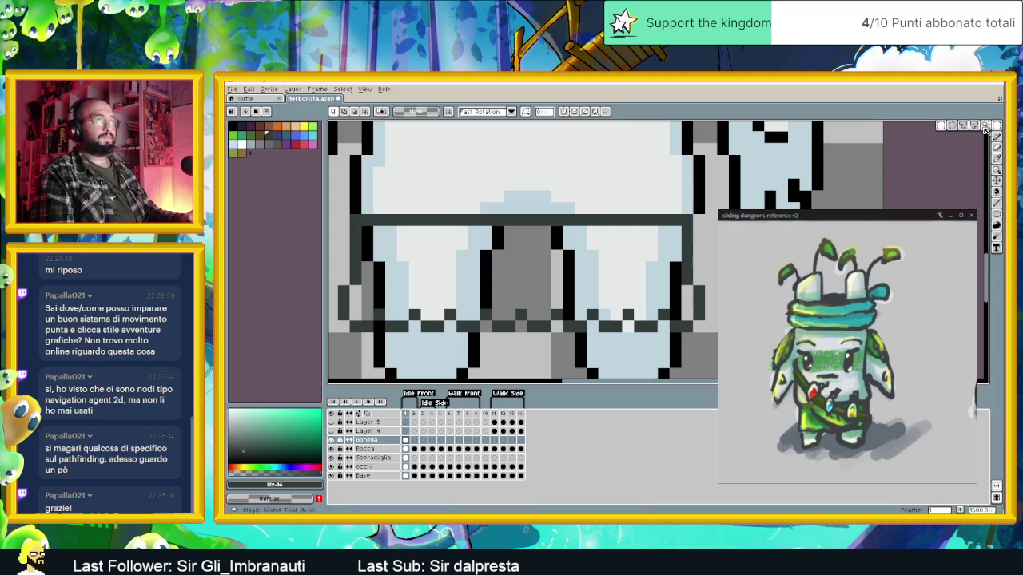
{"action": "mouse_move", "coordinate": [703, 203]}
{"action": "left_mouse_down"}
{"action": "mouse_move", "coordinate": [680, 311]}
{"action": "mouse_move", "coordinate": [553, 356]}
{"action": "mouse_move", "coordinate": [543, 335]}
{"action": "mouse_move", "coordinate": [558, 325]}
{"action": "left_mouse_up"}
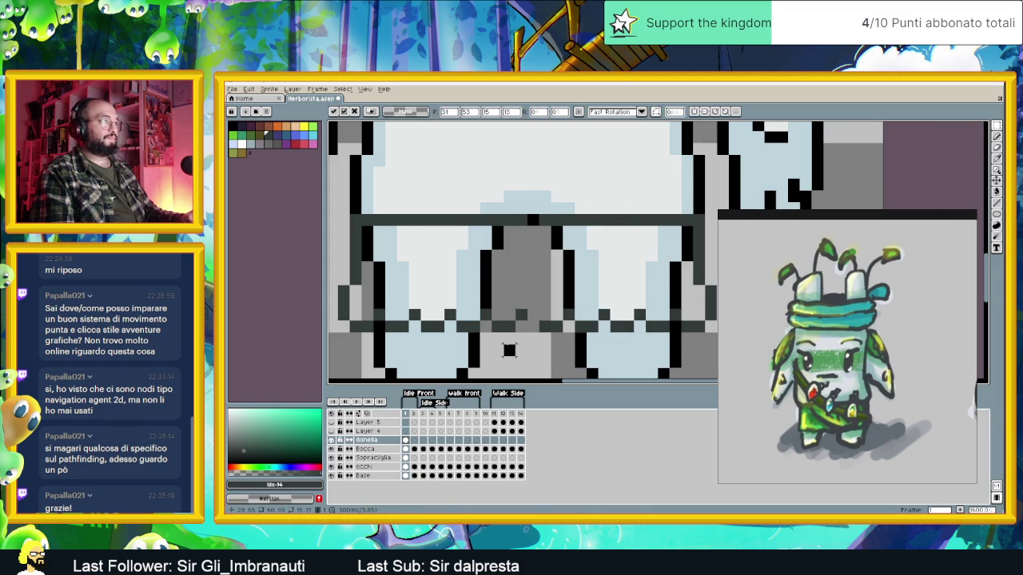
{"action": "key", "text": "Return"}
{"action": "left_click", "coordinate": [997, 137]}
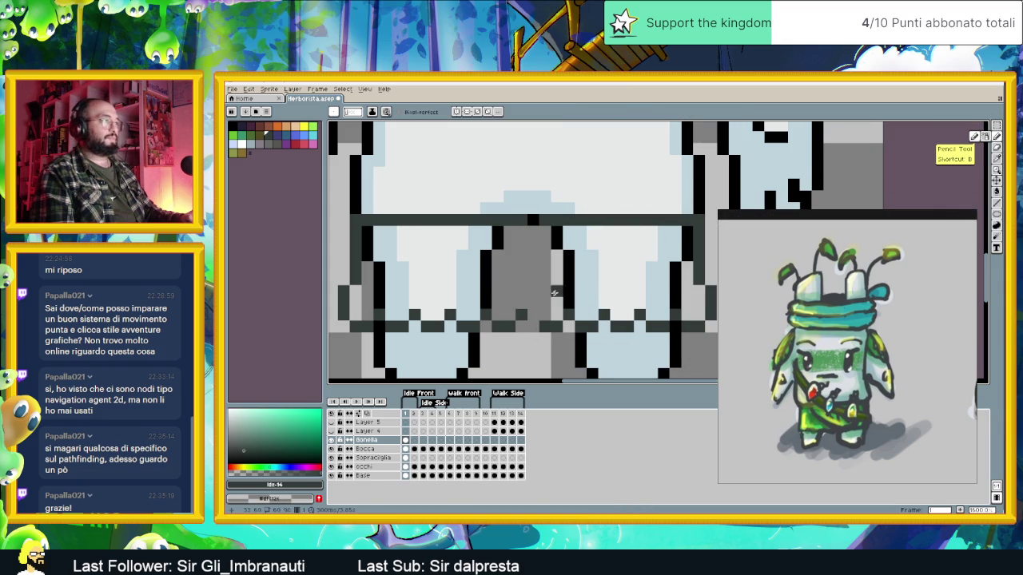
{"action": "scroll", "coordinate": [616, 302], "scroll_direction": "down", "scroll_amount": 2}
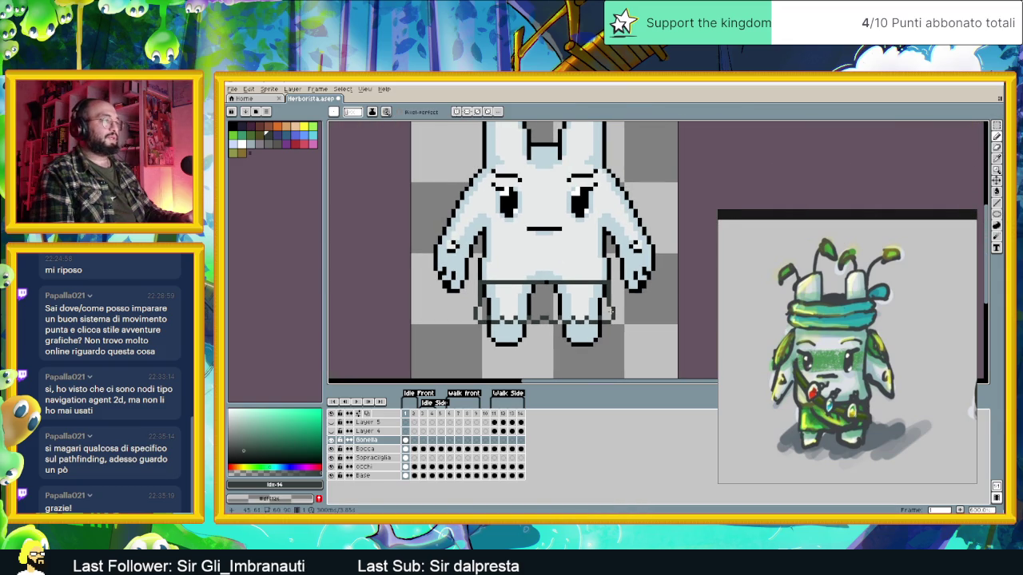
{"action": "scroll", "coordinate": [606, 316], "scroll_direction": "up", "scroll_amount": 1}
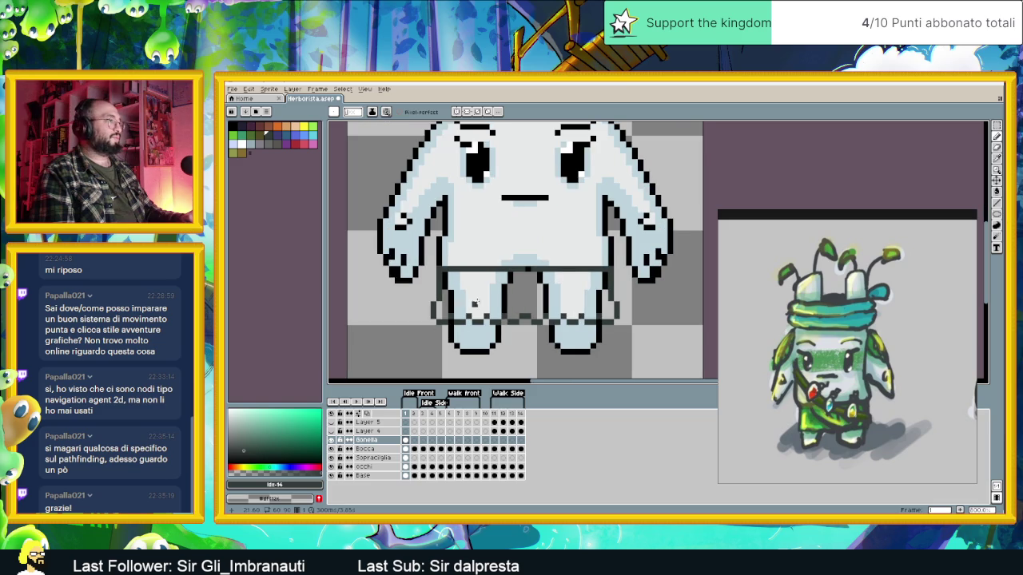
Paint-bucket fill inside the shorts outline with dark green from the palette.
{"action": "key", "text": "g"}
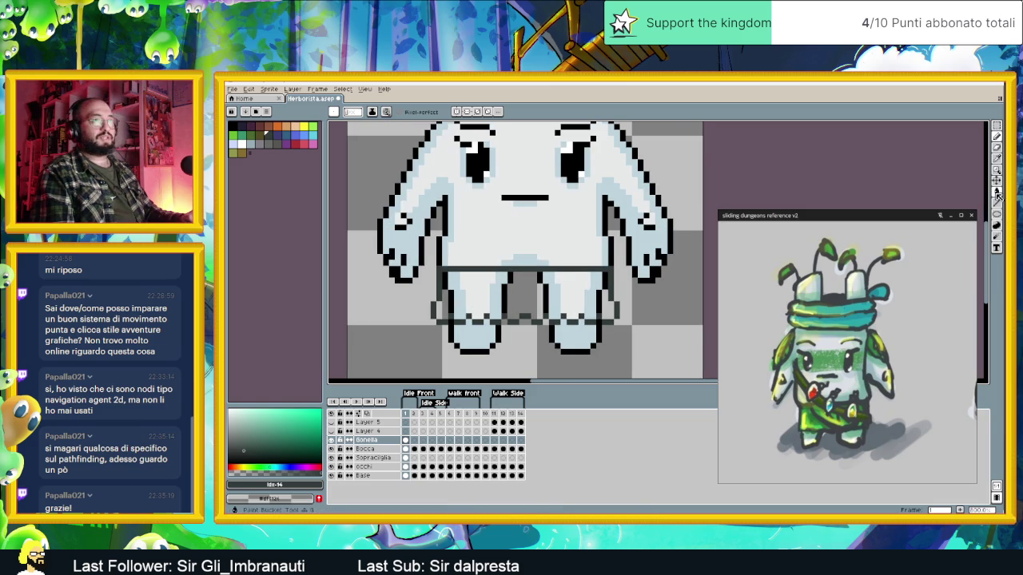
{"action": "left_click", "coordinate": [250, 135]}
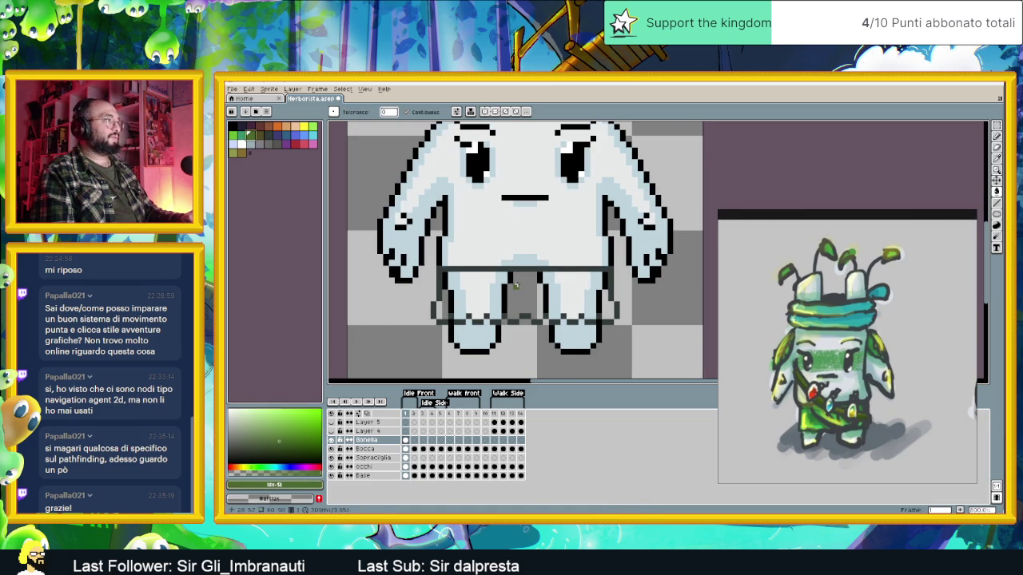
{"action": "left_click", "coordinate": [559, 311]}
{"action": "scroll", "coordinate": [603, 345], "scroll_direction": "down", "scroll_amount": 1}
{"action": "scroll", "coordinate": [618, 330], "scroll_direction": "down", "scroll_amount": 1}
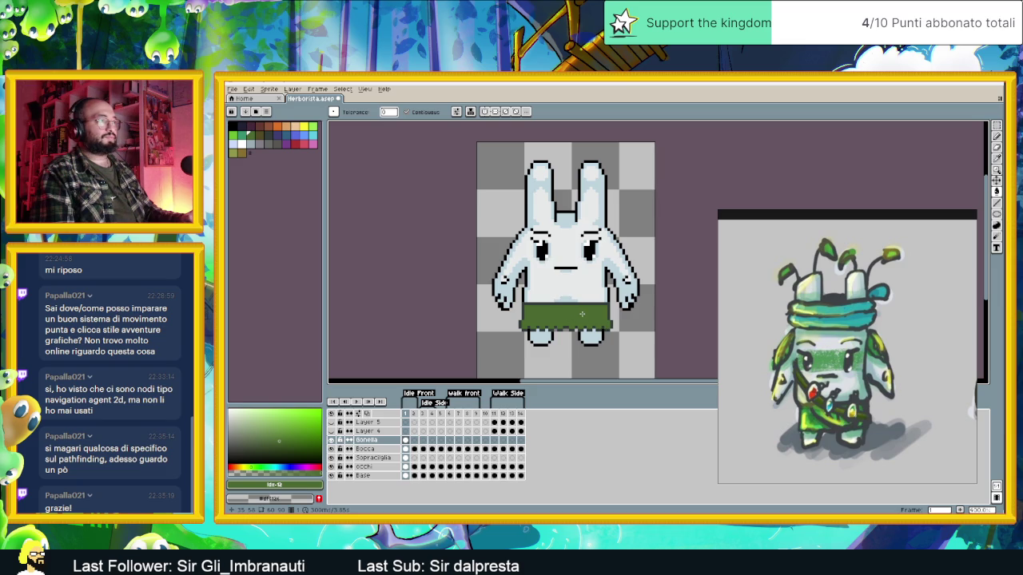
{"action": "scroll", "coordinate": [603, 314], "scroll_direction": "down", "scroll_amount": 1}
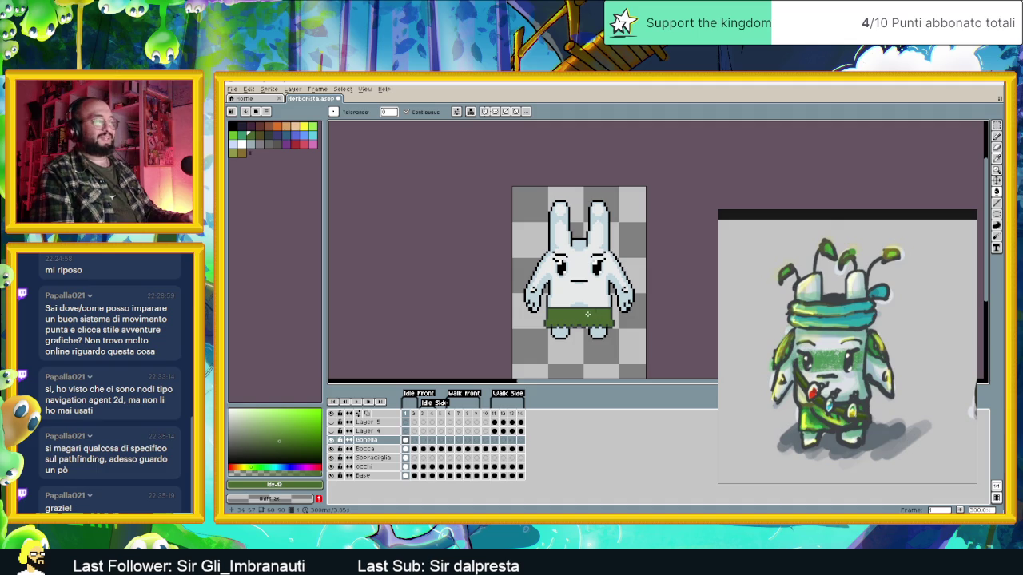
{"action": "scroll", "coordinate": [582, 314], "scroll_direction": "up", "scroll_amount": 4}
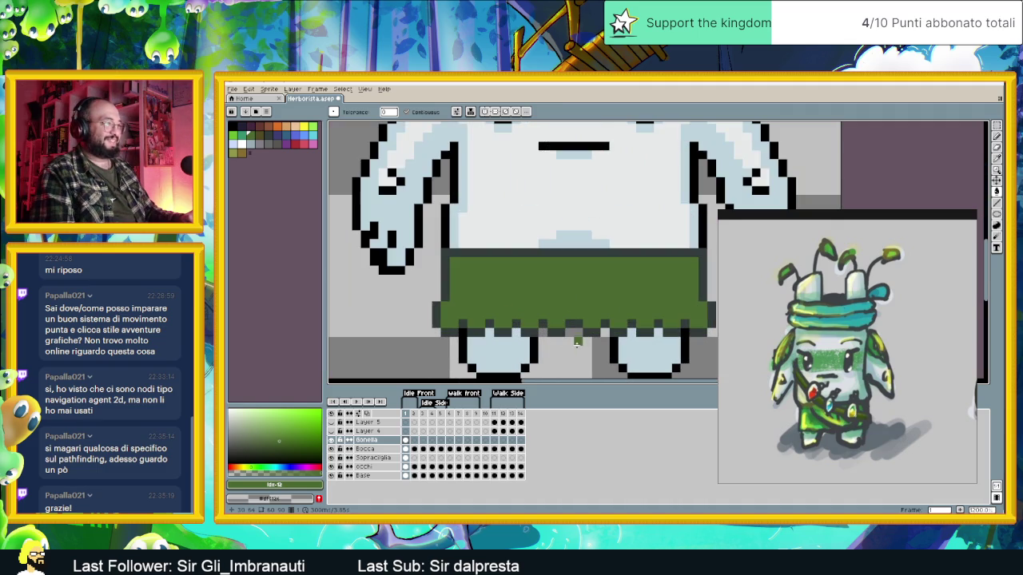
Select the skirt's jagged bottom edge and move it slightly lower, committing the move.
{"action": "left_click", "coordinate": [996, 125]}
{"action": "mouse_move", "coordinate": [499, 352]}
{"action": "left_mouse_down"}
{"action": "mouse_move", "coordinate": [458, 334]}
{"action": "mouse_move", "coordinate": [562, 323]}
{"action": "left_mouse_up"}
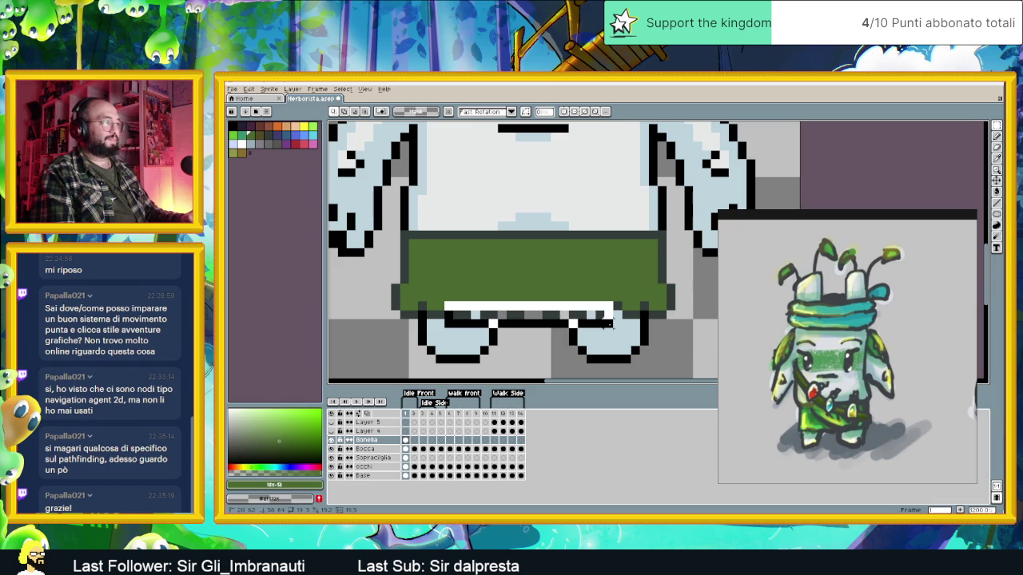
{"action": "key", "text": "ctrl+z"}
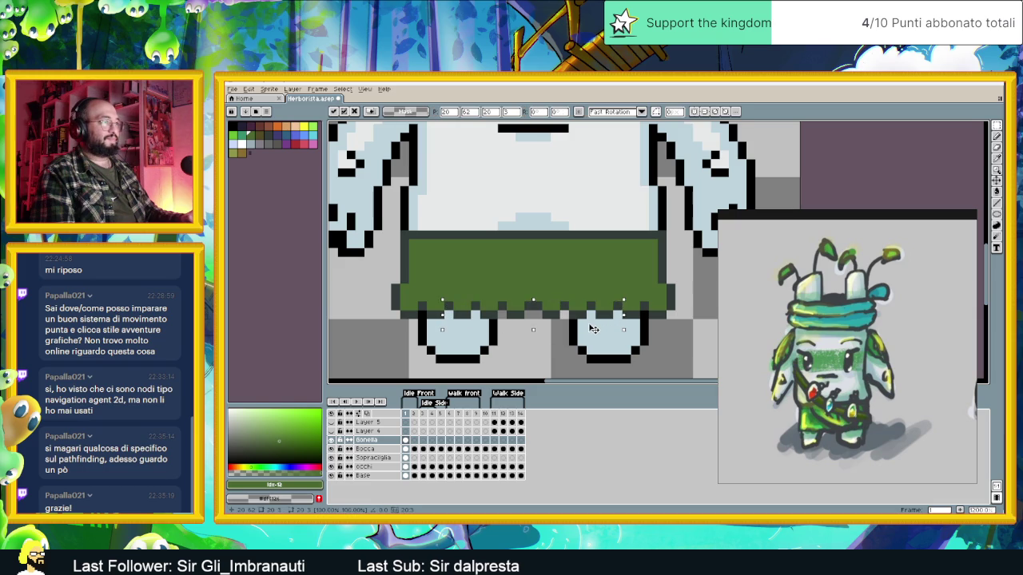
{"action": "left_click_drag", "start_coordinate": [593, 333], "coordinate": [590, 336]}
{"action": "key", "text": "Return"}
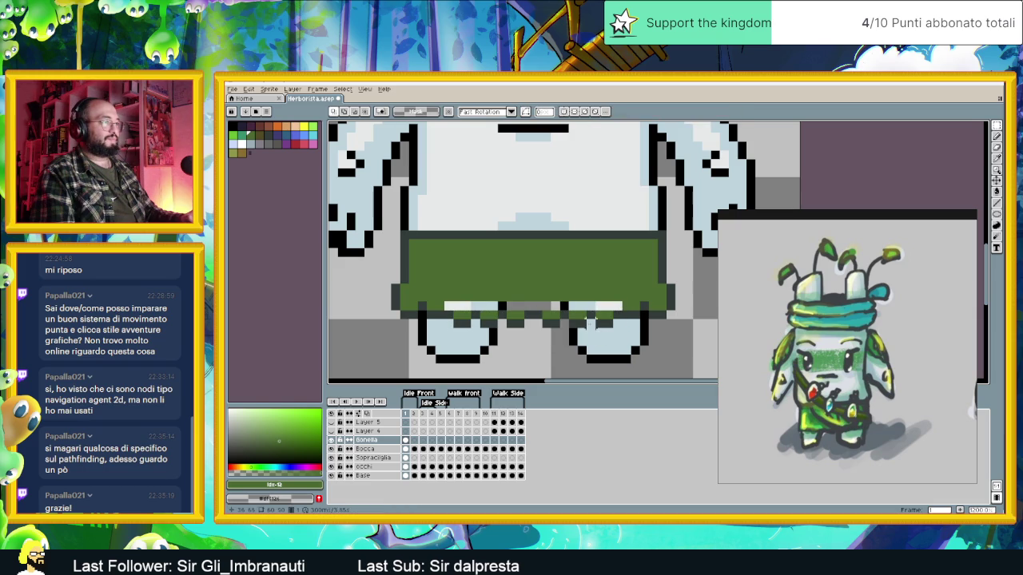
Reselect part of the hem and nudge it down one more pixel.
{"action": "mouse_move", "coordinate": [503, 306]}
{"action": "left_mouse_down"}
{"action": "mouse_move", "coordinate": [563, 329]}
{"action": "mouse_move", "coordinate": [545, 337]}
{"action": "left_mouse_up"}
{"action": "key", "text": "Return"}
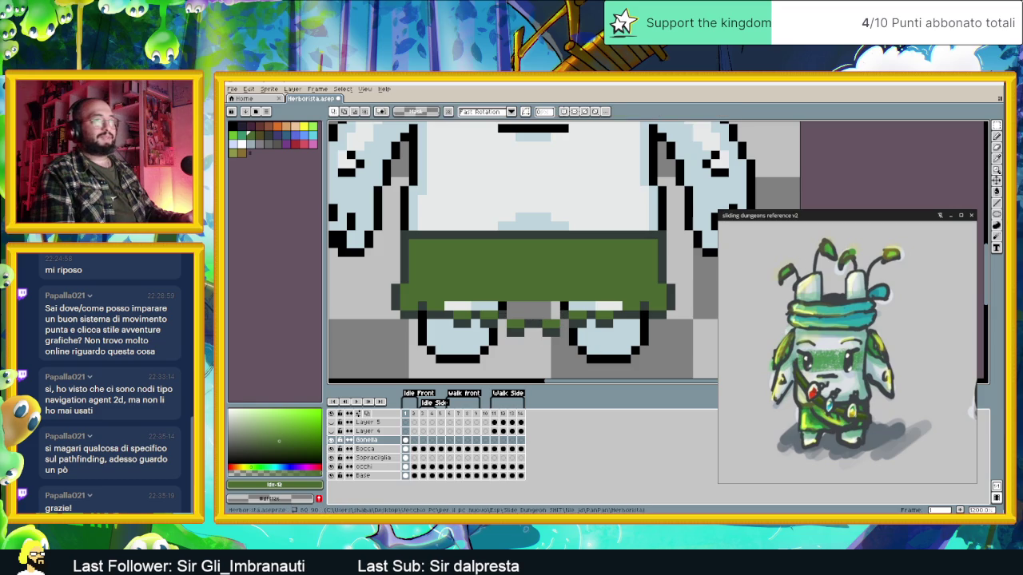
{"action": "key", "text": "b"}
{"action": "scroll", "coordinate": [598, 330], "scroll_direction": "up", "scroll_amount": 1}
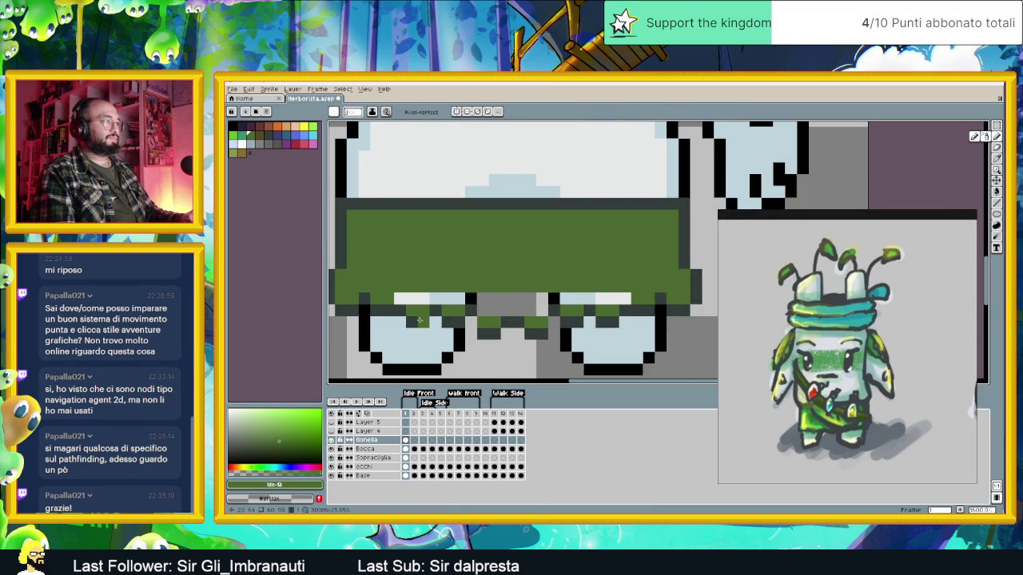
Sample the skirt green and bucket-fill the light gap under the green band.
{"action": "key", "text": "i"}
{"action": "left_click", "coordinate": [485, 330]}
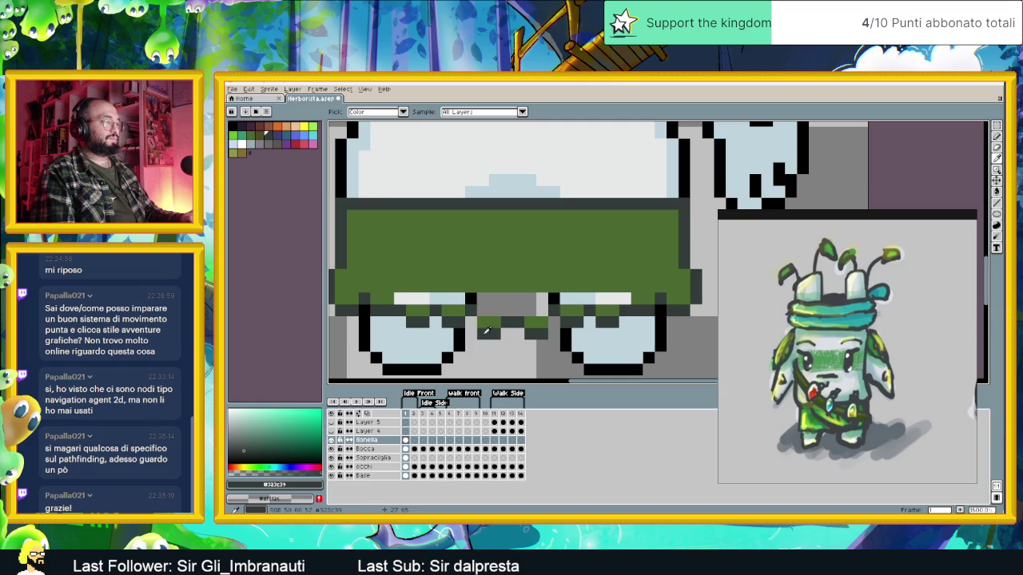
{"action": "key", "text": "b"}
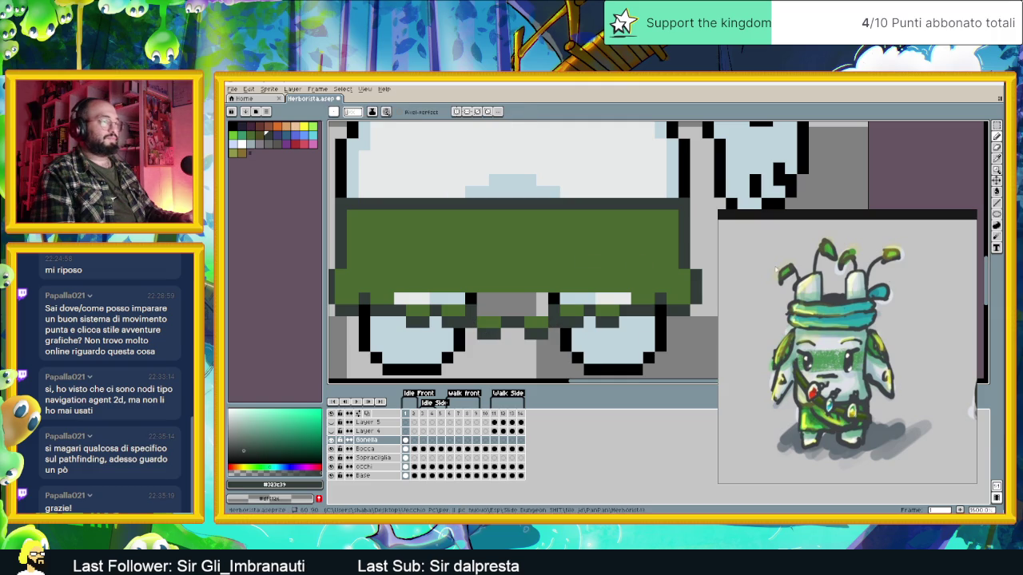
{"action": "left_click", "coordinate": [561, 242], "text": "alt"}
{"action": "left_click", "coordinate": [997, 192]}
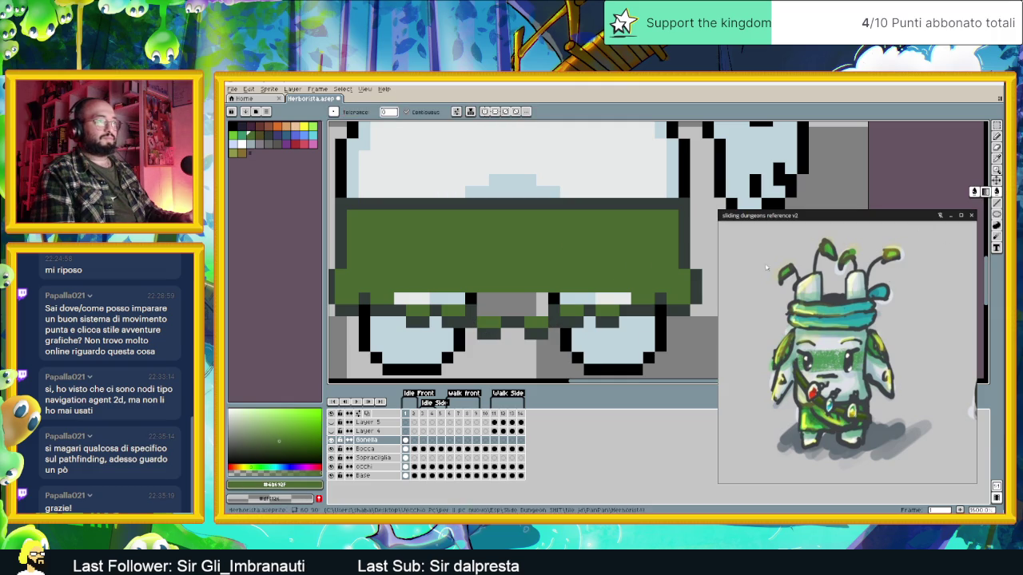
{"action": "left_click", "coordinate": [519, 302]}
Try a dark grey fill on the skirt, undo it, and review the skirt.
{"action": "scroll", "coordinate": [595, 328], "scroll_direction": "down", "scroll_amount": 3}
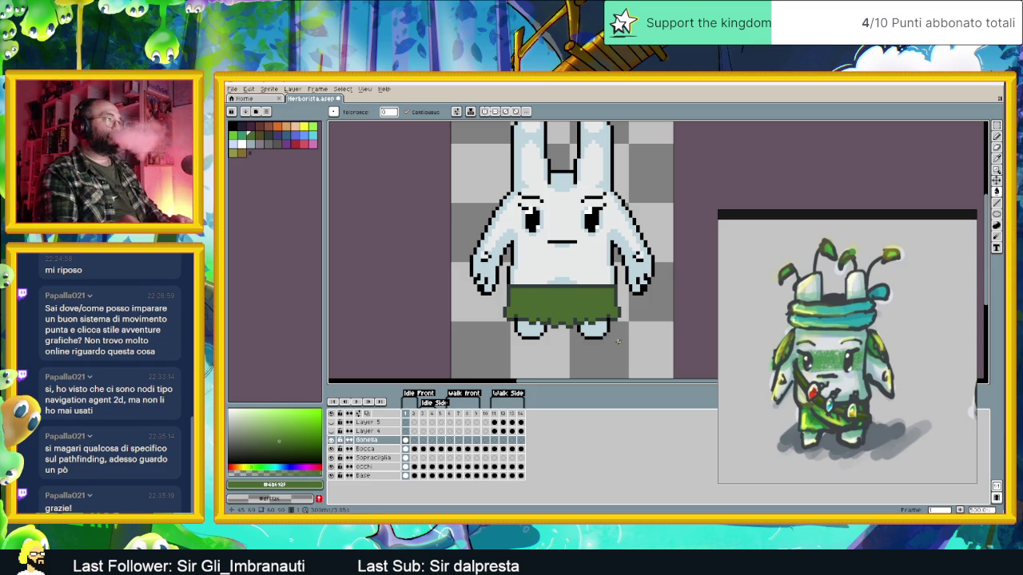
{"action": "scroll", "coordinate": [563, 307], "scroll_direction": "up", "scroll_amount": 4}
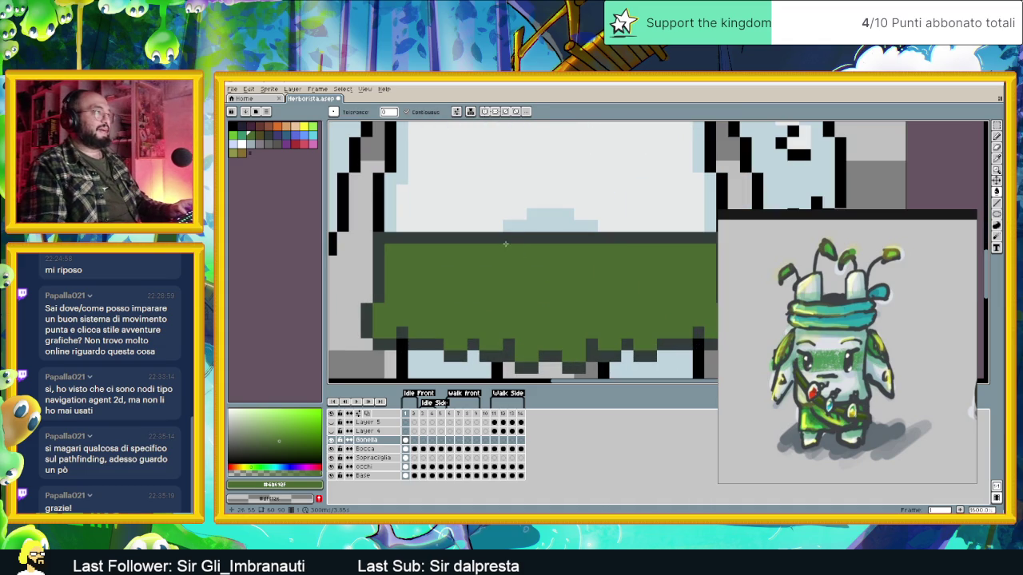
{"action": "left_click", "coordinate": [525, 236], "text": "alt"}
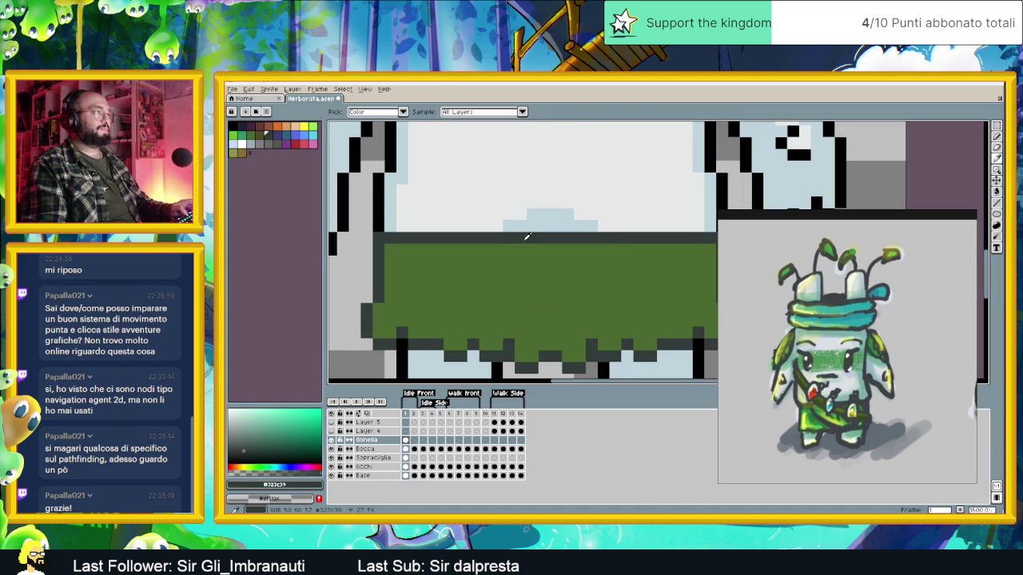
{"action": "left_click", "coordinate": [453, 247]}
{"action": "key", "text": "ctrl+z"}
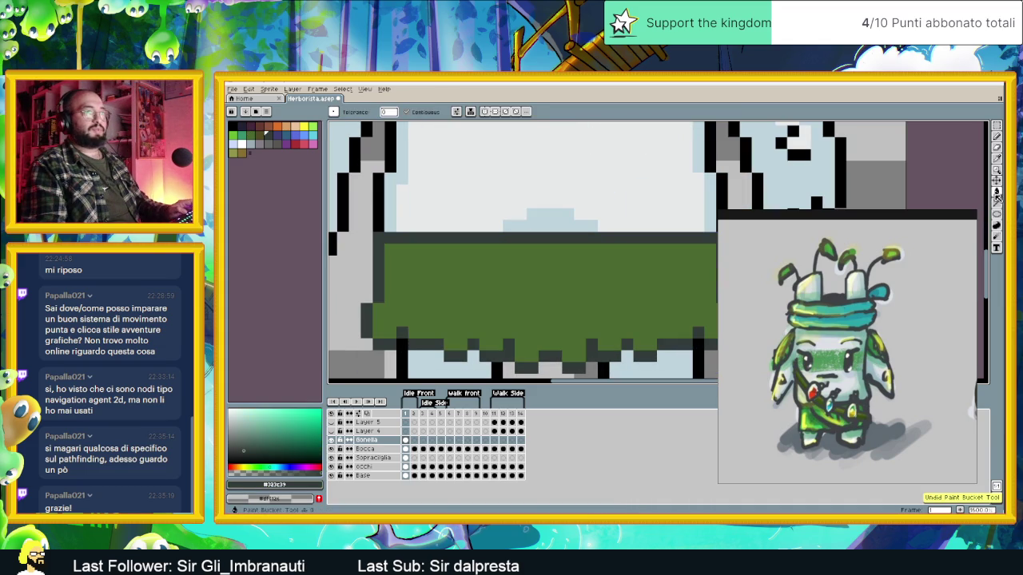
{"action": "mouse_move", "coordinate": [552, 268]}
{"action": "left_mouse_down"}
{"action": "mouse_move", "coordinate": [474, 270]}
{"action": "mouse_move", "coordinate": [570, 265]}
{"action": "mouse_move", "coordinate": [453, 250]}
{"action": "mouse_move", "coordinate": [588, 243]}
{"action": "left_mouse_up"}
{"action": "scroll", "coordinate": [596, 259], "scroll_direction": "down", "scroll_amount": 1}
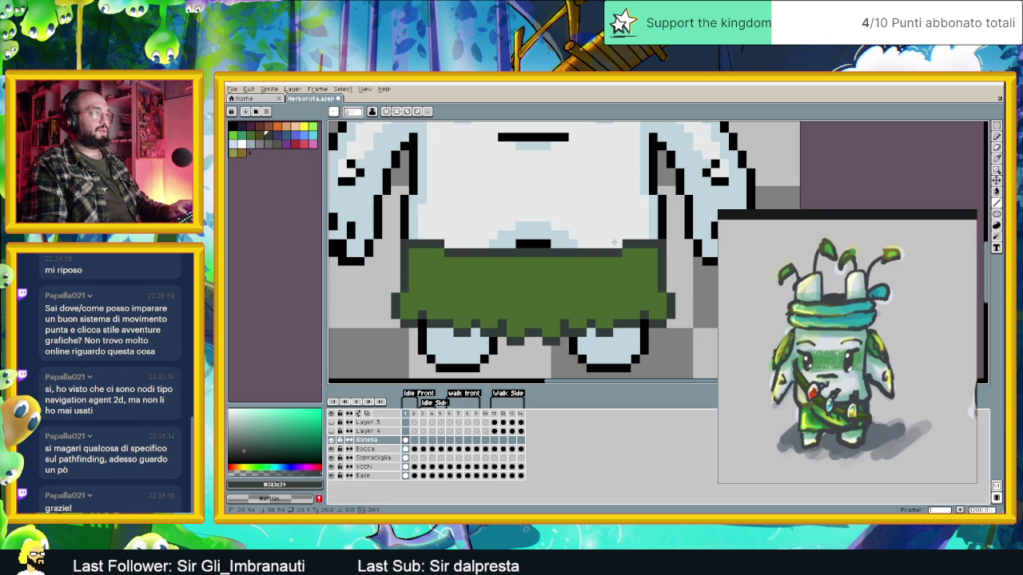
{"action": "scroll", "coordinate": [546, 267], "scroll_direction": "down", "scroll_amount": 3}
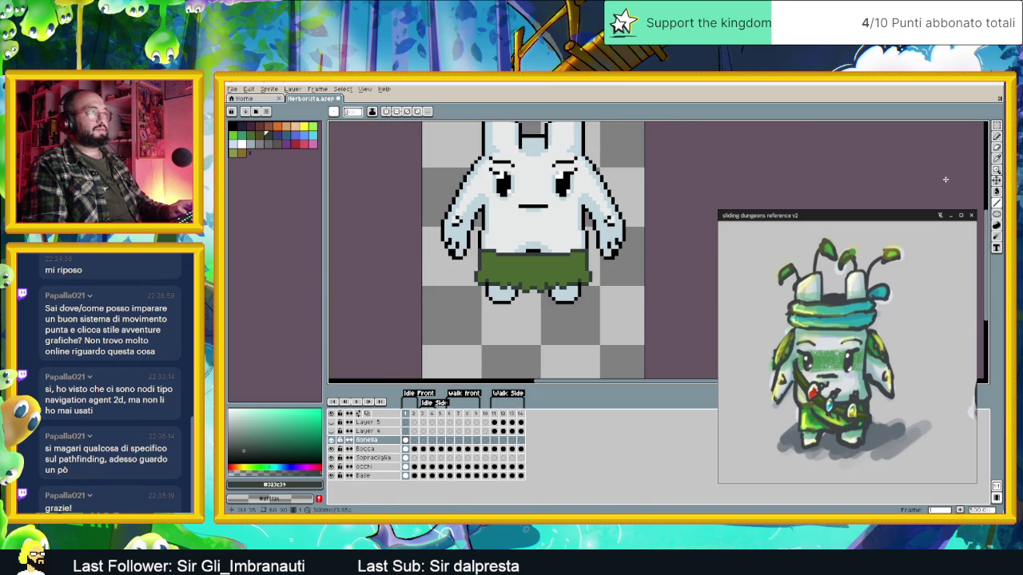
Move the green skirt up one pixel with the Move tool.
{"action": "key", "text": "v"}
{"action": "left_click_drag", "start_coordinate": [596, 264], "coordinate": [595, 258]}
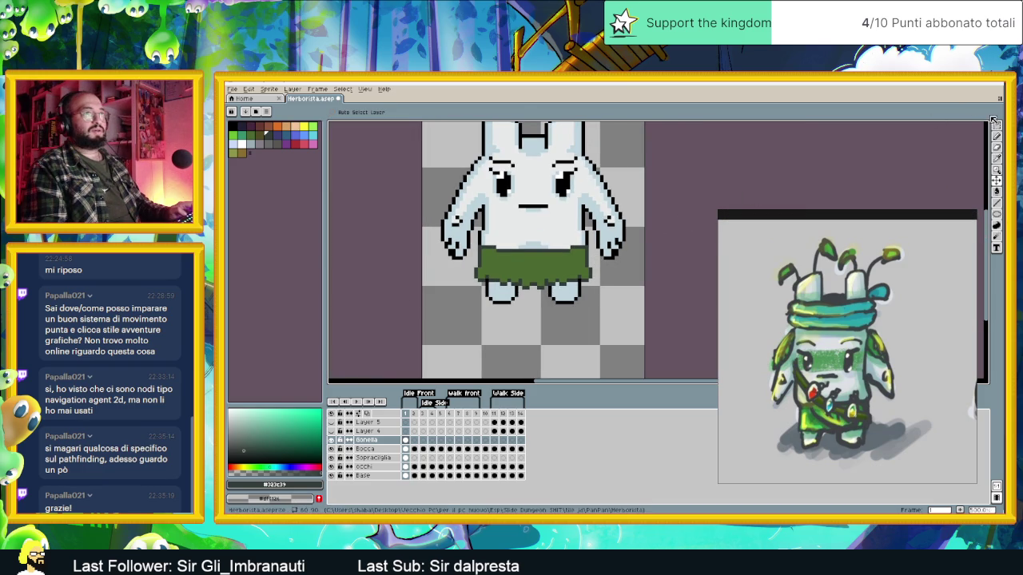
{"action": "key", "text": "m"}
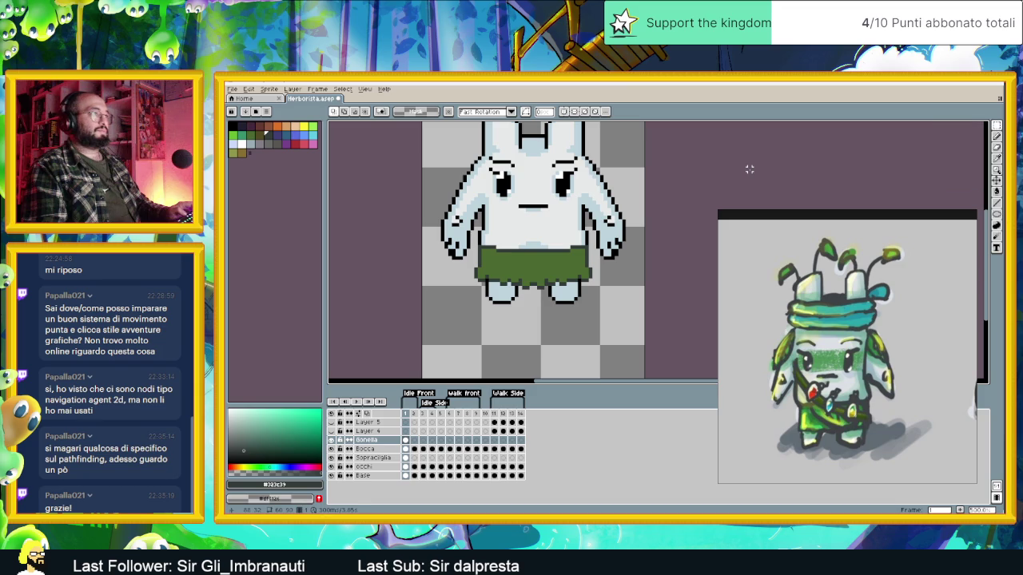
{"action": "scroll", "coordinate": [741, 181], "scroll_direction": "down", "scroll_amount": 4}
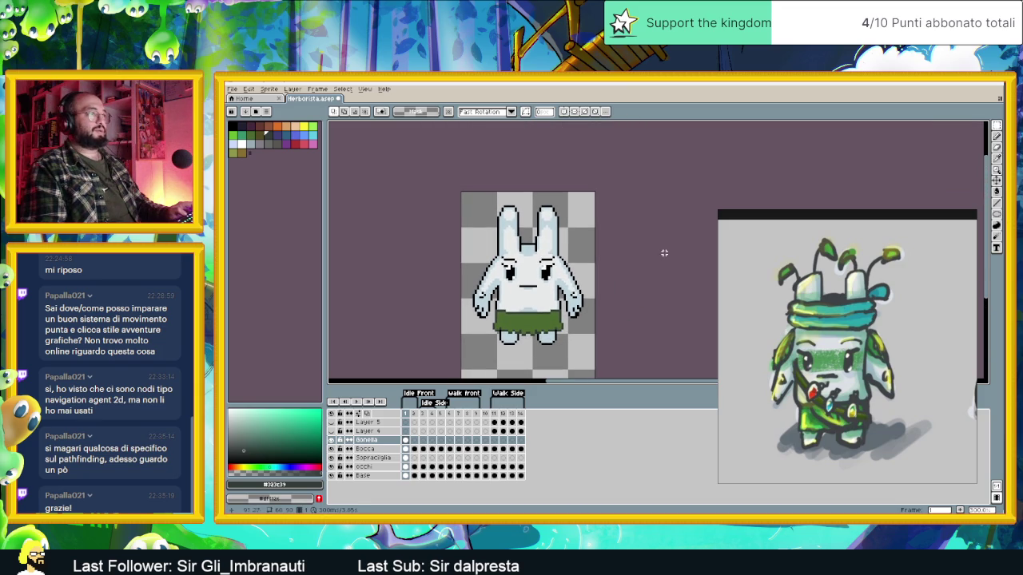
{"action": "scroll", "coordinate": [584, 324], "scroll_direction": "up", "scroll_amount": 1}
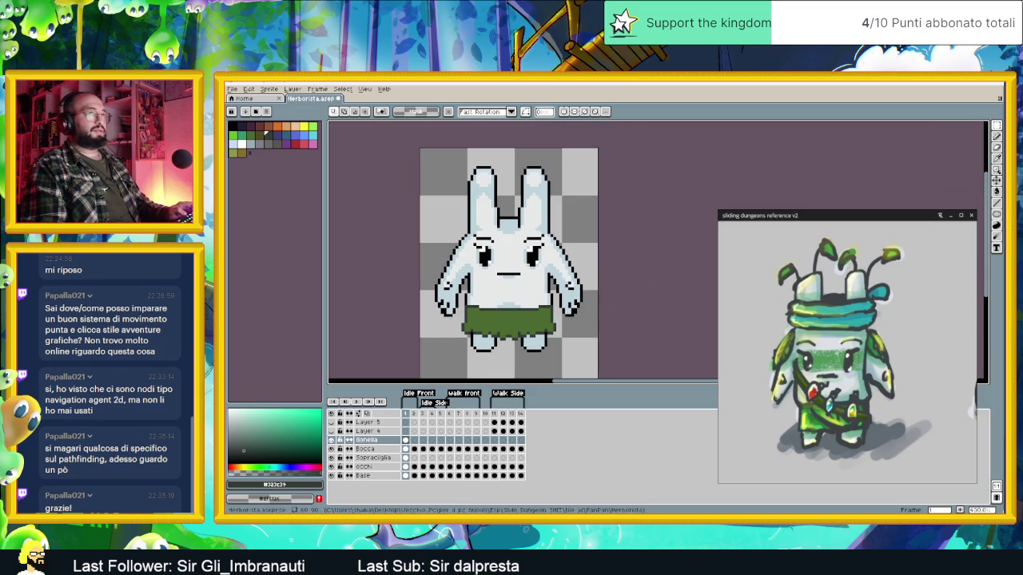
{"action": "left_click", "coordinate": [996, 182]}
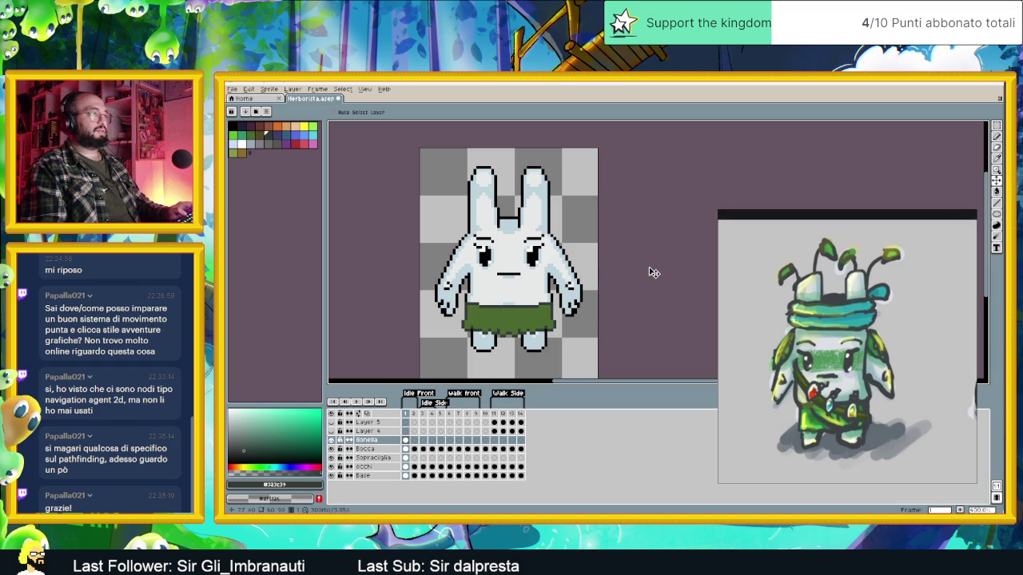
{"action": "left_click", "coordinate": [996, 125]}
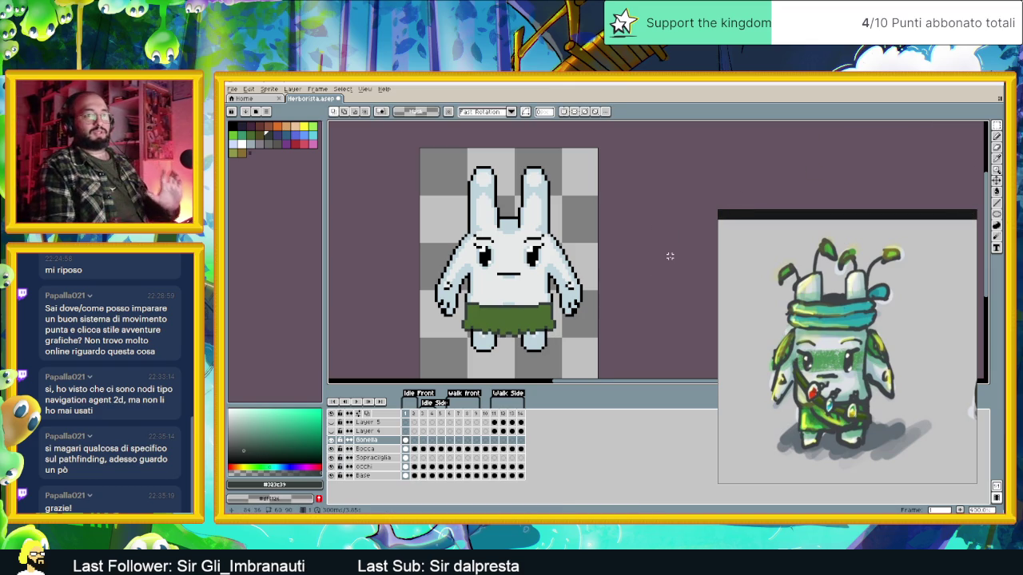
Save the sprite as Herborista.aseprite.
{"action": "key", "text": "ctrl+s"}
{"action": "left_click_drag", "start_coordinate": [612, 250], "coordinate": [627, 239]}
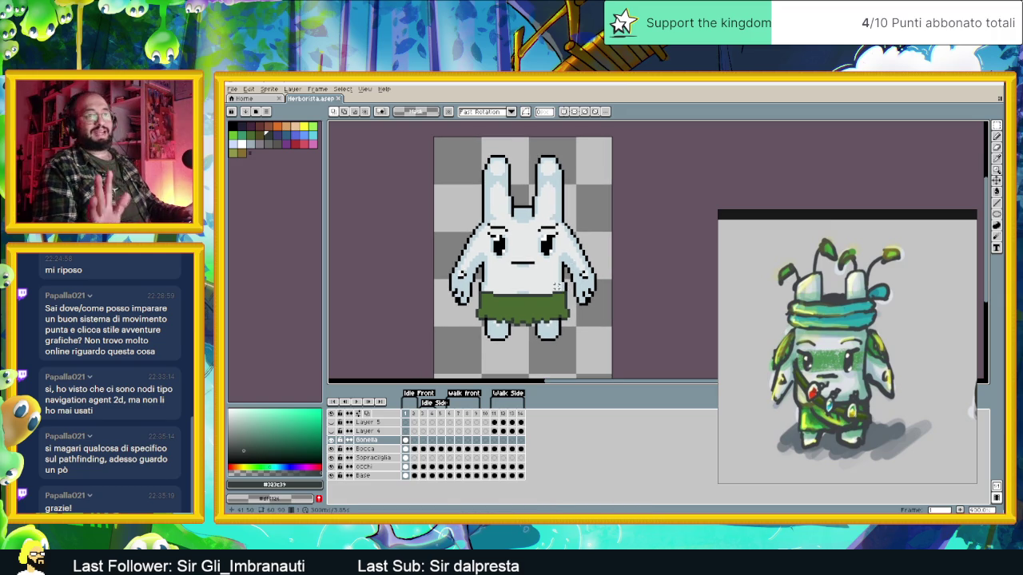
{"action": "right_click", "coordinate": [373, 442]}
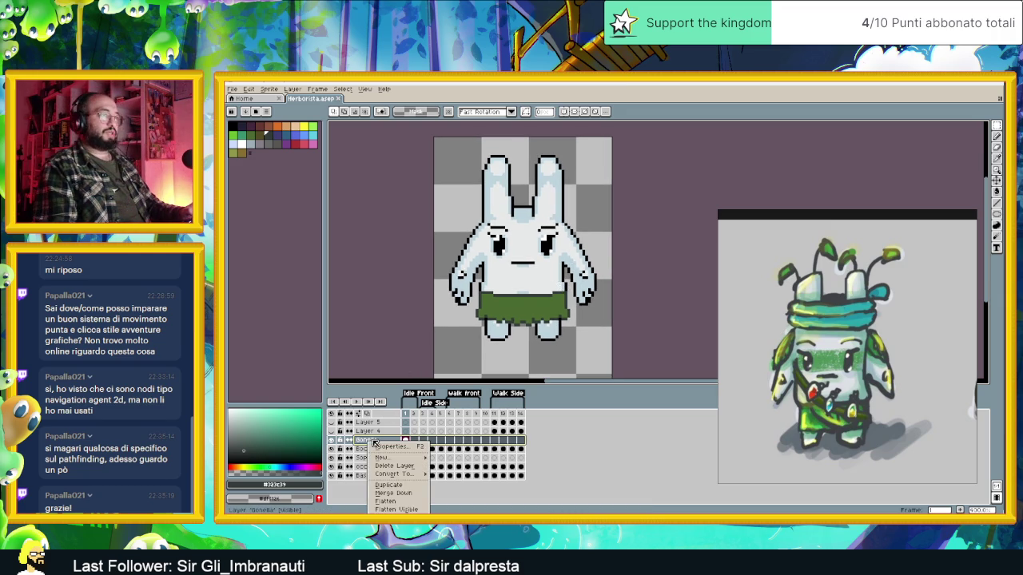
Add a new layer above Bonella and name it FoglieSpalla.
{"action": "mouse_move", "coordinate": [401, 460]}
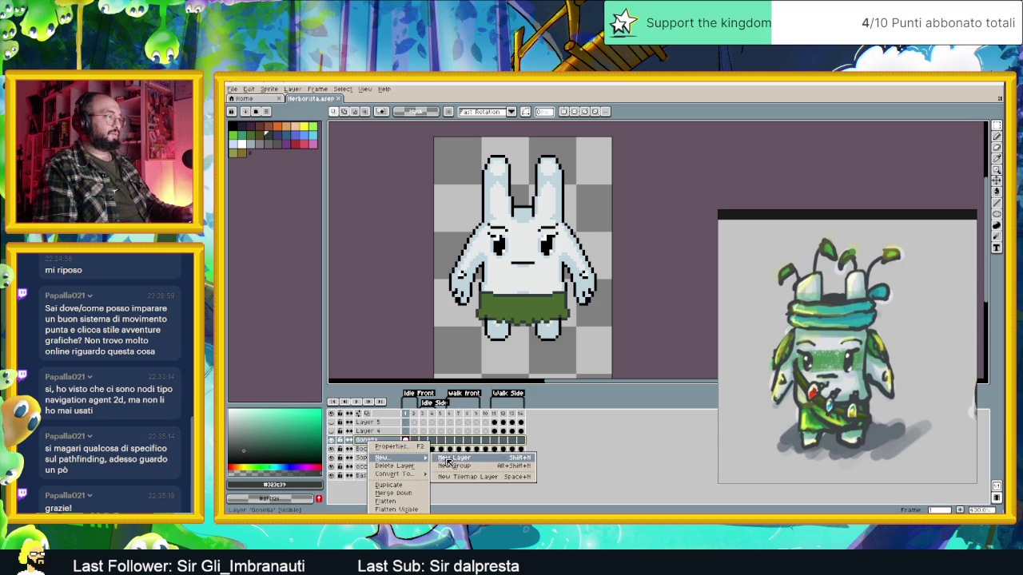
{"action": "left_click", "coordinate": [447, 460]}
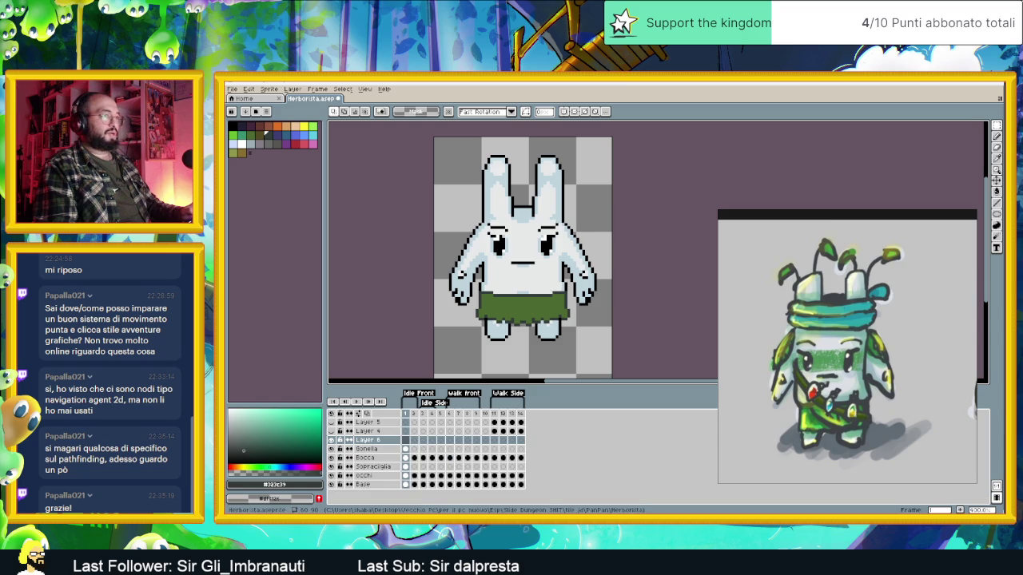
{"action": "double_click", "coordinate": [379, 440]}
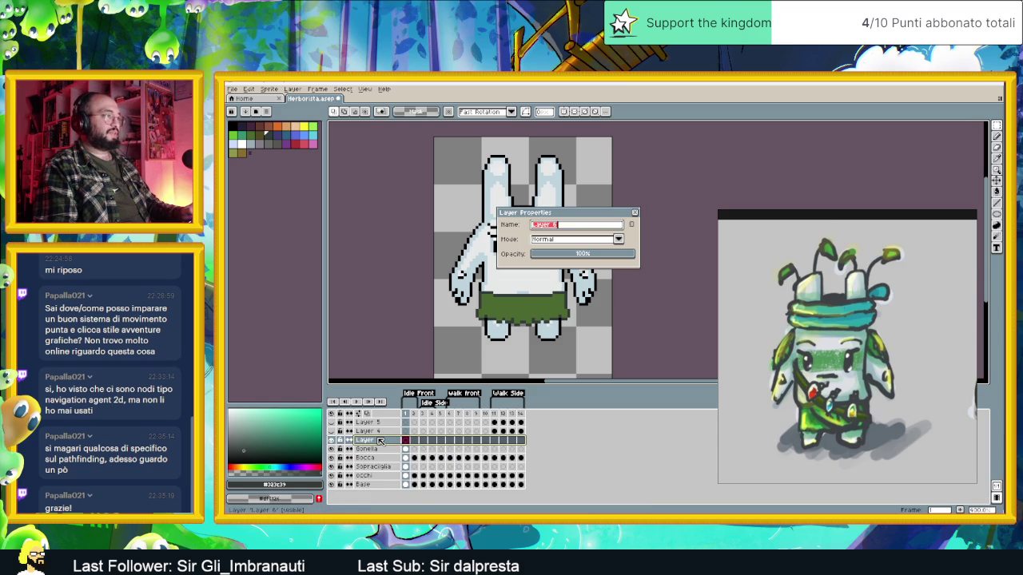
{"action": "type", "text": "F"}
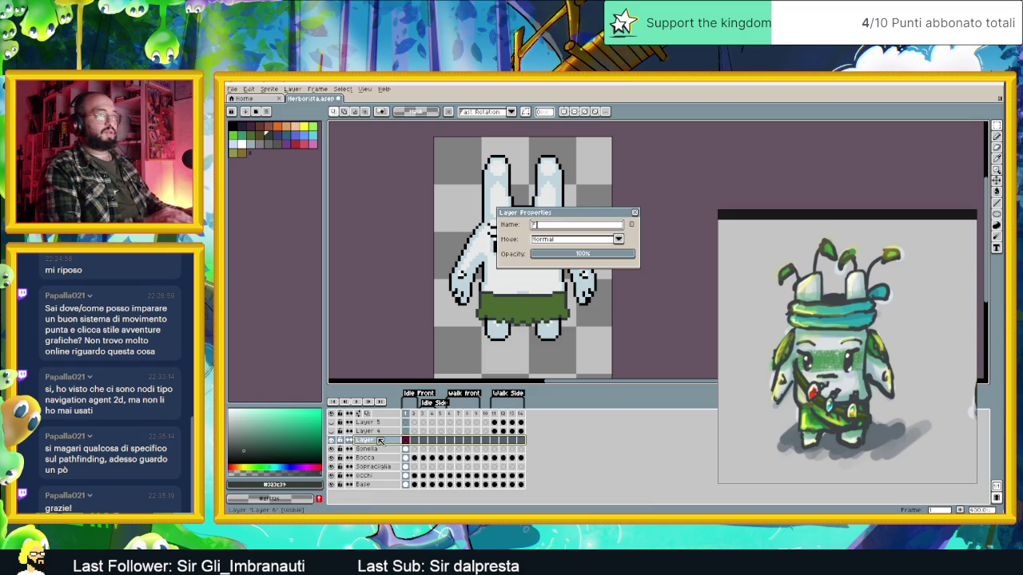
{"action": "type", "text": "oglie"}
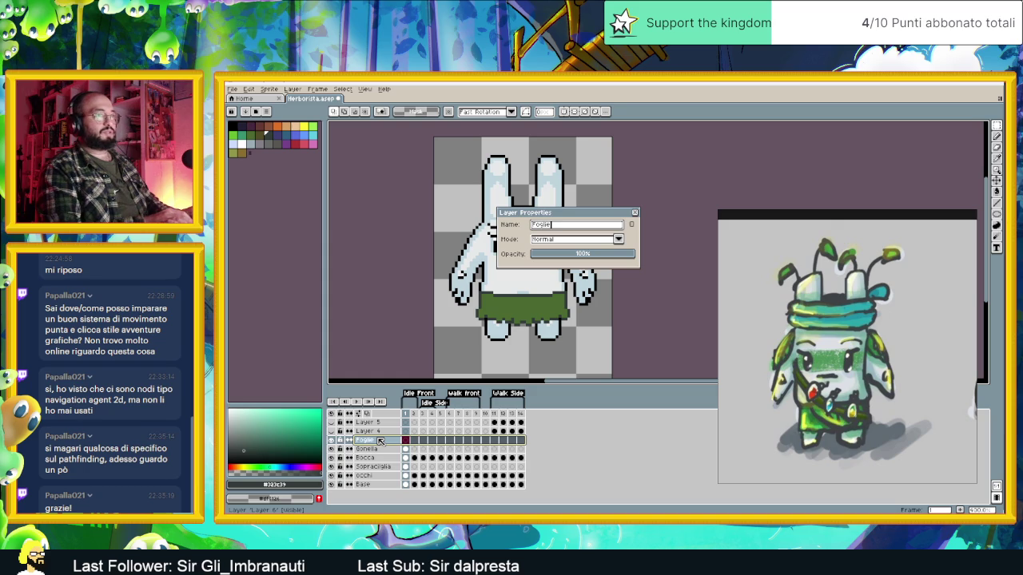
{"action": "type", "text": "Spa"}
{"action": "key", "text": "Return"}
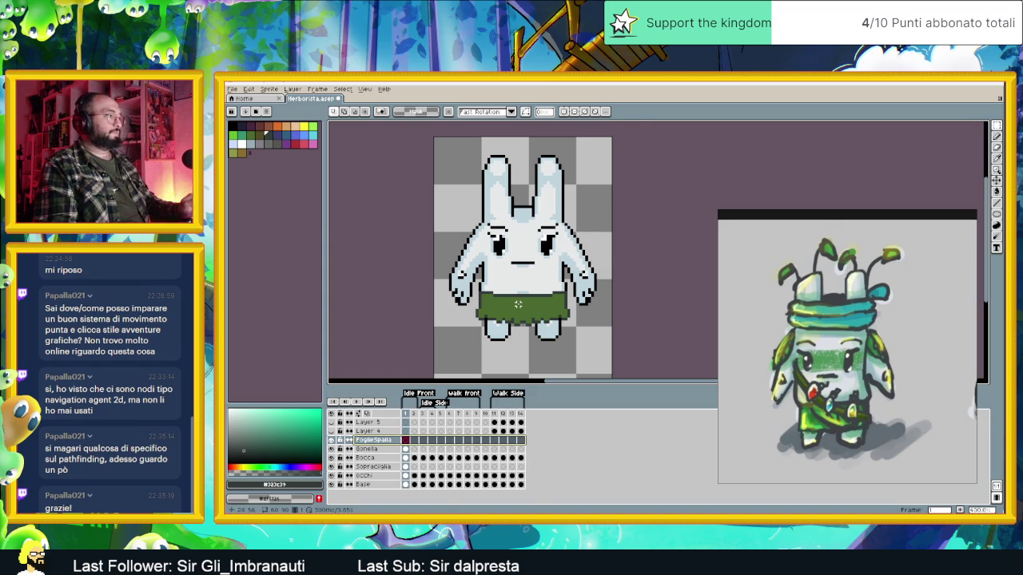
Draw mirrored dark leaf outlines on both of the bunny's shoulders.
{"action": "scroll", "coordinate": [499, 280], "scroll_direction": "up", "scroll_amount": 1}
{"action": "scroll", "coordinate": [515, 243], "scroll_direction": "up", "scroll_amount": 2}
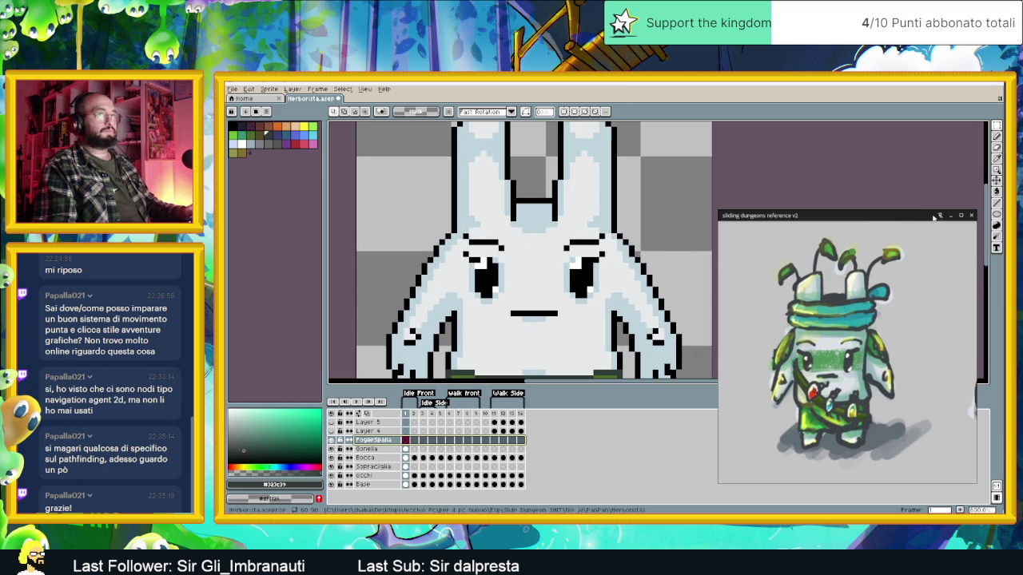
{"action": "key", "text": "m"}
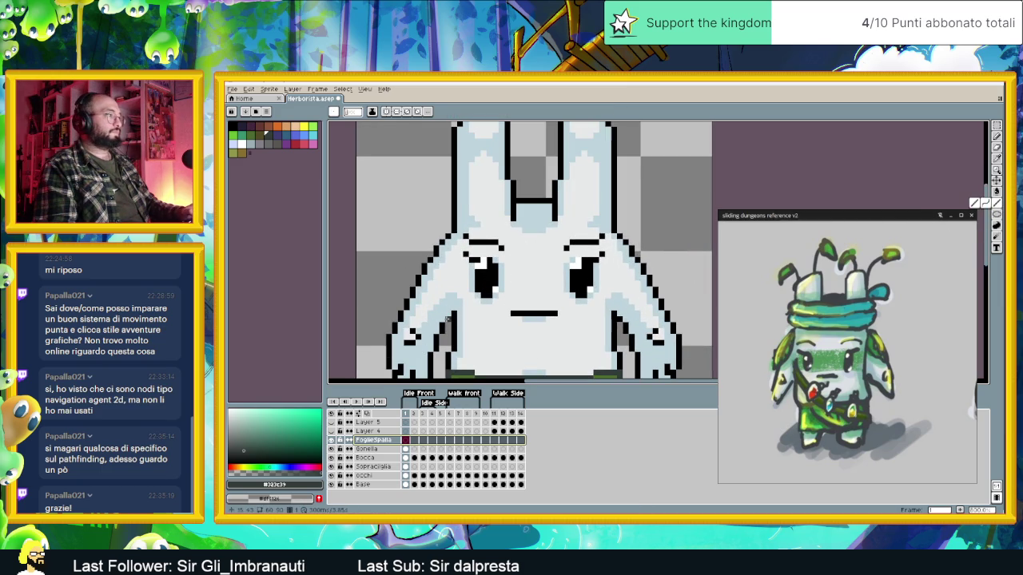
{"action": "scroll", "coordinate": [438, 222], "scroll_direction": "down", "scroll_amount": 1}
{"action": "scroll", "coordinate": [438, 222], "scroll_direction": "up", "scroll_amount": 1}
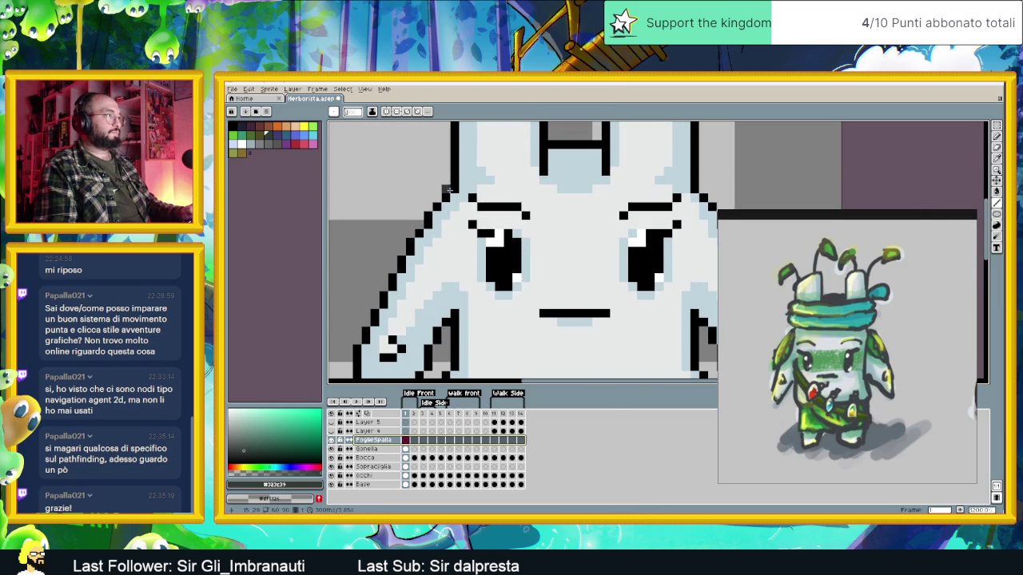
{"action": "key", "text": "ctrl+z"}
{"action": "scroll", "coordinate": [444, 197], "scroll_direction": "down", "scroll_amount": 1}
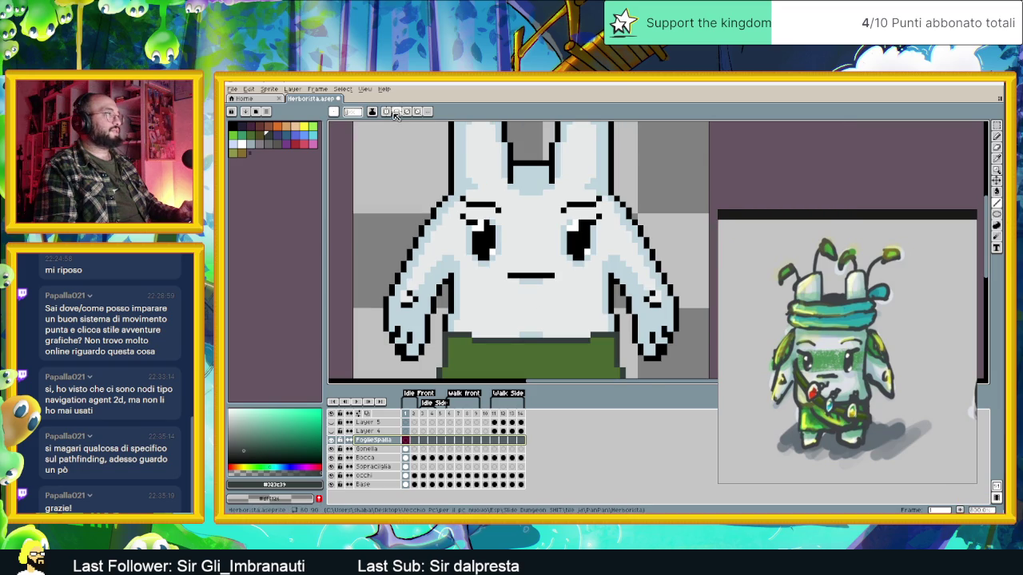
{"action": "scroll", "coordinate": [438, 192], "scroll_direction": "up", "scroll_amount": 1}
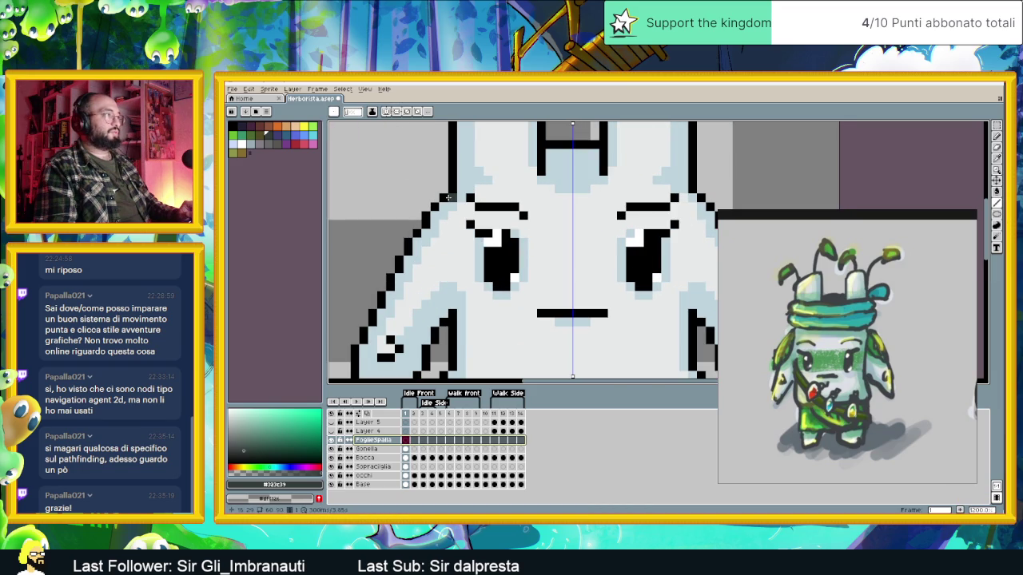
{"action": "left_click", "coordinate": [449, 201]}
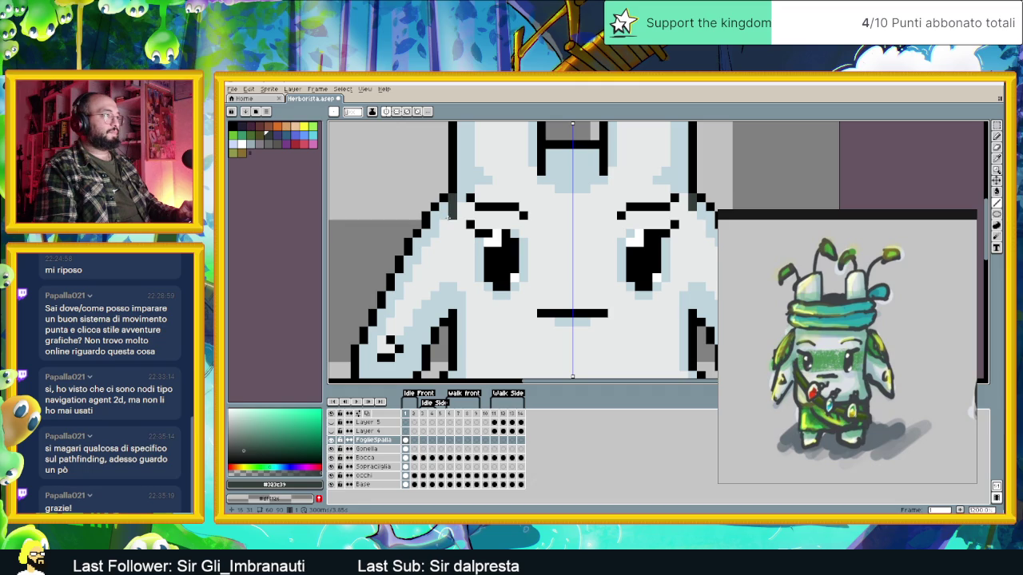
{"action": "left_click", "coordinate": [434, 233]}
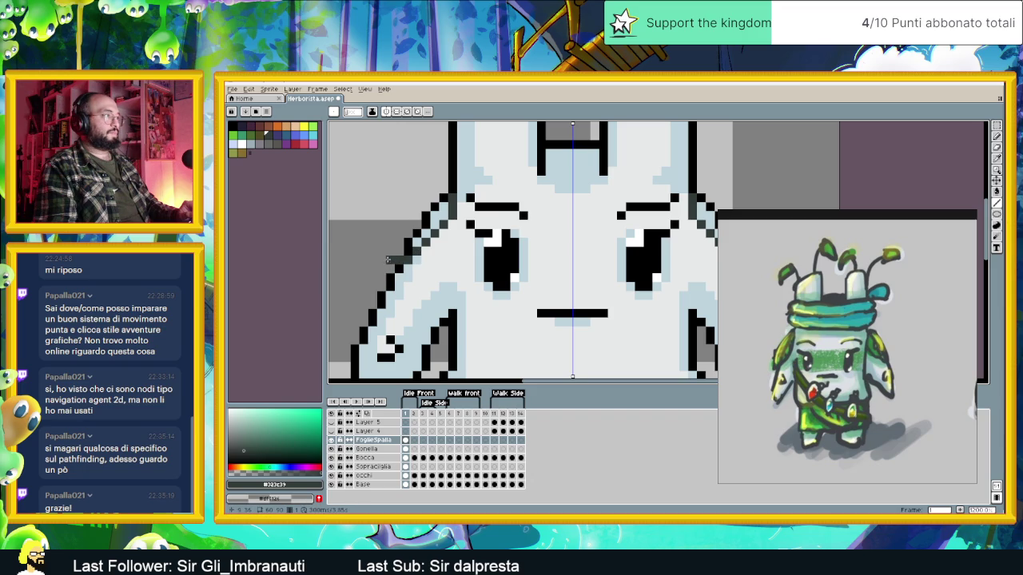
{"action": "left_click_drag", "start_coordinate": [389, 249], "coordinate": [392, 238]}
{"action": "left_click_drag", "start_coordinate": [396, 223], "coordinate": [433, 188]}
{"action": "left_click", "coordinate": [446, 189]}
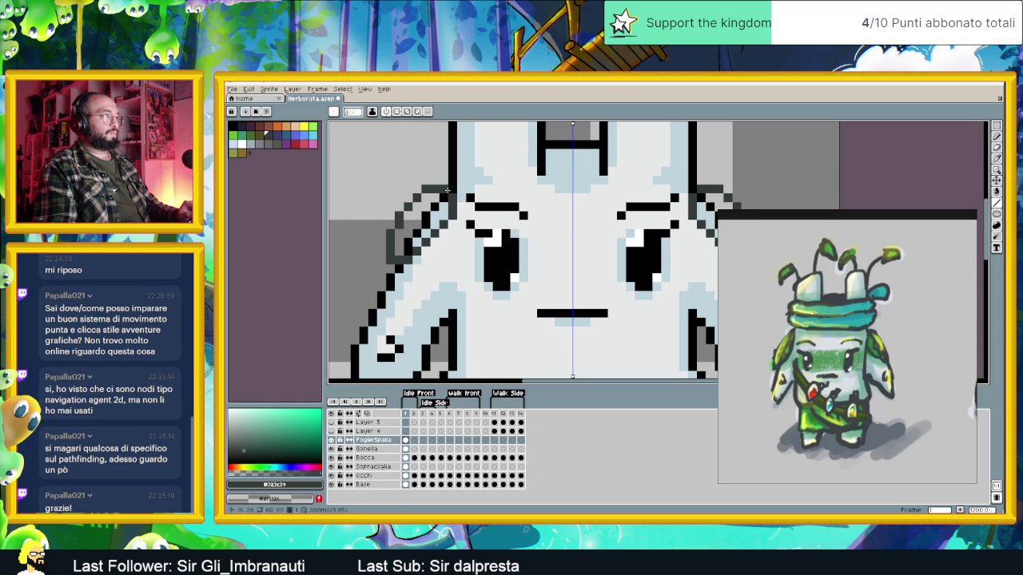
Fill both shoulder leaf outlines with green using the Paint Bucket.
{"action": "scroll", "coordinate": [471, 235], "scroll_direction": "down", "scroll_amount": 4}
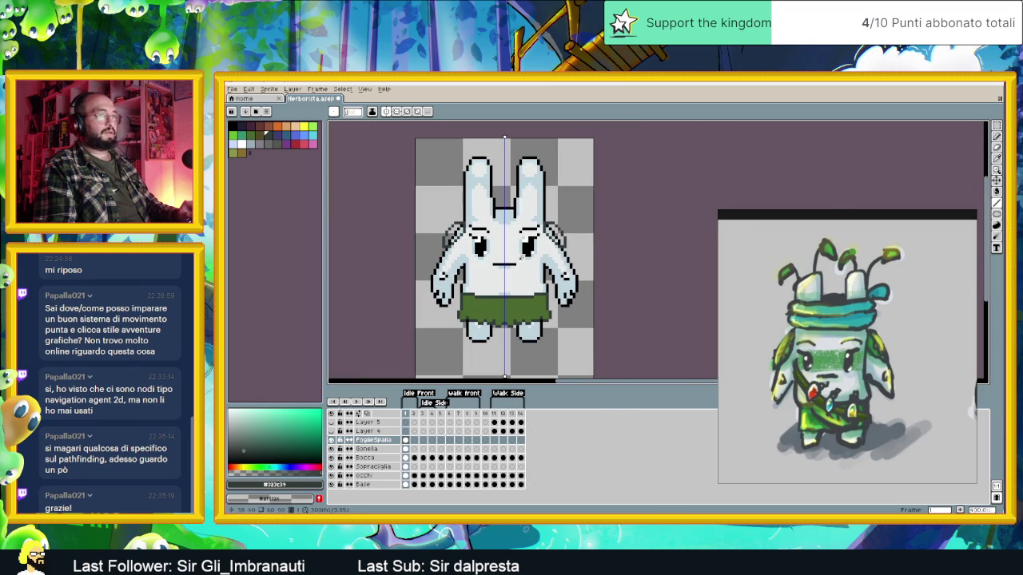
{"action": "scroll", "coordinate": [470, 245], "scroll_direction": "up", "scroll_amount": 2}
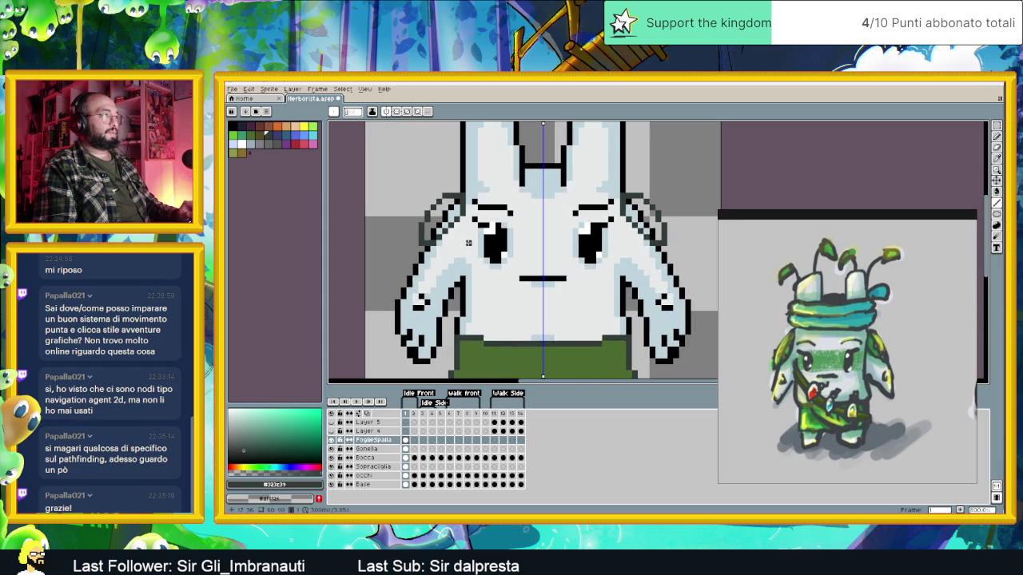
{"action": "left_click", "coordinate": [489, 342], "text": "alt"}
{"action": "mouse_move", "coordinate": [854, 214]}
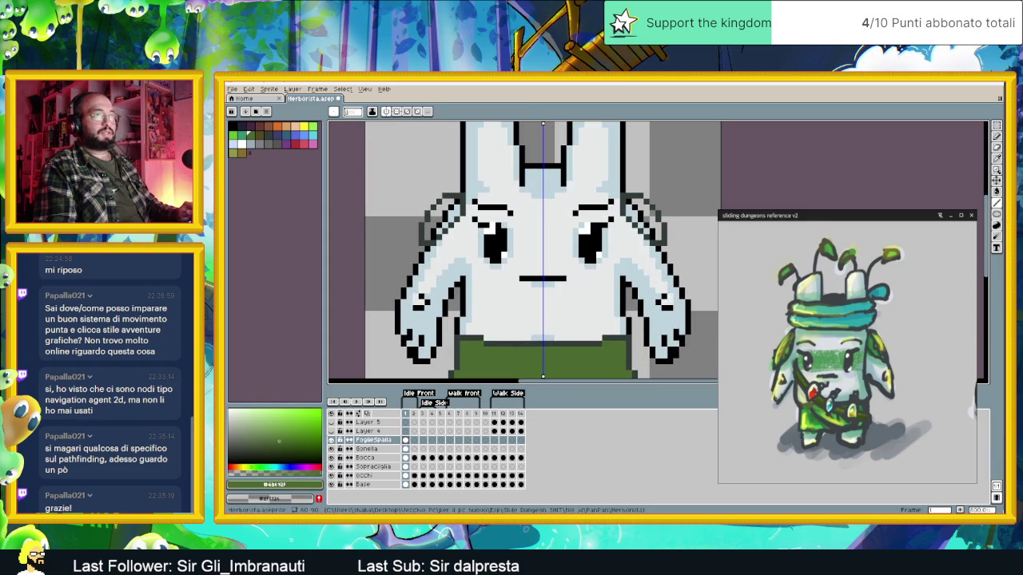
{"action": "key", "text": "g"}
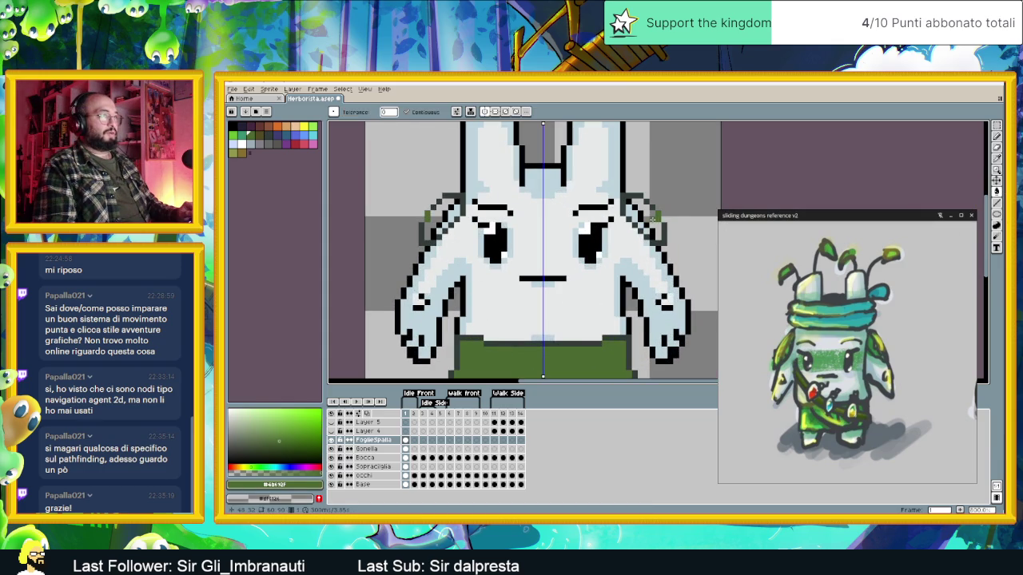
{"action": "left_click", "coordinate": [652, 220]}
{"action": "scroll", "coordinate": [673, 226], "scroll_direction": "down", "scroll_amount": 2}
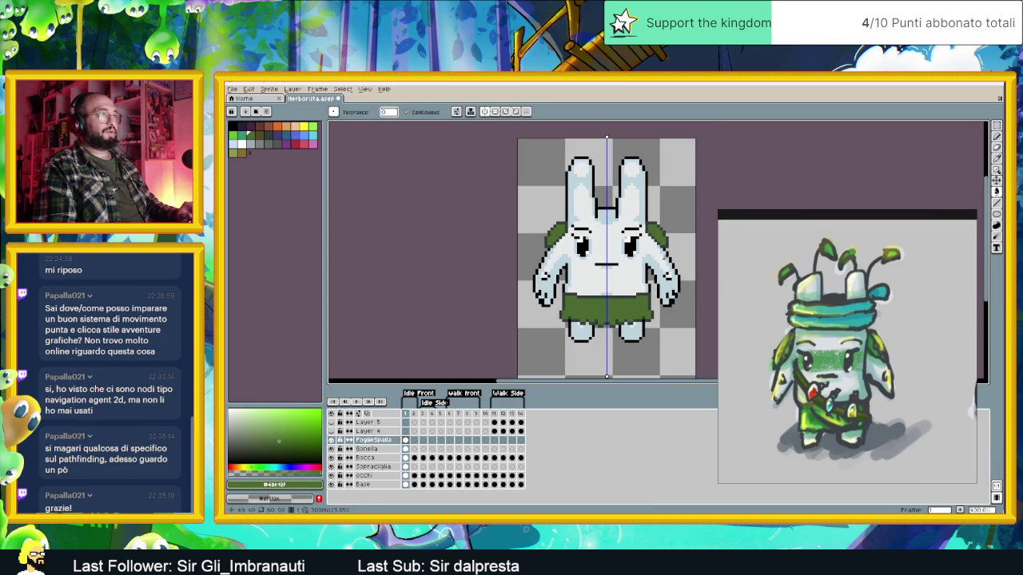
{"action": "scroll", "coordinate": [621, 257], "scroll_direction": "up", "scroll_amount": 1}
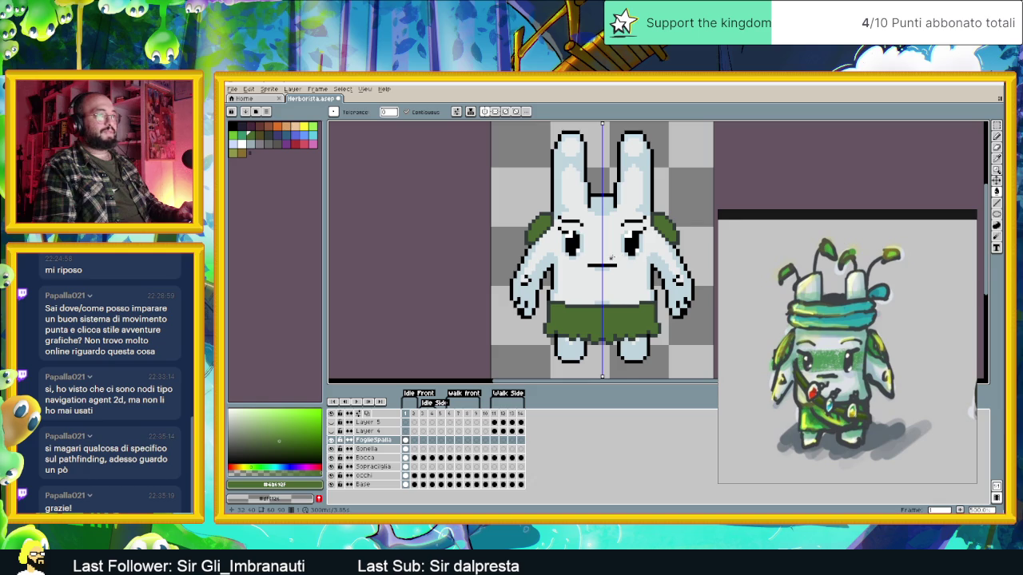
{"action": "scroll", "coordinate": [611, 257], "scroll_direction": "up", "scroll_amount": 2}
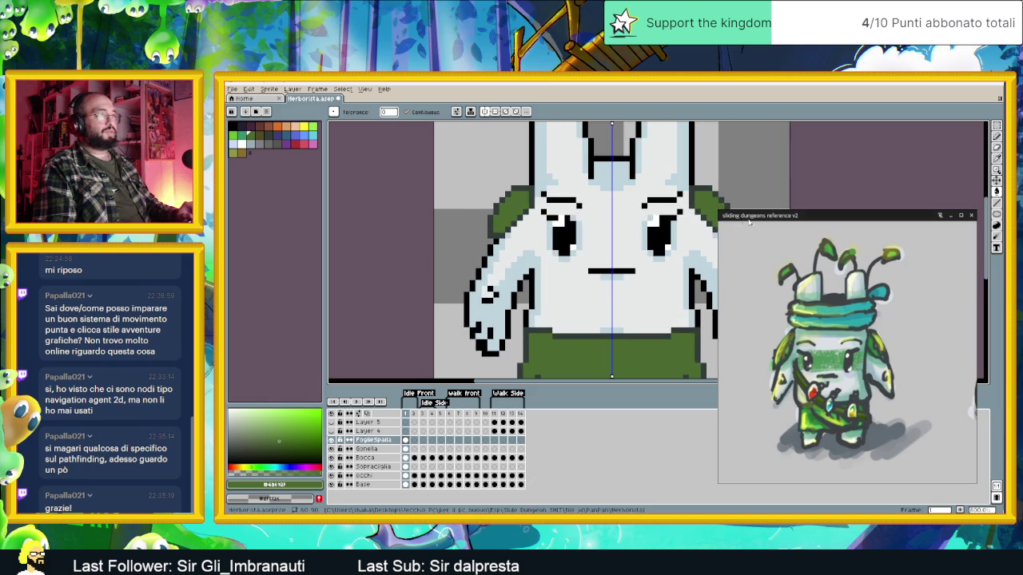
Add a row of dark outline pixels under the leaf and paint its lower edge green.
{"action": "scroll", "coordinate": [511, 219], "scroll_direction": "up", "scroll_amount": 2}
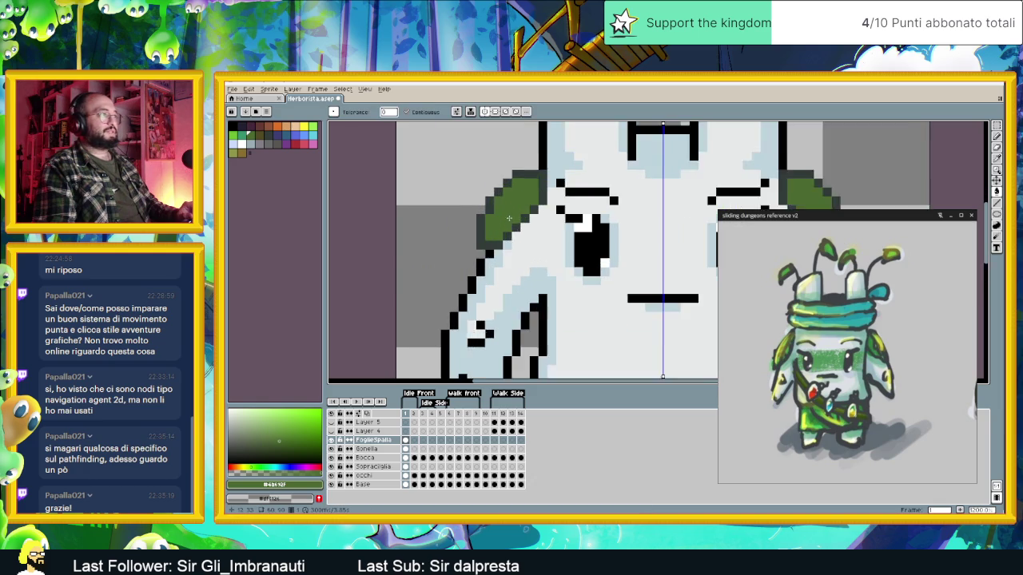
{"action": "key", "text": "b"}
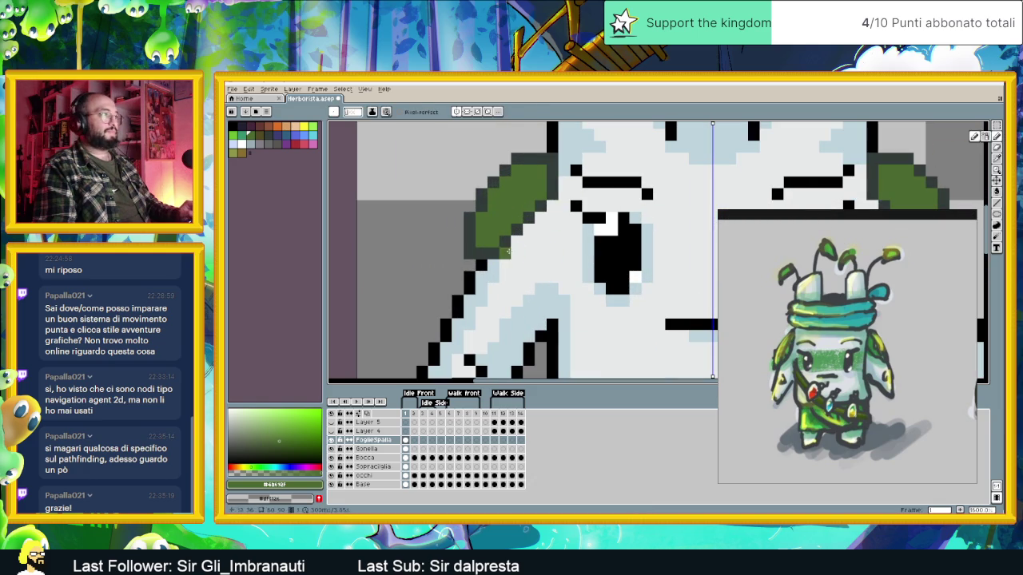
{"action": "left_click", "coordinate": [469, 253], "text": "alt"}
{"action": "left_click", "coordinate": [458, 253]}
{"action": "mouse_move", "coordinate": [458, 273]}
{"action": "left_mouse_down"}
{"action": "mouse_move", "coordinate": [502, 276]}
{"action": "mouse_move", "coordinate": [516, 254]}
{"action": "left_mouse_up"}
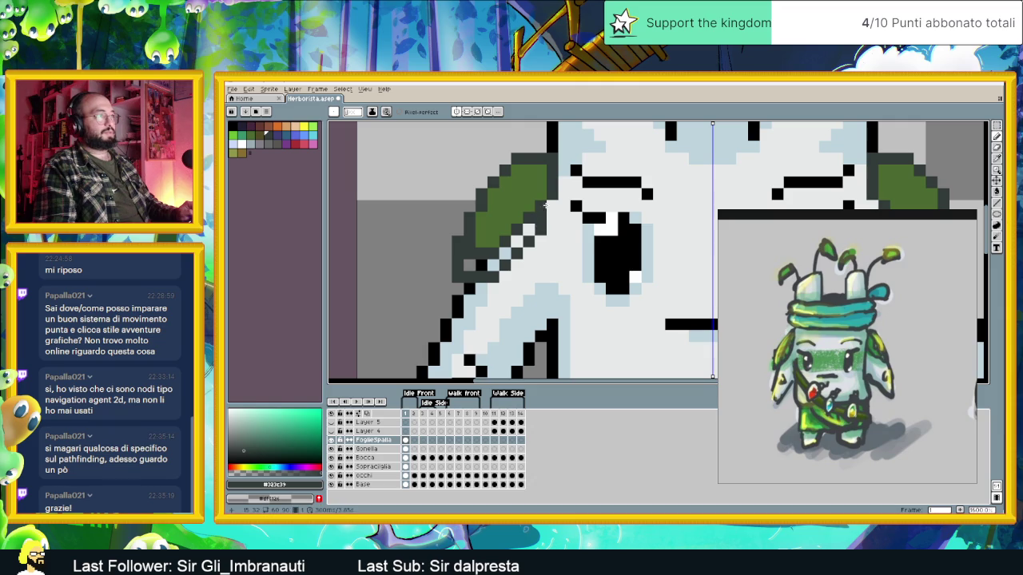
{"action": "left_click", "coordinate": [540, 206], "text": "alt"}
{"action": "left_click_drag", "start_coordinate": [533, 214], "coordinate": [505, 252]}
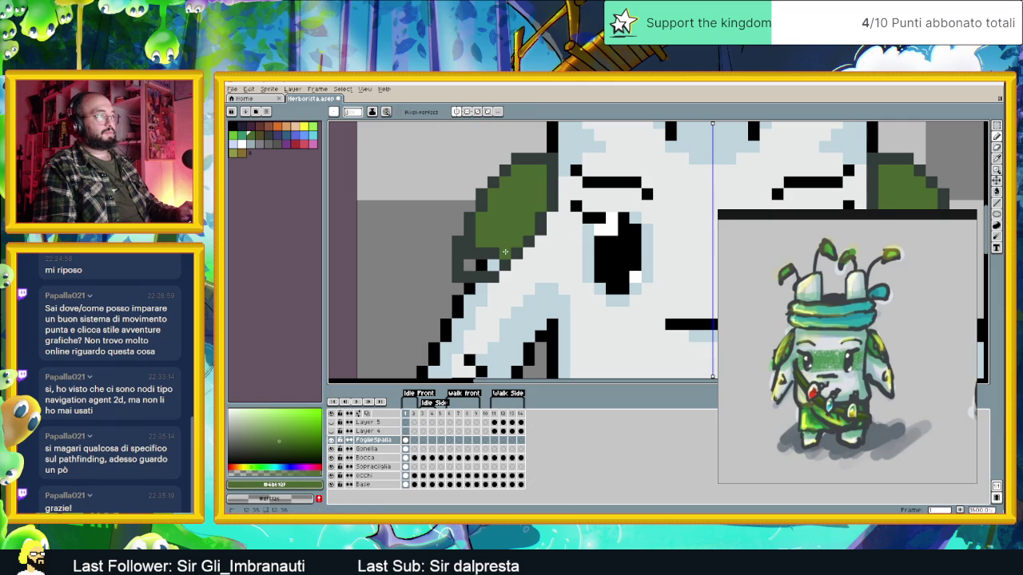
{"action": "left_click", "coordinate": [472, 266]}
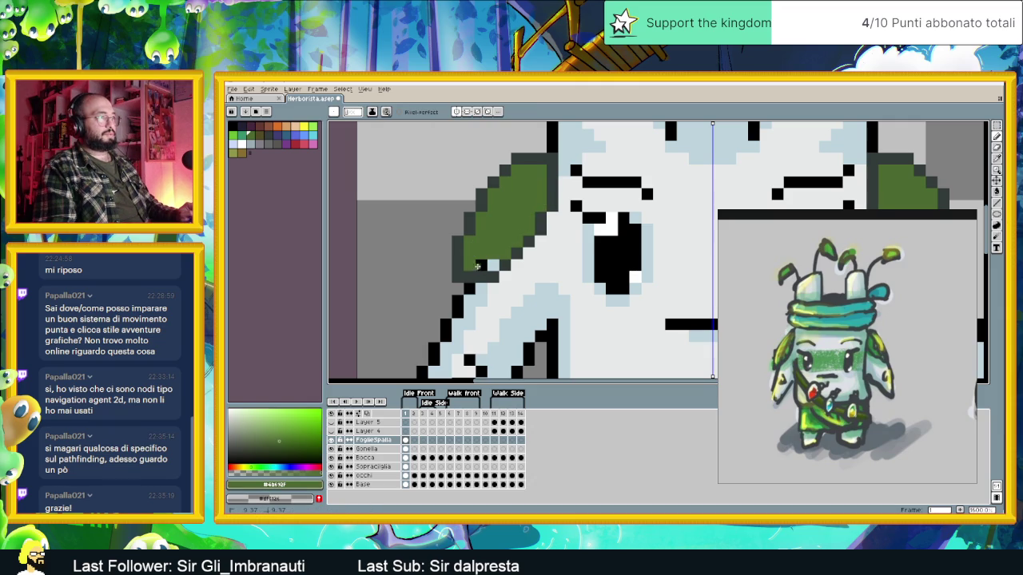
Touch up individual leaf edge pixels, alternating dark outline and leaf green.
{"action": "scroll", "coordinate": [489, 265], "scroll_direction": "down", "scroll_amount": 2}
{"action": "scroll", "coordinate": [476, 238], "scroll_direction": "up", "scroll_amount": 2}
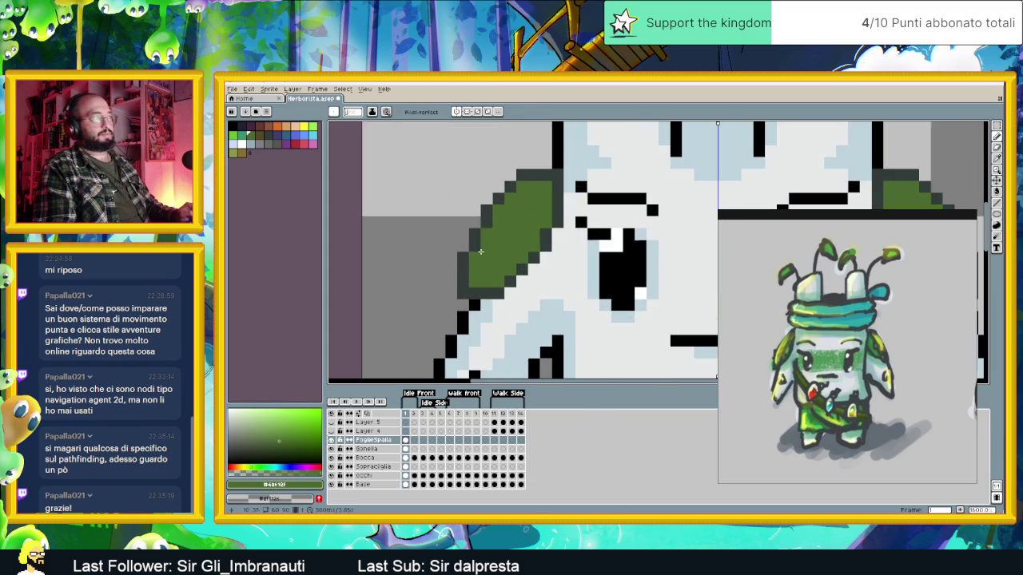
{"action": "left_click", "coordinate": [475, 239], "text": "alt"}
{"action": "left_click", "coordinate": [462, 246]}
{"action": "left_click", "coordinate": [471, 274], "text": "alt"}
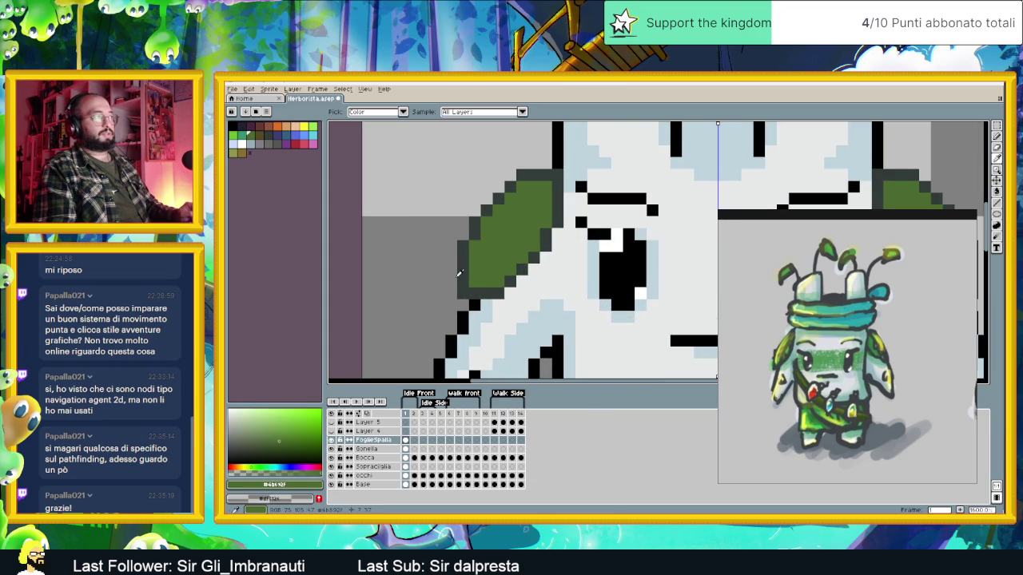
{"action": "left_click", "coordinate": [459, 268], "text": "alt"}
{"action": "left_click", "coordinate": [452, 278]}
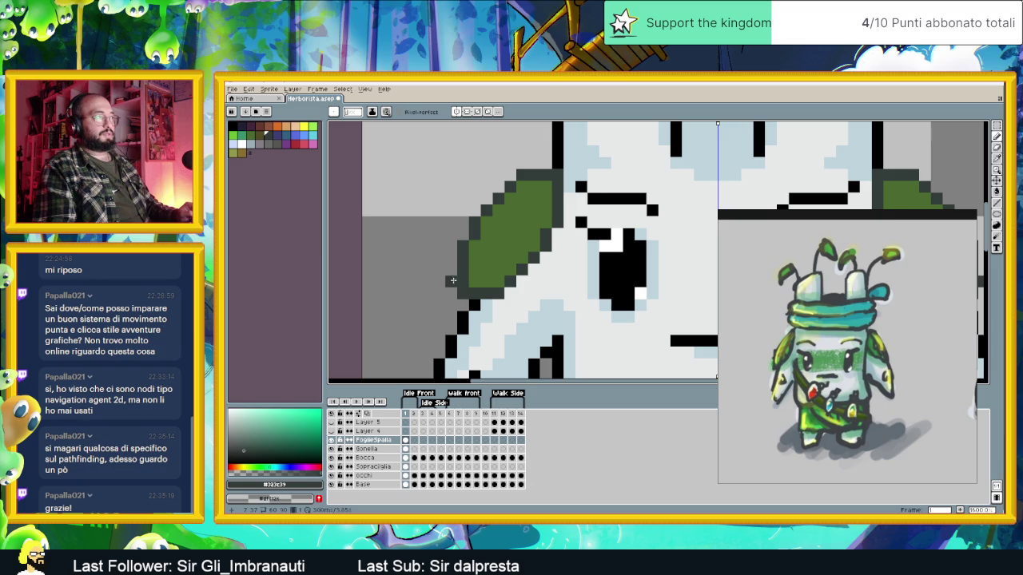
{"action": "left_click", "coordinate": [463, 303]}
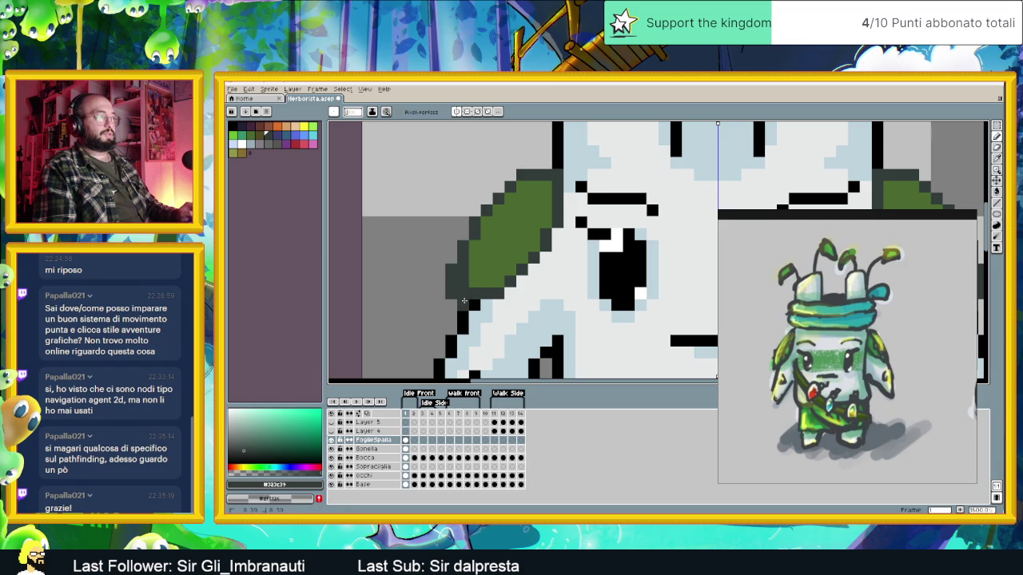
{"action": "left_click", "coordinate": [479, 271], "text": "alt"}
{"action": "left_click", "coordinate": [460, 279]}
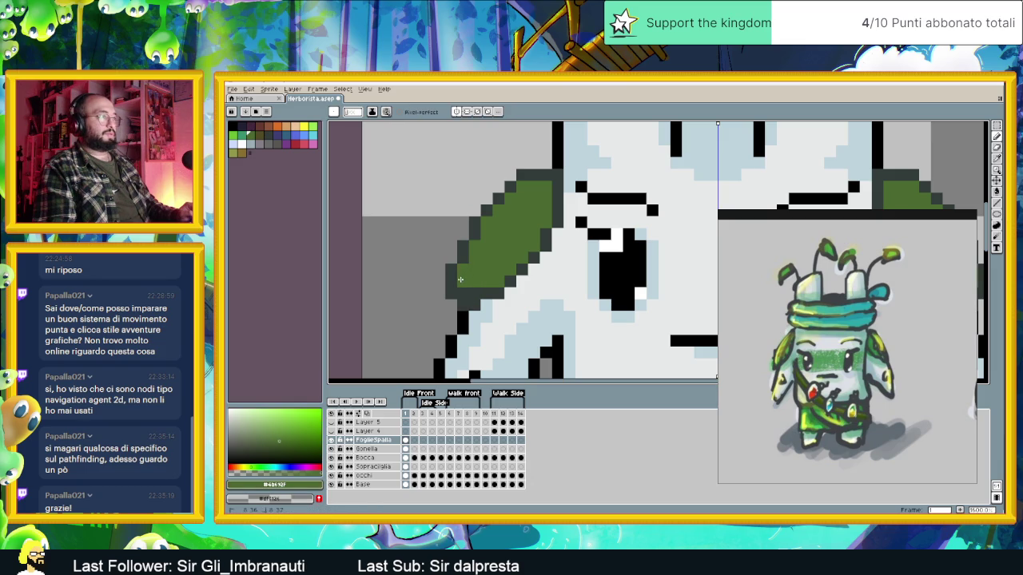
{"action": "scroll", "coordinate": [471, 291], "scroll_direction": "down", "scroll_amount": 3}
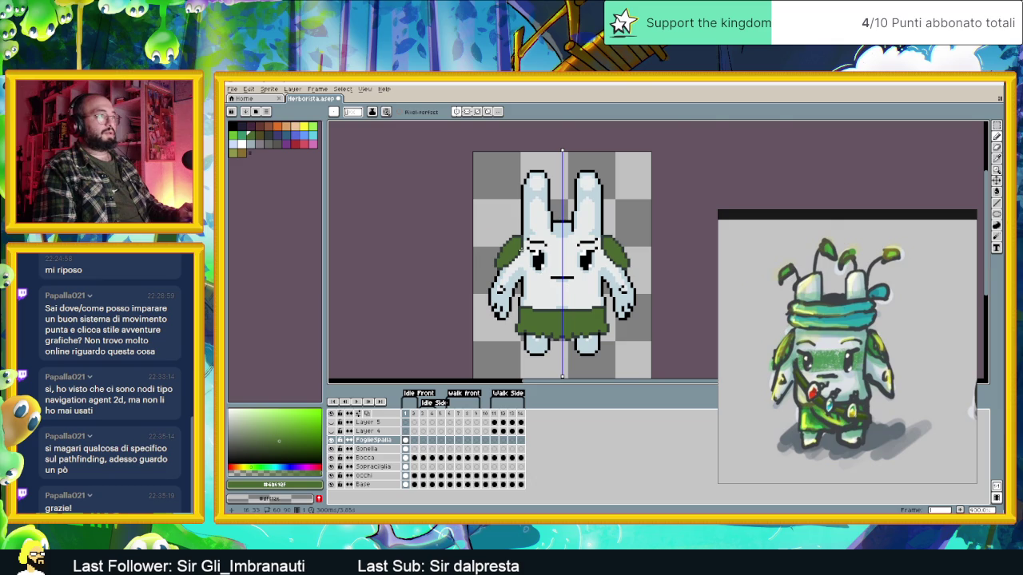
Sample the dark outline colour and add one pixel closing the leaf's top-edge gap.
{"action": "scroll", "coordinate": [519, 249], "scroll_direction": "up", "scroll_amount": 3}
{"action": "scroll", "coordinate": [471, 260], "scroll_direction": "down", "scroll_amount": 3}
{"action": "scroll", "coordinate": [472, 285], "scroll_direction": "up", "scroll_amount": 4}
{"action": "key", "text": "alt"}
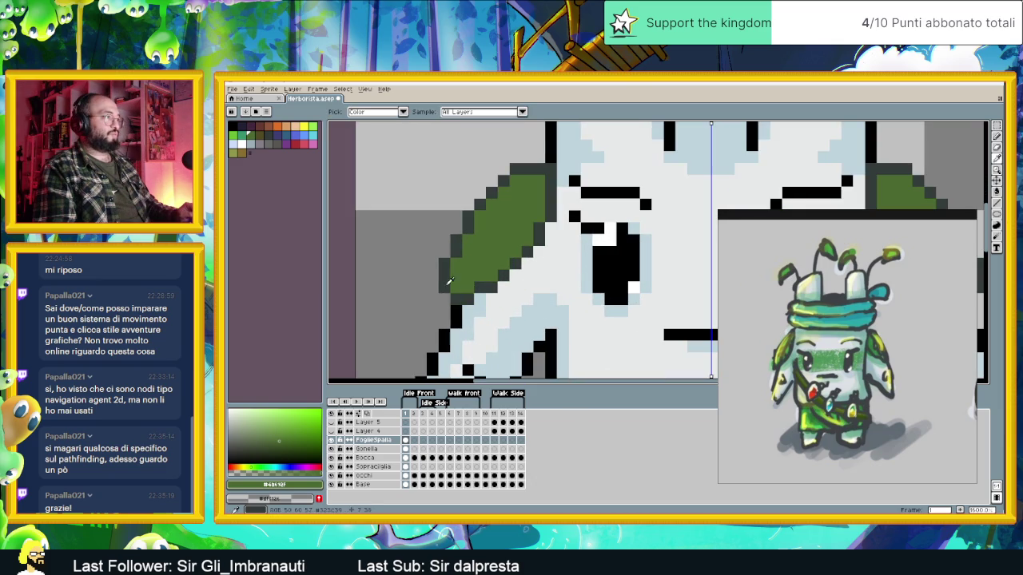
{"action": "left_click", "coordinate": [452, 299], "text": "alt"}
{"action": "scroll", "coordinate": [440, 302], "scroll_direction": "down", "scroll_amount": 3}
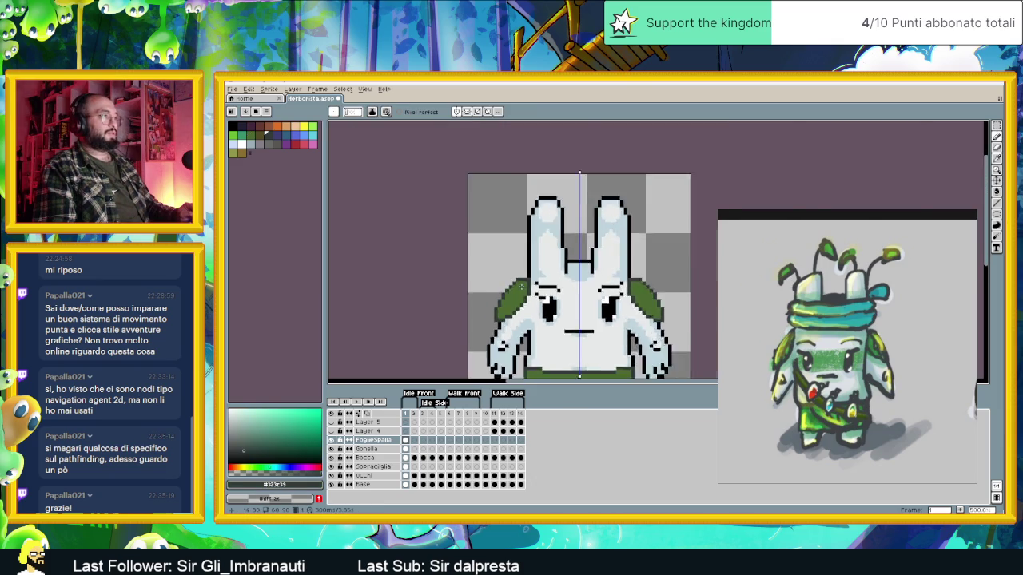
{"action": "scroll", "coordinate": [520, 279], "scroll_direction": "up", "scroll_amount": 3}
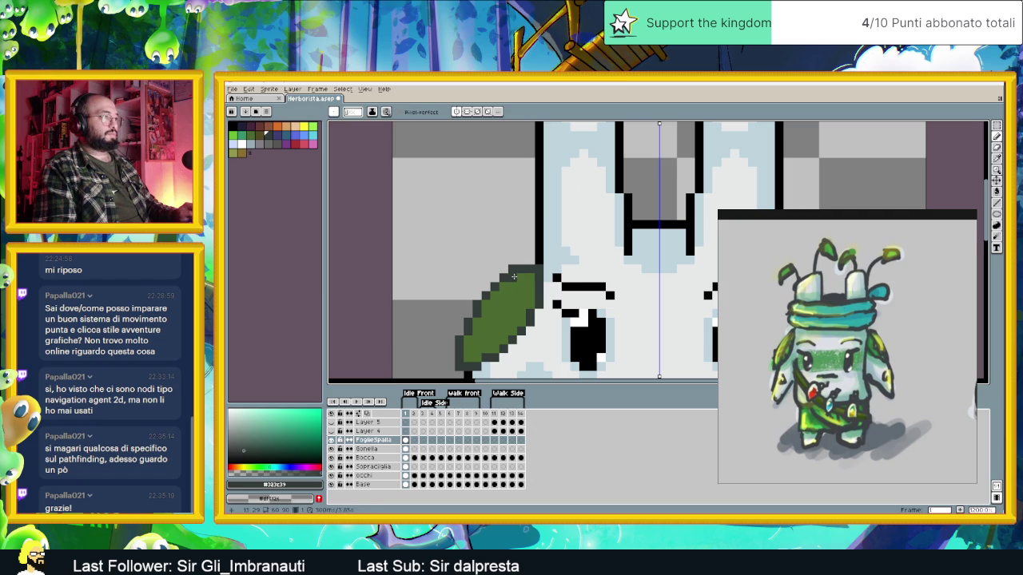
{"action": "left_click", "coordinate": [523, 267]}
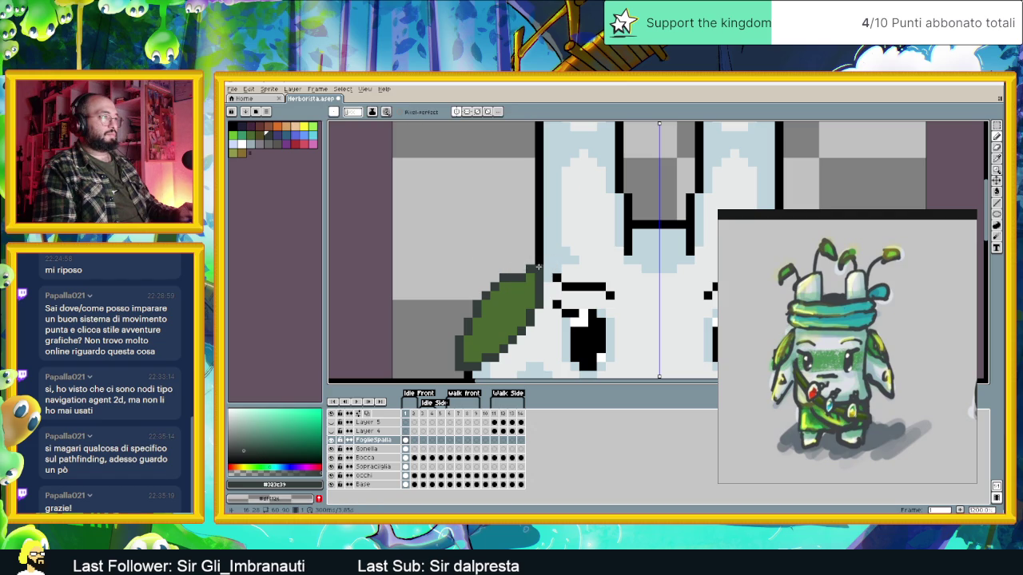
Pan and zoom to recentre the view on the bunny's face and upper body.
{"action": "scroll", "coordinate": [565, 296], "scroll_direction": "down", "scroll_amount": 3}
{"action": "scroll", "coordinate": [553, 302], "scroll_direction": "up", "scroll_amount": 2}
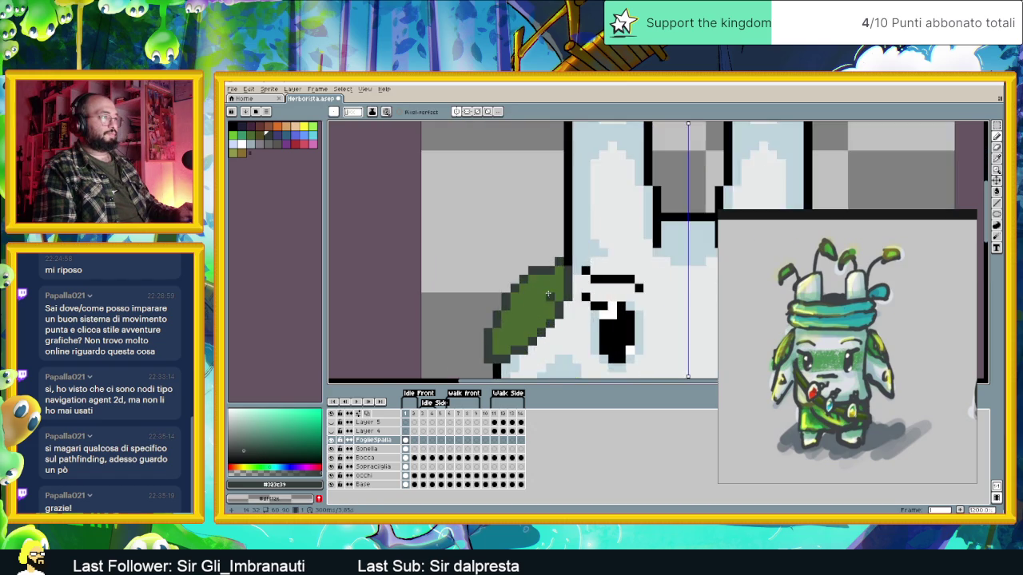
{"action": "scroll", "coordinate": [553, 302], "scroll_direction": "down", "scroll_amount": 3}
{"action": "left_click_drag", "start_coordinate": [632, 322], "coordinate": [597, 307]}
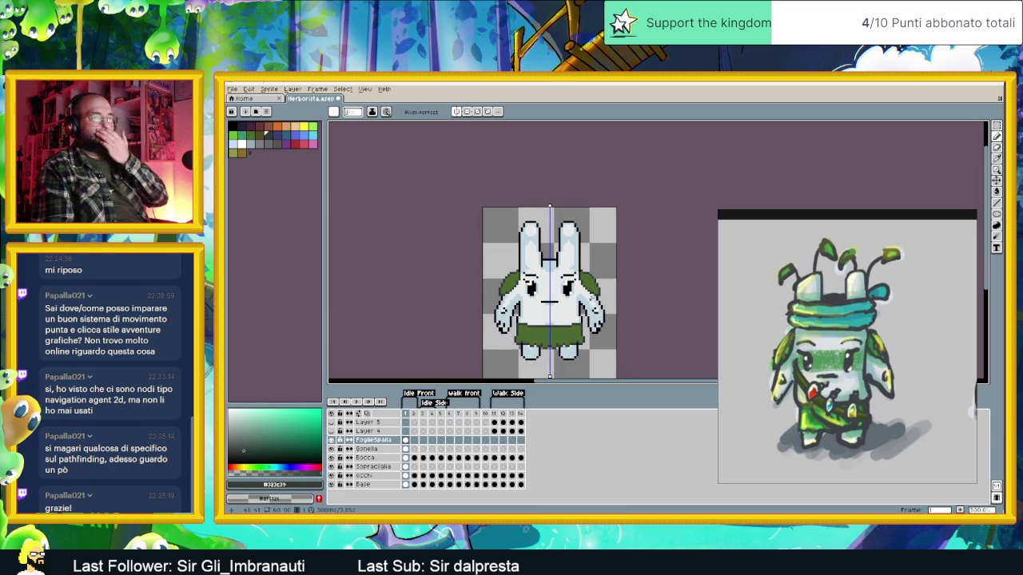
{"action": "left_click_drag", "start_coordinate": [619, 316], "coordinate": [600, 302]}
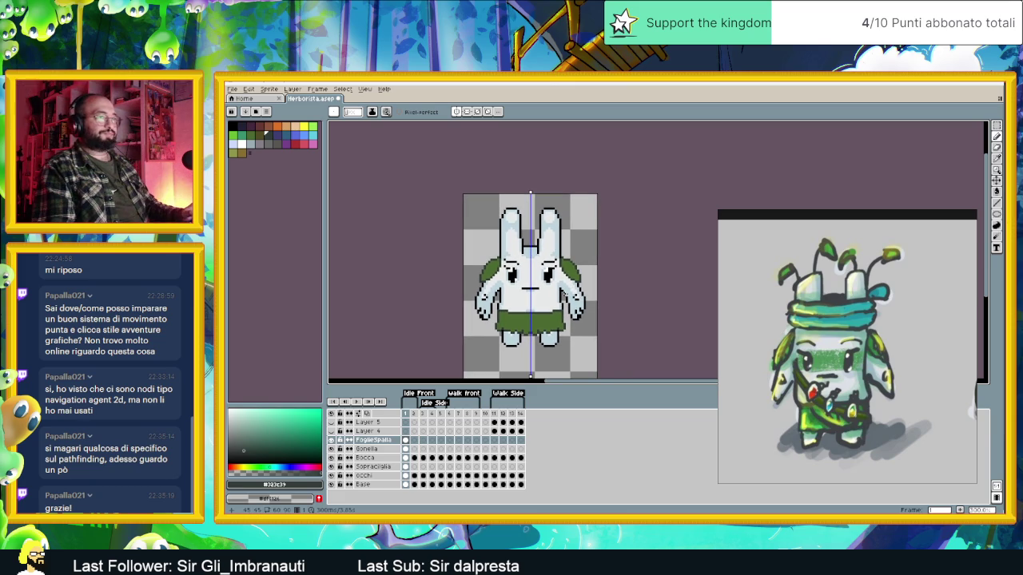
{"action": "scroll", "coordinate": [511, 280], "scroll_direction": "up", "scroll_amount": 3}
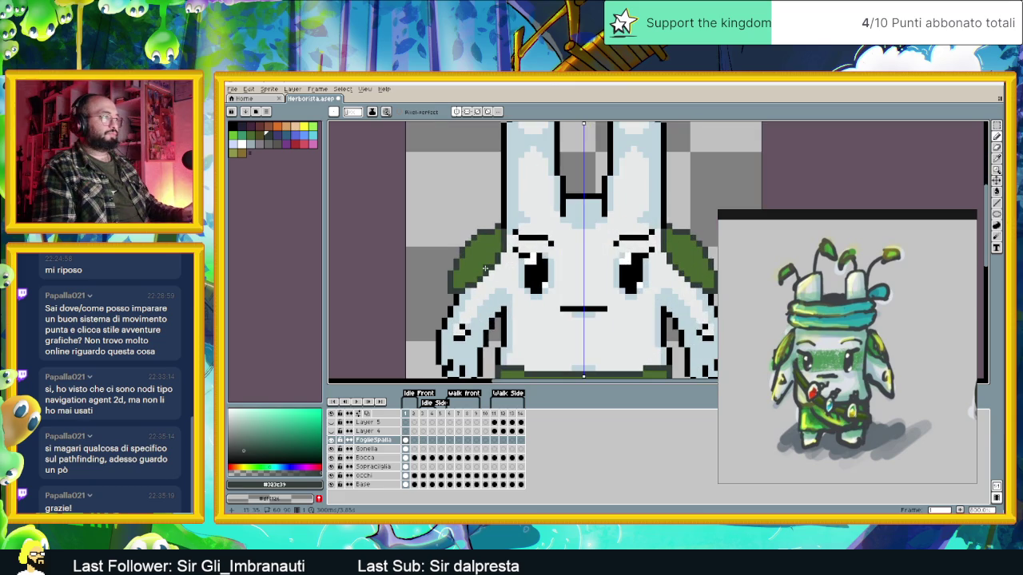
{"action": "scroll", "coordinate": [556, 278], "scroll_direction": "up", "scroll_amount": 1}
{"action": "scroll", "coordinate": [641, 286], "scroll_direction": "down", "scroll_amount": 1}
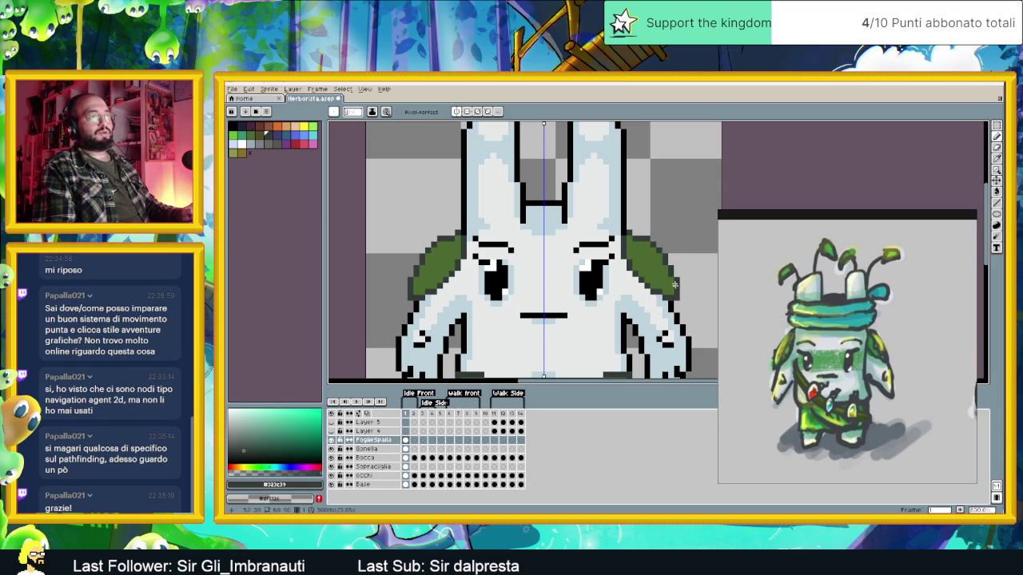
{"action": "scroll", "coordinate": [568, 280], "scroll_direction": "down", "scroll_amount": 1}
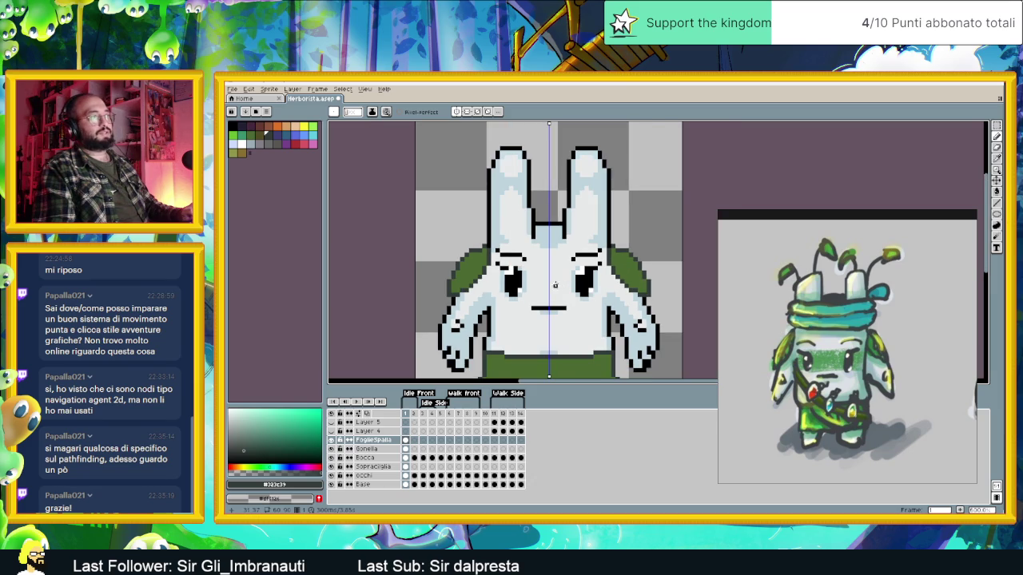
{"action": "left_click_drag", "start_coordinate": [573, 260], "coordinate": [549, 275]}
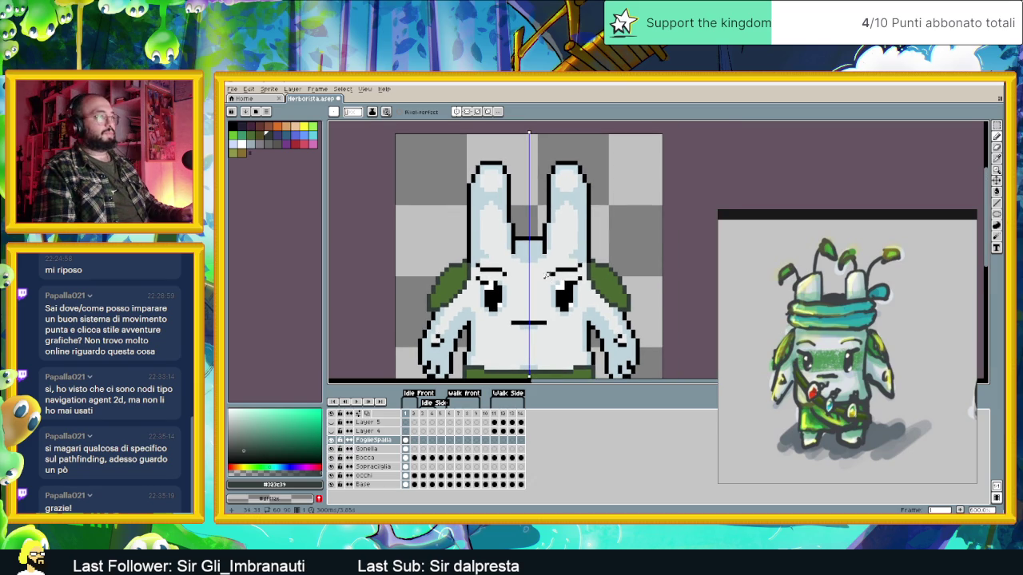
{"action": "scroll", "coordinate": [547, 276], "scroll_direction": "down", "scroll_amount": 1}
{"action": "scroll", "coordinate": [540, 284], "scroll_direction": "down", "scroll_amount": 1}
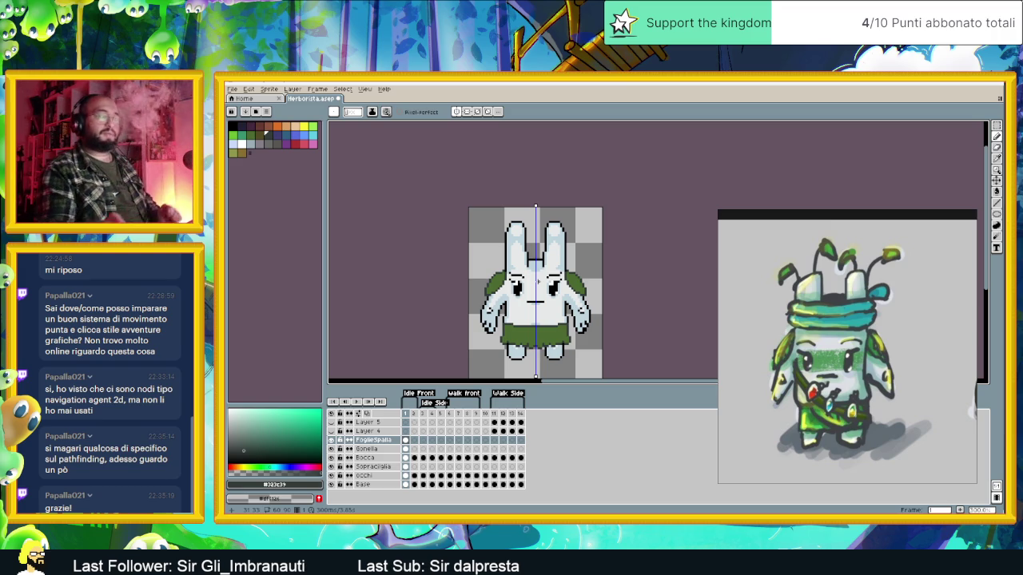
{"action": "scroll", "coordinate": [541, 265], "scroll_direction": "up", "scroll_amount": 1}
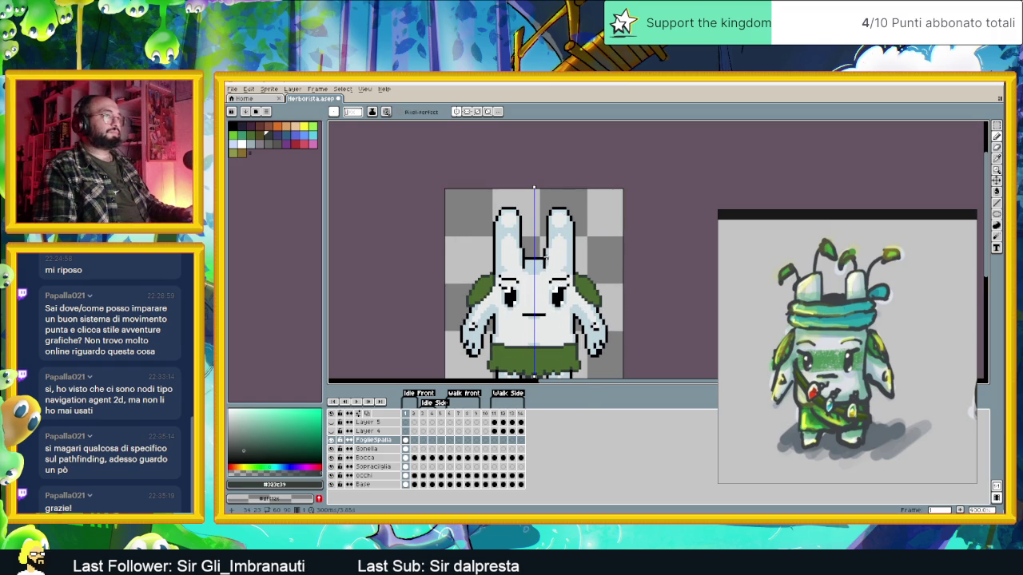
{"action": "scroll", "coordinate": [546, 259], "scroll_direction": "up", "scroll_amount": 1}
{"action": "left_click_drag", "start_coordinate": [551, 286], "coordinate": [507, 248]}
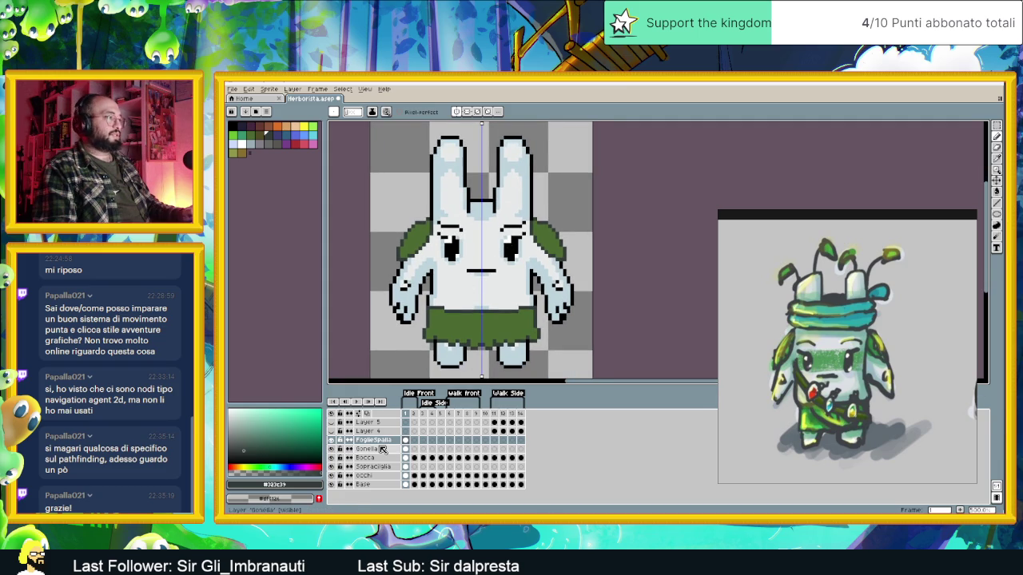
Insert a new layer above Gonella and rename it Fascia.
{"action": "left_click", "coordinate": [382, 450]}
{"action": "right_click", "coordinate": [382, 449]}
{"action": "mouse_move", "coordinate": [427, 458]}
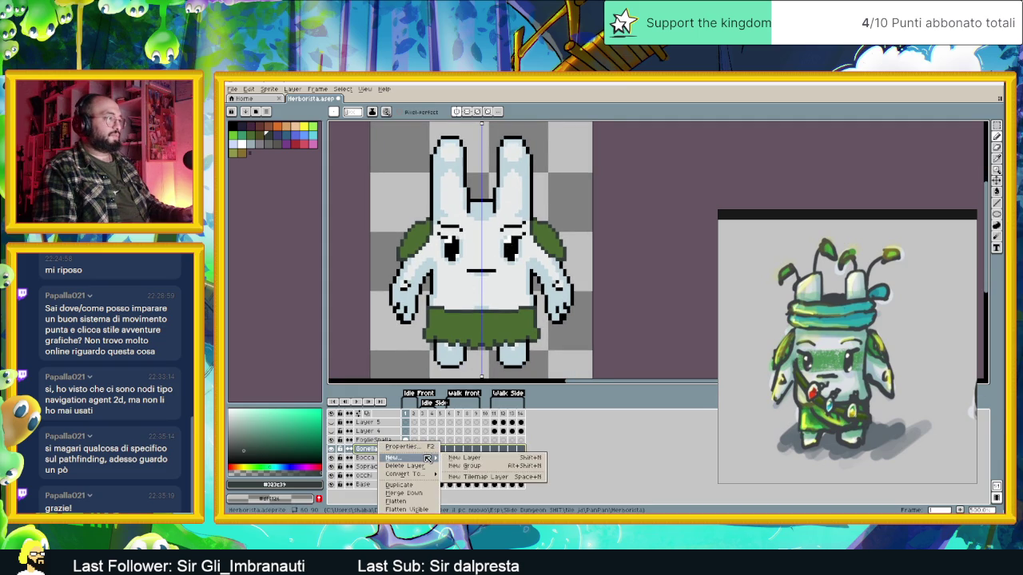
{"action": "left_click", "coordinate": [467, 457]}
{"action": "double_click", "coordinate": [386, 449]}
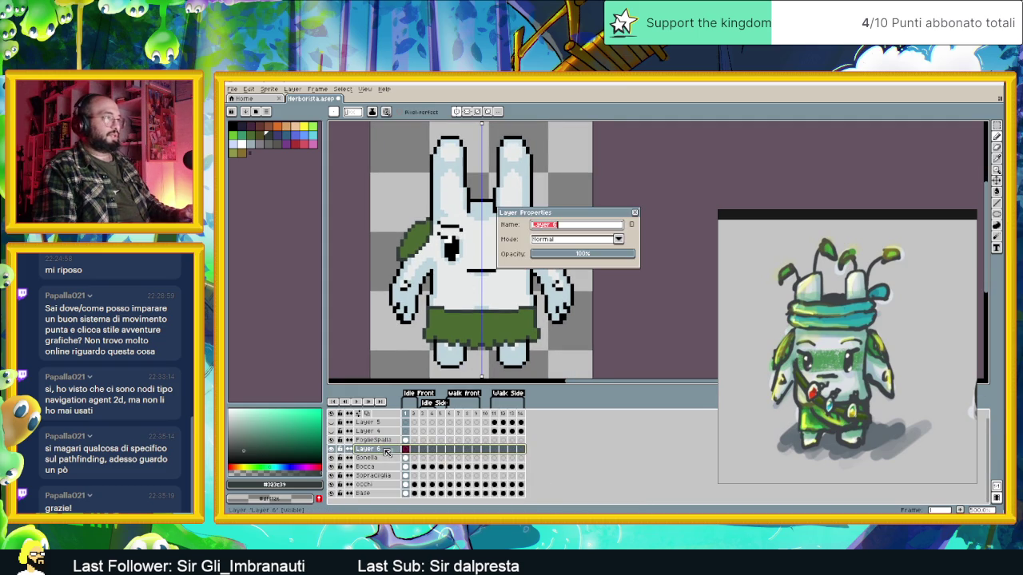
{"action": "type", "text": "Fascia"}
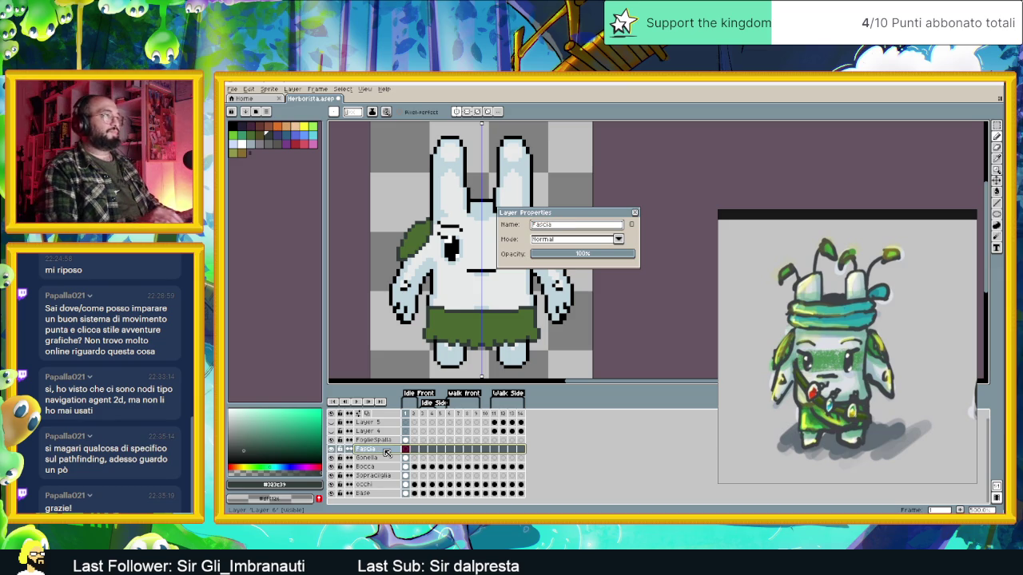
{"action": "key", "text": "Return"}
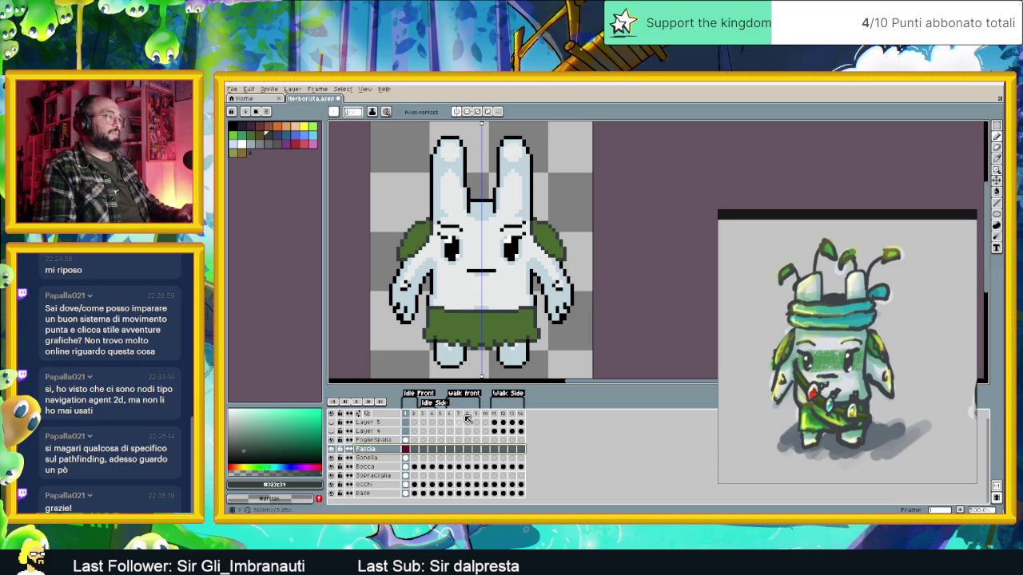
{"action": "scroll", "coordinate": [444, 308], "scroll_direction": "up", "scroll_amount": 1}
{"action": "scroll", "coordinate": [454, 285], "scroll_direction": "up", "scroll_amount": 1}
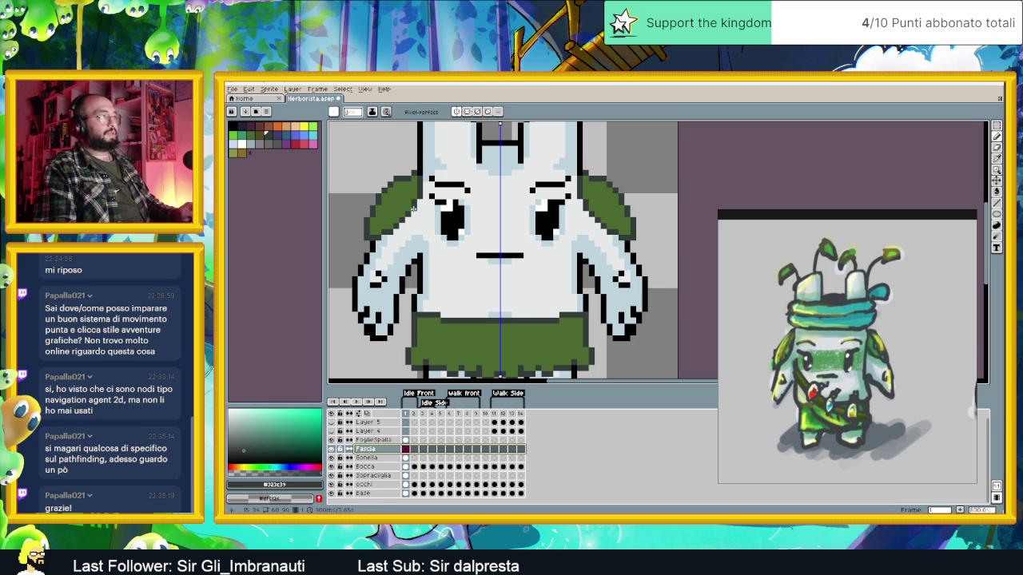
Undo a stray stroke, disable symmetry, and pencil a diagonal sash line down across the chest.
{"action": "left_click_drag", "start_coordinate": [419, 238], "coordinate": [425, 243]}
{"action": "key", "text": "ctrl+z"}
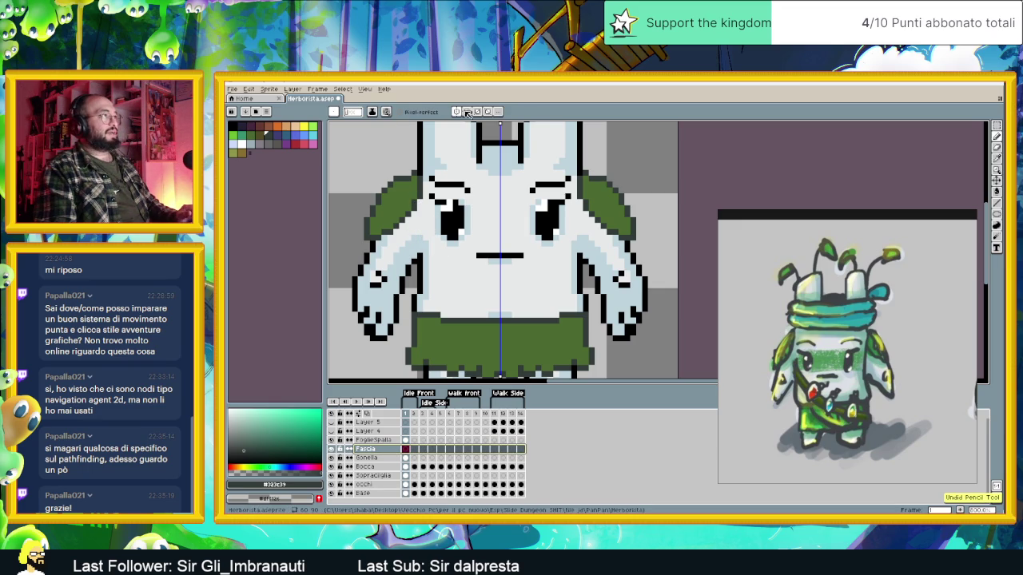
{"action": "left_click", "coordinate": [456, 112]}
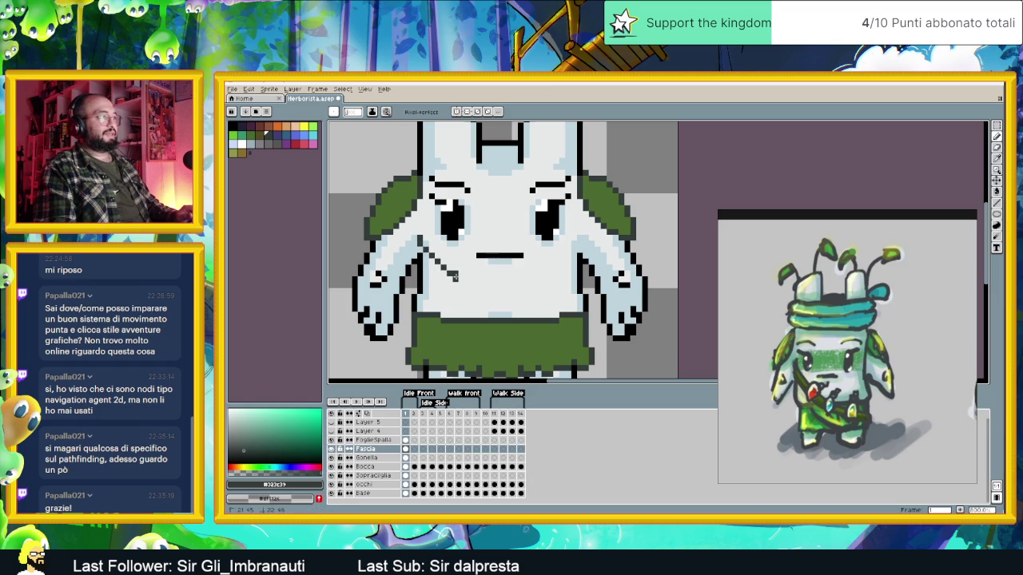
{"action": "left_click", "coordinate": [444, 273]}
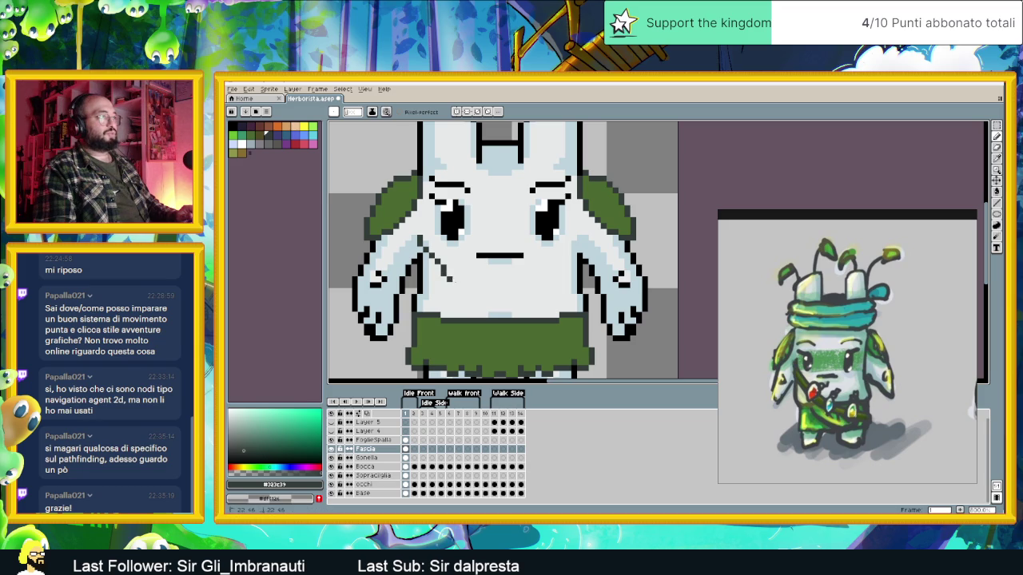
{"action": "left_click", "coordinate": [460, 286]}
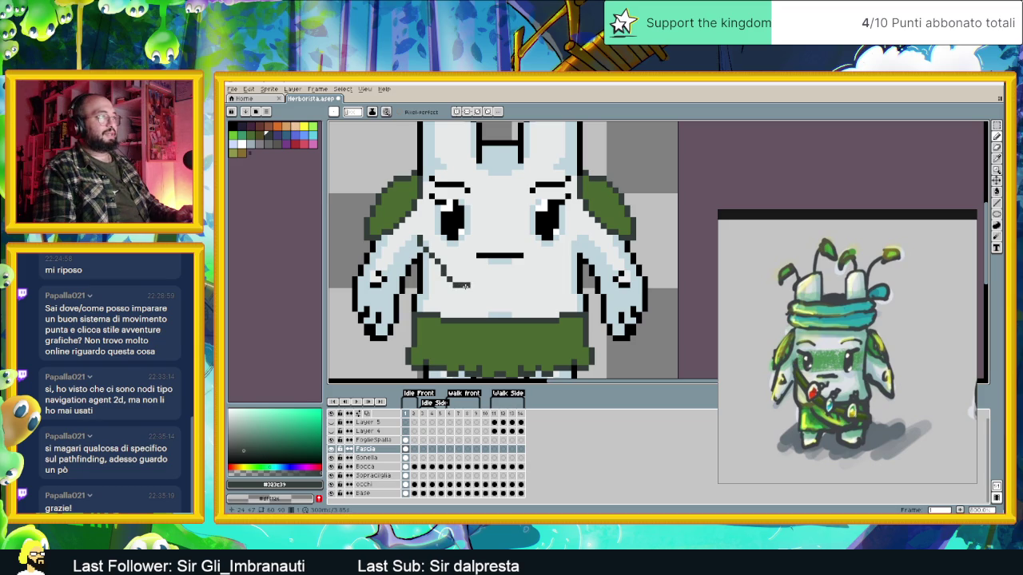
{"action": "left_click", "coordinate": [470, 291]}
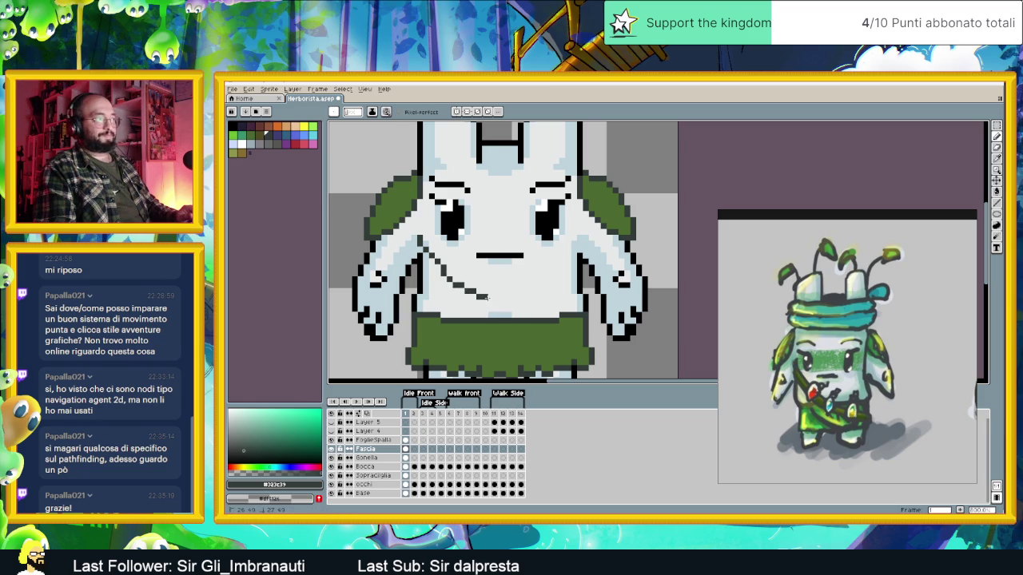
{"action": "left_click_drag", "start_coordinate": [489, 302], "coordinate": [520, 309]}
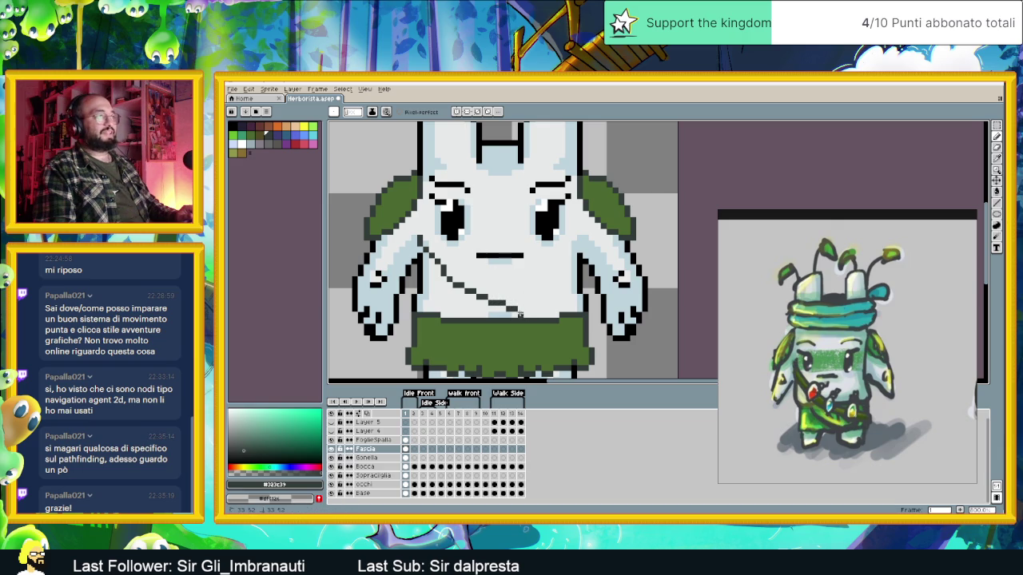
{"action": "mouse_move", "coordinate": [537, 324]}
{"action": "left_mouse_down"}
{"action": "mouse_move", "coordinate": [516, 306]}
{"action": "mouse_move", "coordinate": [552, 310]}
{"action": "left_mouse_up"}
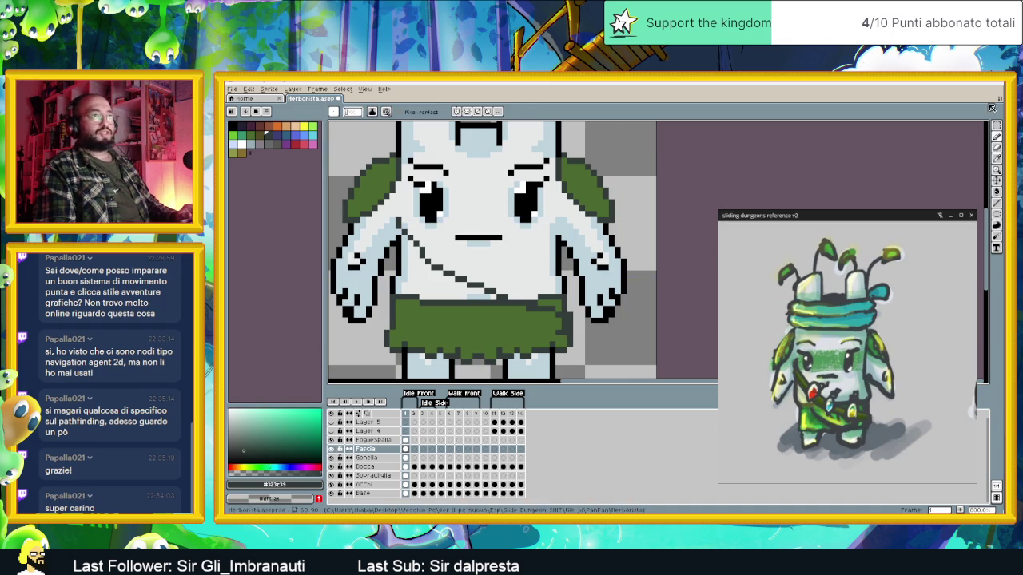
Select the lower body area and move the sash about 3 pixels lower.
{"action": "key", "text": "w"}
{"action": "left_click_drag", "start_coordinate": [384, 205], "coordinate": [591, 355]}
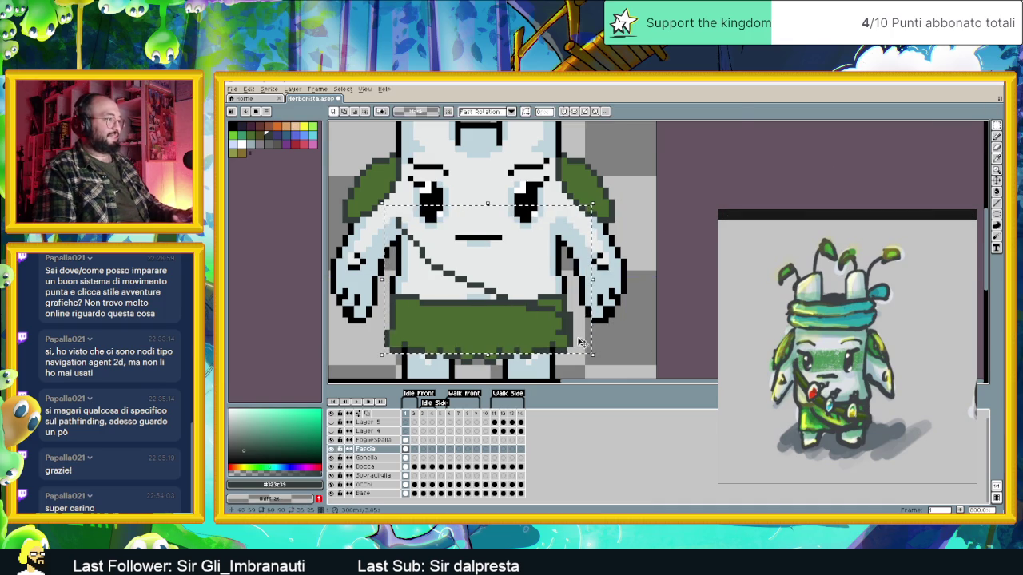
{"action": "key", "text": "Down"}
{"action": "left_click_drag", "start_coordinate": [519, 313], "coordinate": [519, 330]}
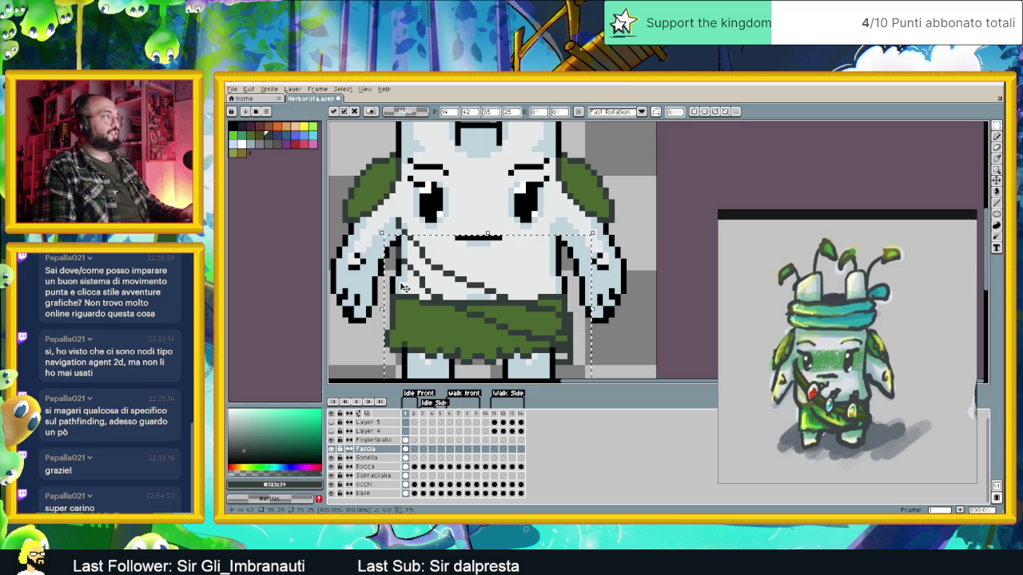
Show the Fascia layer on its own and return to the Pencil.
{"action": "left_click", "coordinate": [331, 449]}
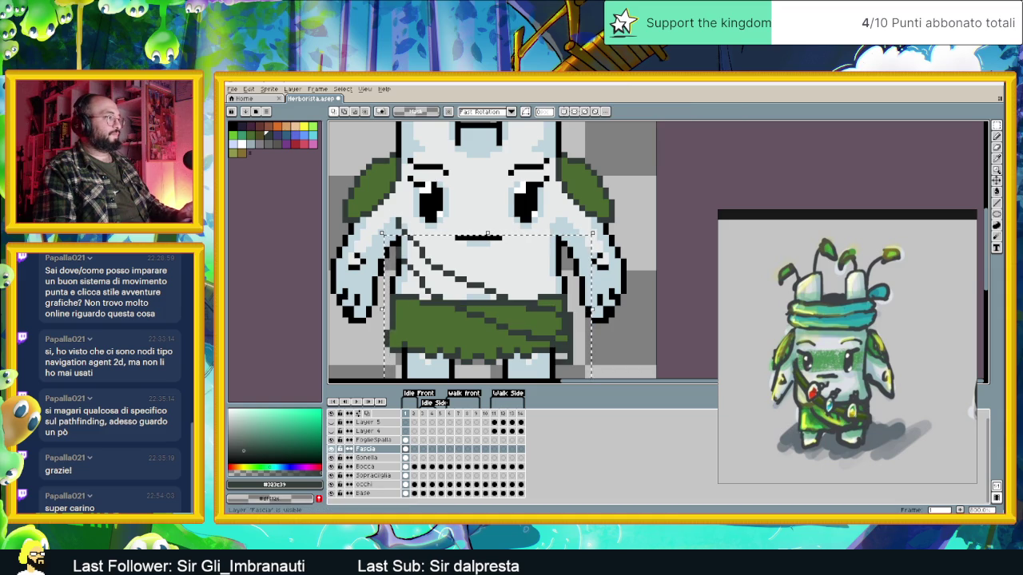
{"action": "left_click", "coordinate": [331, 449], "text": "alt"}
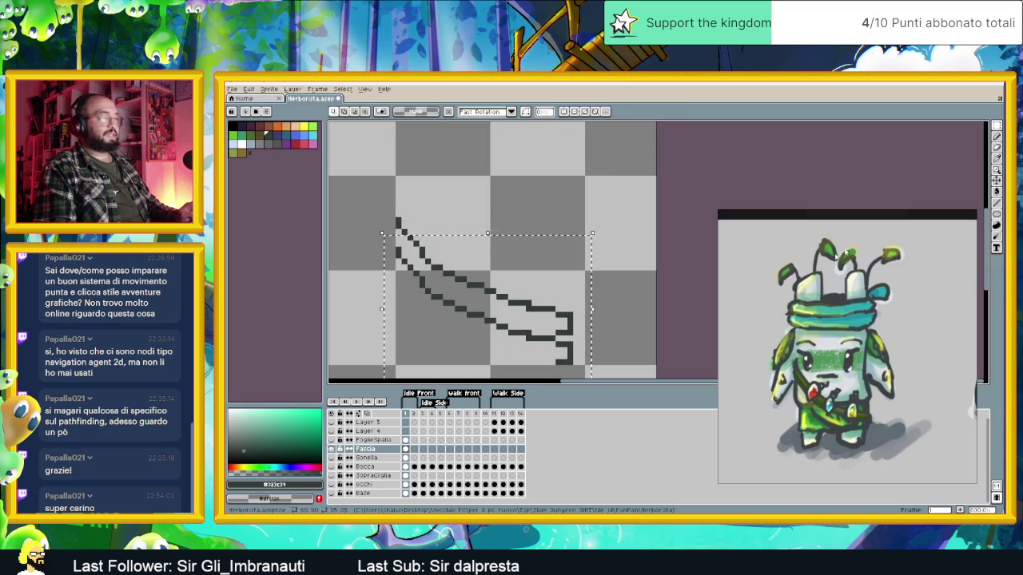
{"action": "left_click", "coordinate": [997, 136]}
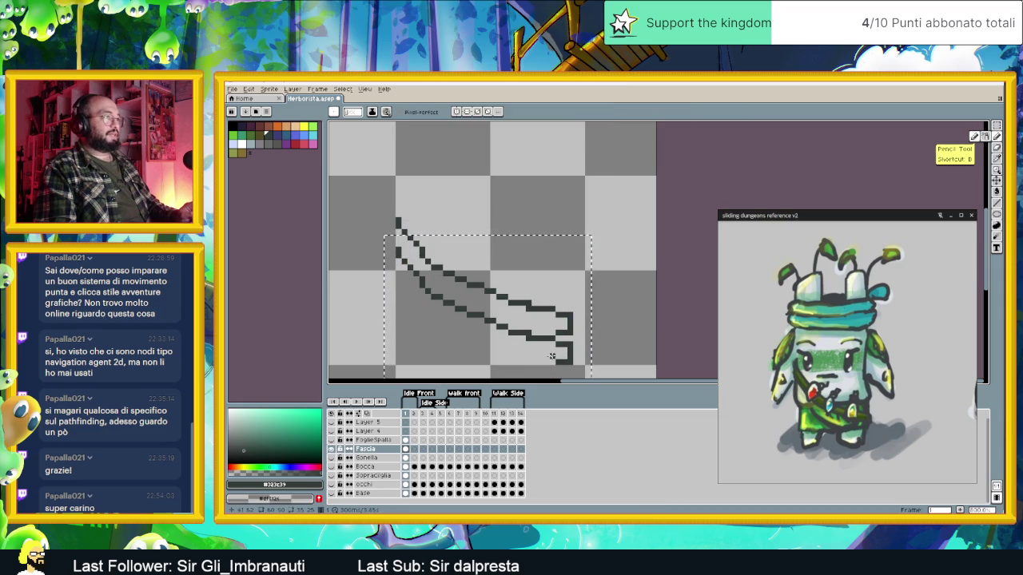
{"action": "key", "text": "v"}
{"action": "key", "text": "b"}
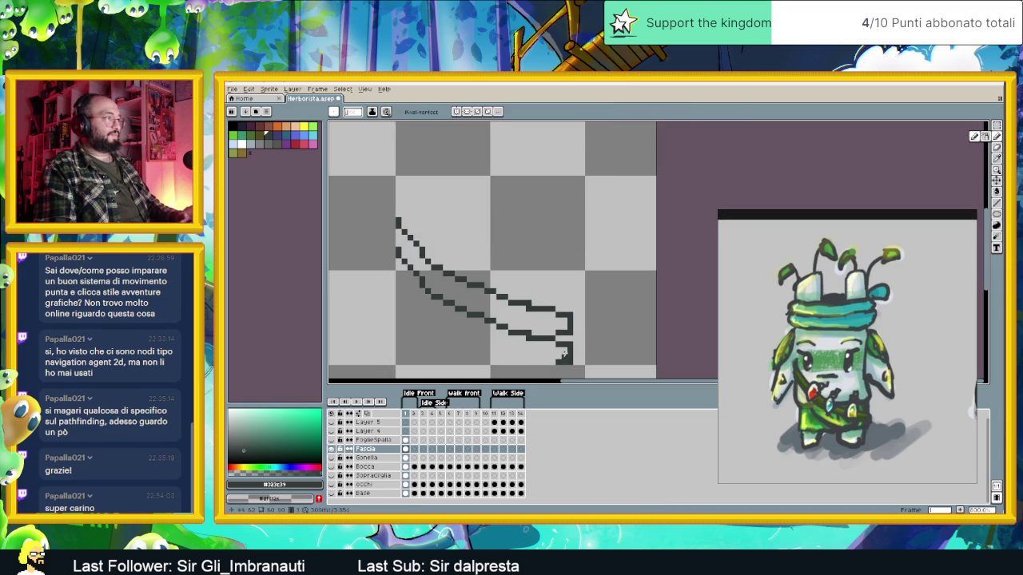
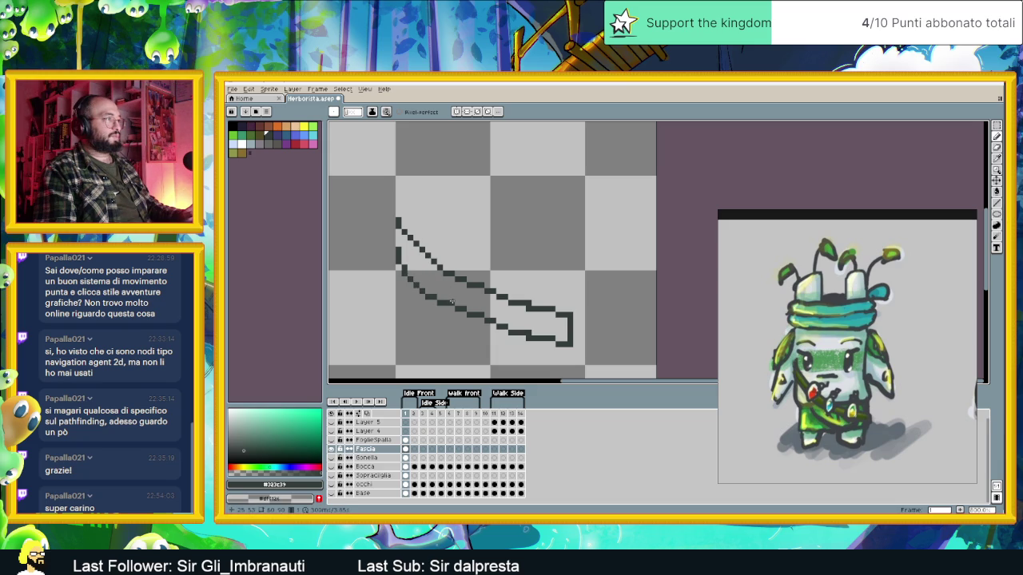
Draw the right edge closing the sash tip on the Fascia layer, then unhide the other layers.
{"action": "scroll", "coordinate": [482, 307], "scroll_direction": "down", "scroll_amount": 2}
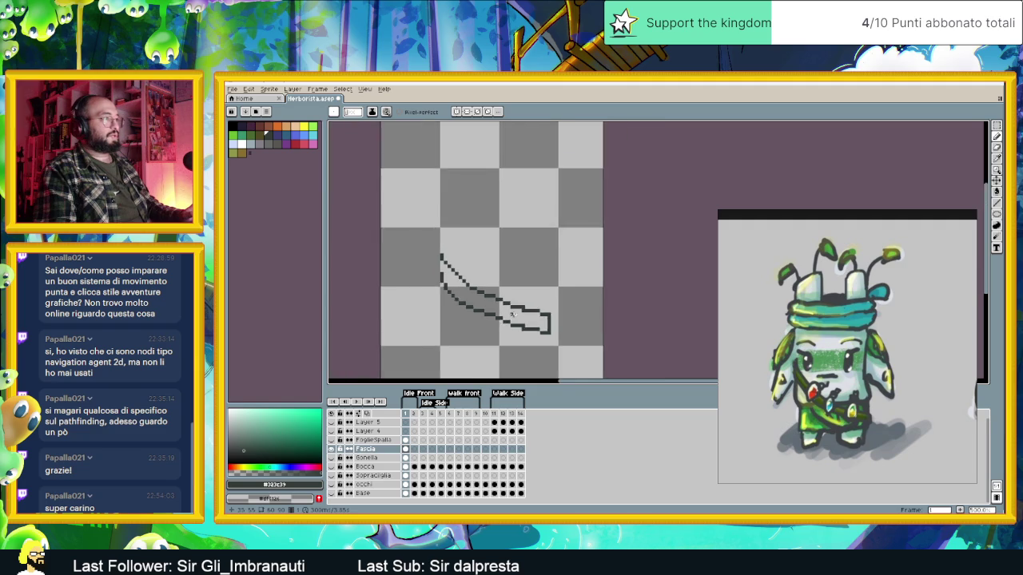
{"action": "scroll", "coordinate": [494, 307], "scroll_direction": "up", "scroll_amount": 2}
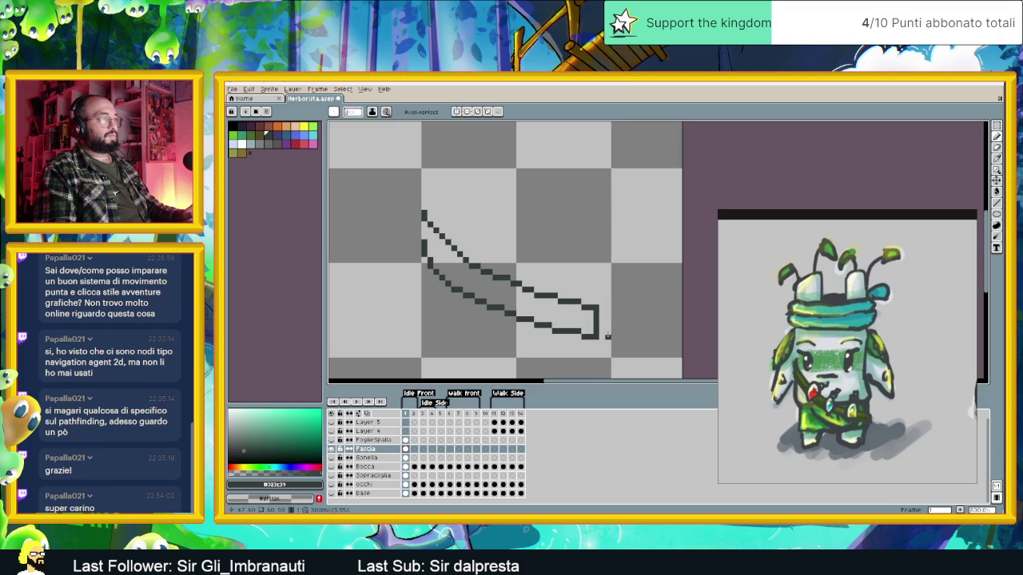
{"action": "left_click_drag", "start_coordinate": [603, 319], "coordinate": [602, 334]}
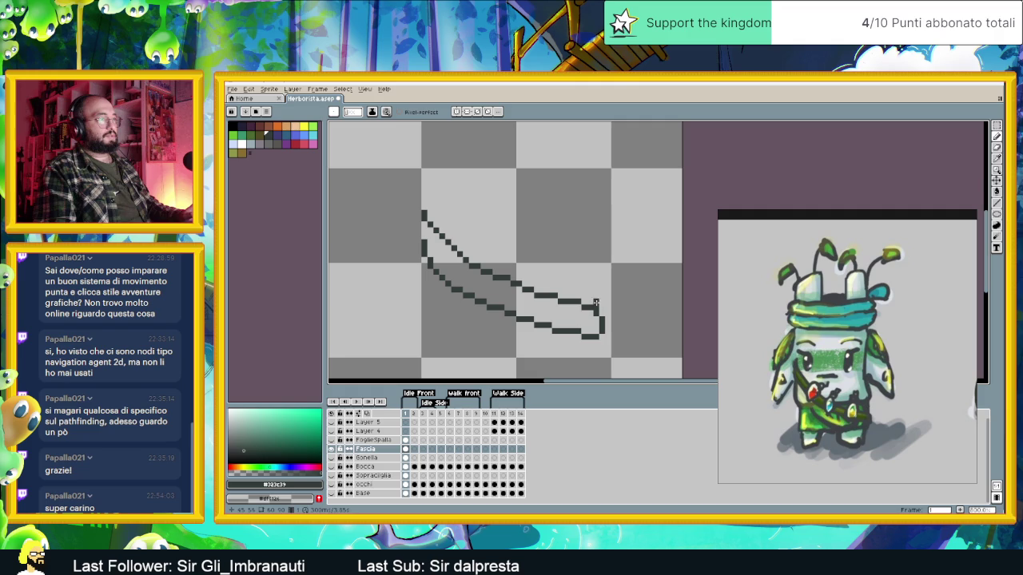
{"action": "scroll", "coordinate": [617, 331], "scroll_direction": "down", "scroll_amount": 1}
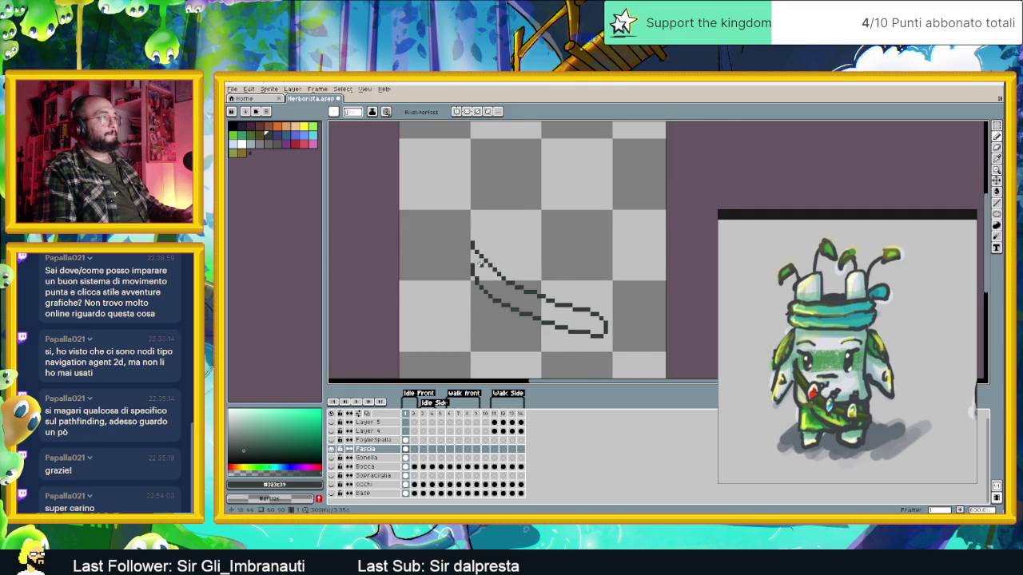
{"action": "scroll", "coordinate": [479, 263], "scroll_direction": "up", "scroll_amount": 1}
{"action": "scroll", "coordinate": [500, 317], "scroll_direction": "down", "scroll_amount": 1}
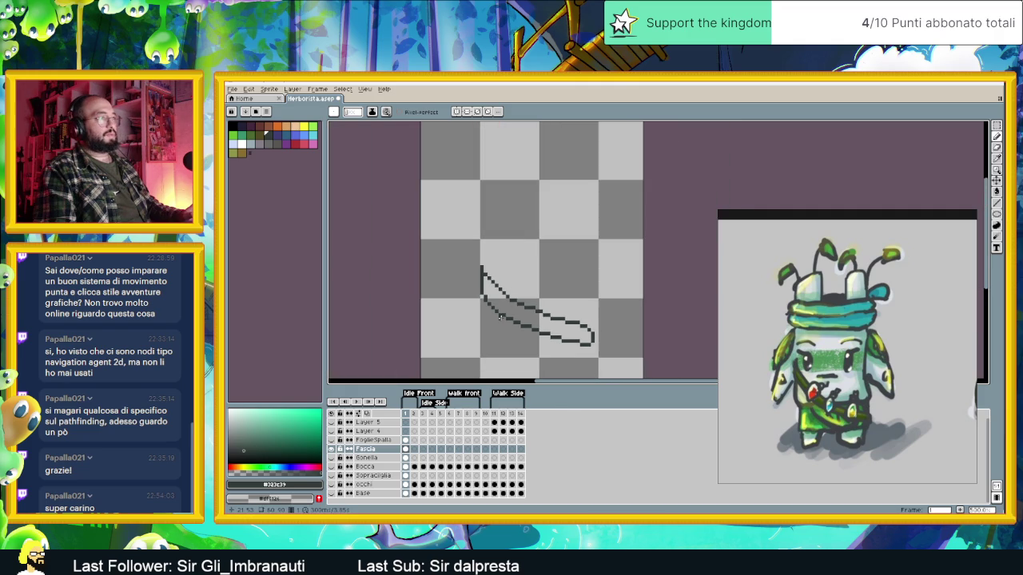
{"action": "left_click", "coordinate": [332, 449], "text": "alt"}
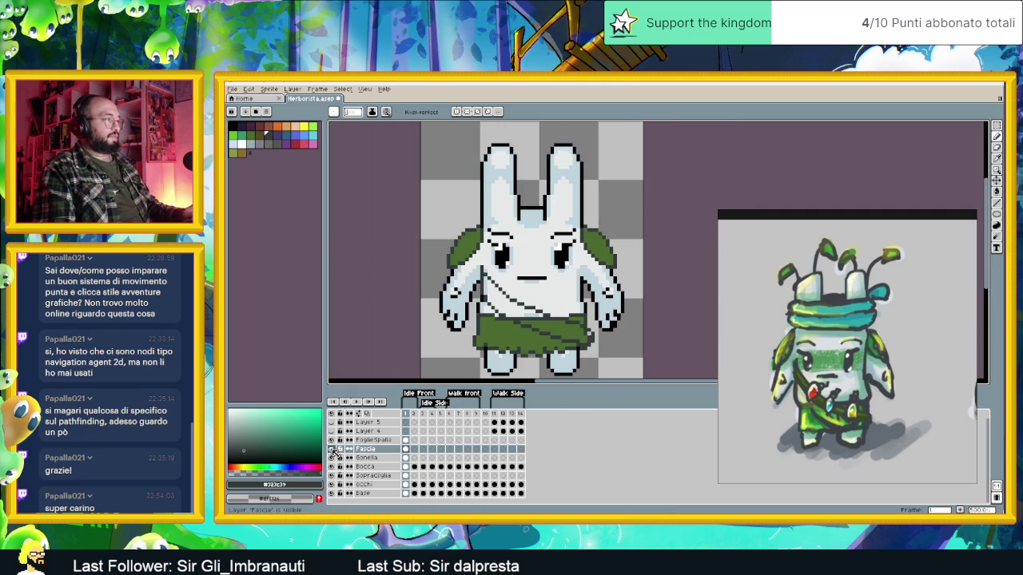
Eyedrop the skirt green and Paint Bucket it inside the diagonal sash outline.
{"action": "left_click", "coordinate": [511, 338], "text": "alt"}
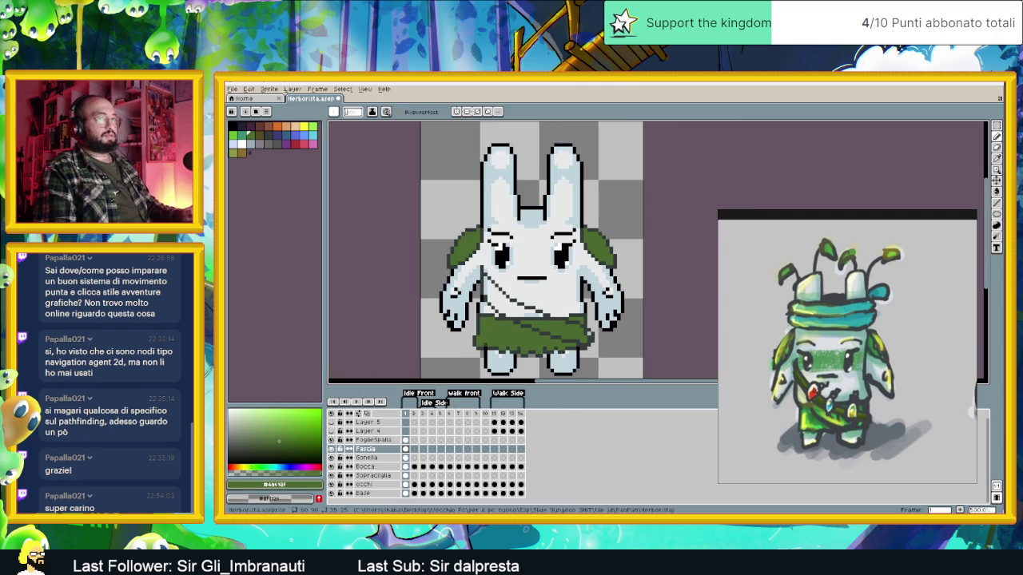
{"action": "left_click", "coordinate": [996, 192]}
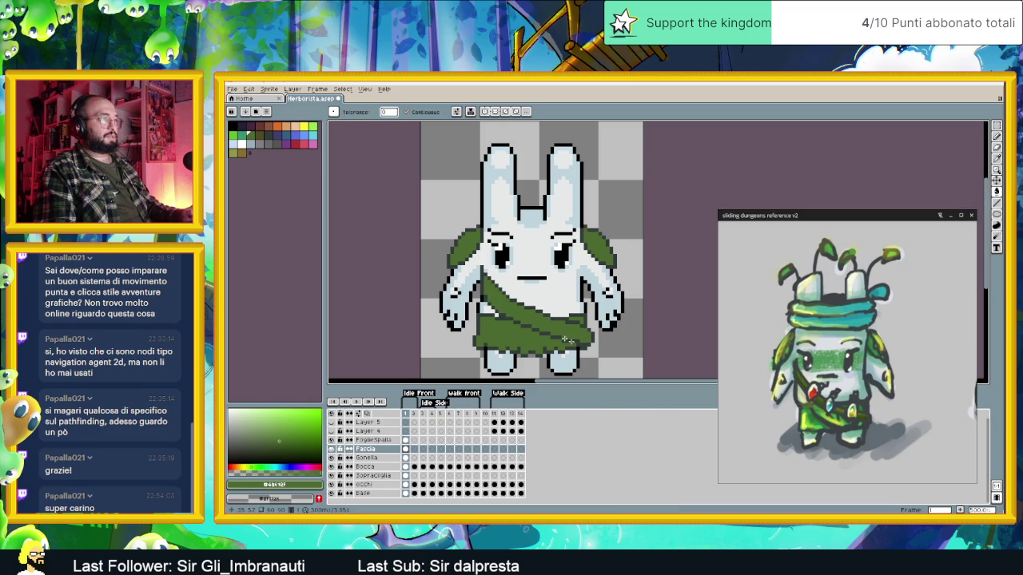
{"action": "scroll", "coordinate": [631, 354], "scroll_direction": "down", "scroll_amount": 1}
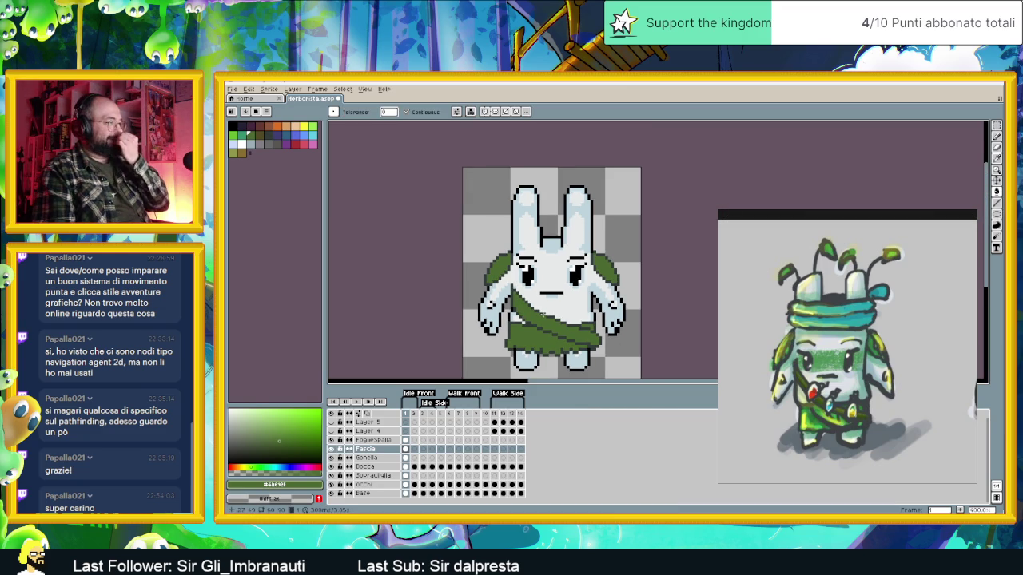
{"action": "scroll", "coordinate": [511, 295], "scroll_direction": "up", "scroll_amount": 2}
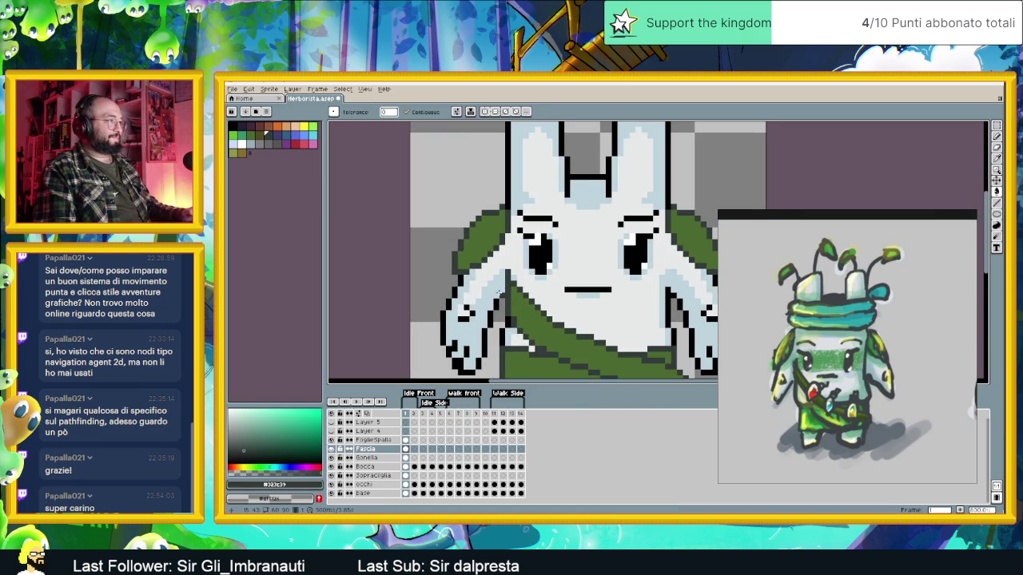
{"action": "scroll", "coordinate": [502, 289], "scroll_direction": "up", "scroll_amount": 2}
{"action": "scroll", "coordinate": [502, 289], "scroll_direction": "down", "scroll_amount": 2}
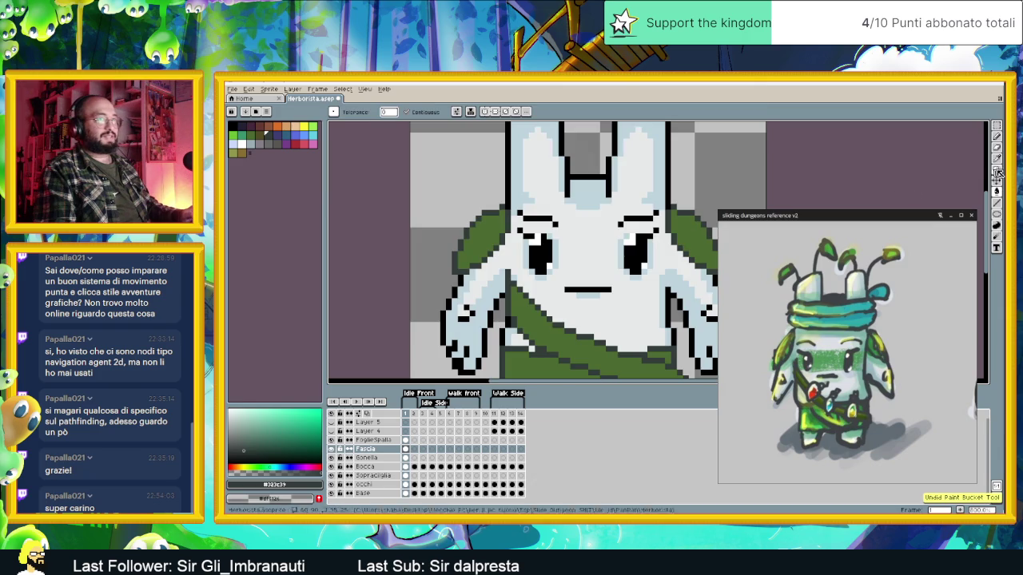
Return to the Pencil, eyedrop the scarf green and outline colours, and select the FoglieSpalla layer.
{"action": "left_click", "coordinate": [995, 138]}
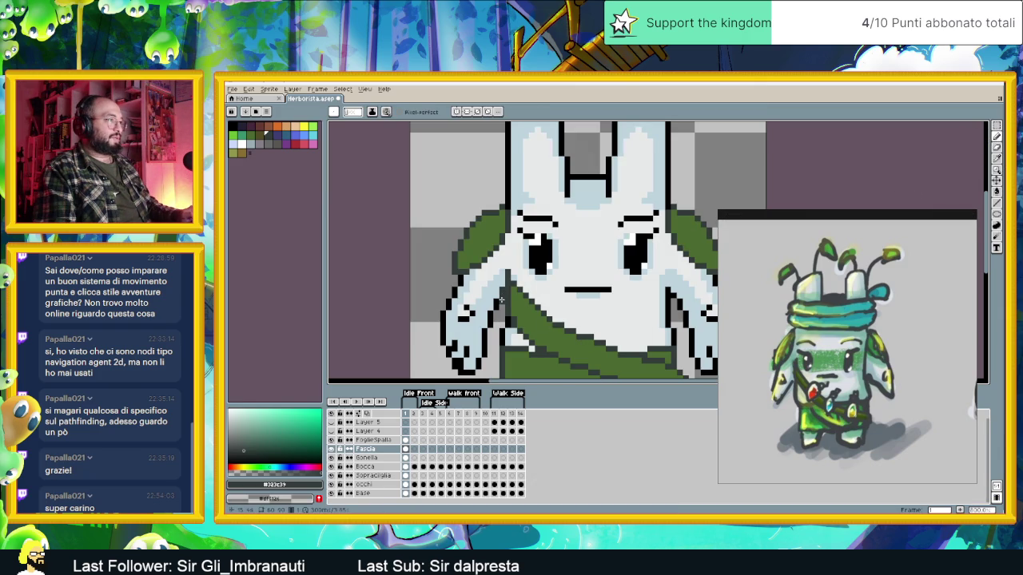
{"action": "left_click", "coordinate": [513, 294], "text": "alt"}
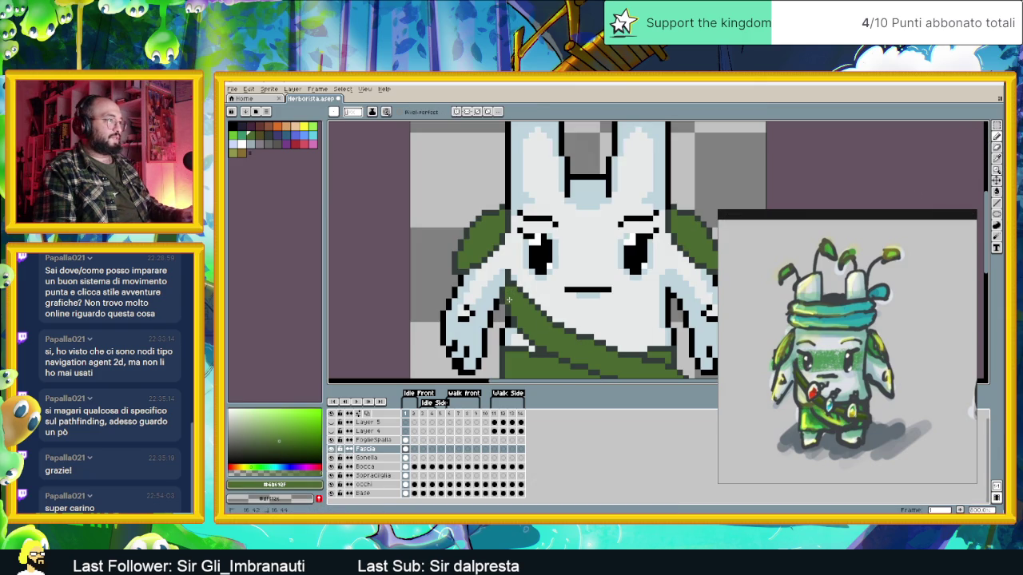
{"action": "left_click", "coordinate": [503, 284], "text": "alt"}
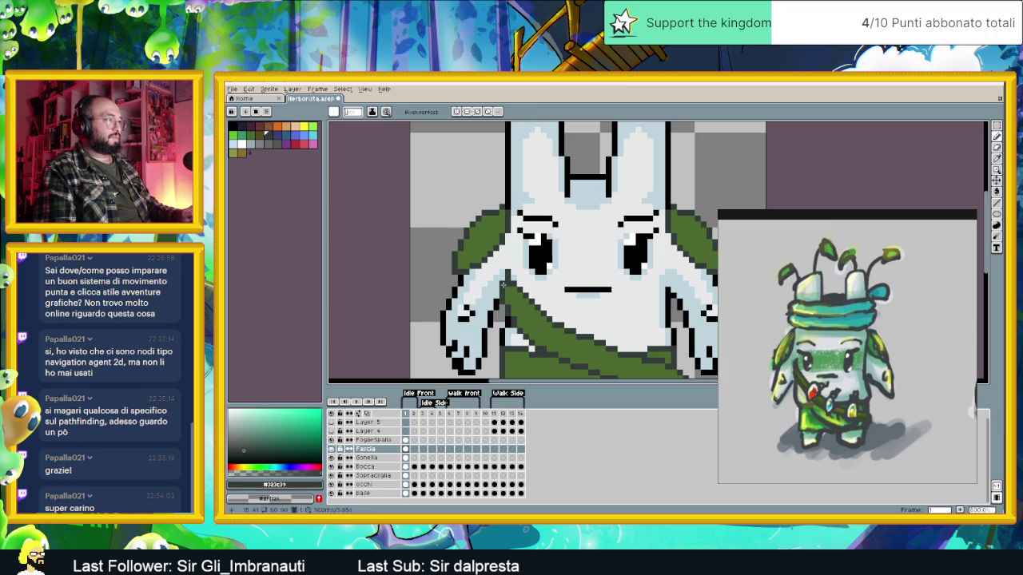
{"action": "left_click", "coordinate": [551, 330], "text": "alt"}
{"action": "scroll", "coordinate": [551, 329], "scroll_direction": "down", "scroll_amount": 2}
{"action": "left_click_drag", "start_coordinate": [551, 330], "coordinate": [533, 314]}
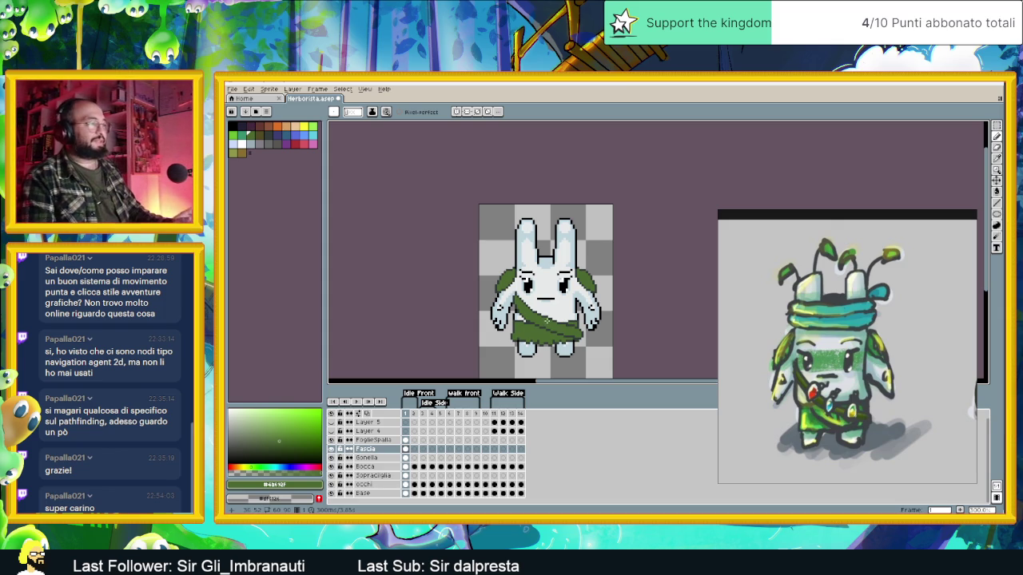
{"action": "scroll", "coordinate": [516, 298], "scroll_direction": "up", "scroll_amount": 2}
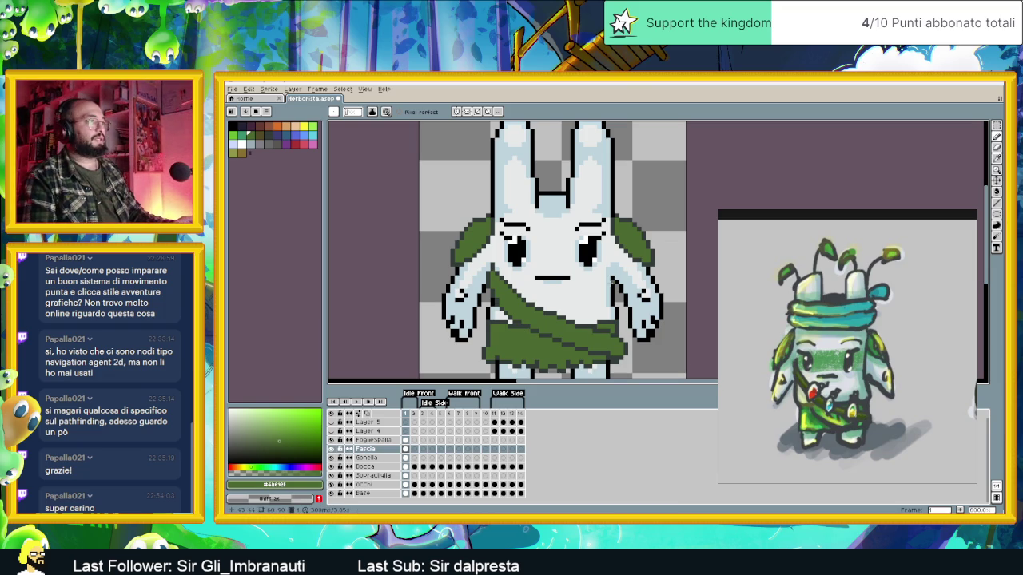
{"action": "scroll", "coordinate": [598, 281], "scroll_direction": "down", "scroll_amount": 2}
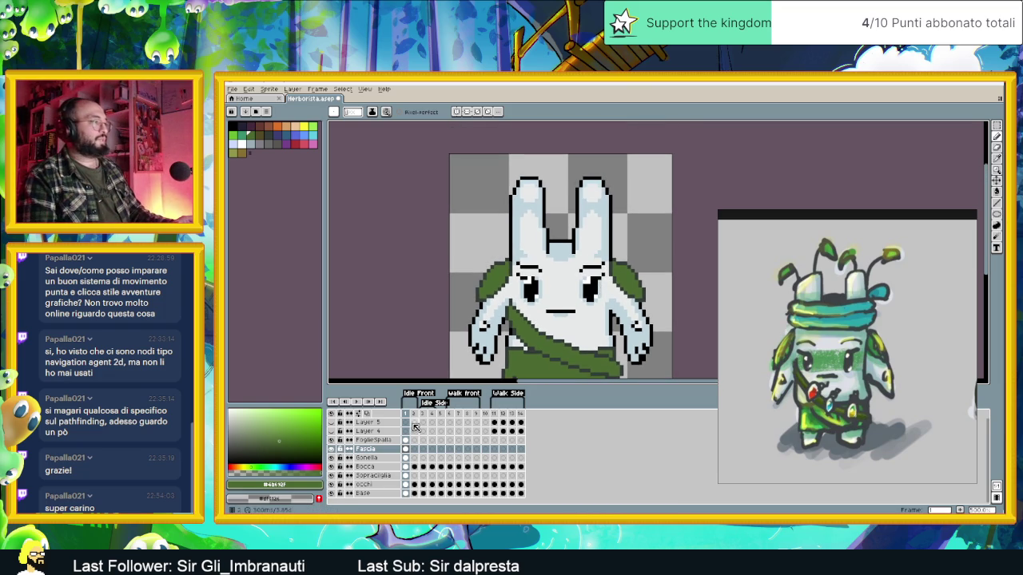
{"action": "left_click", "coordinate": [360, 441]}
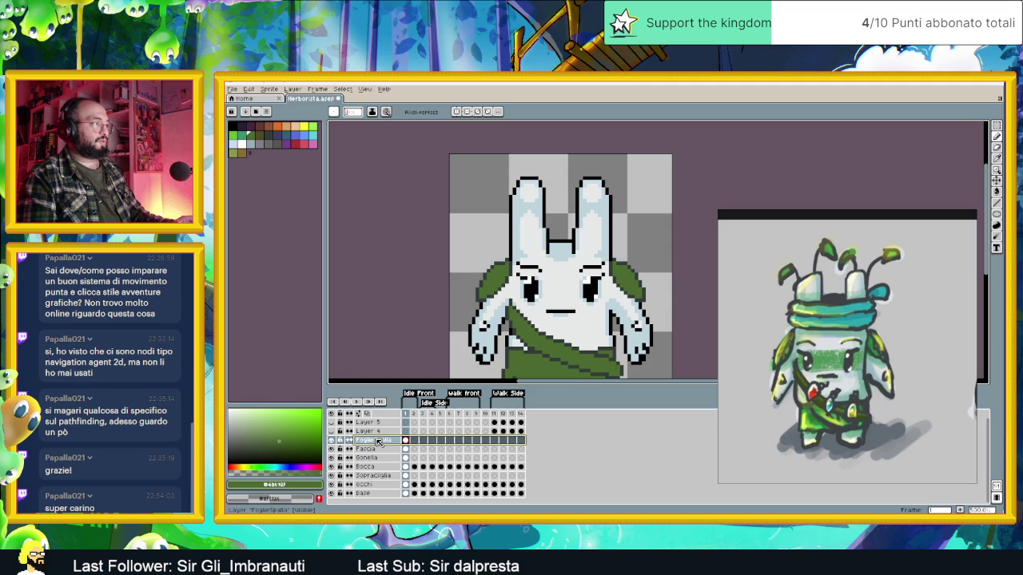
Add a new layer above FoglieSpalla and name it 'Turbante'.
{"action": "right_click", "coordinate": [378, 443]}
{"action": "mouse_move", "coordinate": [420, 461]}
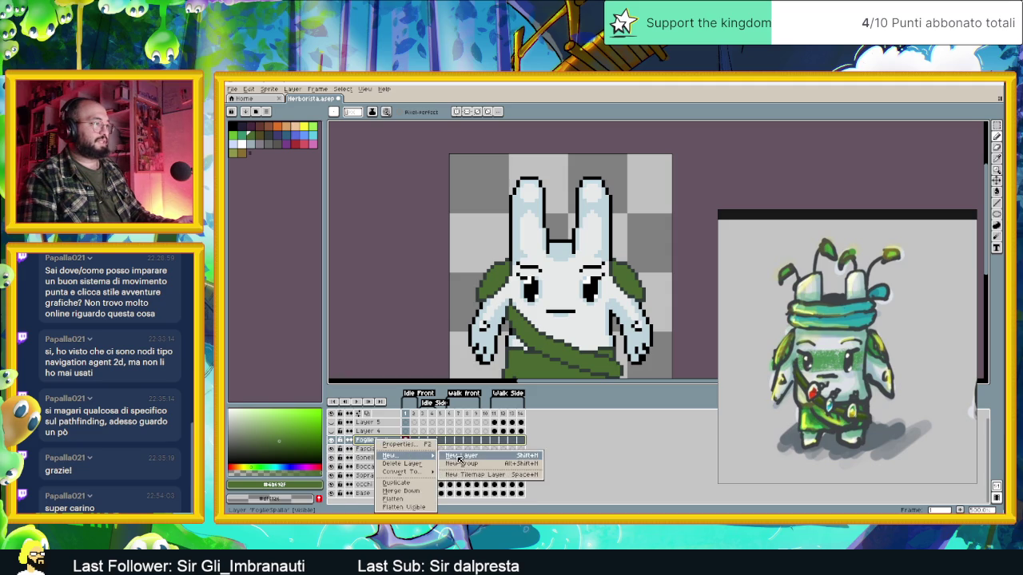
{"action": "left_click", "coordinate": [461, 461]}
{"action": "double_click", "coordinate": [392, 441]}
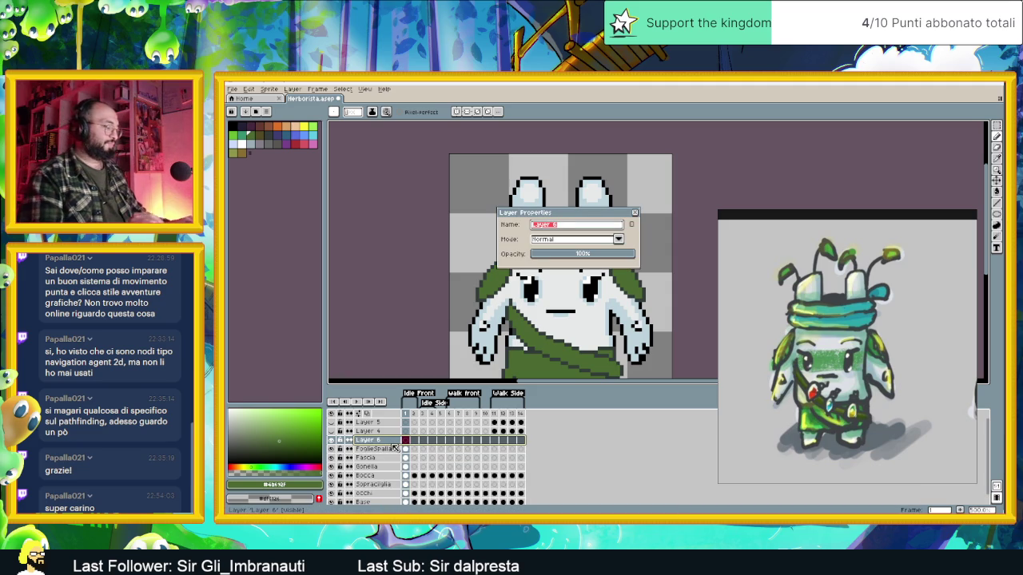
{"action": "type", "text": "Turbante"}
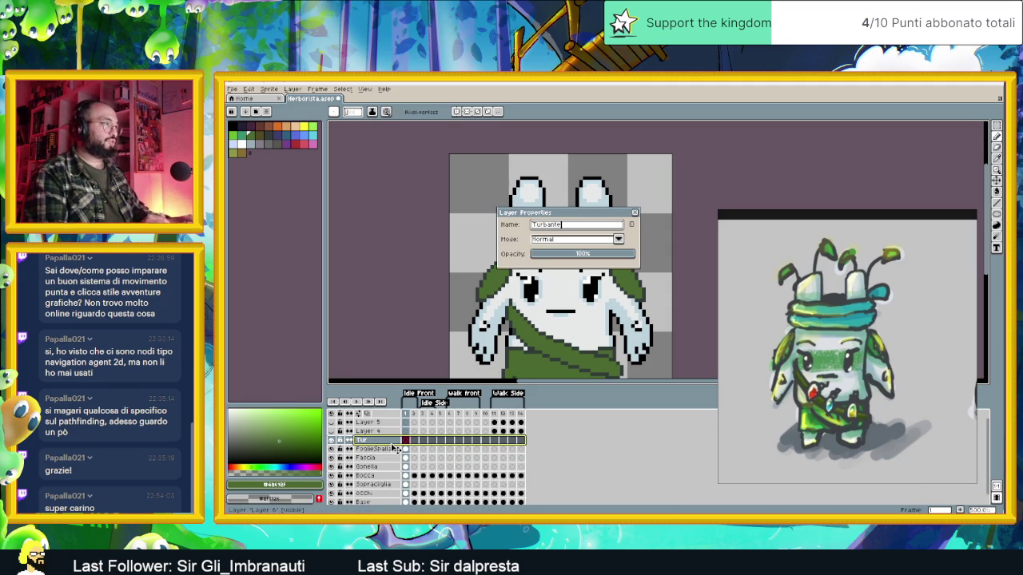
{"action": "key", "text": "Return"}
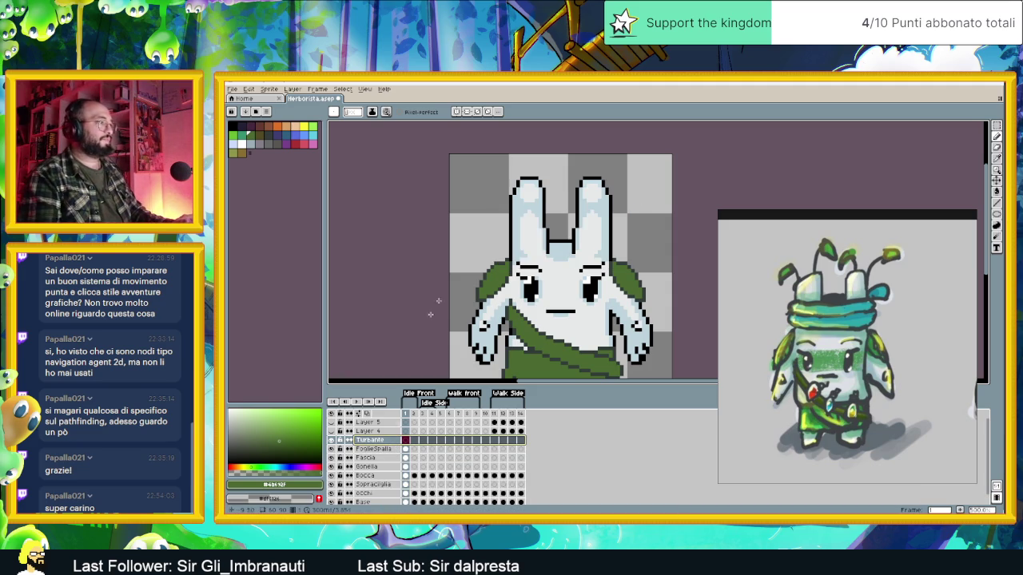
Pick a teal green, paint the first turban column beside the ears, and enable vertical symmetry.
{"action": "scroll", "coordinate": [533, 258], "scroll_direction": "up", "scroll_amount": 1}
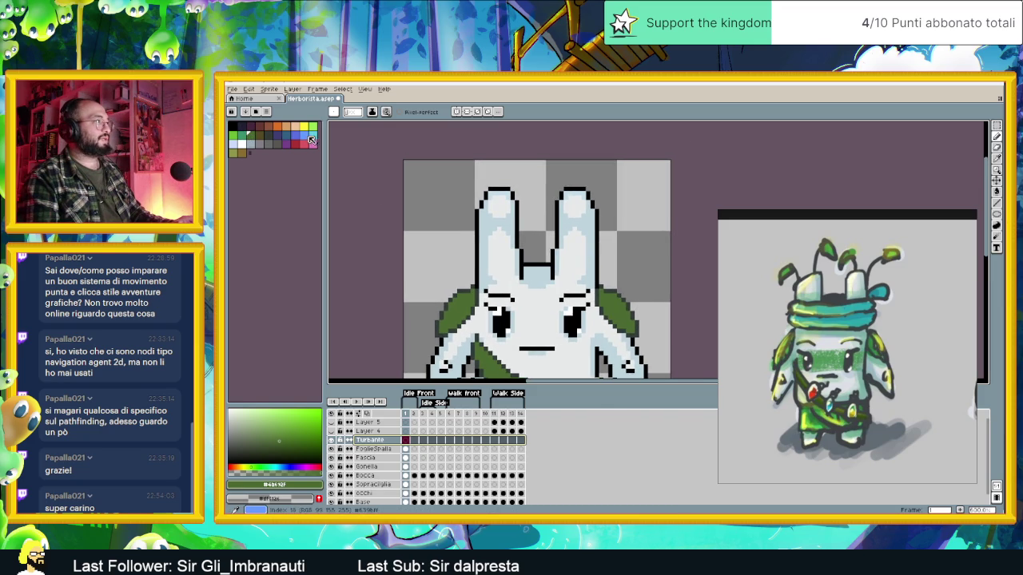
{"action": "left_click", "coordinate": [243, 136]}
{"action": "scroll", "coordinate": [516, 282], "scroll_direction": "up", "scroll_amount": 3}
{"action": "scroll", "coordinate": [503, 286], "scroll_direction": "down", "scroll_amount": 1}
{"action": "scroll", "coordinate": [490, 291], "scroll_direction": "down", "scroll_amount": 1}
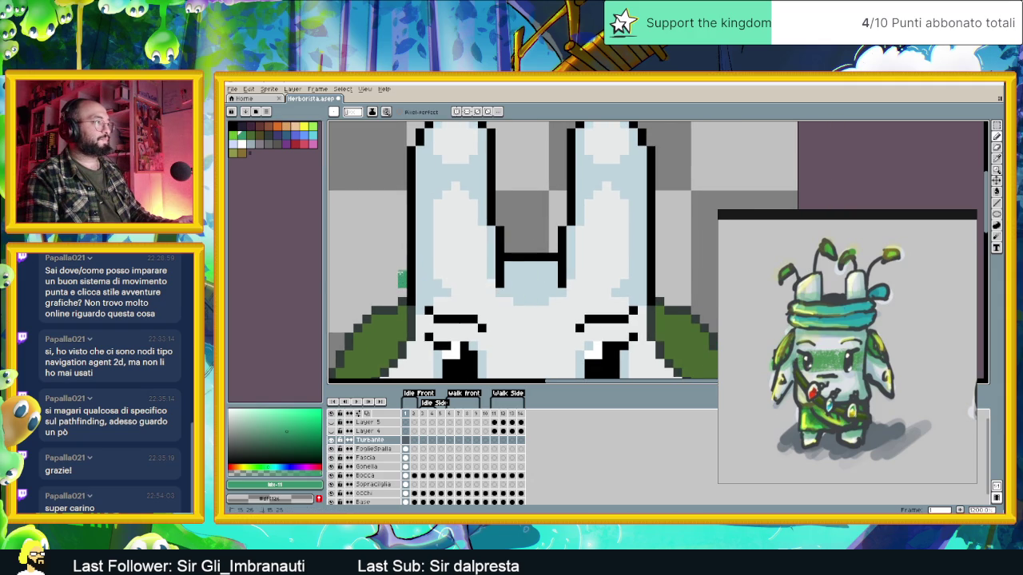
{"action": "left_click_drag", "start_coordinate": [393, 284], "coordinate": [392, 246]}
{"action": "scroll", "coordinate": [498, 277], "scroll_direction": "down", "scroll_amount": 1}
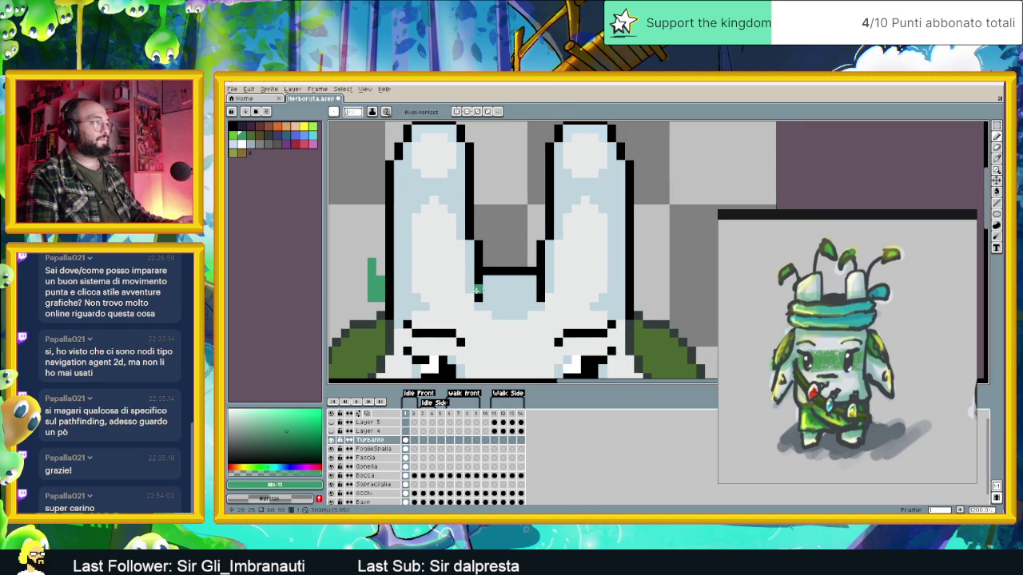
{"action": "scroll", "coordinate": [620, 284], "scroll_direction": "down", "scroll_amount": 1}
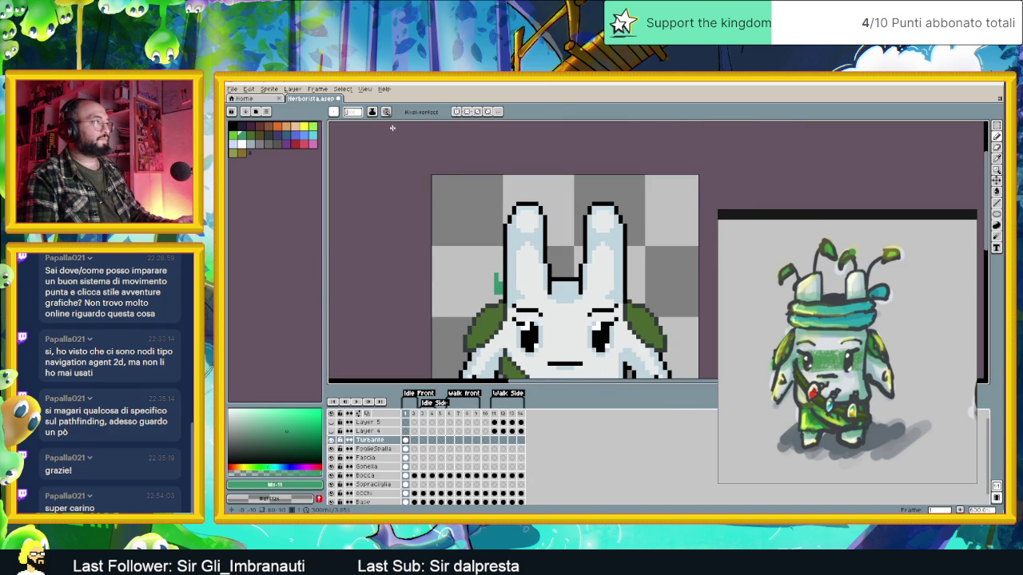
{"action": "left_click", "coordinate": [457, 112]}
{"action": "scroll", "coordinate": [574, 294], "scroll_direction": "up", "scroll_amount": 1}
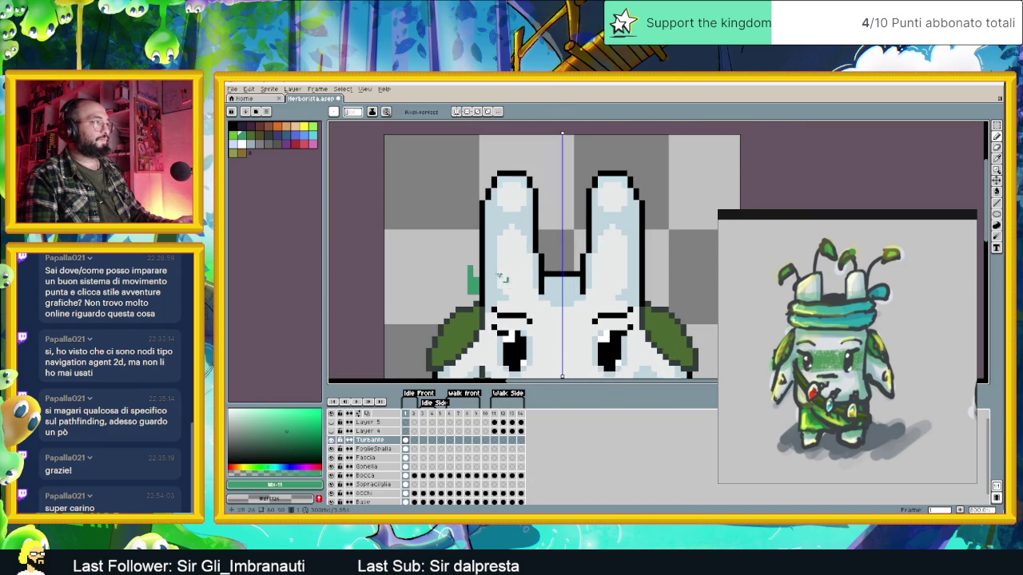
With symmetry on, draw the headband's side, lower, middle and top edges around the ears.
{"action": "left_click_drag", "start_coordinate": [469, 269], "coordinate": [471, 283]}
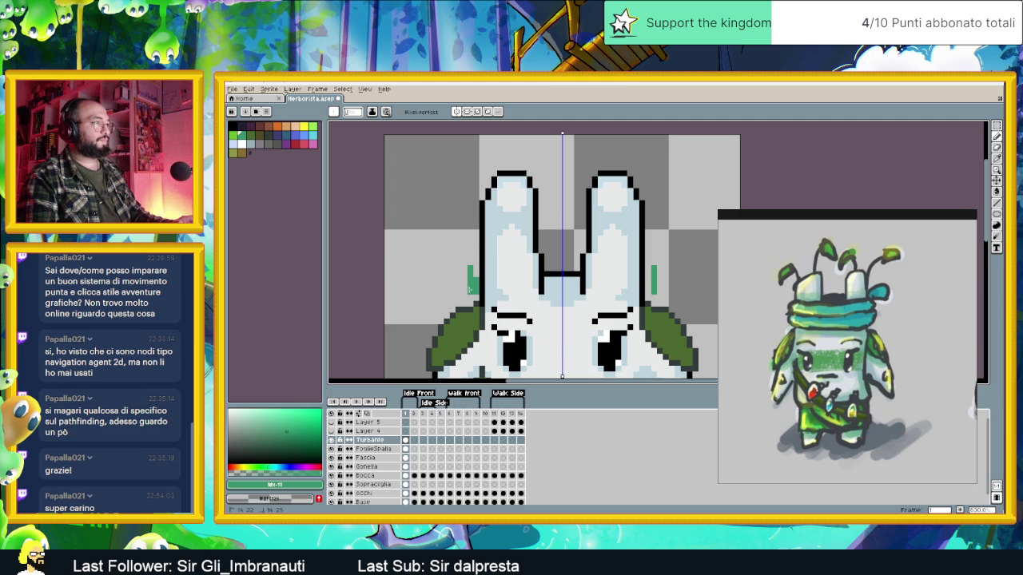
{"action": "left_click", "coordinate": [464, 274]}
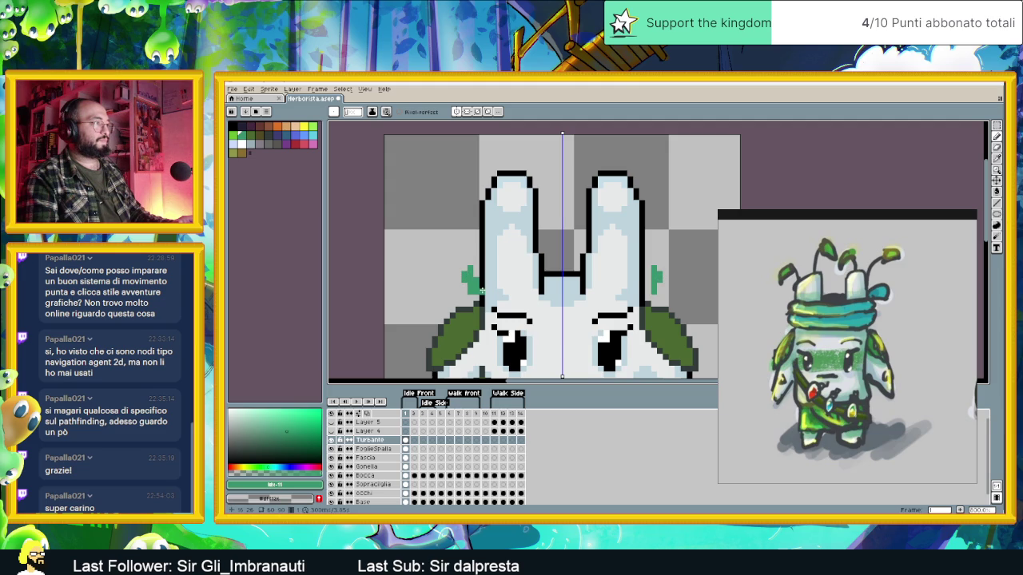
{"action": "left_click", "coordinate": [480, 292]}
{"action": "left_click_drag", "start_coordinate": [482, 291], "coordinate": [548, 304]}
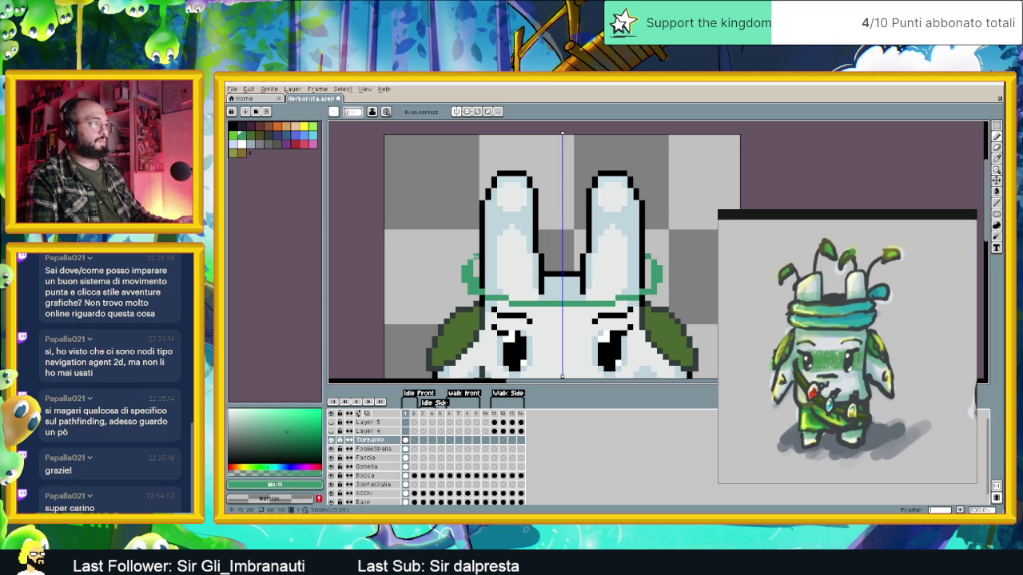
{"action": "left_click_drag", "start_coordinate": [489, 261], "coordinate": [562, 267]}
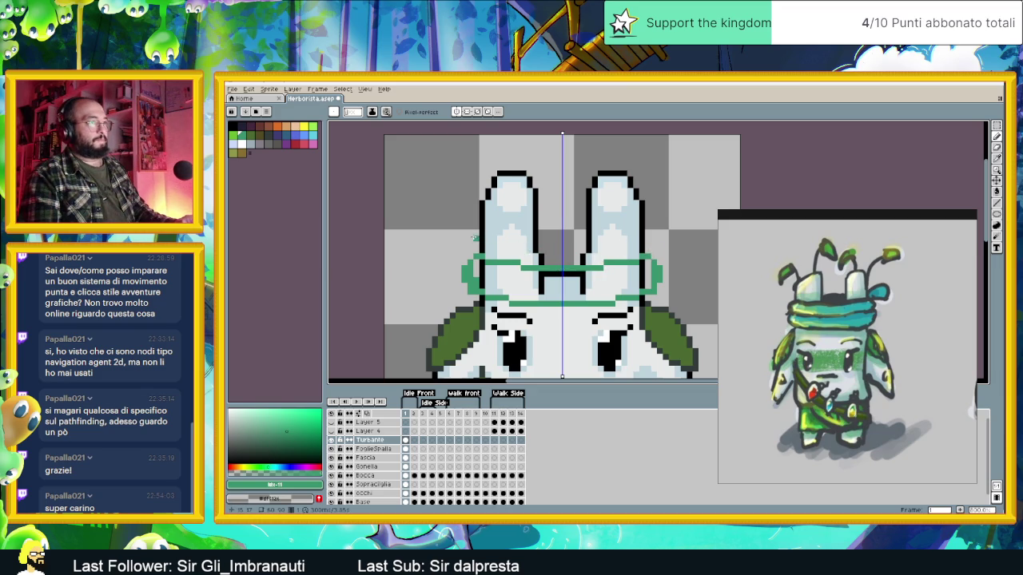
{"action": "left_click_drag", "start_coordinate": [470, 251], "coordinate": [470, 239]}
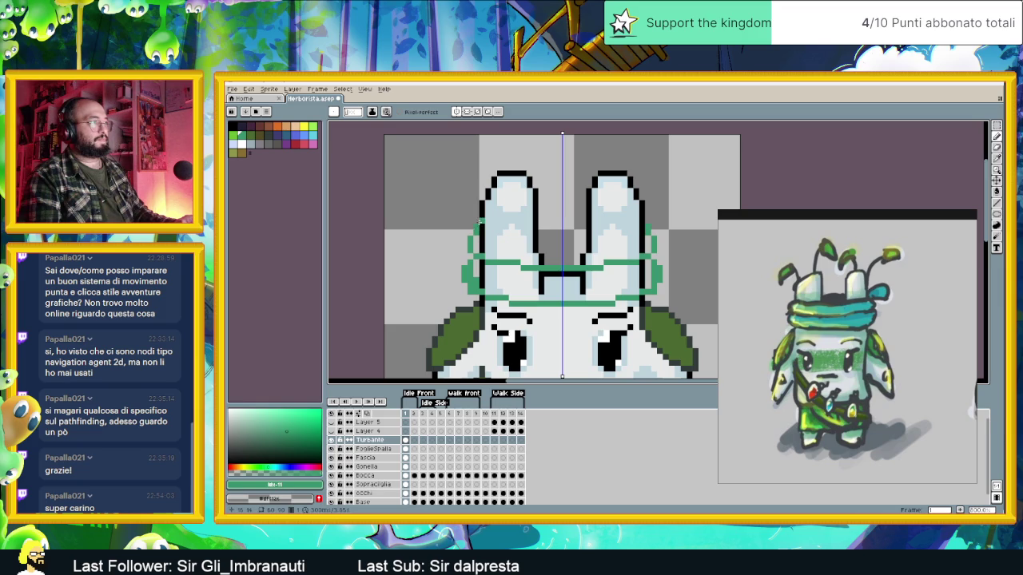
{"action": "left_click_drag", "start_coordinate": [480, 224], "coordinate": [533, 229]}
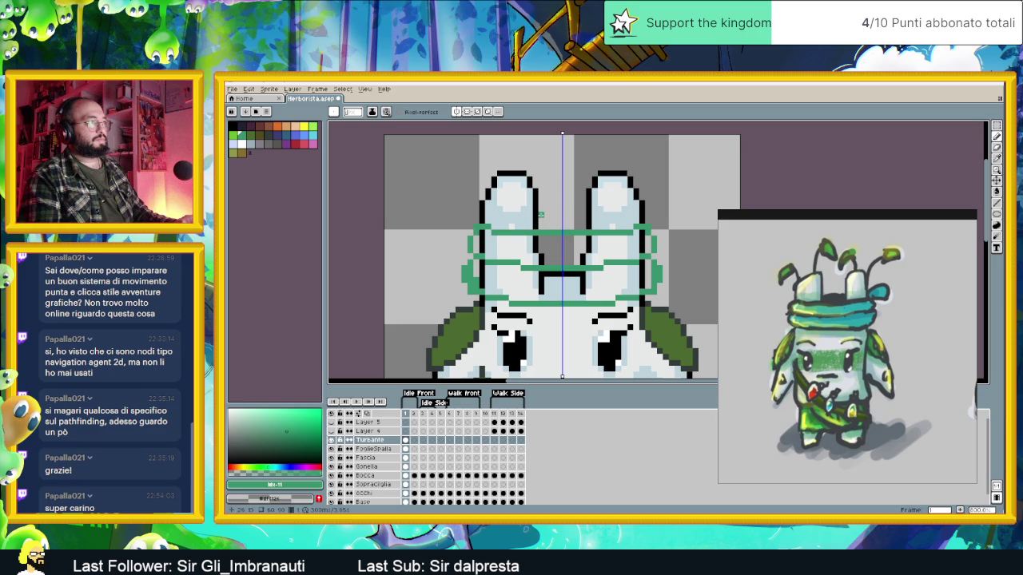
Turn symmetry off and draw the turban's knot loop on the right side.
{"action": "scroll", "coordinate": [648, 246], "scroll_direction": "down", "scroll_amount": 2}
{"action": "scroll", "coordinate": [506, 312], "scroll_direction": "down", "scroll_amount": 2}
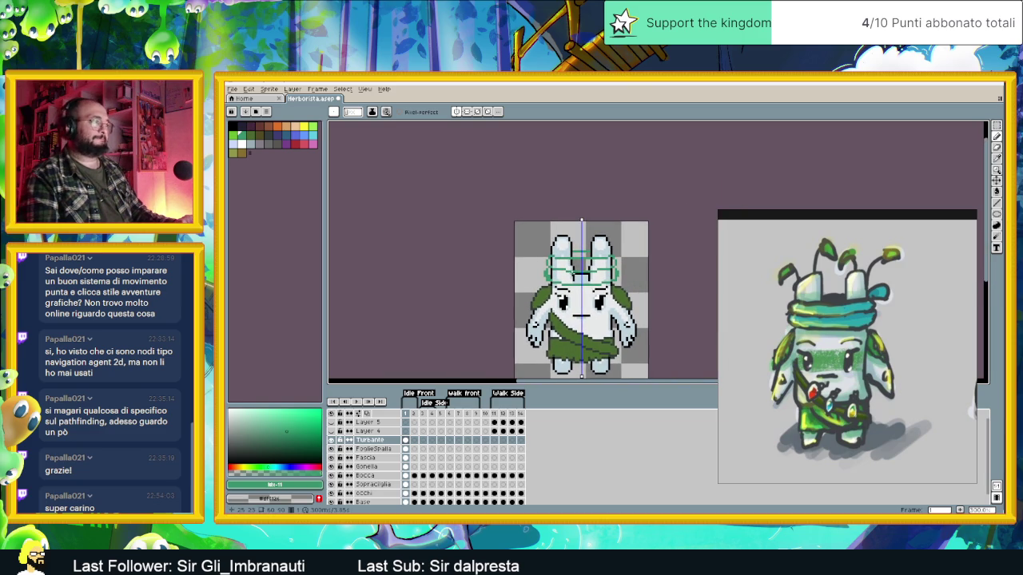
{"action": "scroll", "coordinate": [619, 251], "scroll_direction": "up", "scroll_amount": 3}
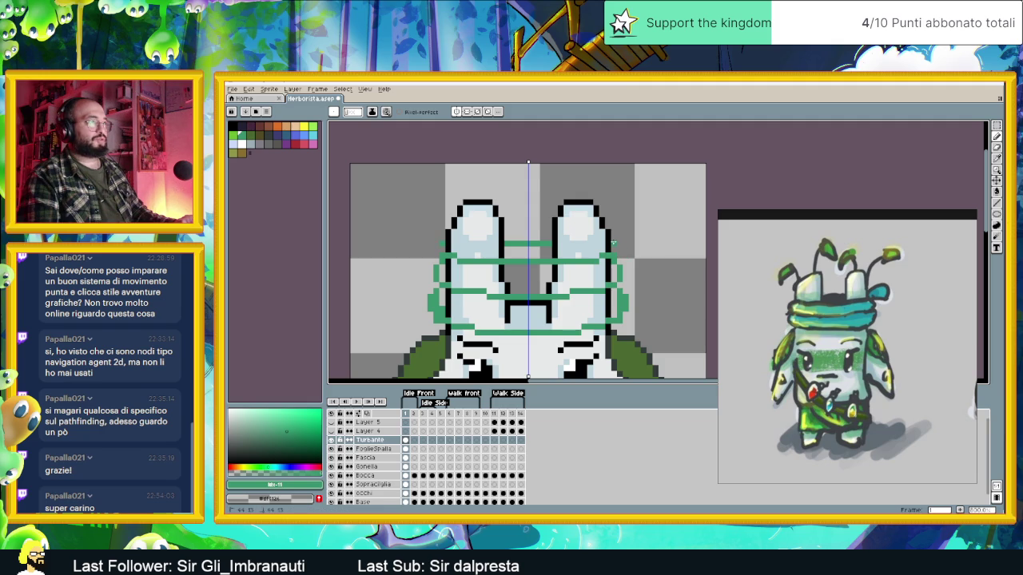
{"action": "left_click", "coordinate": [456, 112]}
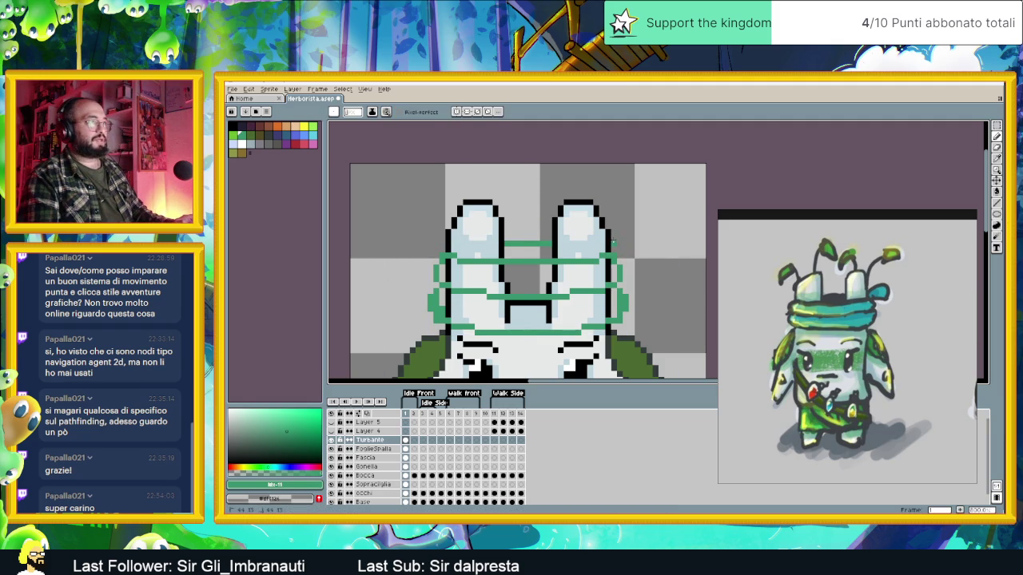
{"action": "left_click_drag", "start_coordinate": [640, 224], "coordinate": [648, 225]}
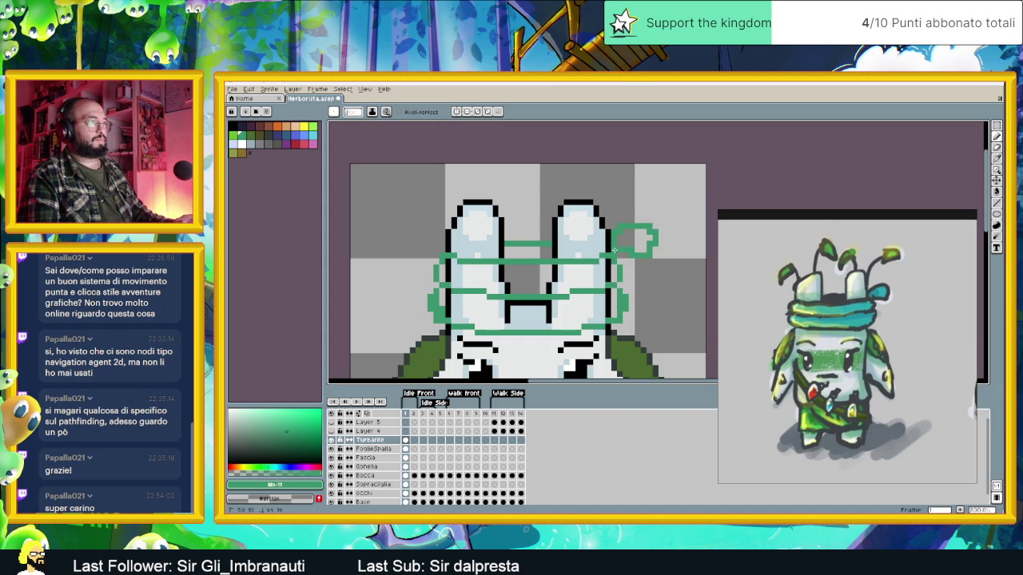
{"action": "scroll", "coordinate": [620, 300], "scroll_direction": "down", "scroll_amount": 2}
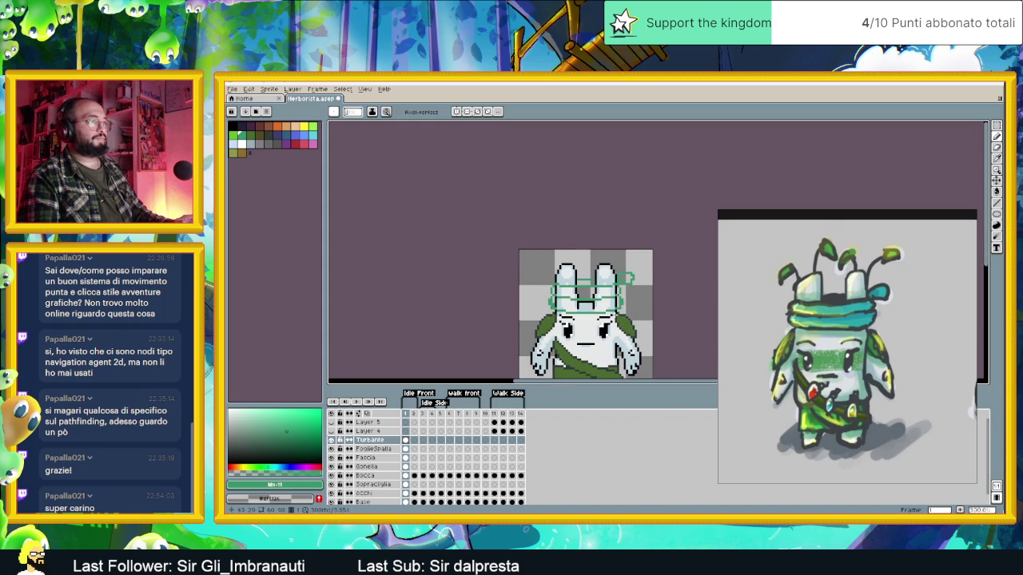
{"action": "scroll", "coordinate": [622, 308], "scroll_direction": "down", "scroll_amount": 2}
{"action": "scroll", "coordinate": [621, 308], "scroll_direction": "up", "scroll_amount": 1}
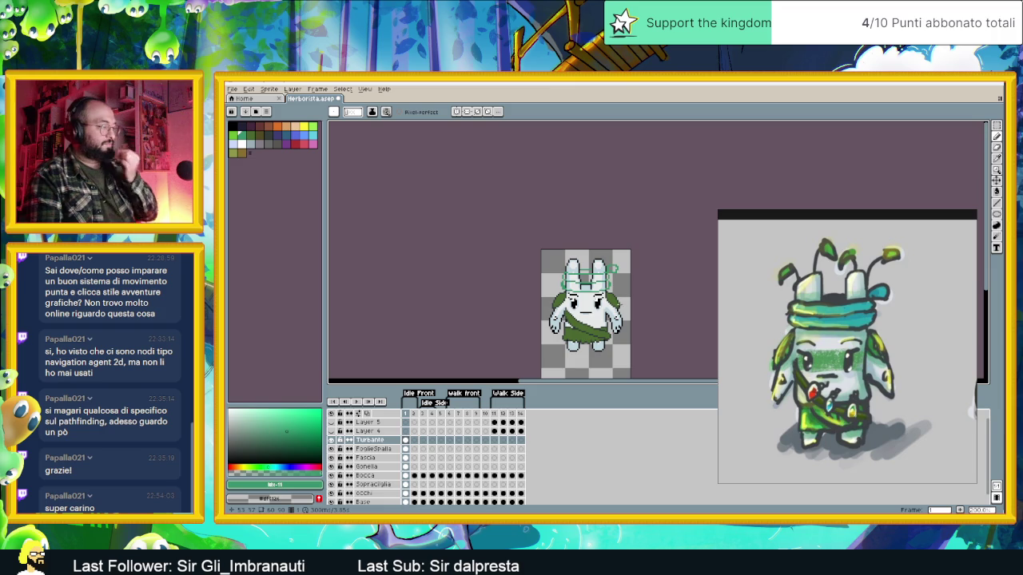
{"action": "scroll", "coordinate": [592, 282], "scroll_direction": "up", "scroll_amount": 1}
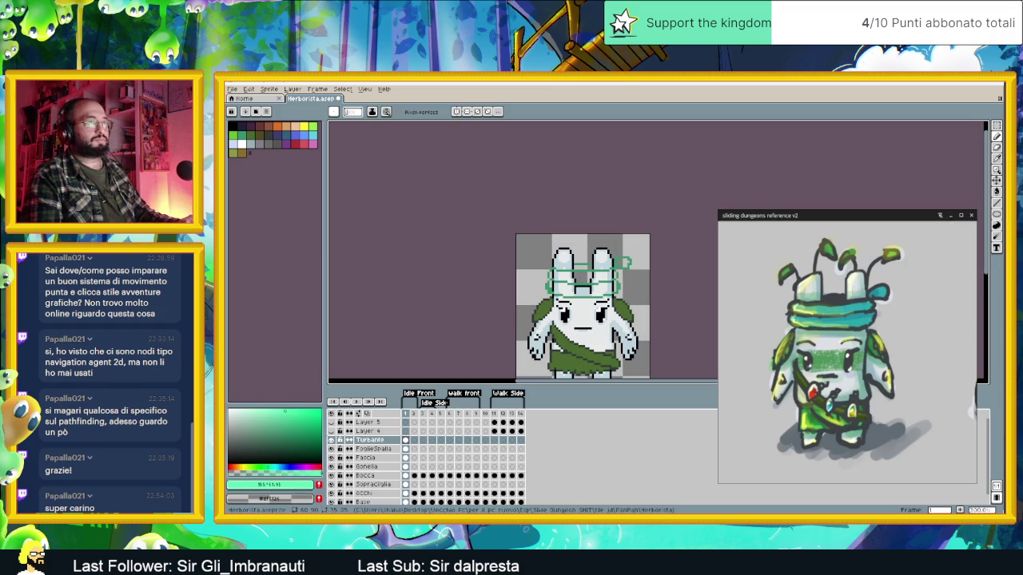
Fill the turban band with mint teal and add one dark green pixel beneath it.
{"action": "key", "text": "g"}
{"action": "left_click", "coordinate": [583, 288]}
{"action": "left_click", "coordinate": [591, 276]}
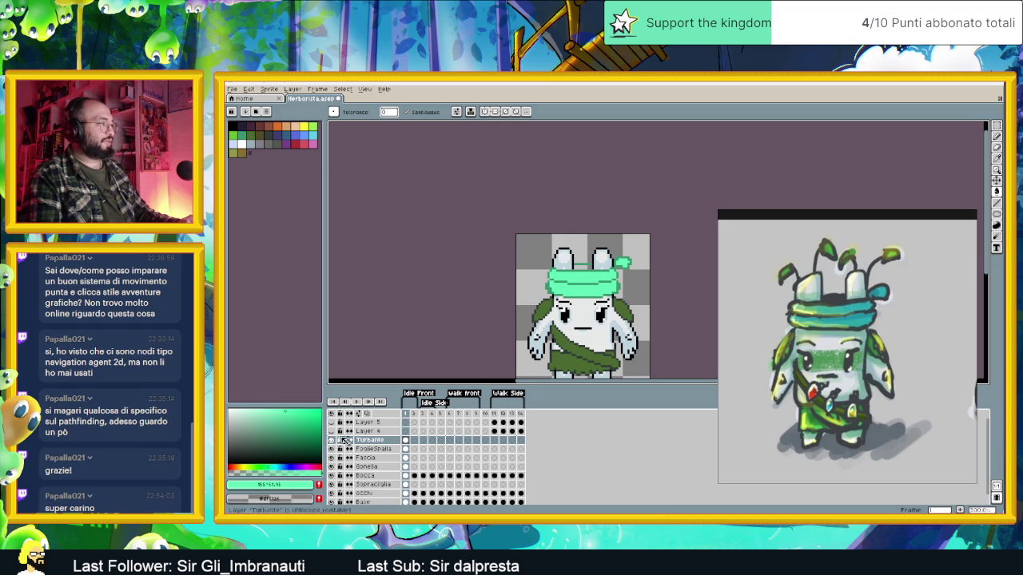
{"action": "left_click", "coordinate": [285, 436]}
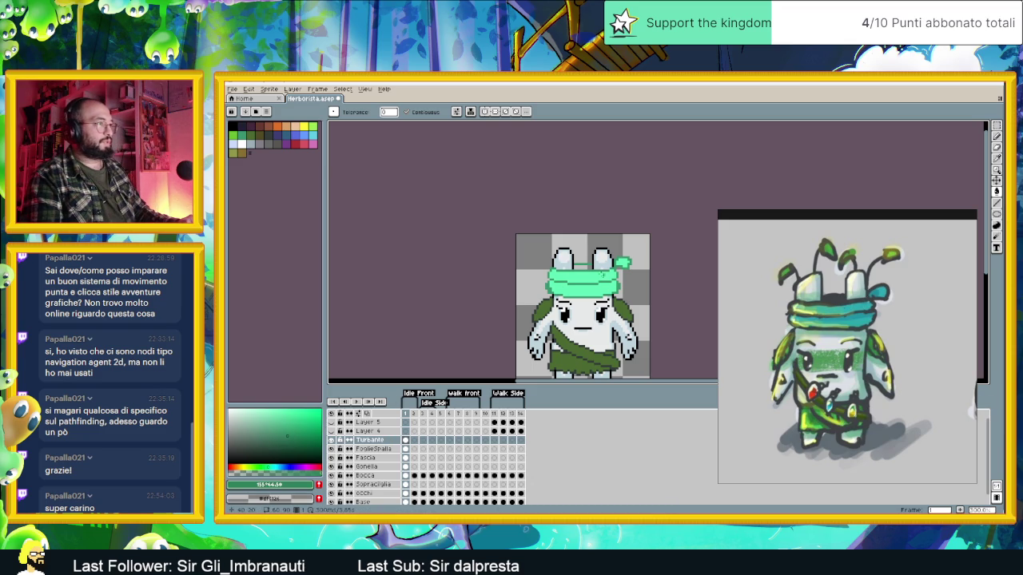
{"action": "left_click", "coordinate": [579, 248]}
{"action": "key", "text": "ctrl+z"}
{"action": "scroll", "coordinate": [599, 270], "scroll_direction": "up", "scroll_amount": 1}
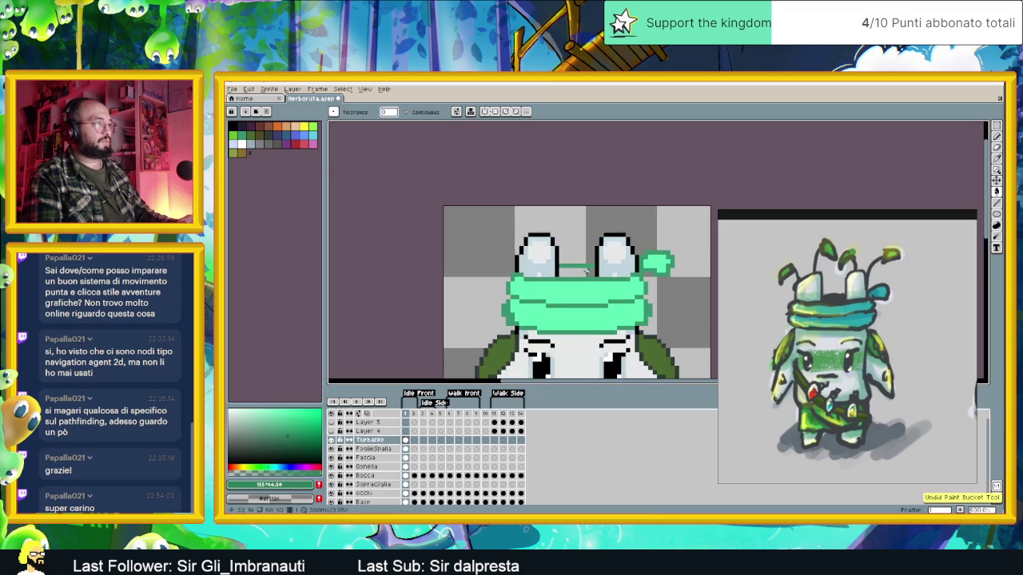
{"action": "scroll", "coordinate": [599, 270], "scroll_direction": "up", "scroll_amount": 1}
{"action": "left_click", "coordinate": [997, 137]}
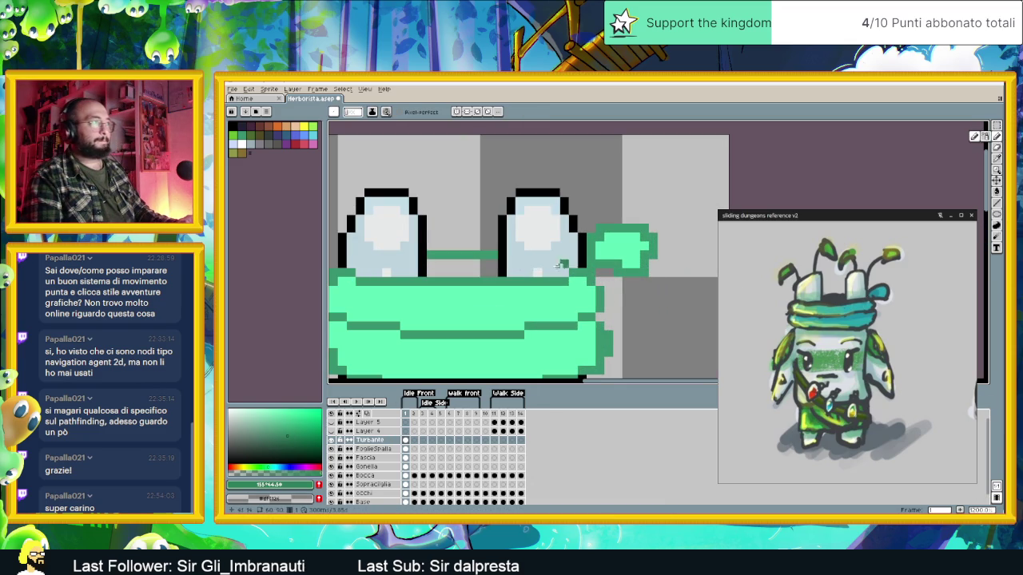
{"action": "left_click", "coordinate": [431, 267]}
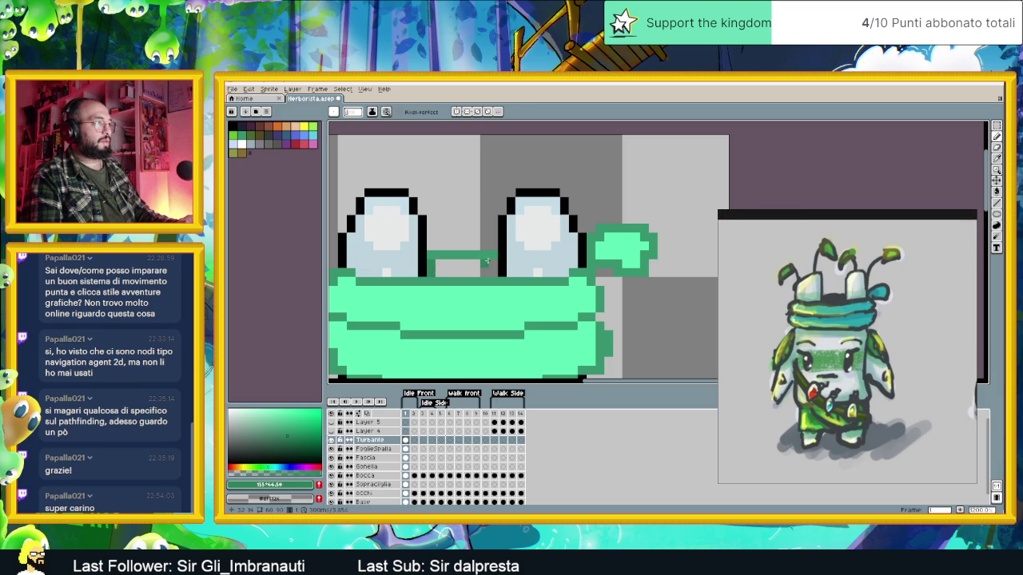
{"action": "left_click", "coordinate": [995, 188]}
Save the sprite file herborista.aseprite.
{"action": "scroll", "coordinate": [589, 326], "scroll_direction": "down", "scroll_amount": 2}
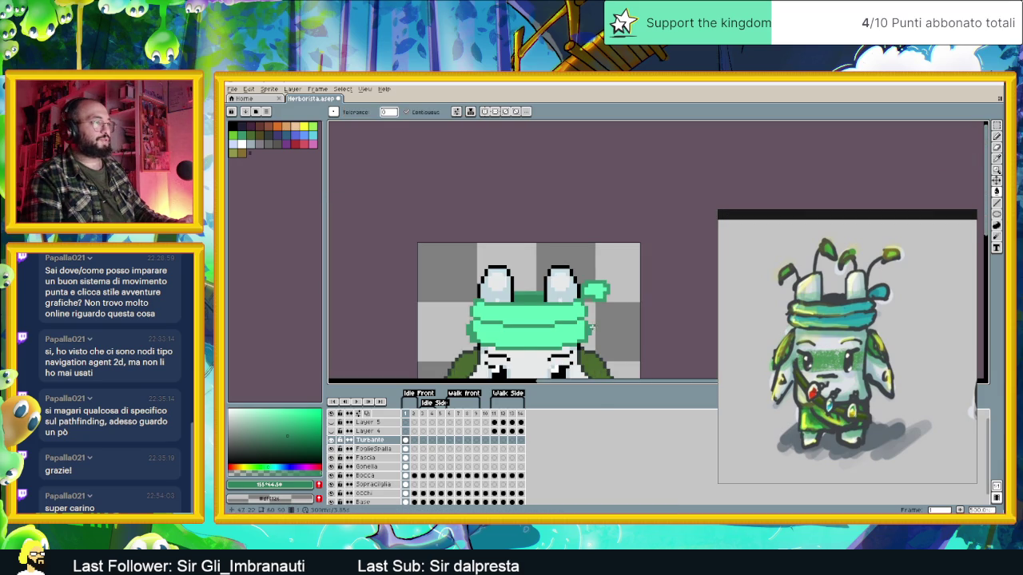
{"action": "scroll", "coordinate": [590, 324], "scroll_direction": "down", "scroll_amount": 3}
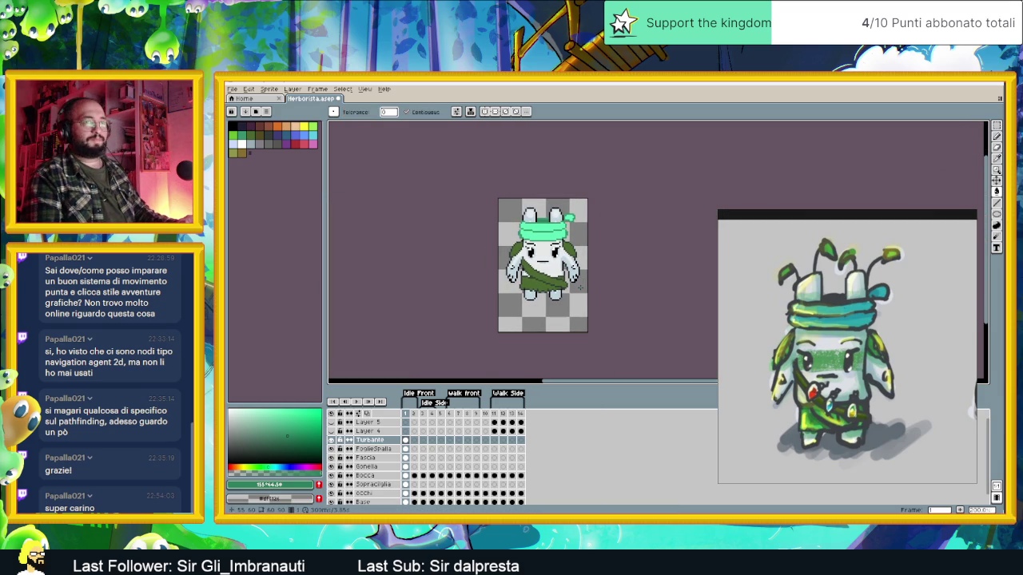
{"action": "key", "text": "ctrl+s"}
{"action": "left_click_drag", "start_coordinate": [552, 231], "coordinate": [562, 263]}
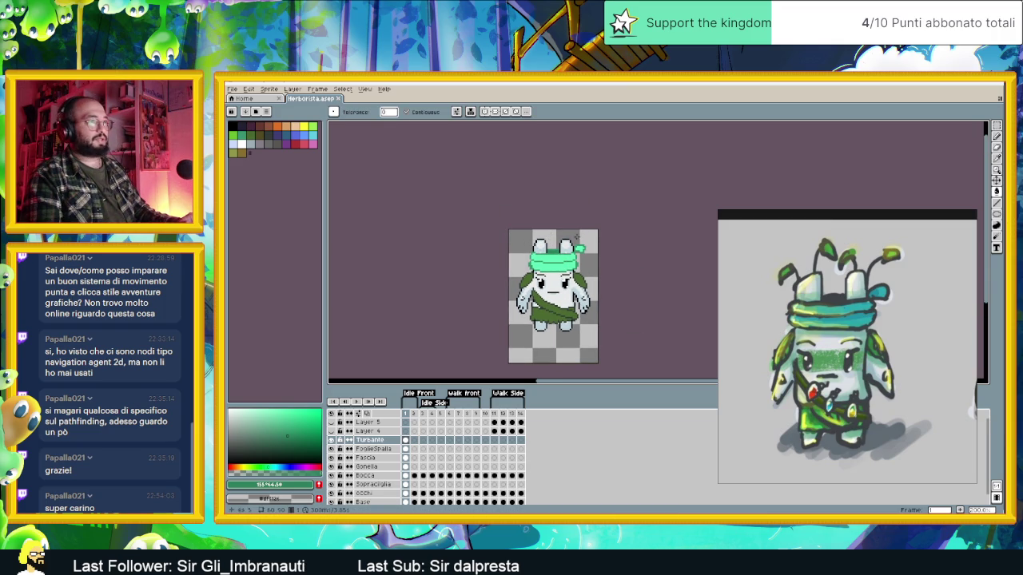
{"action": "left_click", "coordinate": [248, 89]}
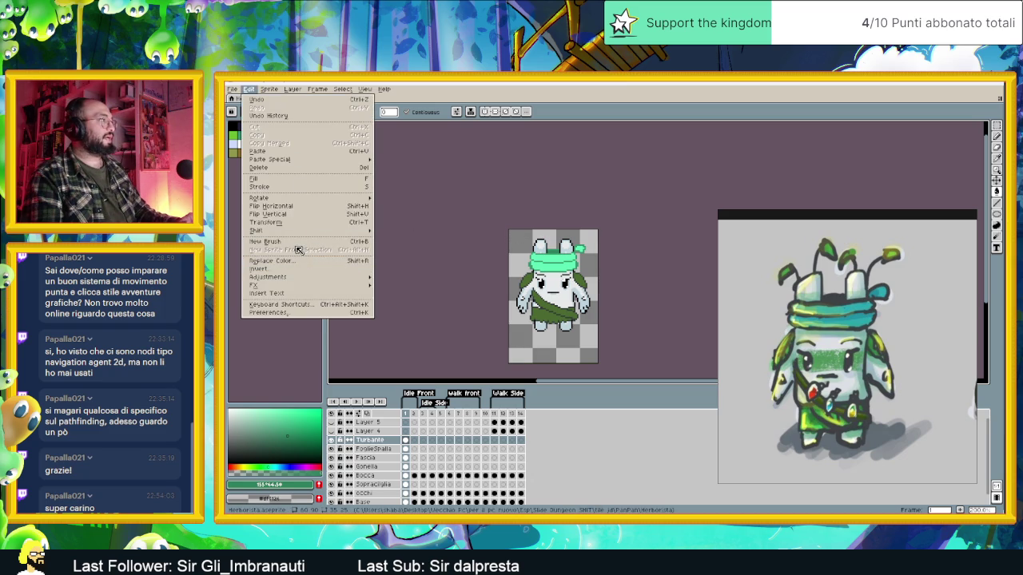
Resize the canvas via Sprite > Canvas Size to a height of 100 pixels (60 × 100).
{"action": "left_click", "coordinate": [269, 88]}
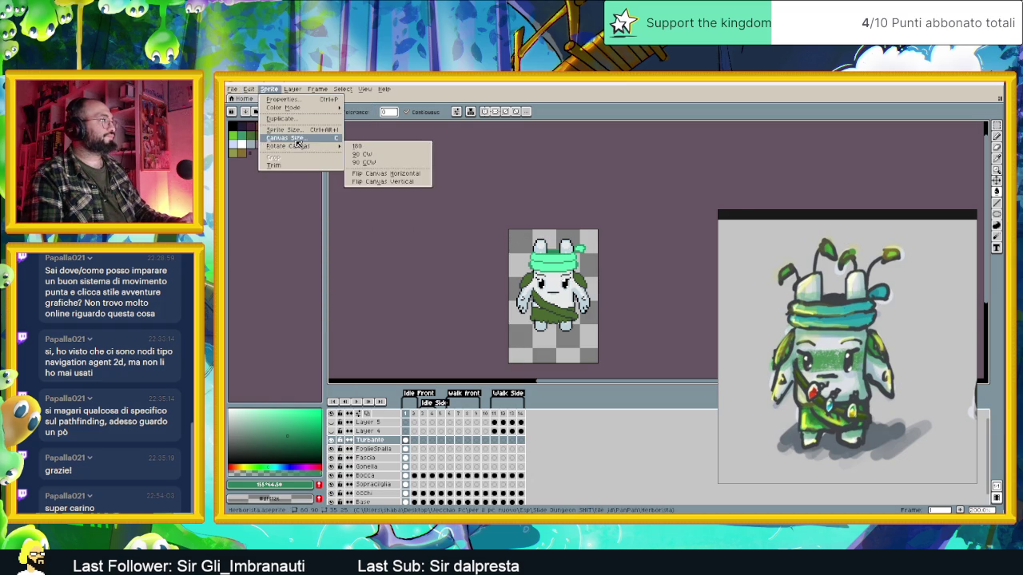
{"action": "left_click", "coordinate": [285, 138]}
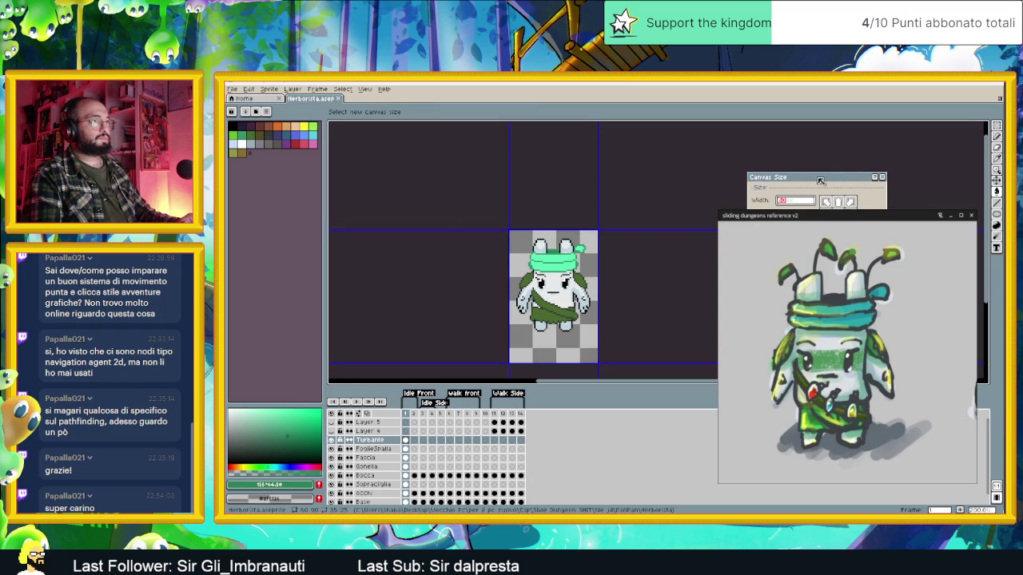
{"action": "left_click_drag", "start_coordinate": [822, 183], "coordinate": [685, 166]}
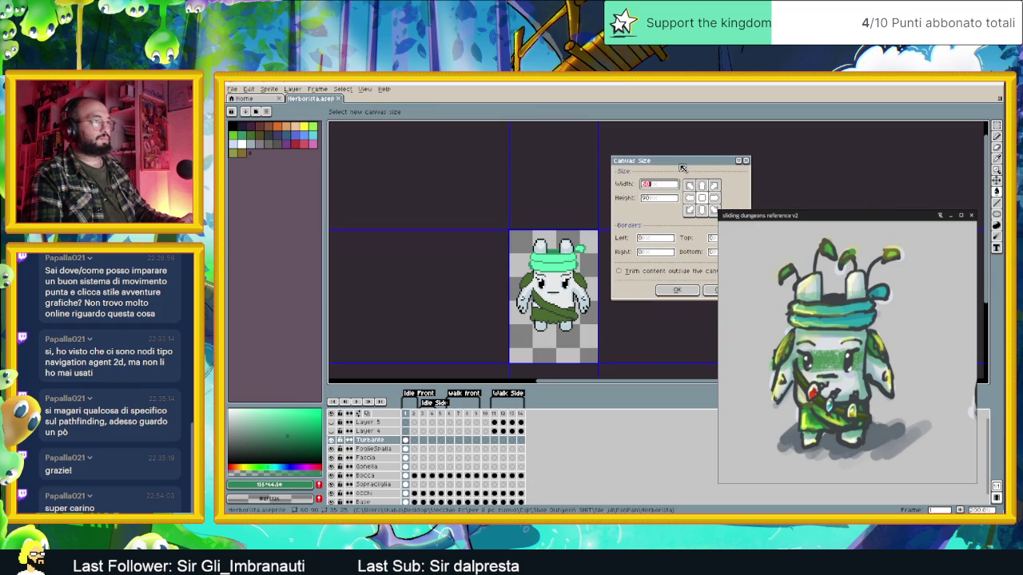
{"action": "left_click", "coordinate": [643, 199]}
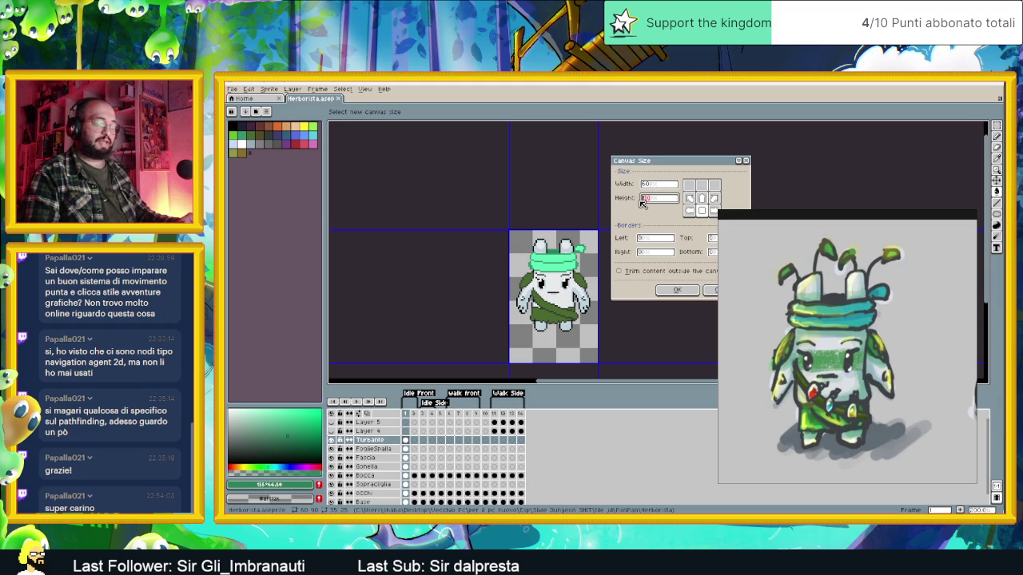
{"action": "type", "text": "120"}
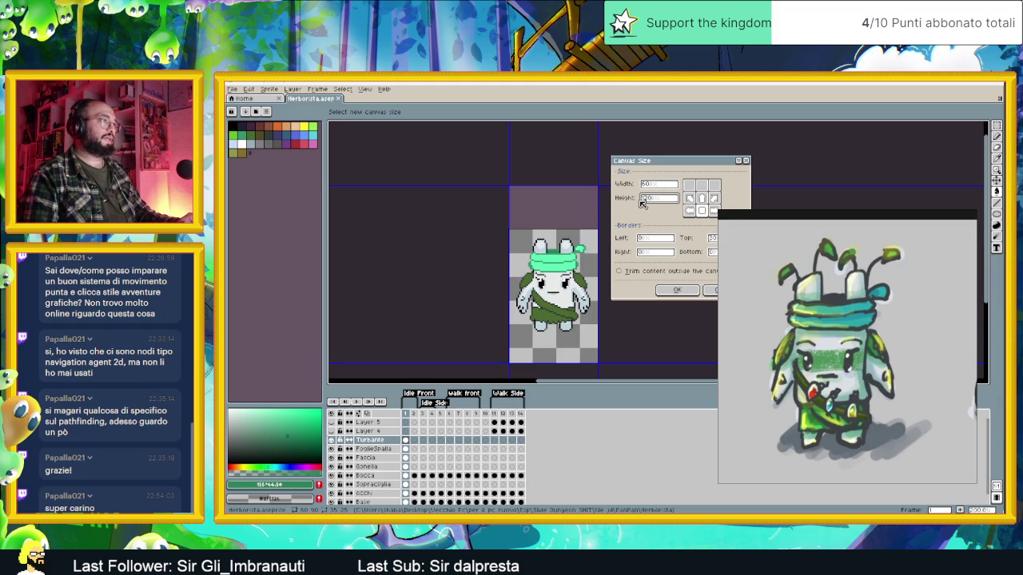
{"action": "double_click", "coordinate": [653, 199]}
{"action": "type", "text": "100"}
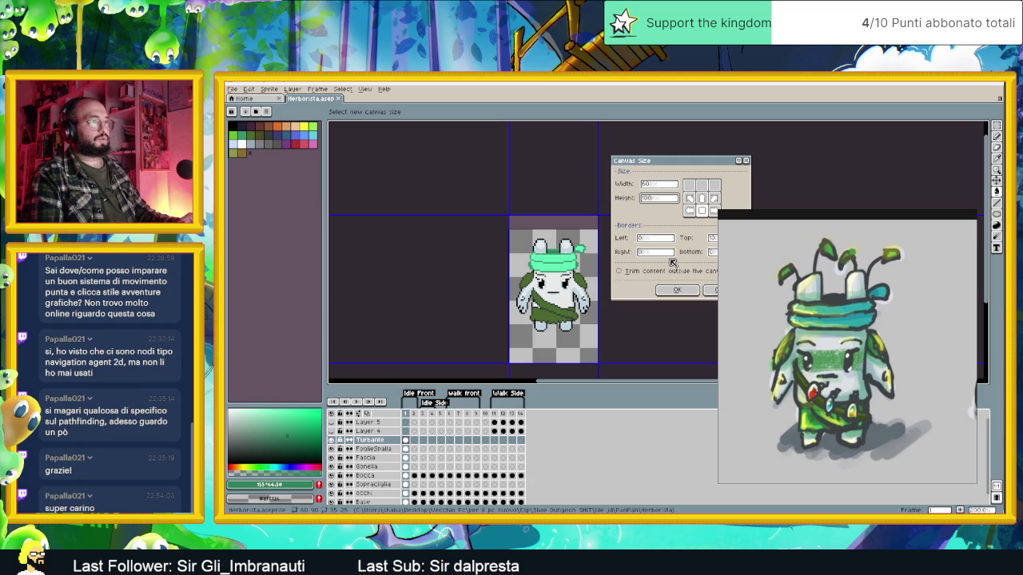
{"action": "left_click", "coordinate": [676, 289]}
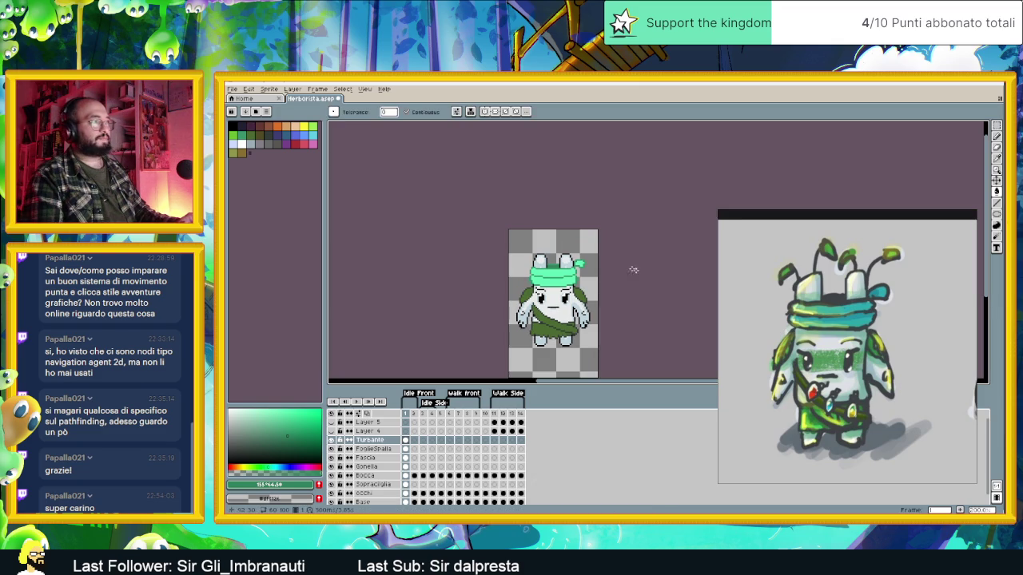
Add a new layer above FoglieSpalla named 'Foglioline orechie'.
{"action": "scroll", "coordinate": [559, 267], "scroll_direction": "up", "scroll_amount": 1}
{"action": "scroll", "coordinate": [559, 267], "scroll_direction": "down", "scroll_amount": 3}
{"action": "scroll", "coordinate": [557, 268], "scroll_direction": "up", "scroll_amount": 3}
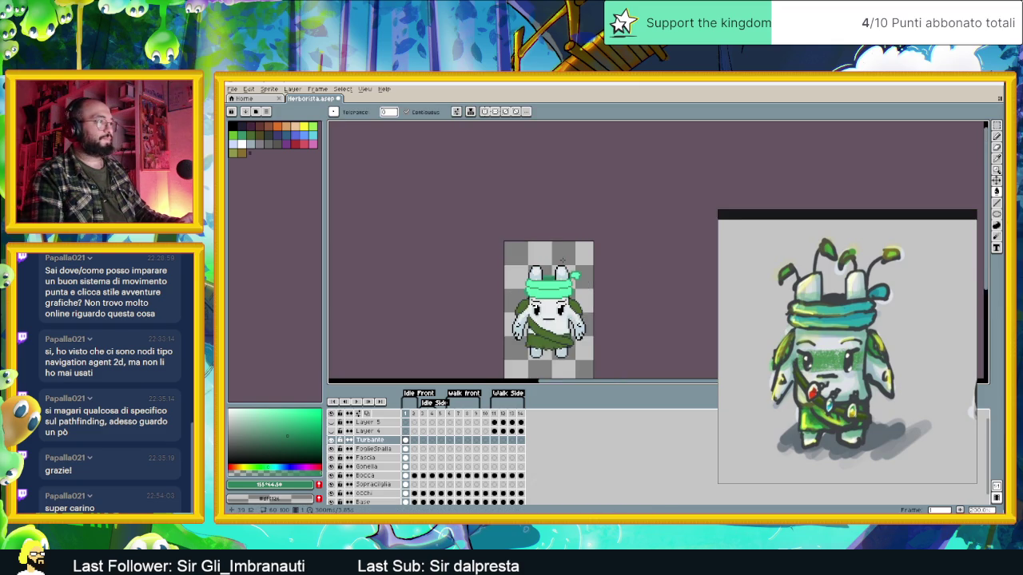
{"action": "scroll", "coordinate": [536, 282], "scroll_direction": "up", "scroll_amount": 1}
{"action": "scroll", "coordinate": [519, 300], "scroll_direction": "up", "scroll_amount": 1}
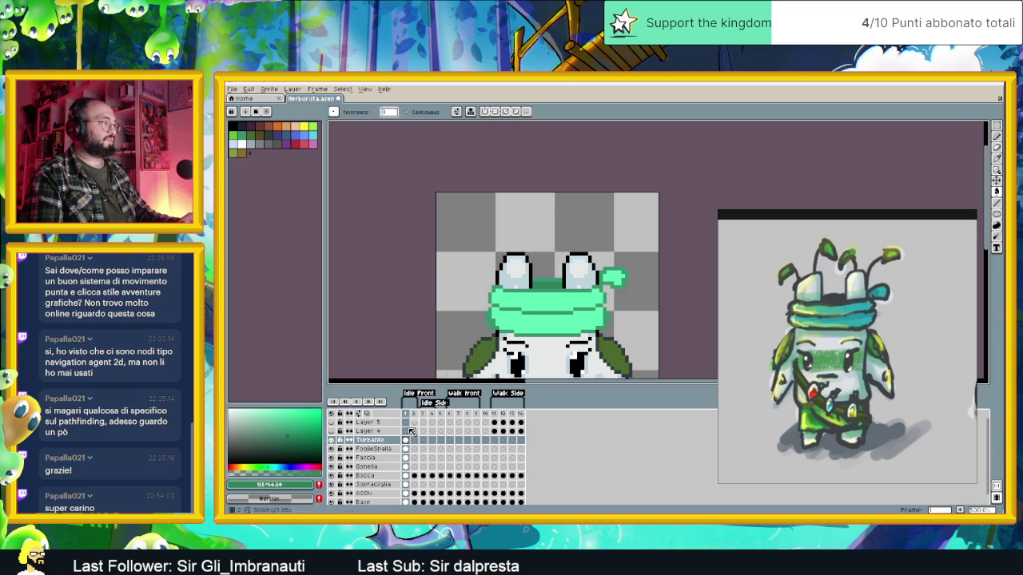
{"action": "left_click", "coordinate": [372, 450]}
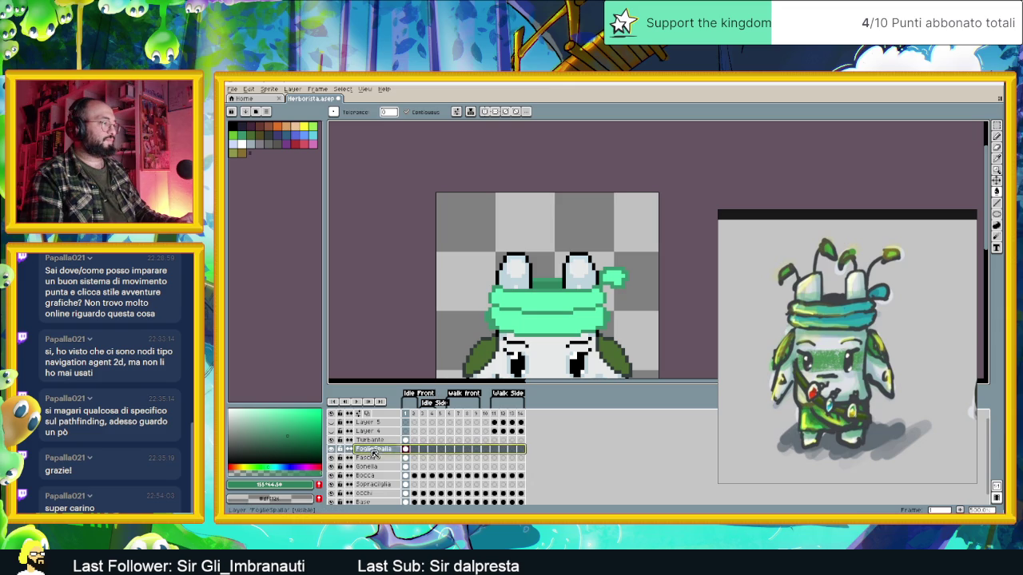
{"action": "right_click", "coordinate": [373, 453]}
{"action": "left_click", "coordinate": [454, 463]}
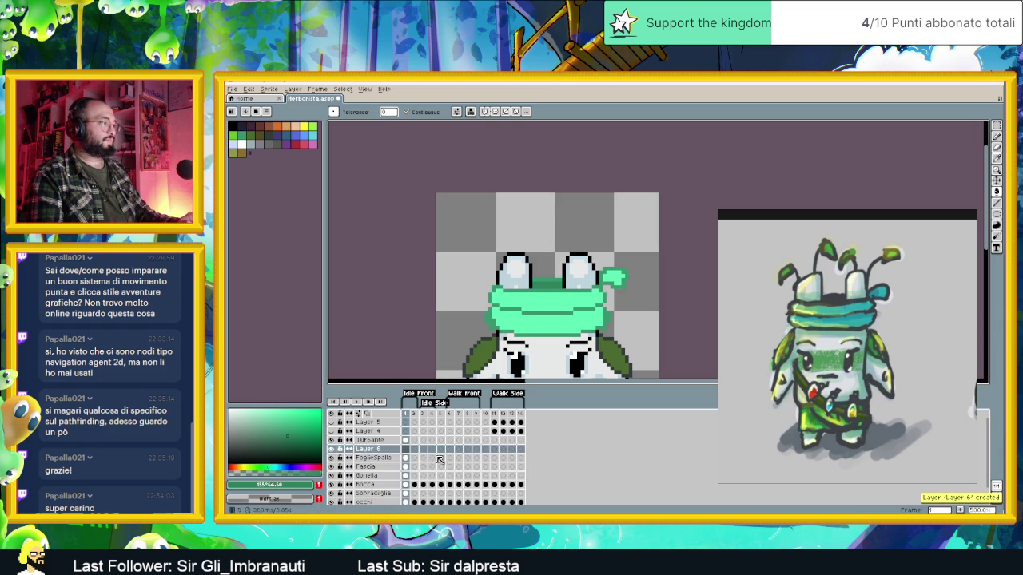
{"action": "double_click", "coordinate": [373, 449]}
{"action": "type", "text": "Foglioline orechie"}
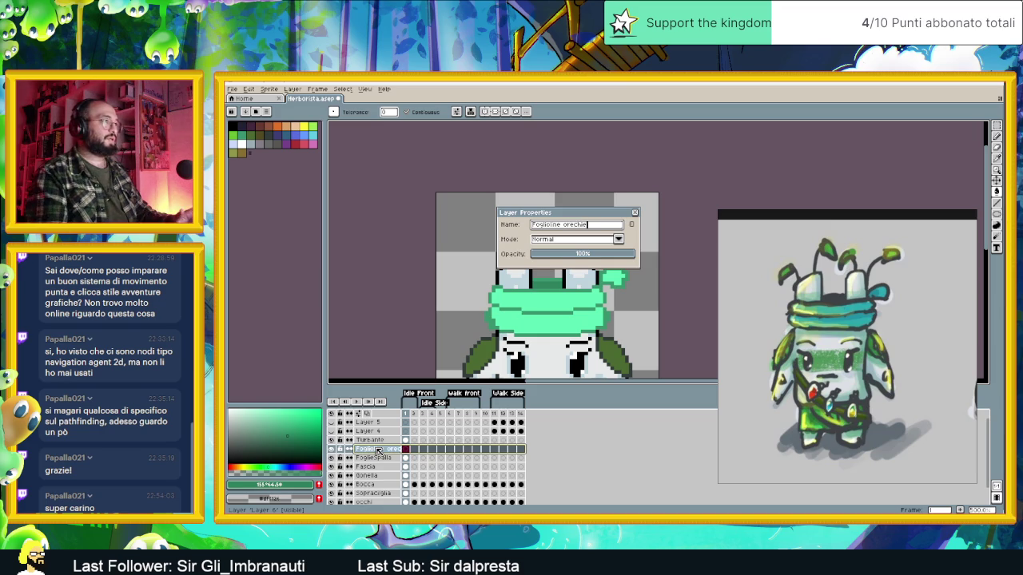
{"action": "key", "text": "Return"}
Pick dark green as the drawing colour.
{"action": "scroll", "coordinate": [544, 258], "scroll_direction": "up", "scroll_amount": 1}
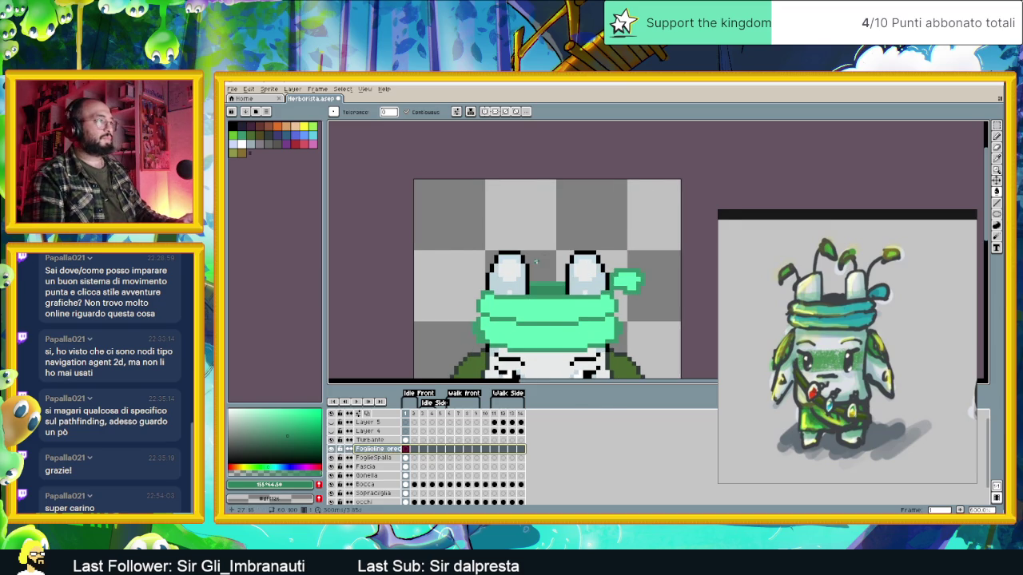
{"action": "scroll", "coordinate": [536, 261], "scroll_direction": "up", "scroll_amount": 1}
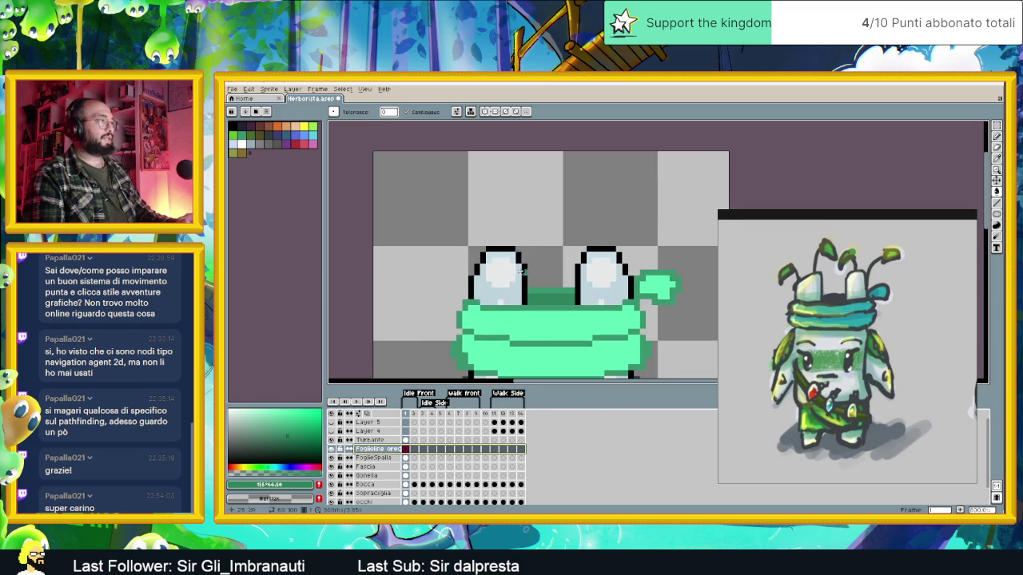
{"action": "left_click", "coordinate": [251, 136]}
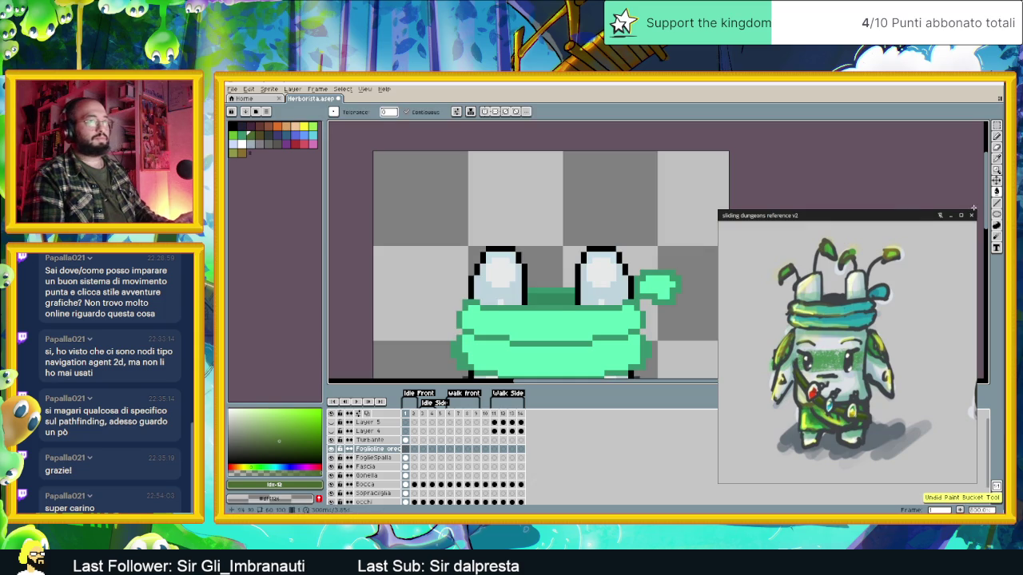
With the pixel-perfect Pencil, draw curly dark green leaf outlines and stems above the head.
{"action": "key", "text": "b"}
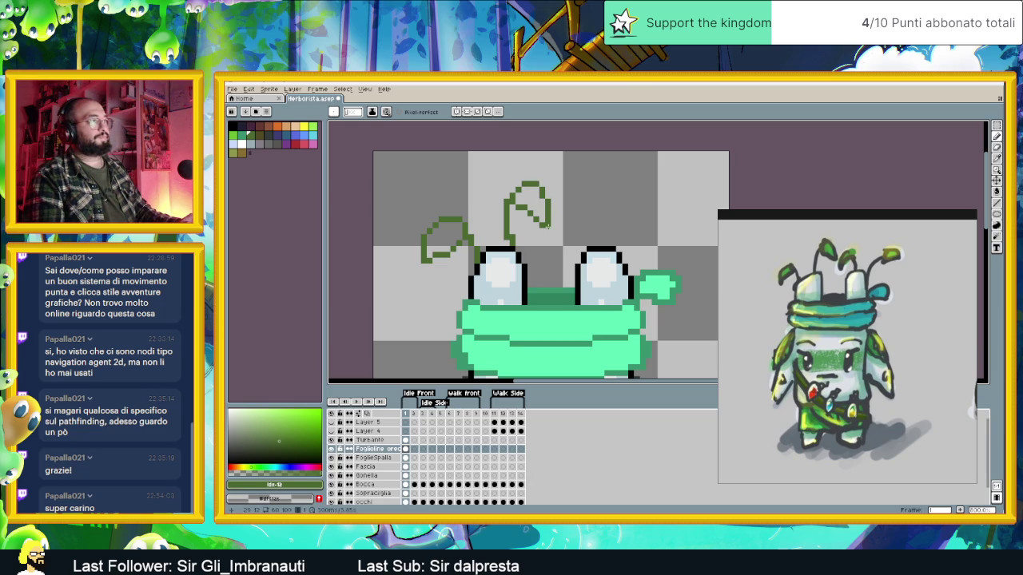
{"action": "scroll", "coordinate": [558, 255], "scroll_direction": "down", "scroll_amount": 1}
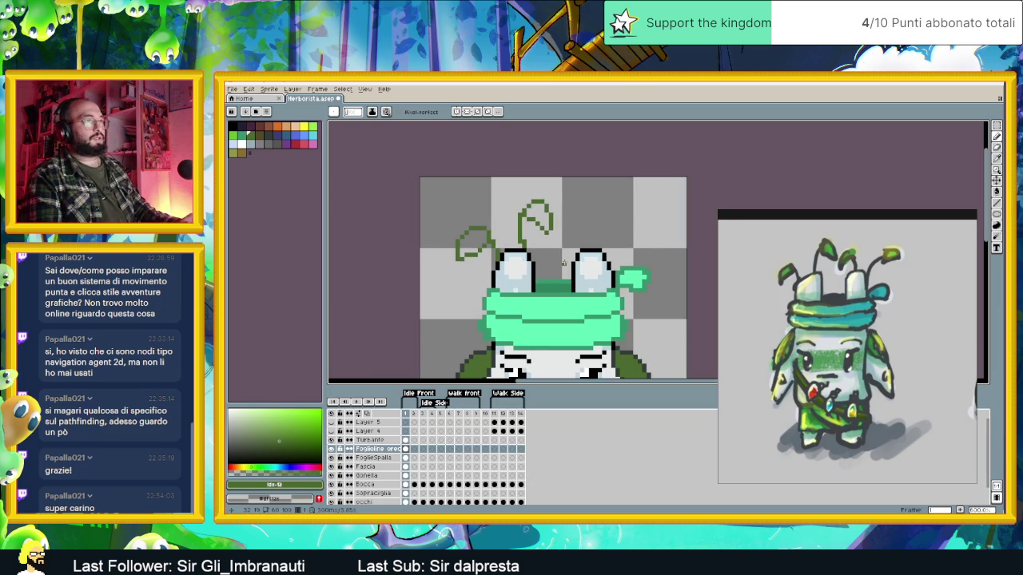
{"action": "scroll", "coordinate": [575, 250], "scroll_direction": "up", "scroll_amount": 1}
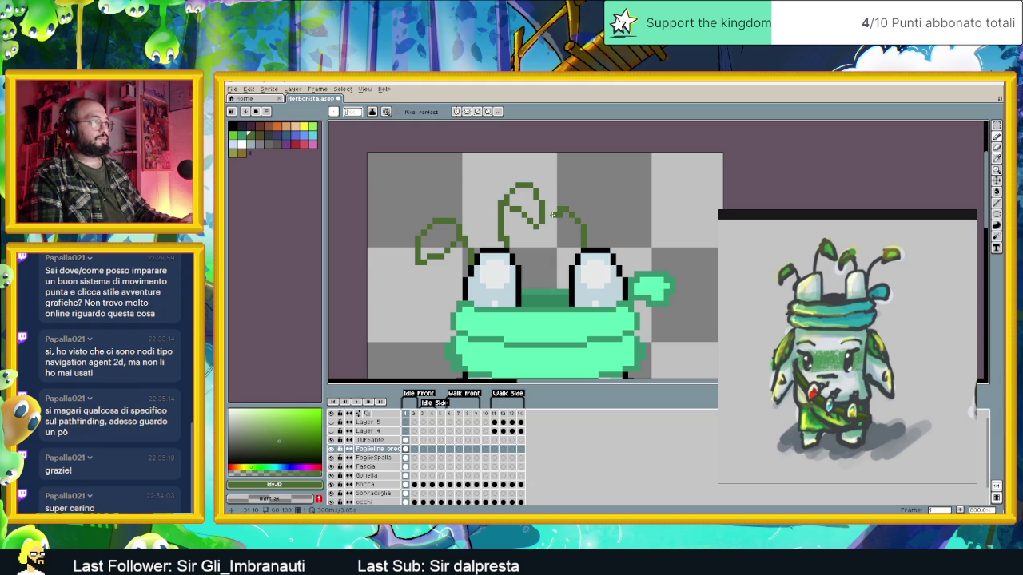
{"action": "mouse_move", "coordinate": [550, 227]}
{"action": "left_mouse_down"}
{"action": "mouse_move", "coordinate": [548, 247]}
{"action": "mouse_move", "coordinate": [576, 225]}
{"action": "mouse_move", "coordinate": [562, 253]}
{"action": "mouse_move", "coordinate": [546, 236]}
{"action": "mouse_move", "coordinate": [567, 210]}
{"action": "mouse_move", "coordinate": [574, 218]}
{"action": "left_mouse_up"}
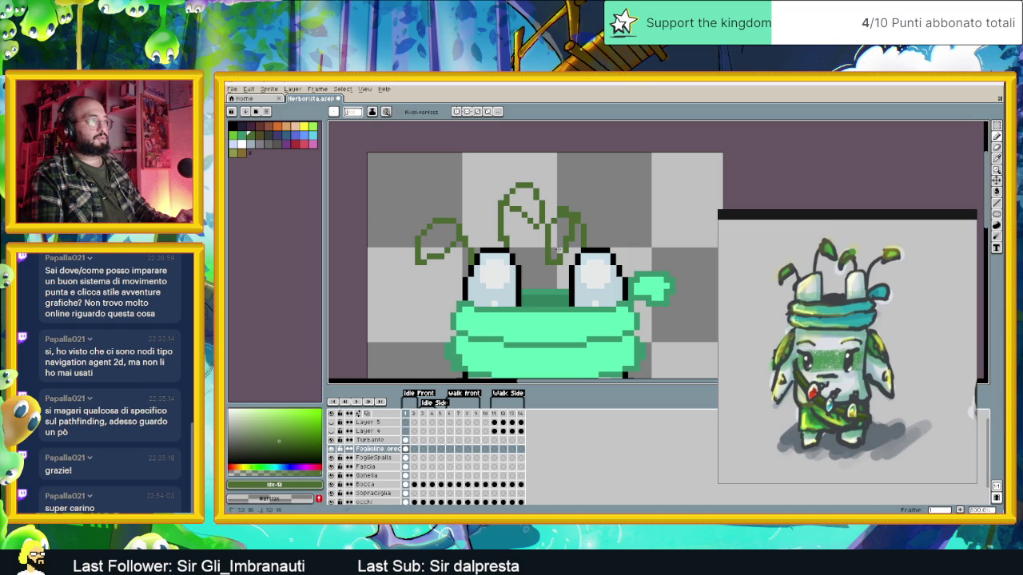
{"action": "left_click", "coordinate": [565, 213]}
{"action": "left_click_drag", "start_coordinate": [562, 214], "coordinate": [560, 214]}
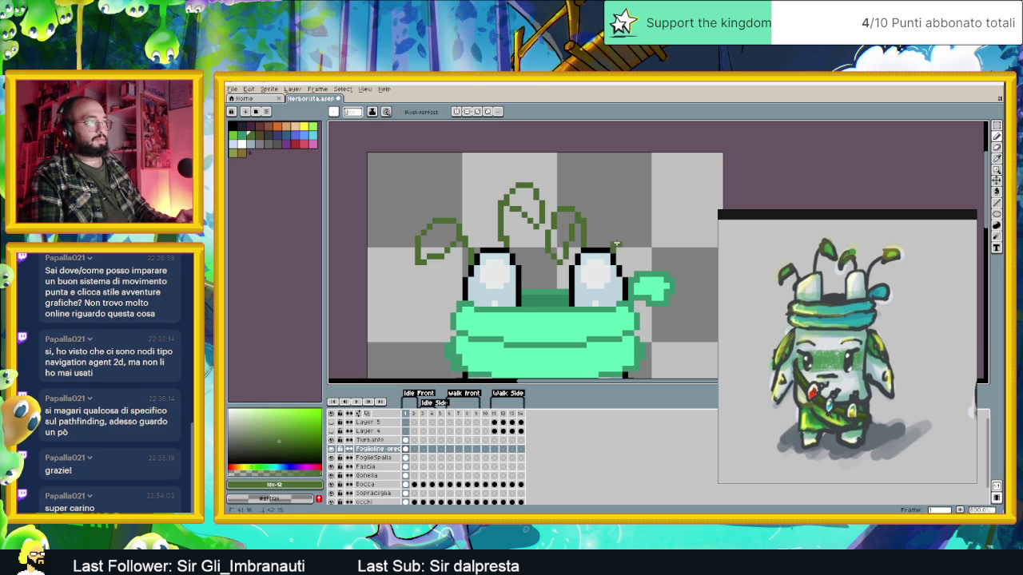
{"action": "mouse_move", "coordinate": [618, 238]}
{"action": "left_mouse_down"}
{"action": "mouse_move", "coordinate": [650, 194]}
{"action": "mouse_move", "coordinate": [677, 187]}
{"action": "mouse_move", "coordinate": [697, 209]}
{"action": "mouse_move", "coordinate": [659, 215]}
{"action": "mouse_move", "coordinate": [649, 201]}
{"action": "left_mouse_up"}
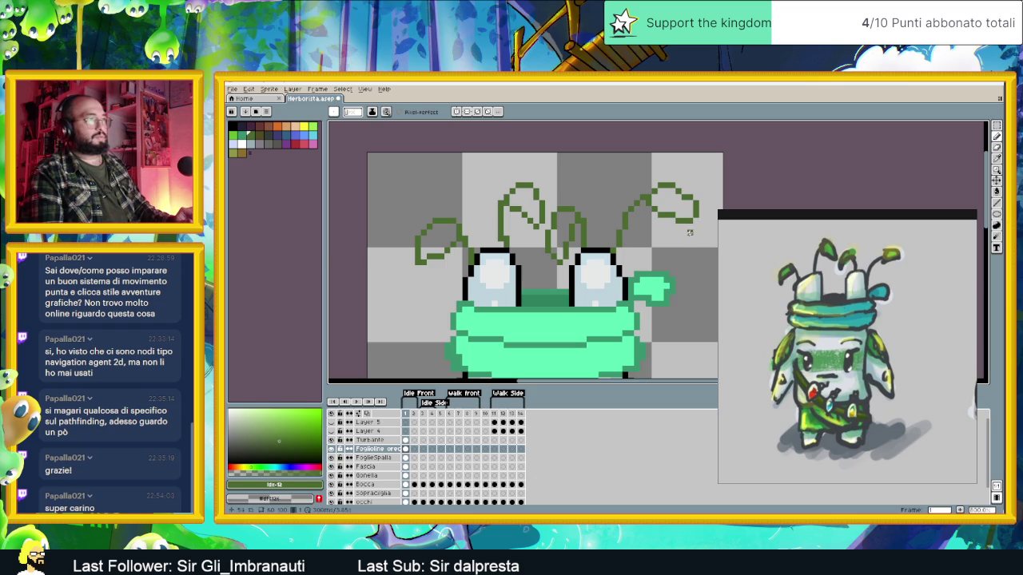
{"action": "left_click", "coordinate": [695, 214]}
Redraw the top-right leaf tip slightly lower.
{"action": "left_click", "coordinate": [694, 209]}
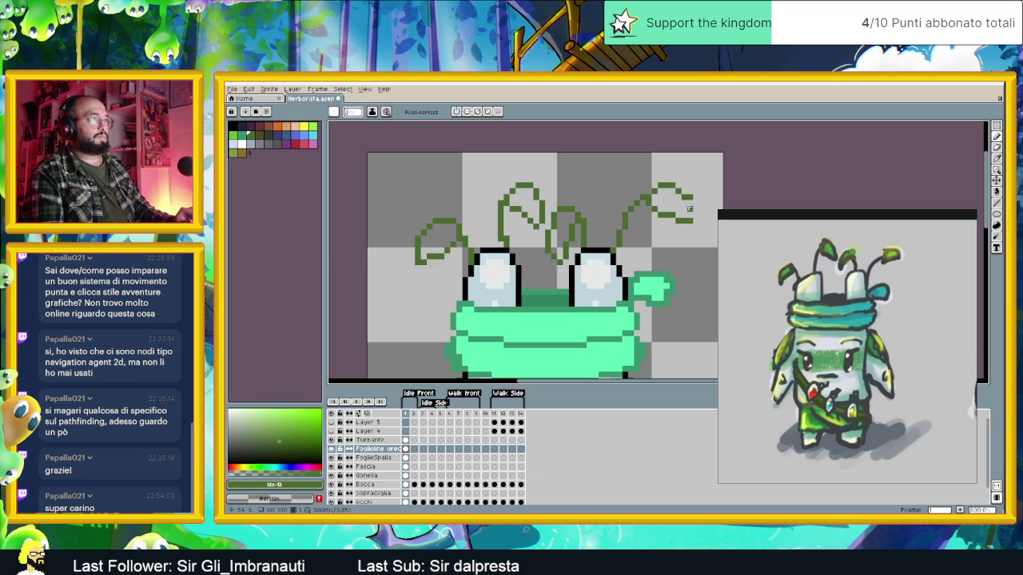
{"action": "left_click", "coordinate": [695, 214]}
{"action": "scroll", "coordinate": [695, 220], "scroll_direction": "down", "scroll_amount": 4}
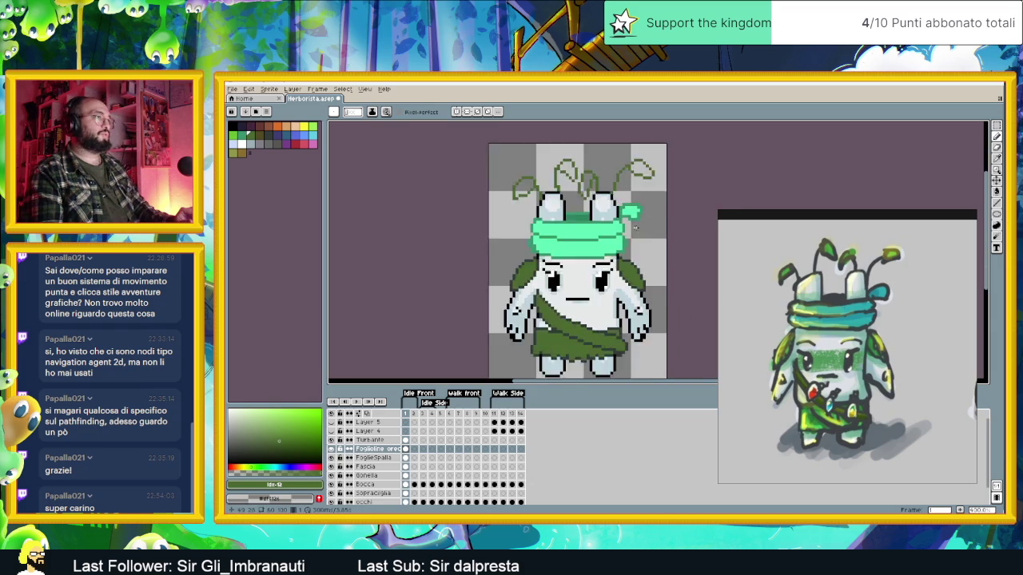
{"action": "scroll", "coordinate": [618, 199], "scroll_direction": "up", "scroll_amount": 1}
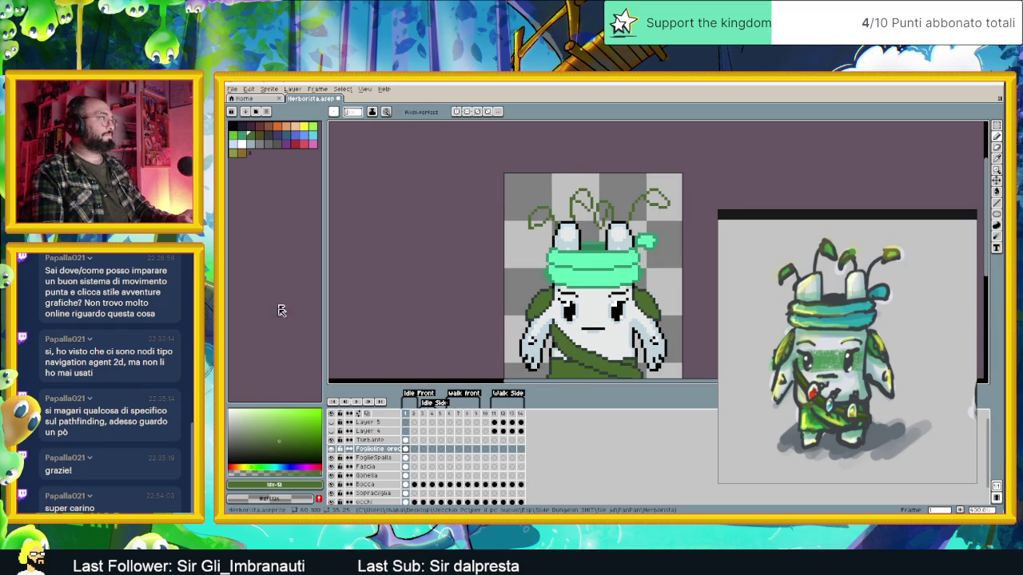
Paint Bucket the right, centre and left leaves bright green.
{"action": "left_click_drag", "start_coordinate": [274, 426], "coordinate": [290, 408]}
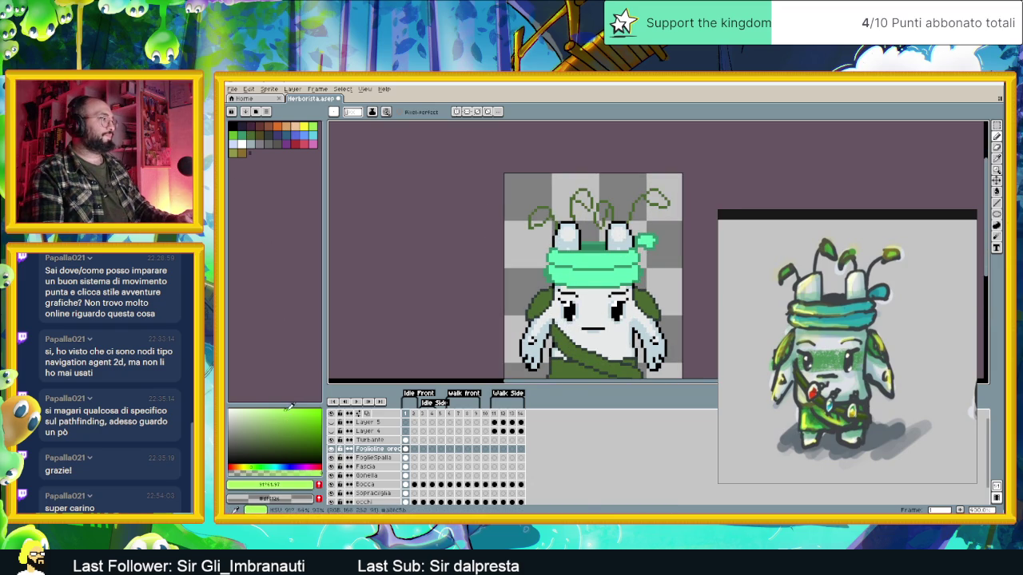
{"action": "left_click", "coordinate": [996, 192]}
{"action": "left_click", "coordinate": [649, 199]}
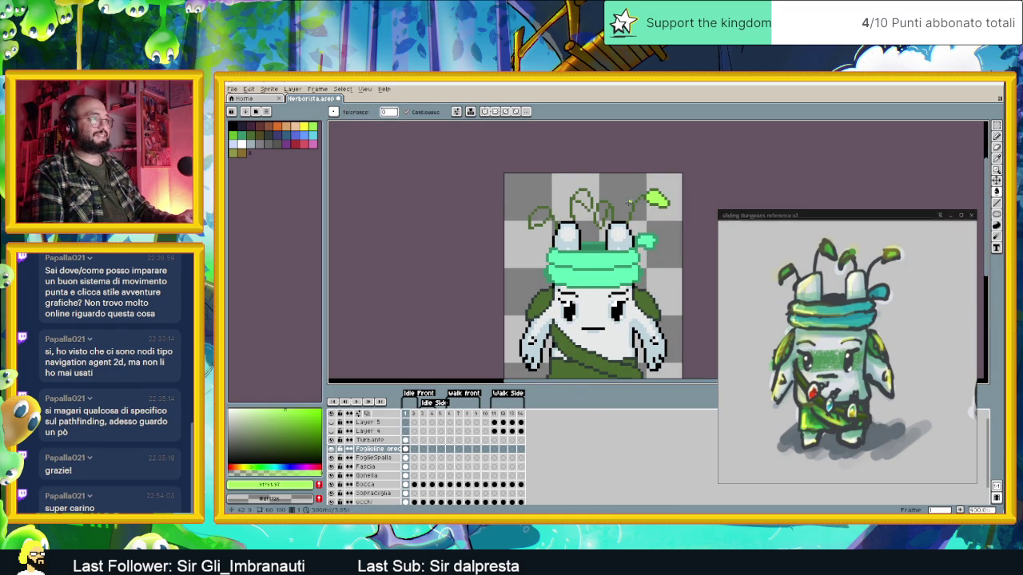
{"action": "left_click", "coordinate": [606, 212]}
{"action": "left_click", "coordinate": [540, 217]}
{"action": "scroll", "coordinate": [555, 214], "scroll_direction": "down", "scroll_amount": 2}
{"action": "scroll", "coordinate": [554, 214], "scroll_direction": "down", "scroll_amount": 1}
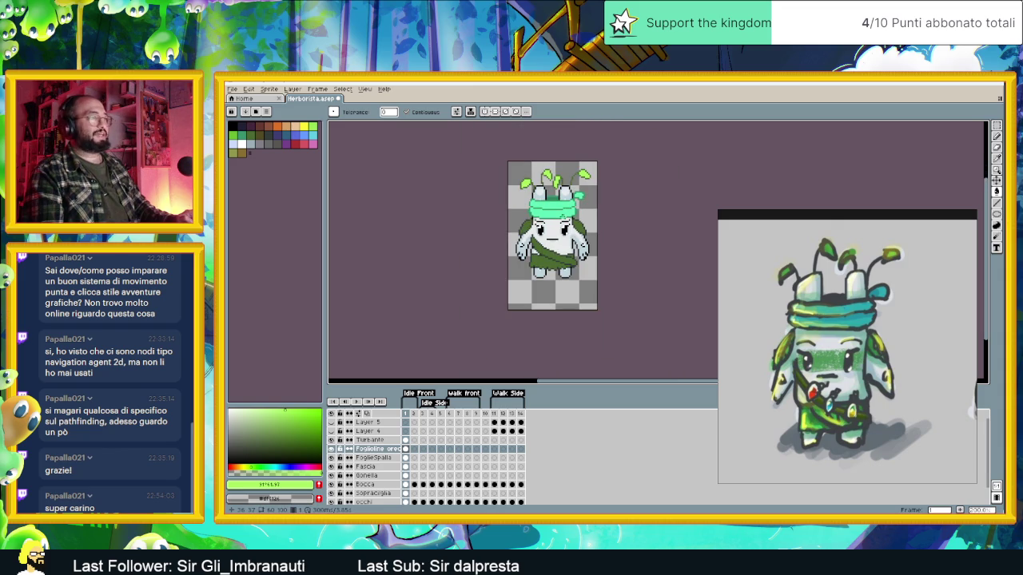
Save Herborista.aseprite.
{"action": "key", "text": "ctrl+s"}
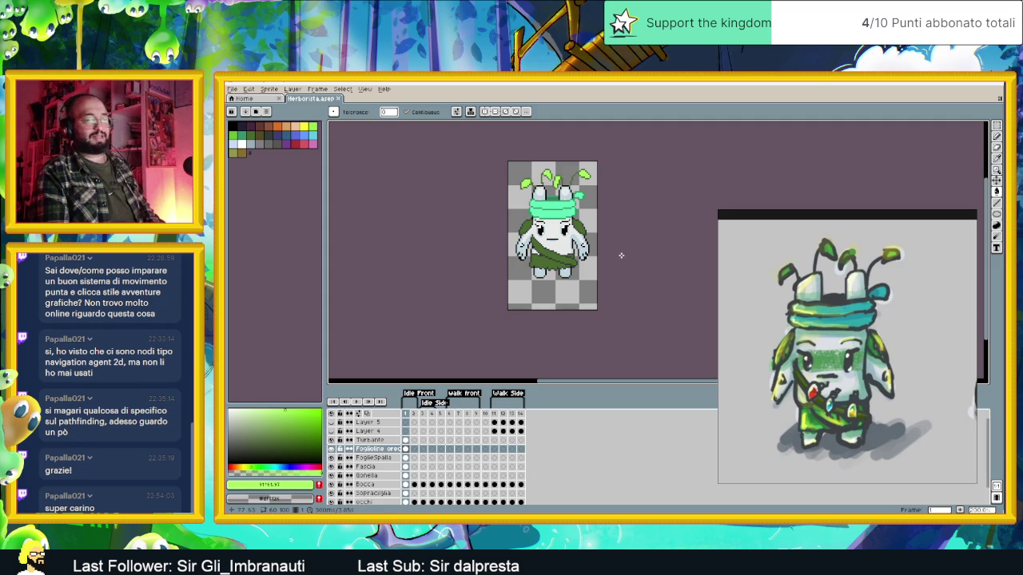
{"action": "left_click_drag", "start_coordinate": [621, 255], "coordinate": [636, 278]}
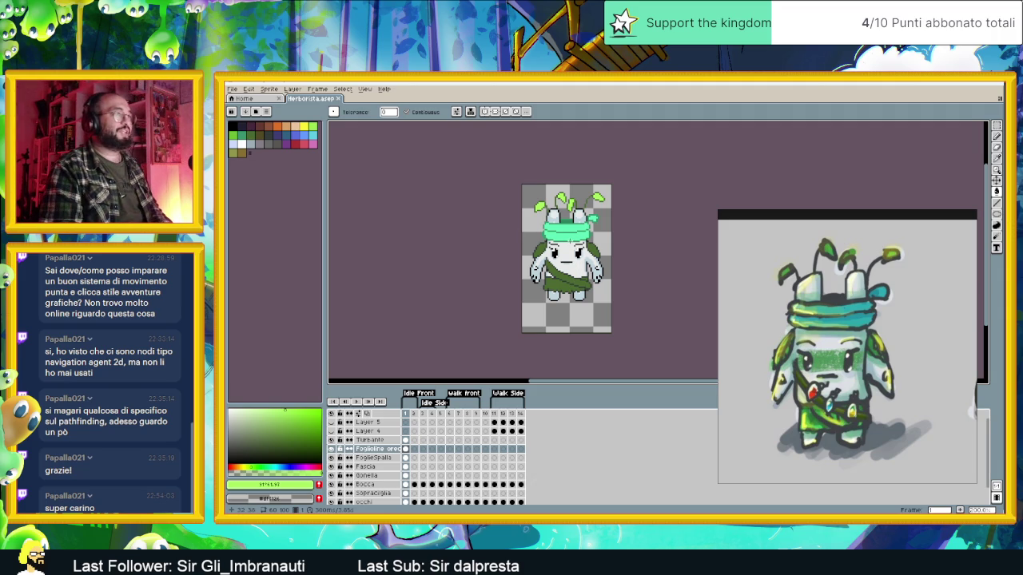
{"action": "scroll", "coordinate": [578, 246], "scroll_direction": "up", "scroll_amount": 1}
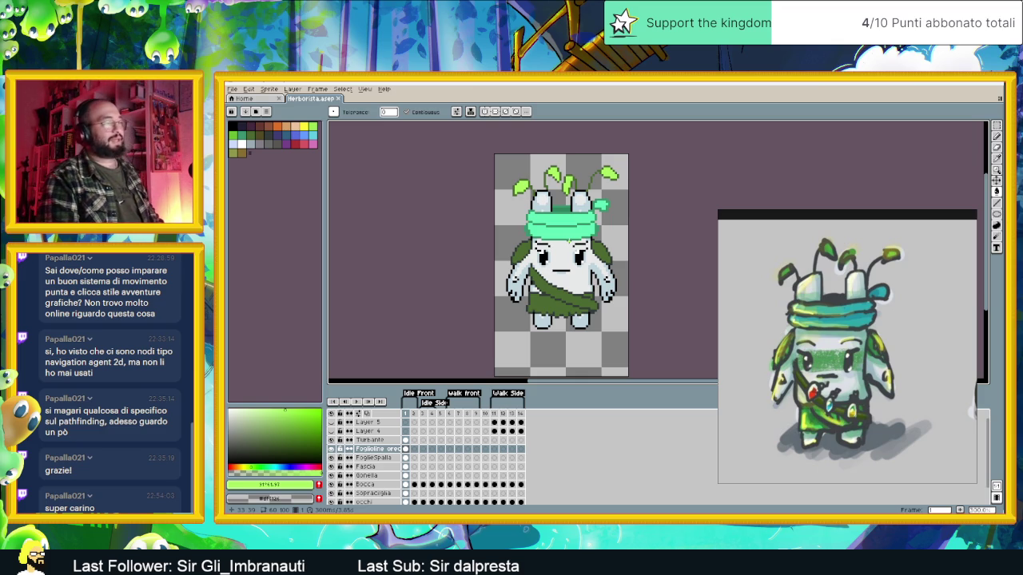
Copy the reference painting and paste it into a new blank sprite.
{"action": "right_click", "coordinate": [852, 289]}
{"action": "mouse_move", "coordinate": [865, 356]}
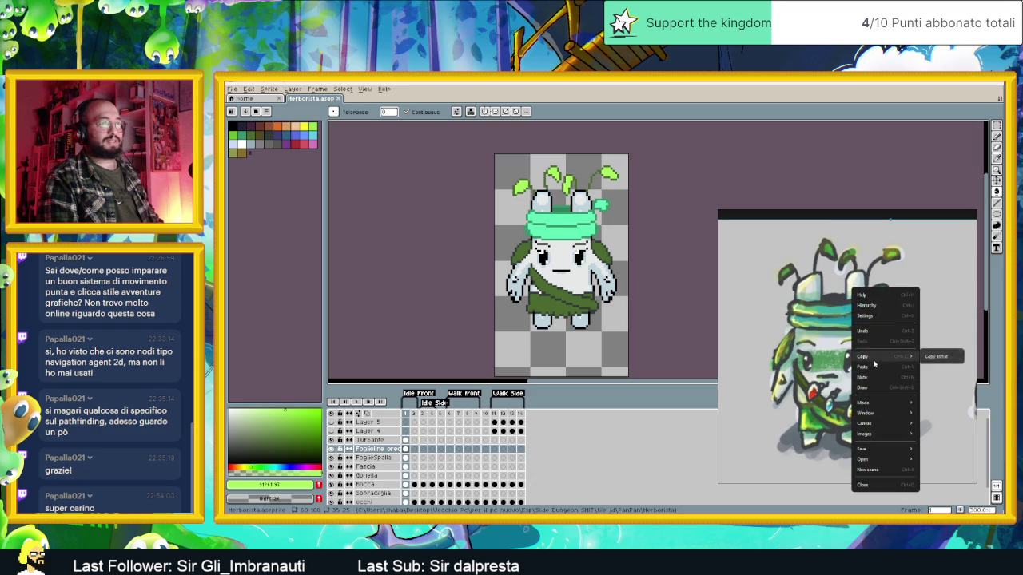
{"action": "left_click", "coordinate": [941, 356]}
{"action": "left_click", "coordinate": [232, 89]}
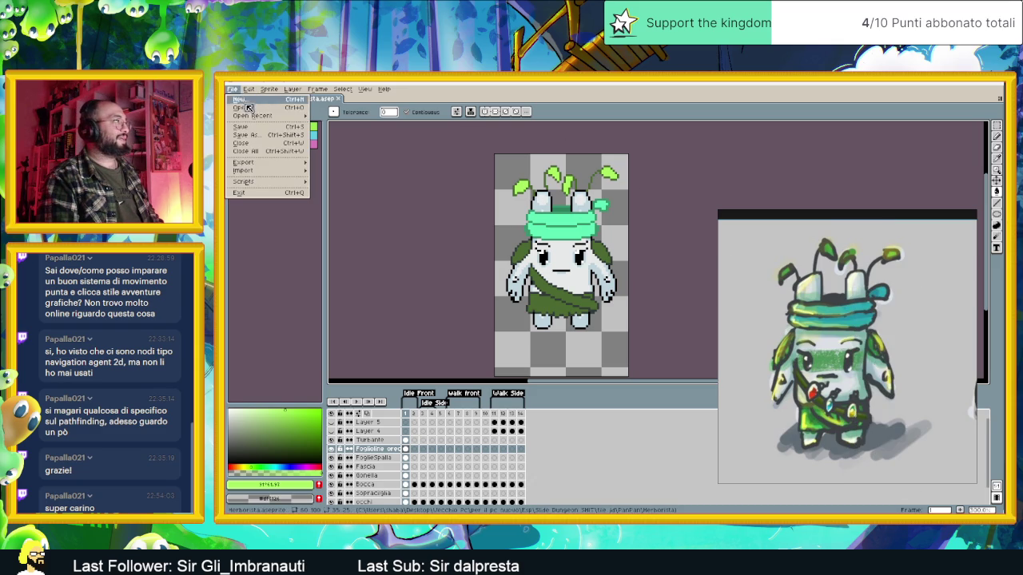
{"action": "left_click", "coordinate": [248, 98]}
{"action": "left_click", "coordinate": [591, 367]}
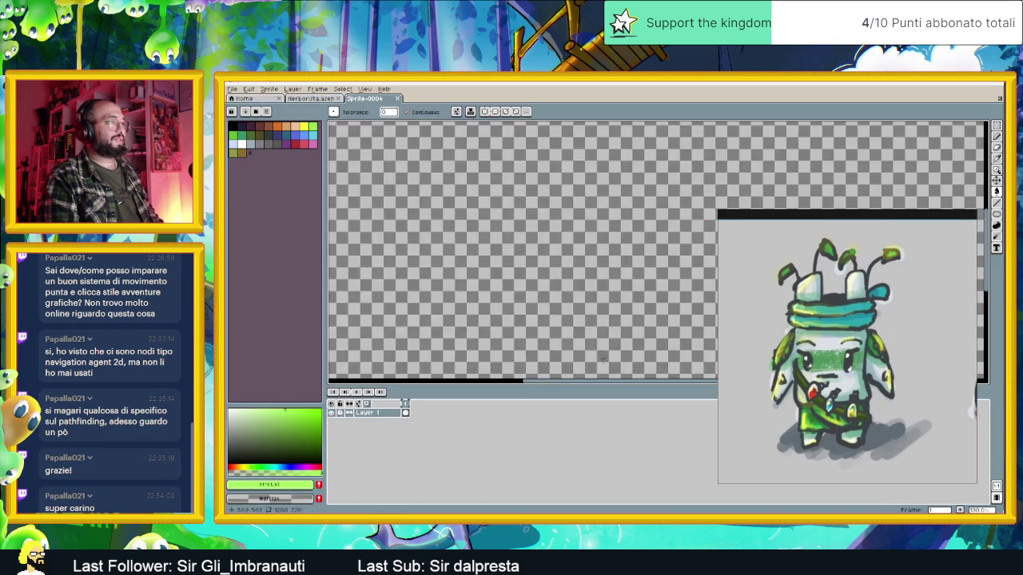
{"action": "key", "text": "ctrl+v"}
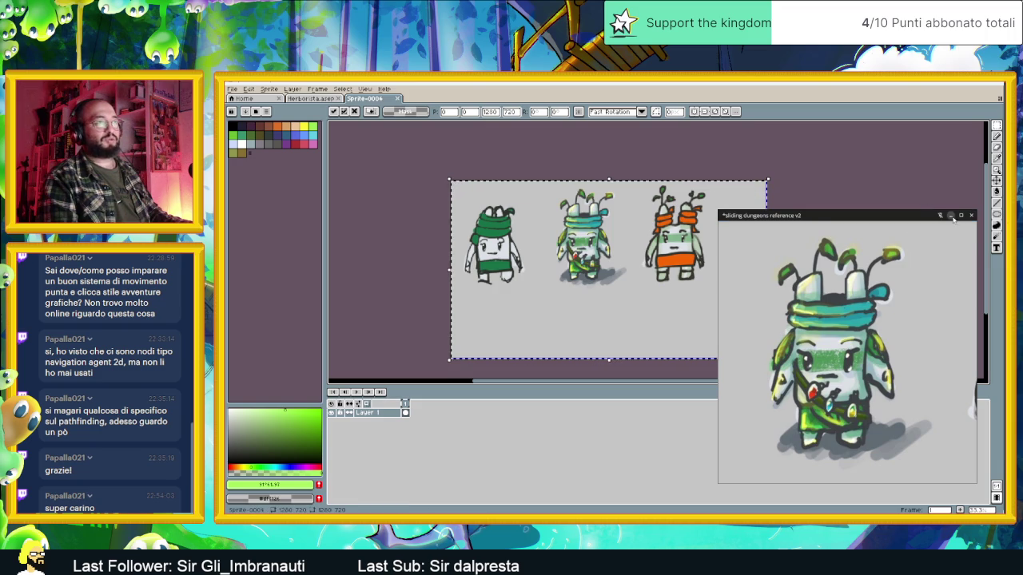
{"action": "left_click", "coordinate": [955, 218]}
{"action": "scroll", "coordinate": [578, 228], "scroll_direction": "up", "scroll_amount": 3}
{"action": "scroll", "coordinate": [623, 230], "scroll_direction": "down", "scroll_amount": 1}
{"action": "scroll", "coordinate": [692, 230], "scroll_direction": "down", "scroll_amount": 3}
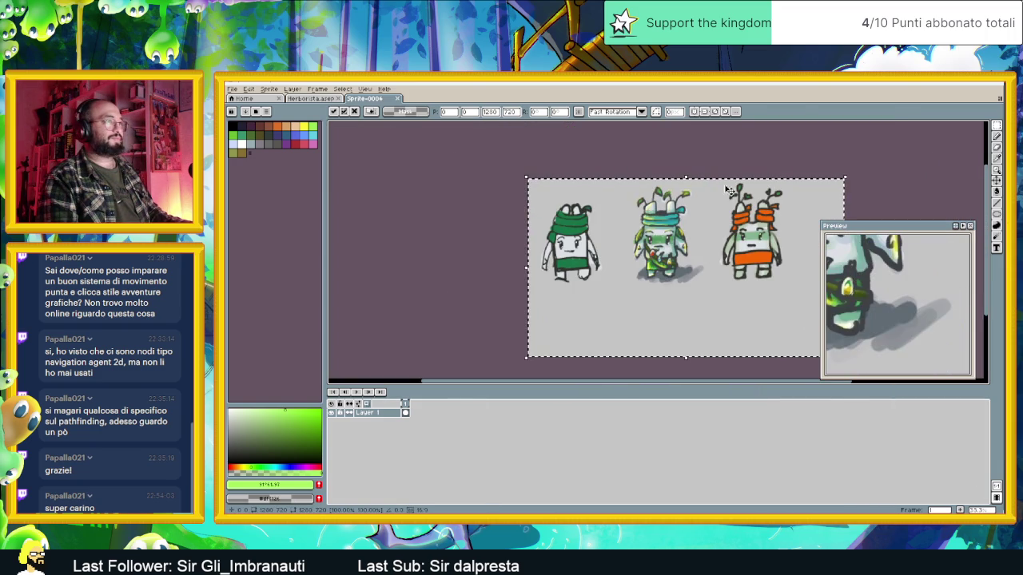
{"action": "key", "text": "Return"}
Pan the pasted reference and sample its dark green.
{"action": "scroll", "coordinate": [684, 205], "scroll_direction": "up", "scroll_amount": 3}
{"action": "scroll", "coordinate": [607, 301], "scroll_direction": "down", "scroll_amount": 1}
{"action": "left_click_drag", "start_coordinate": [605, 337], "coordinate": [603, 299]}
{"action": "scroll", "coordinate": [581, 297], "scroll_direction": "up", "scroll_amount": 2}
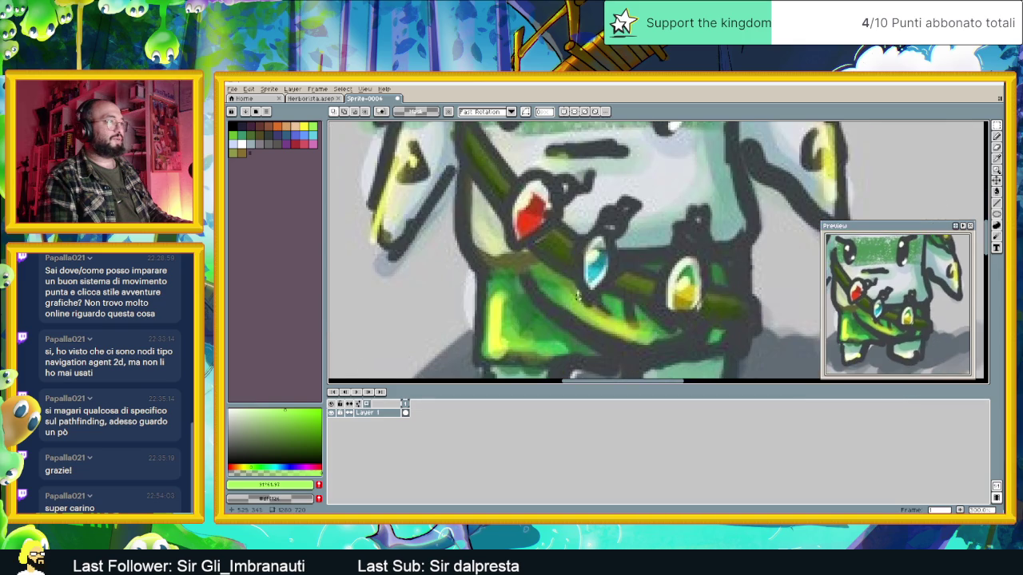
{"action": "left_click", "coordinate": [497, 169], "text": "alt"}
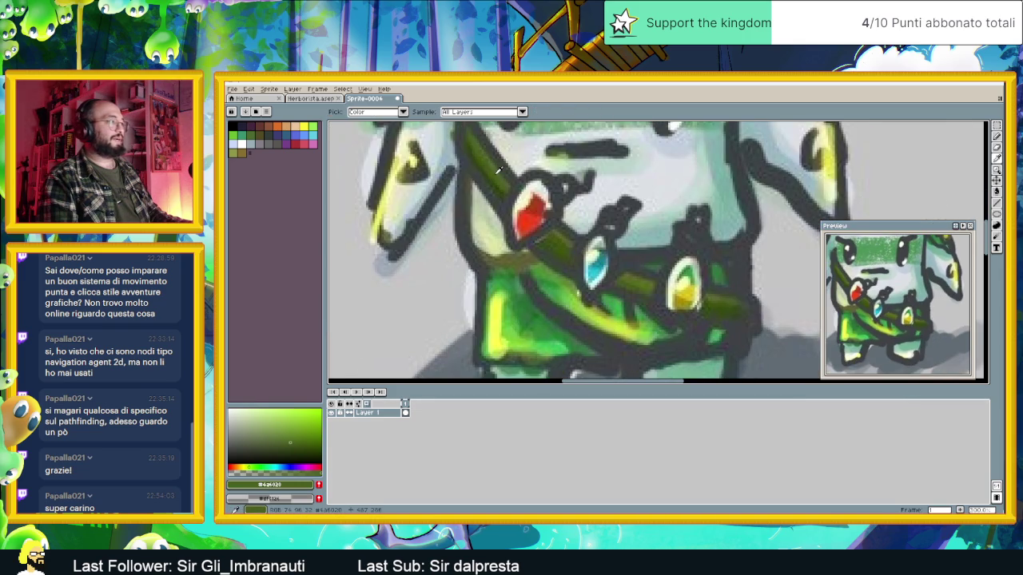
Make the Fascia layer active, sample the sash green #38833e from the reference, and return to Herborista.
{"action": "left_click", "coordinate": [327, 98]}
{"action": "scroll", "coordinate": [534, 271], "scroll_direction": "up", "scroll_amount": 1}
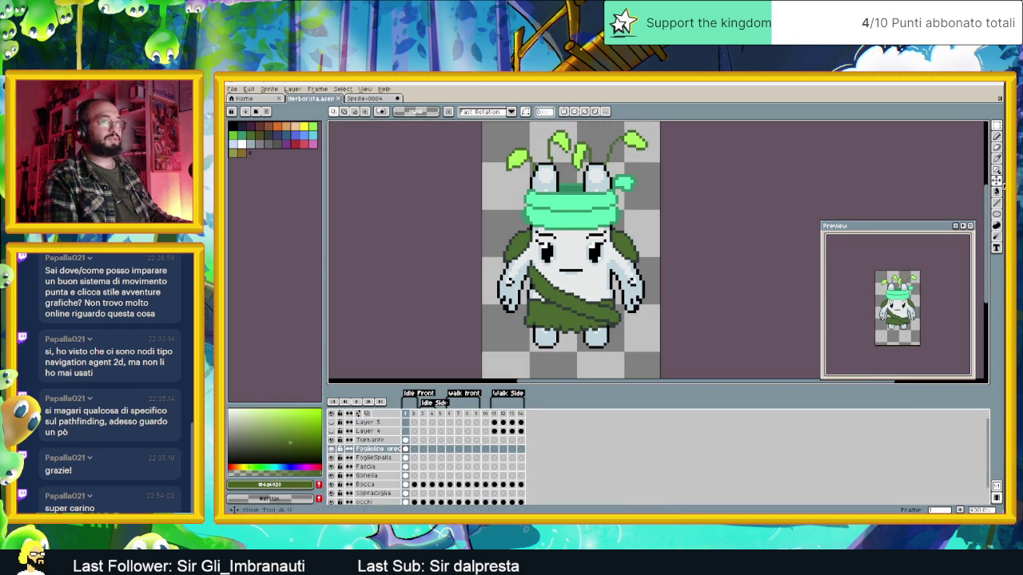
{"action": "key", "text": "g"}
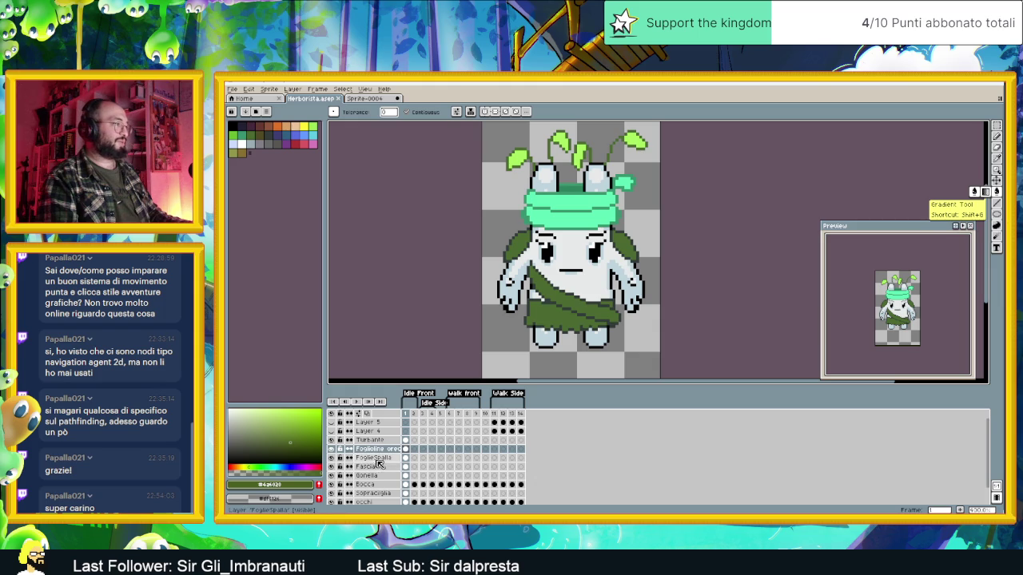
{"action": "left_click", "coordinate": [375, 466]}
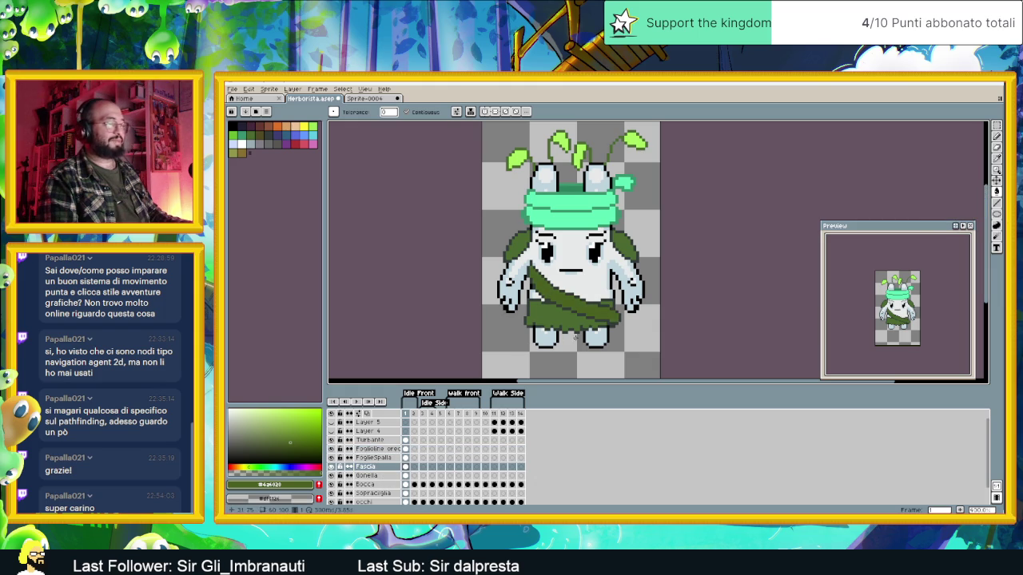
{"action": "key", "text": "ctrl+Tab"}
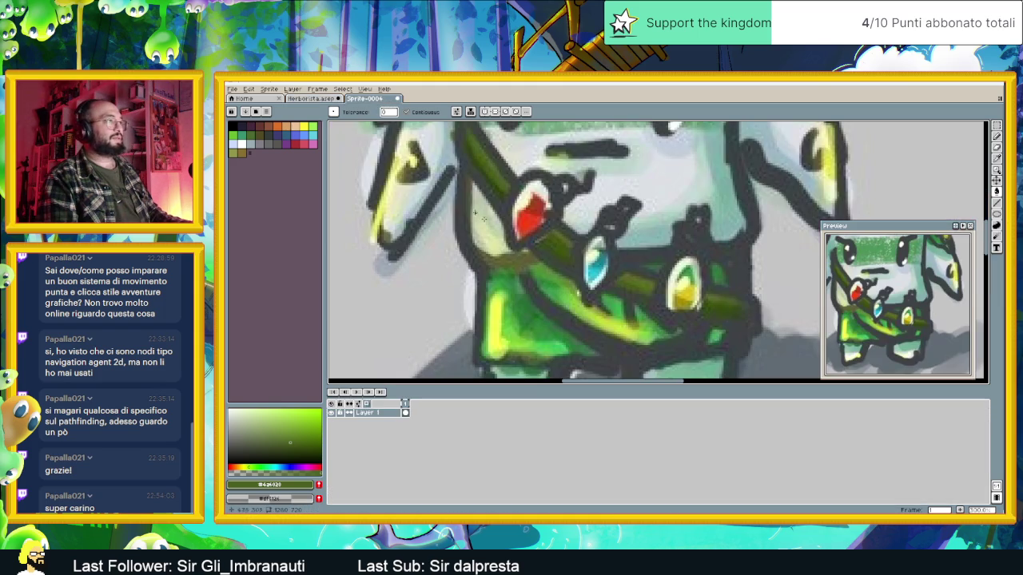
{"action": "left_click", "coordinate": [546, 327], "text": "alt"}
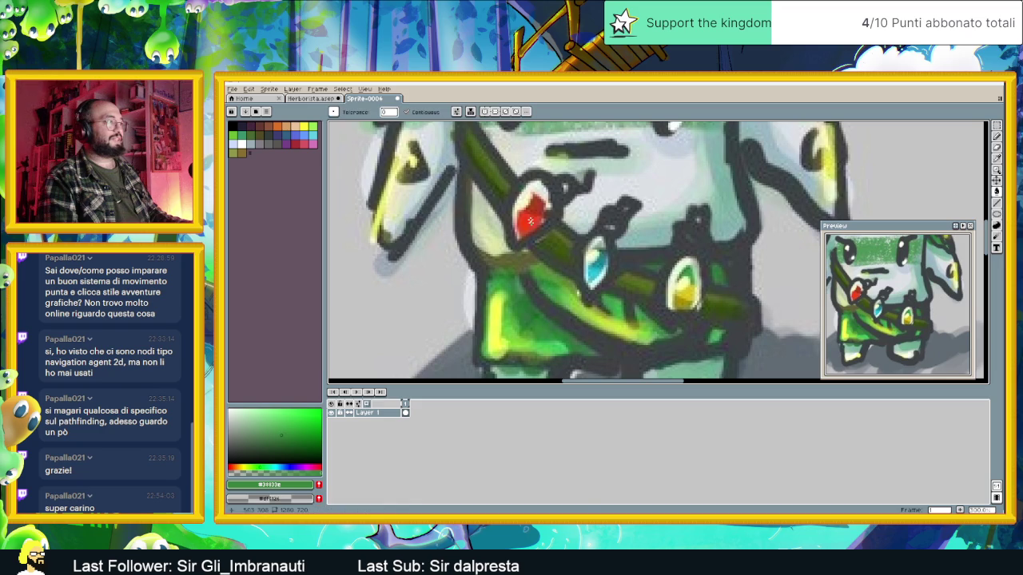
{"action": "left_click", "coordinate": [309, 100]}
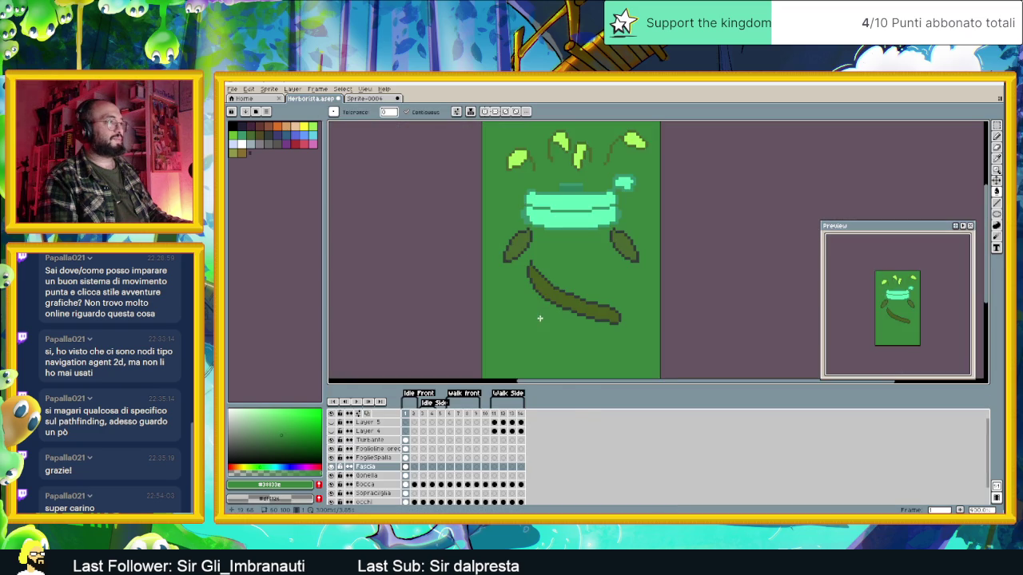
Try filling the skirt on the Bonella layer with the sampled green, undoing the canvas-wide fill.
{"action": "left_click", "coordinate": [380, 485]}
{"action": "left_click", "coordinate": [371, 475]}
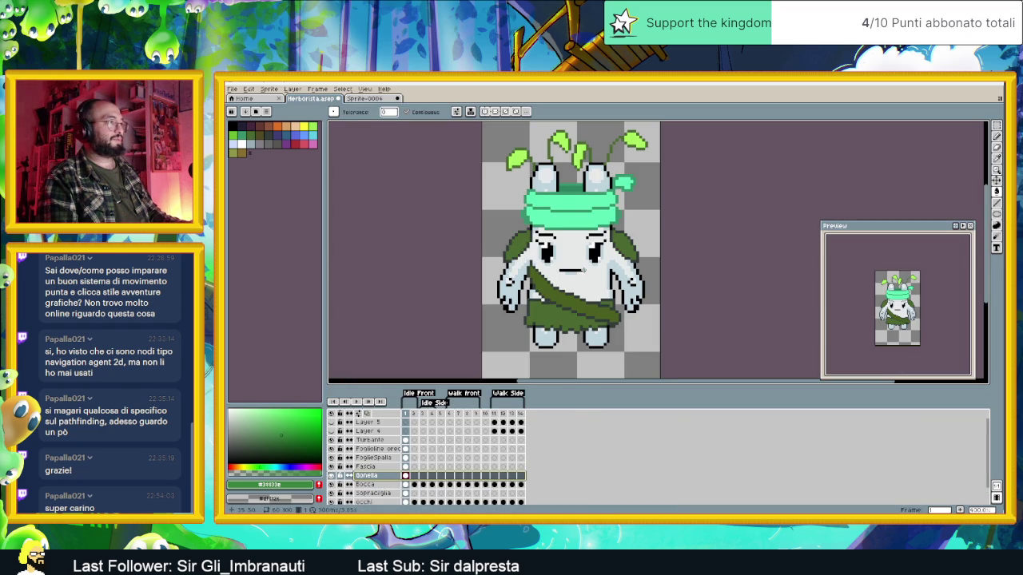
{"action": "left_click", "coordinate": [562, 319]}
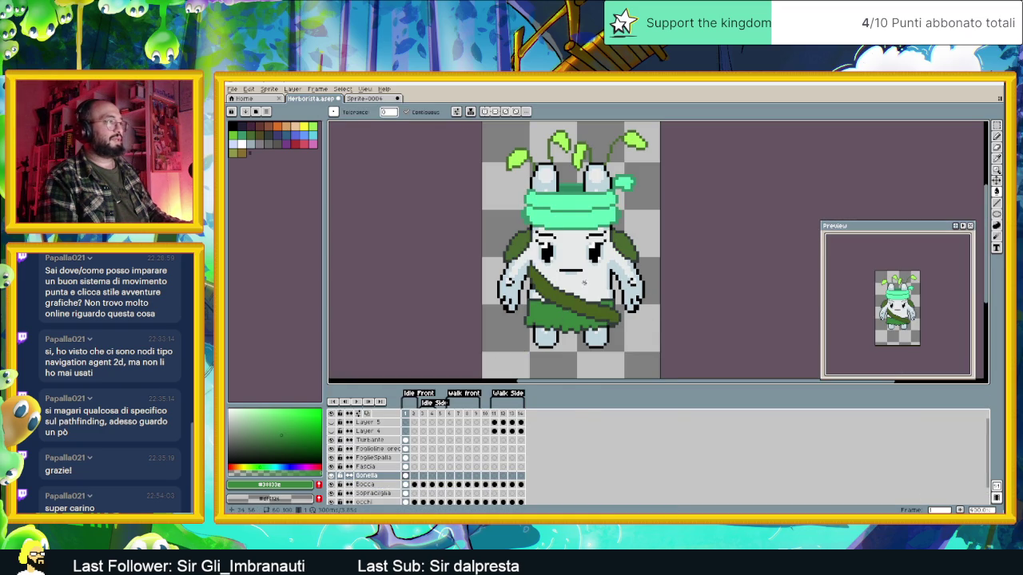
{"action": "left_click", "coordinate": [619, 249]}
{"action": "key", "text": "ctrl+z"}
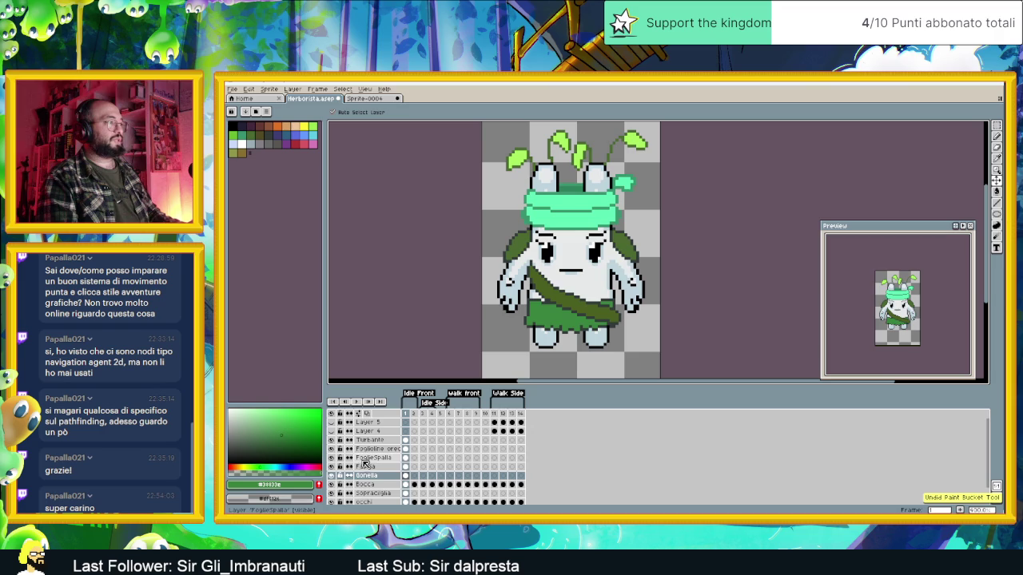
Sample the teal from the reference's turban, undoing a misplaced teal fill on the sprite.
{"action": "left_click", "coordinate": [376, 459]}
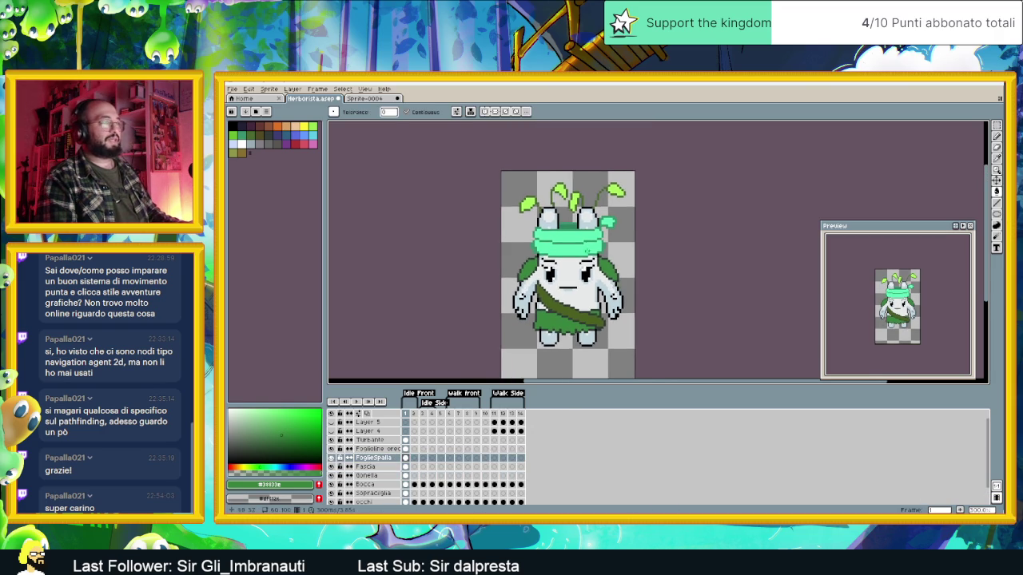
{"action": "left_click_drag", "start_coordinate": [573, 212], "coordinate": [565, 236]}
{"action": "key", "text": "ctrl+Tab"}
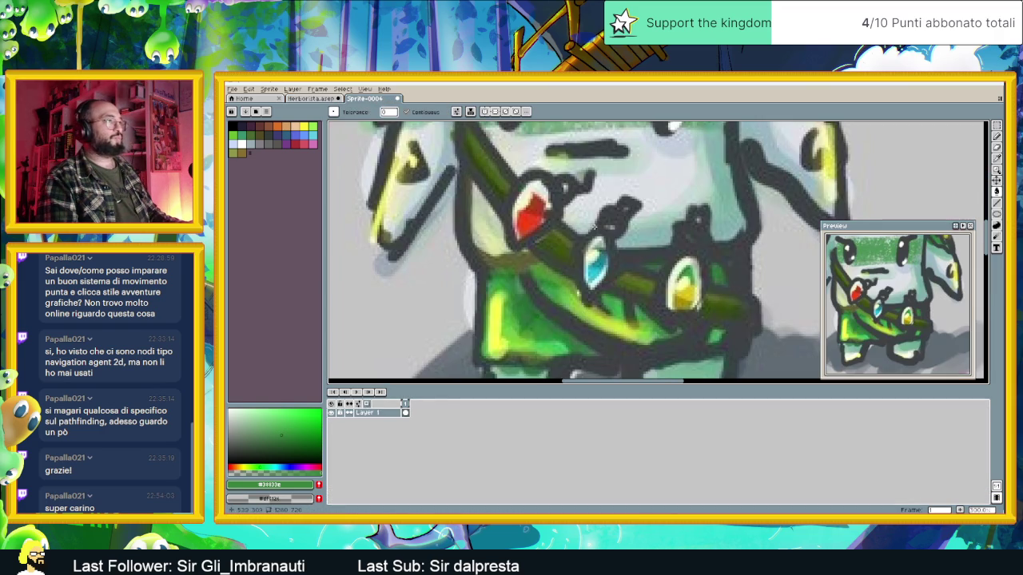
{"action": "scroll", "coordinate": [615, 206], "scroll_direction": "down", "scroll_amount": 3}
{"action": "scroll", "coordinate": [605, 255], "scroll_direction": "up", "scroll_amount": 5}
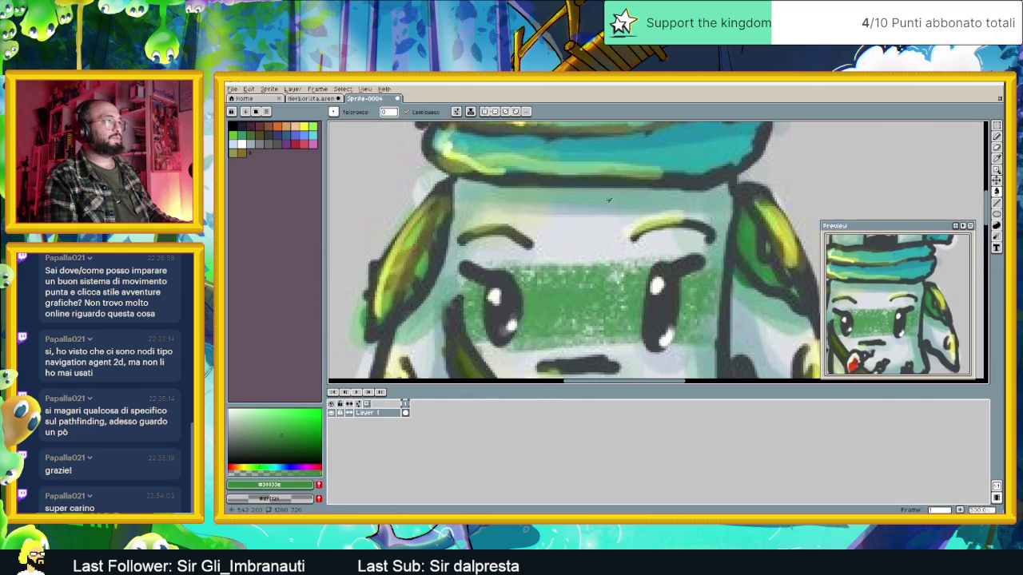
{"action": "left_click", "coordinate": [680, 208], "text": "alt"}
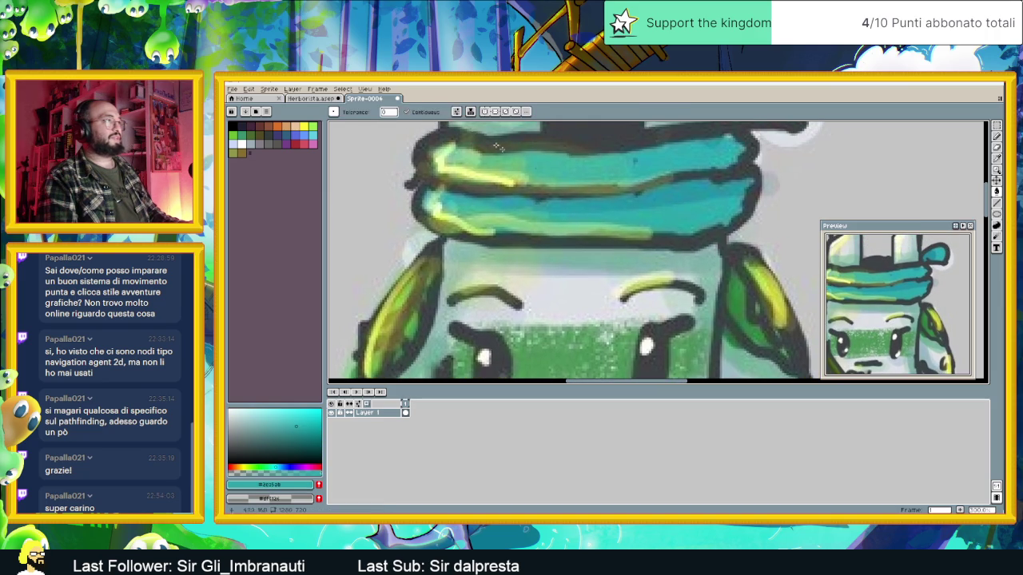
{"action": "left_click", "coordinate": [332, 98]}
{"action": "left_click", "coordinate": [572, 249]}
{"action": "key", "text": "ctrl+z"}
Fill the middle and upper turban bands on the Turbante layer with the darker teal.
{"action": "left_click", "coordinate": [390, 440]}
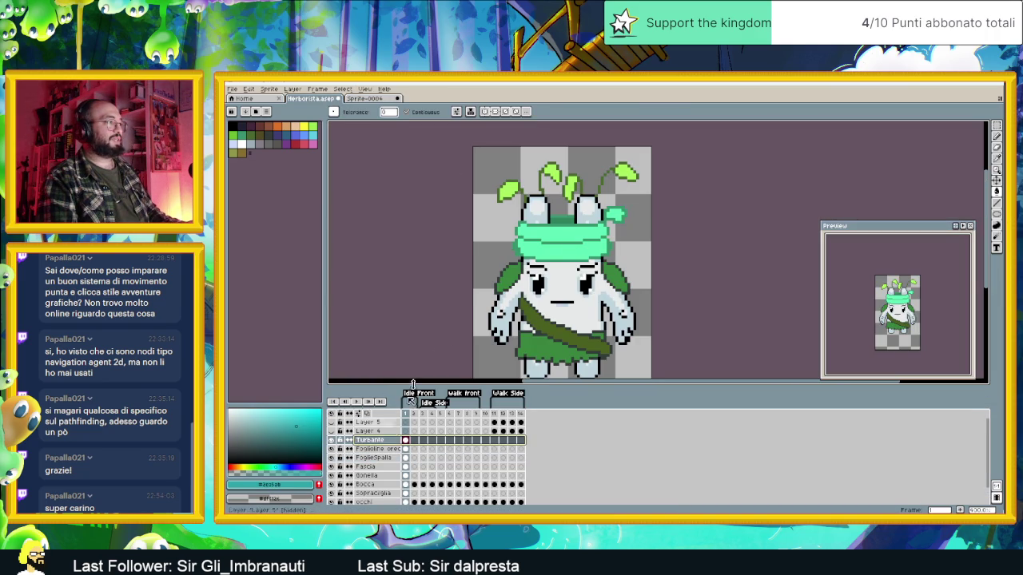
{"action": "left_click", "coordinate": [565, 251]}
{"action": "left_click", "coordinate": [564, 231]}
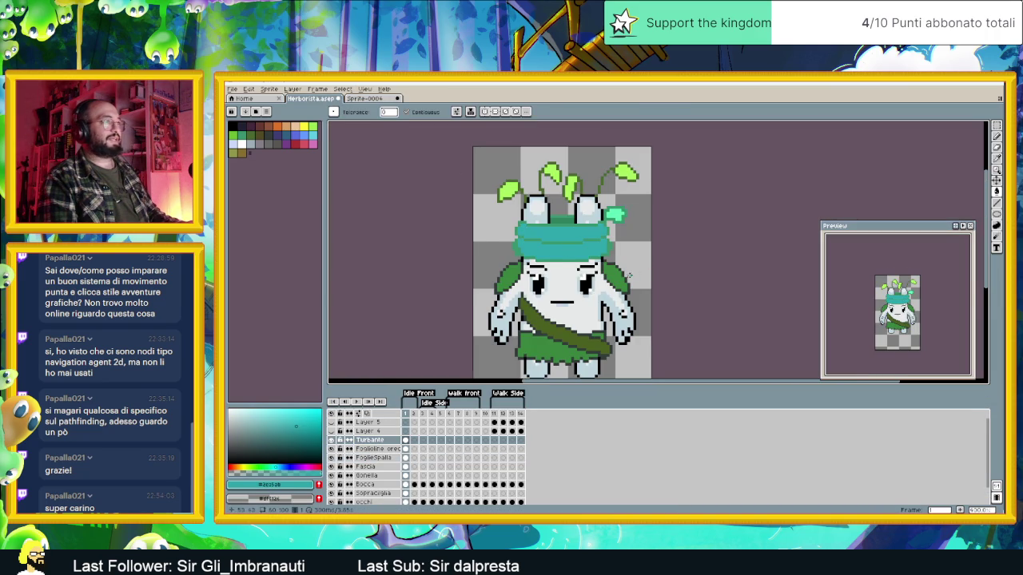
{"action": "scroll", "coordinate": [586, 241], "scroll_direction": "up", "scroll_amount": 2}
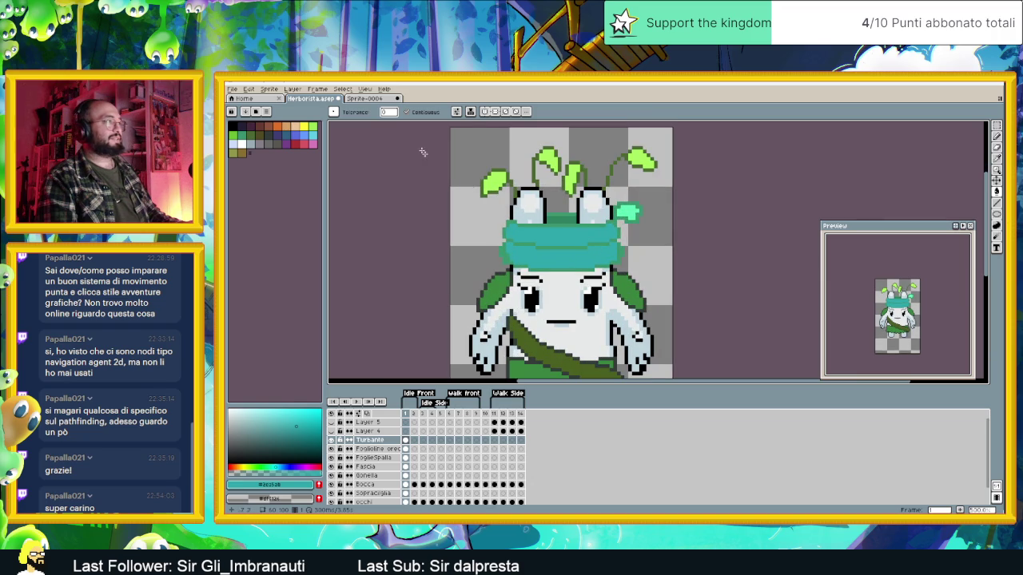
Sample the leaf green from the reference and magic-wand select all four leaf antennae.
{"action": "left_click", "coordinate": [374, 99]}
{"action": "scroll", "coordinate": [537, 224], "scroll_direction": "down", "scroll_amount": 2}
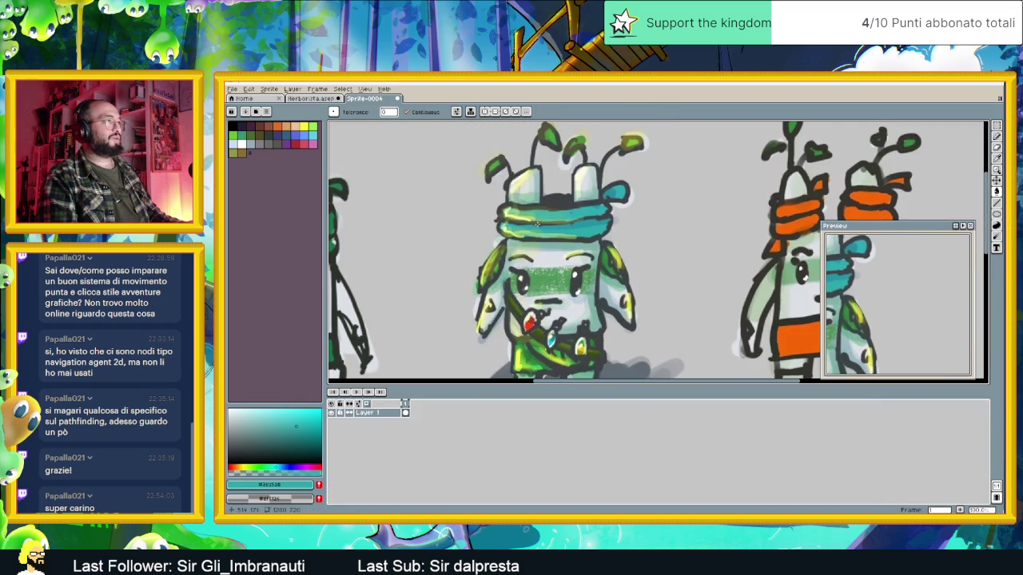
{"action": "left_click", "coordinate": [551, 132], "text": "alt"}
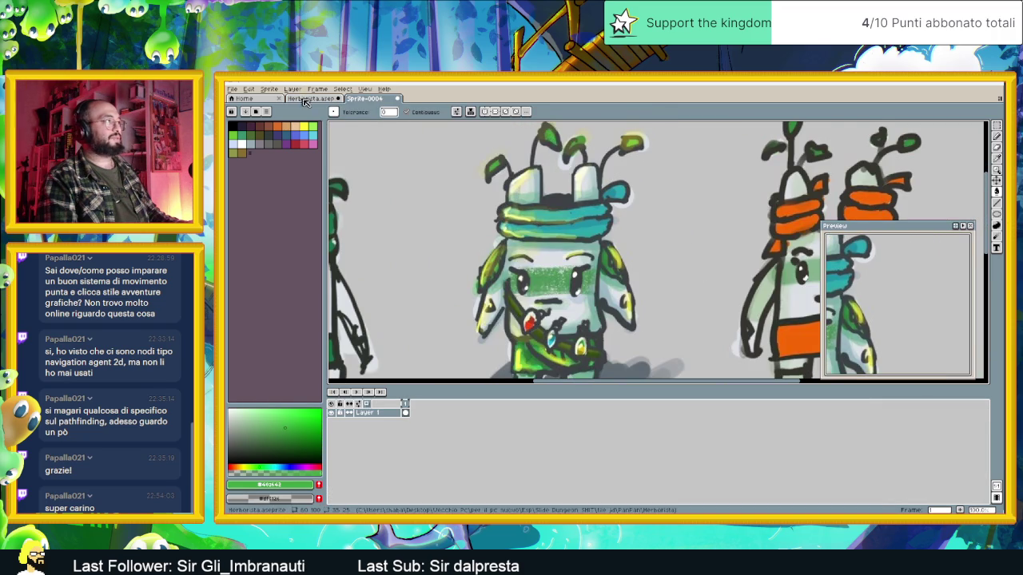
{"action": "left_click", "coordinate": [301, 100]}
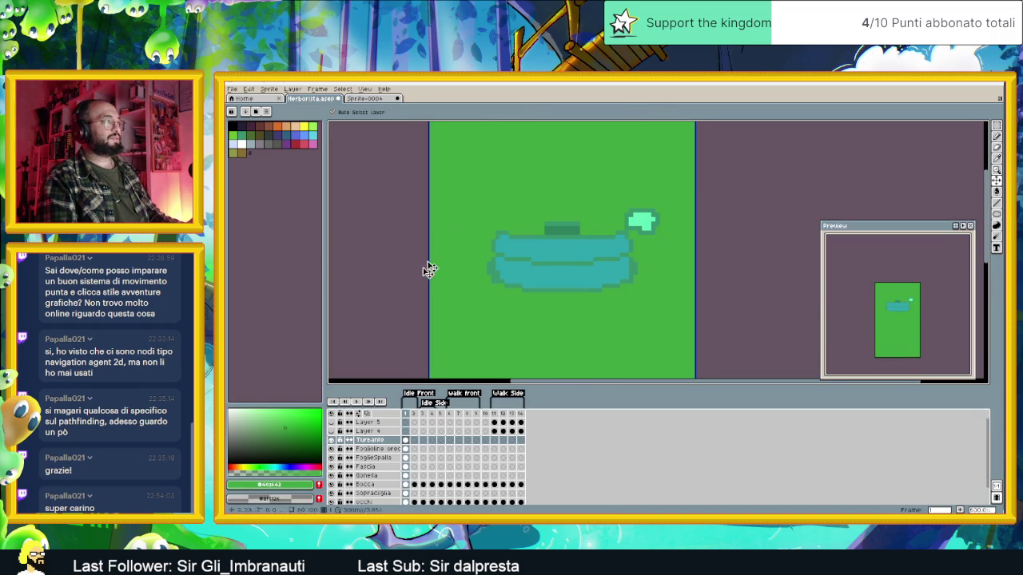
{"action": "left_click", "coordinate": [383, 449]}
{"action": "key", "text": "w"}
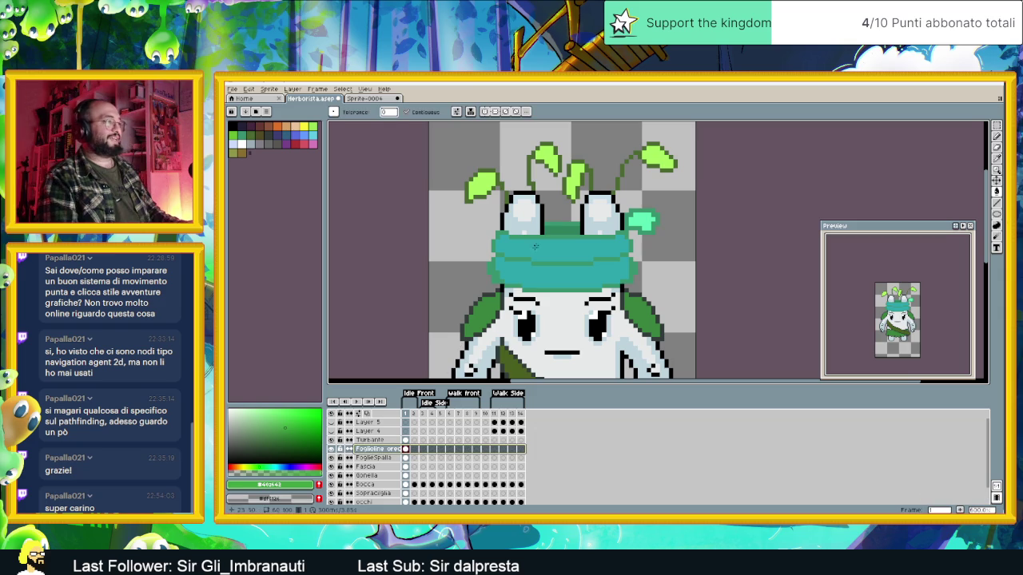
{"action": "left_click", "coordinate": [481, 185]}
{"action": "left_click", "coordinate": [546, 158], "text": "shift"}
{"action": "left_click", "coordinate": [576, 173], "text": "shift"}
{"action": "left_click", "coordinate": [655, 157], "text": "shift"}
{"action": "scroll", "coordinate": [632, 236], "scroll_direction": "down", "scroll_amount": 1}
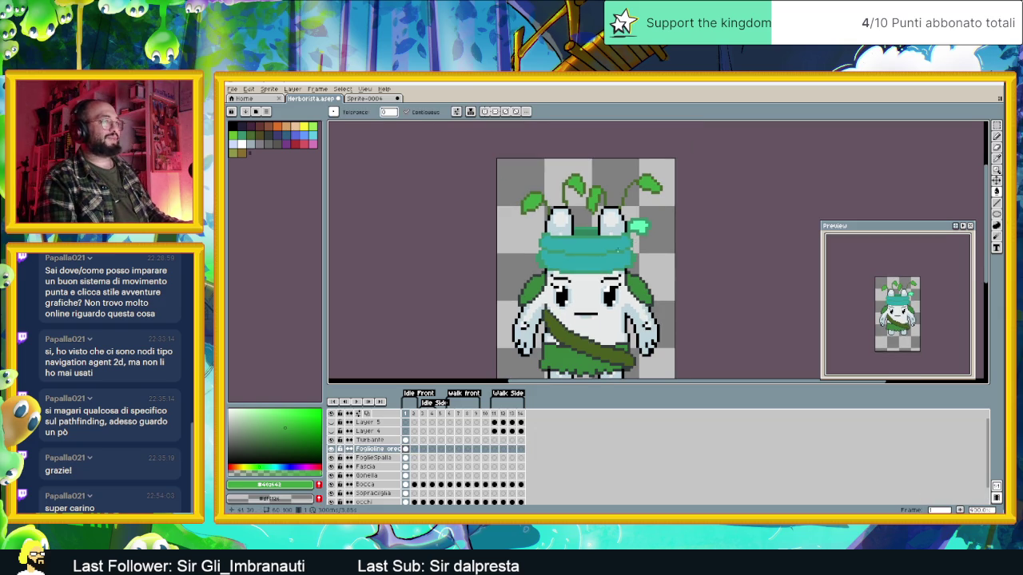
Make the FoglieSpalla layer active and save Herborista.aseprite.
{"action": "left_click", "coordinate": [378, 458]}
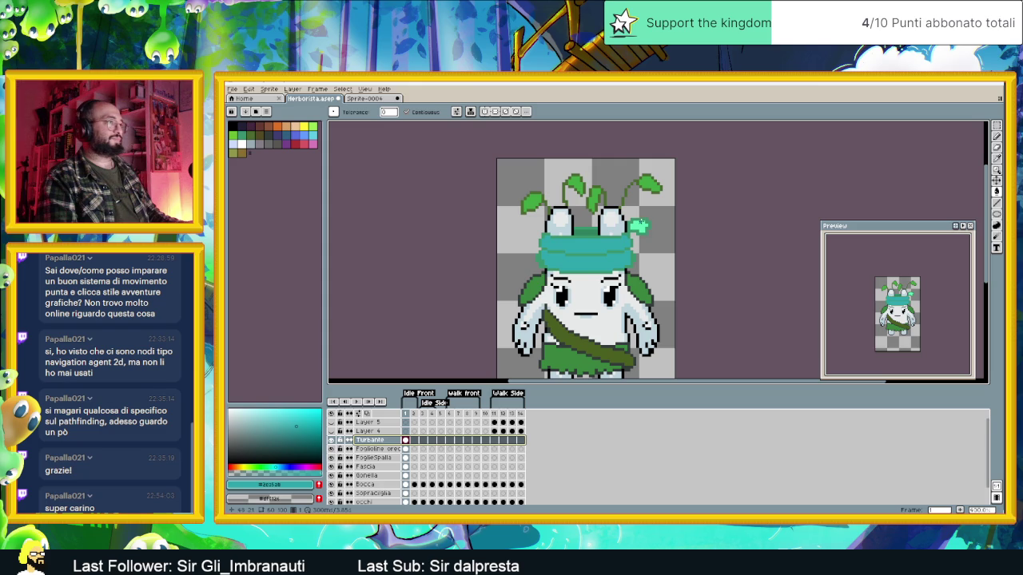
{"action": "scroll", "coordinate": [664, 274], "scroll_direction": "down", "scroll_amount": 1}
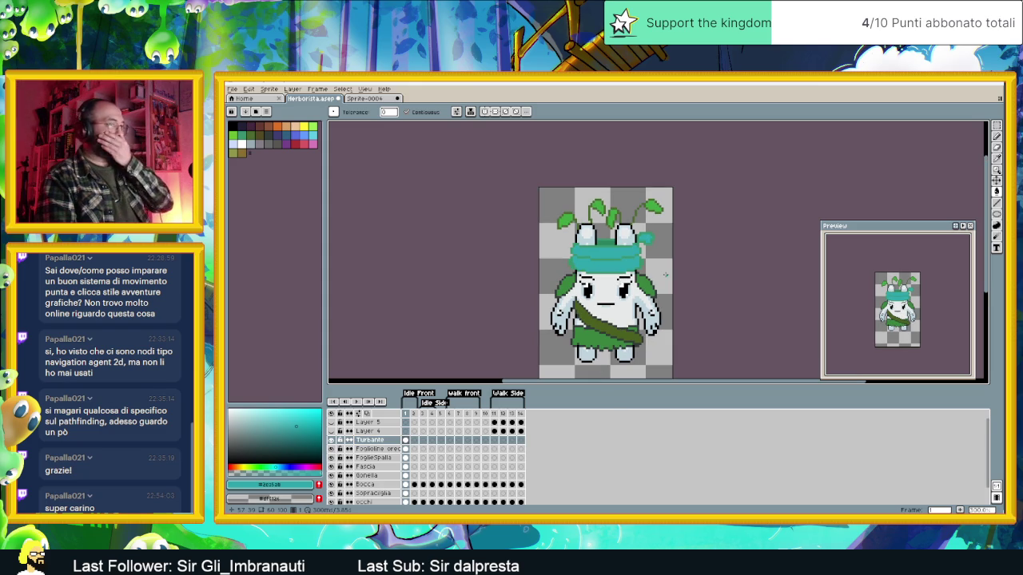
{"action": "key", "text": "ctrl+s"}
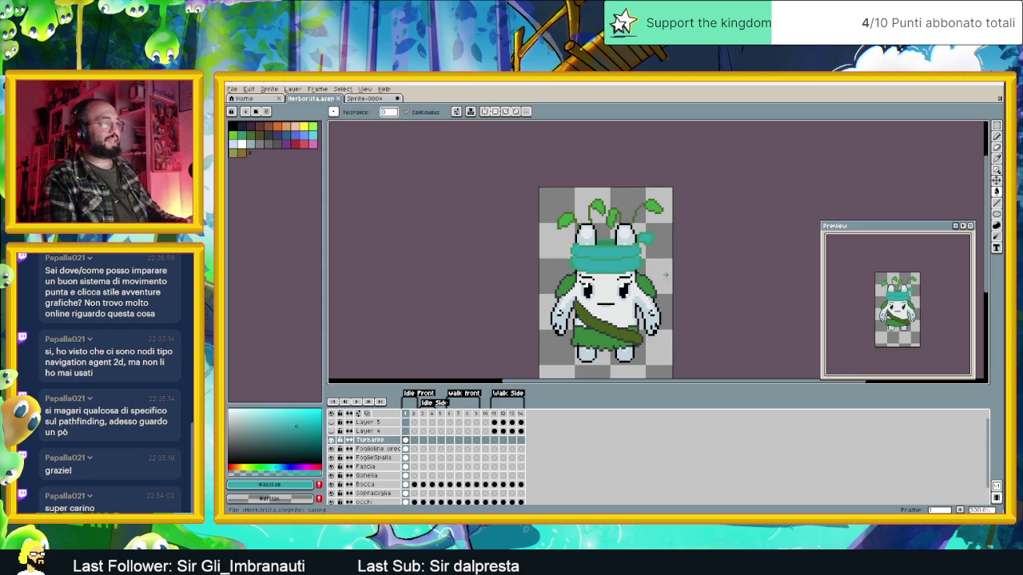
{"action": "scroll", "coordinate": [620, 301], "scroll_direction": "up", "scroll_amount": 1}
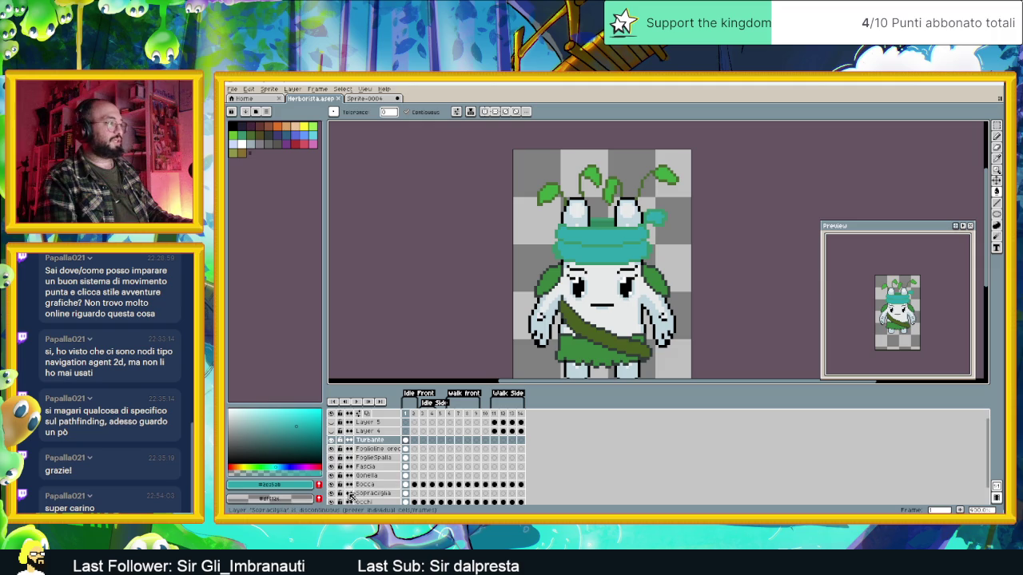
Add a new empty layer, Layer 6, from the Base layer's options.
{"action": "scroll", "coordinate": [379, 494], "scroll_direction": "down", "scroll_amount": 1}
{"action": "left_click", "coordinate": [377, 501]}
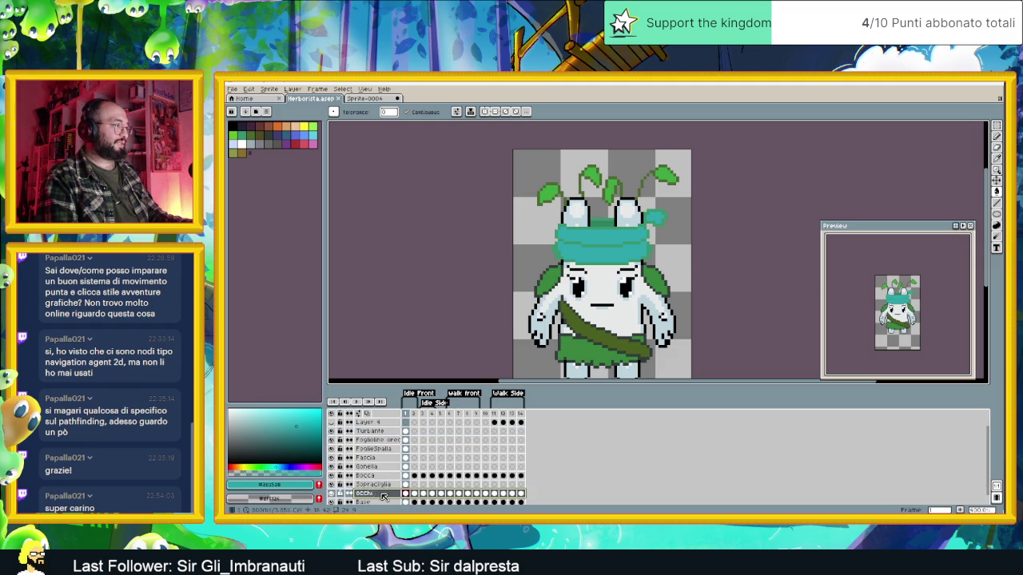
{"action": "right_click", "coordinate": [377, 501]}
{"action": "mouse_move", "coordinate": [391, 457]}
{"action": "left_click", "coordinate": [441, 461]}
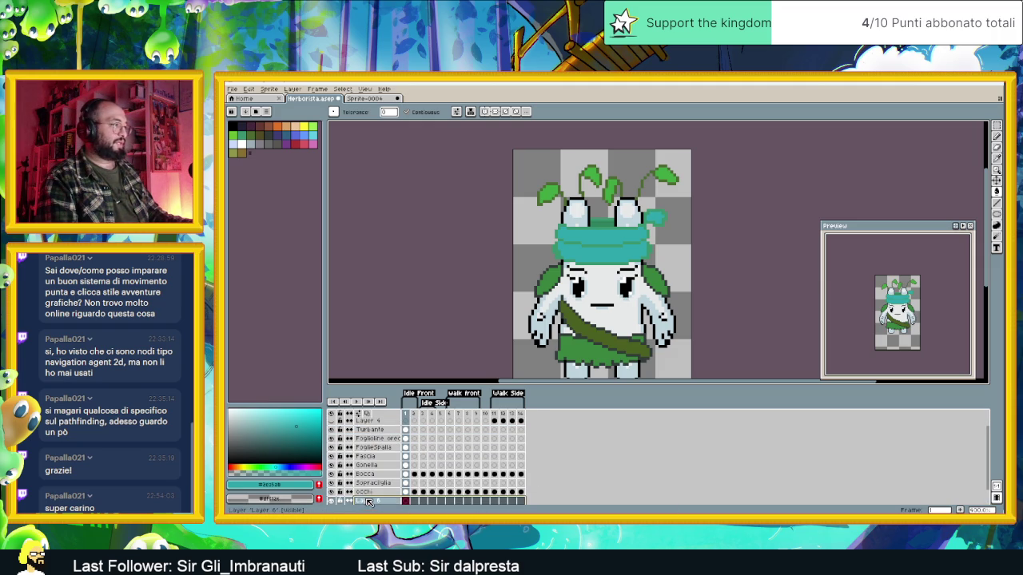
Zoom in on the face, pick a dark green colour and switch to the rectangular Marquee tool.
{"action": "scroll", "coordinate": [629, 277], "scroll_direction": "up", "scroll_amount": 2}
{"action": "scroll", "coordinate": [630, 277], "scroll_direction": "up", "scroll_amount": 1}
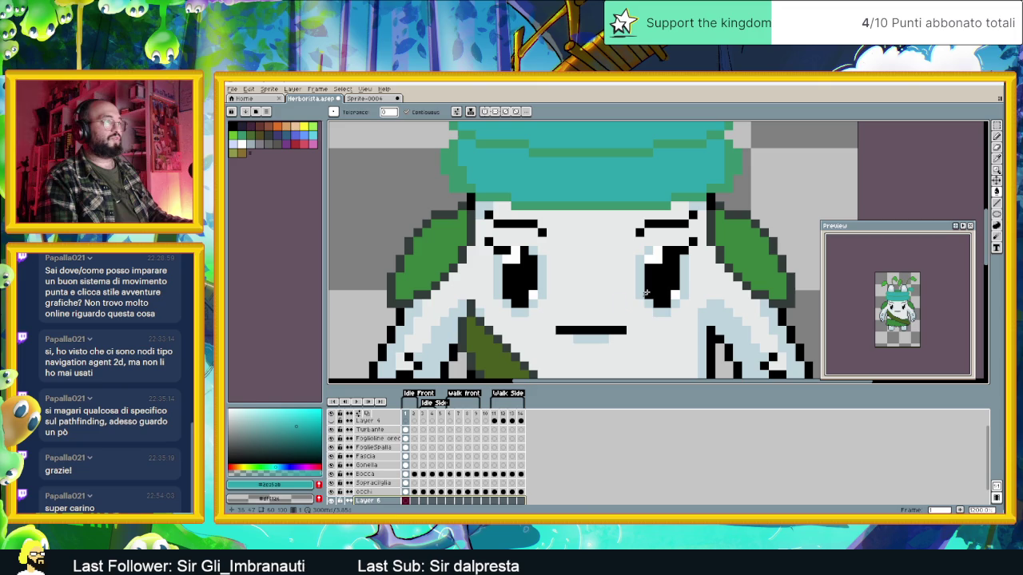
{"action": "left_click", "coordinate": [250, 135]}
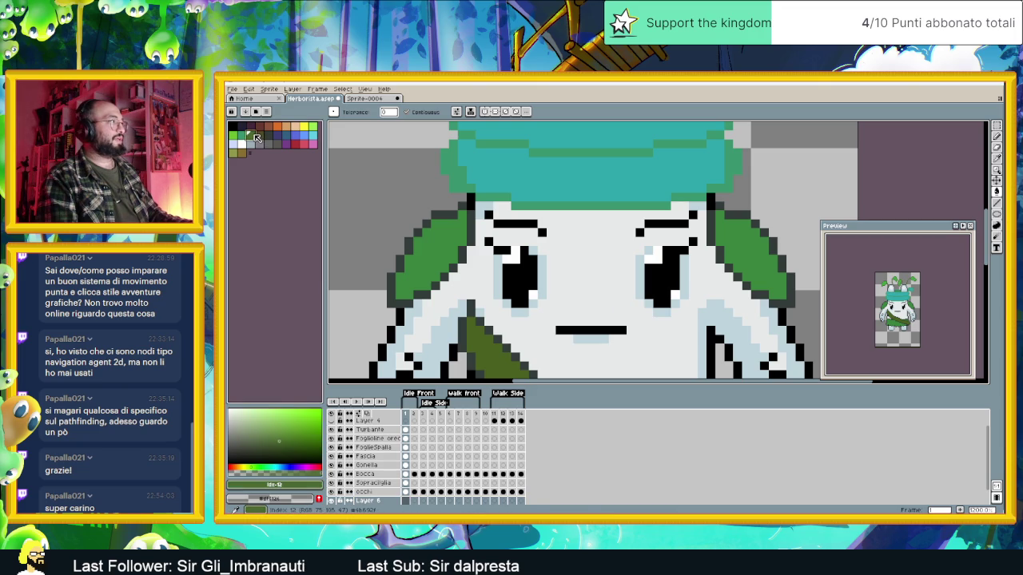
{"action": "left_click", "coordinate": [993, 127]}
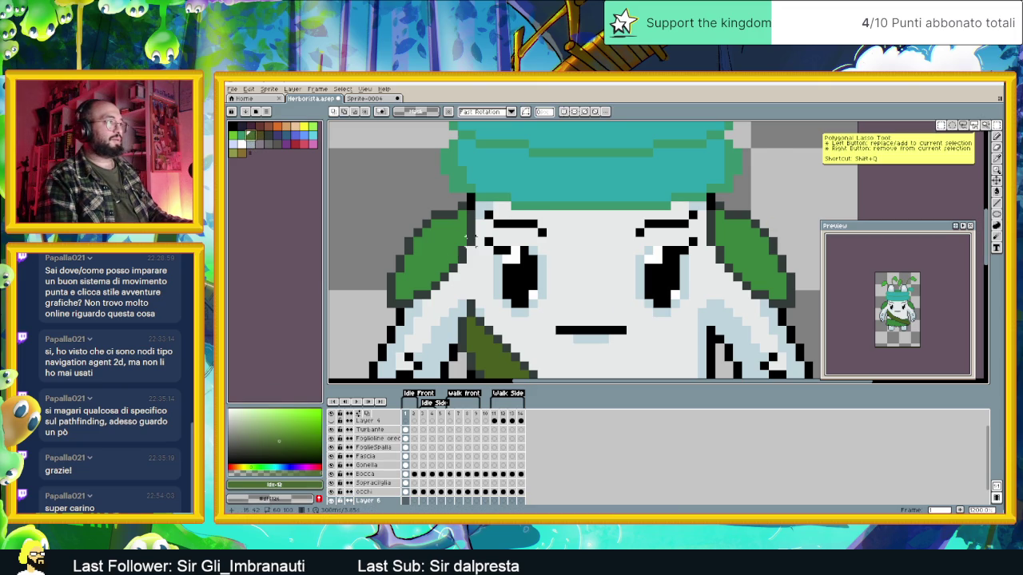
Select a rectangle across both eyes, then try spraying olive green inside it and undo.
{"action": "mouse_move", "coordinate": [474, 238]}
{"action": "left_mouse_down"}
{"action": "mouse_move", "coordinate": [671, 316]}
{"action": "mouse_move", "coordinate": [711, 316]}
{"action": "left_mouse_up"}
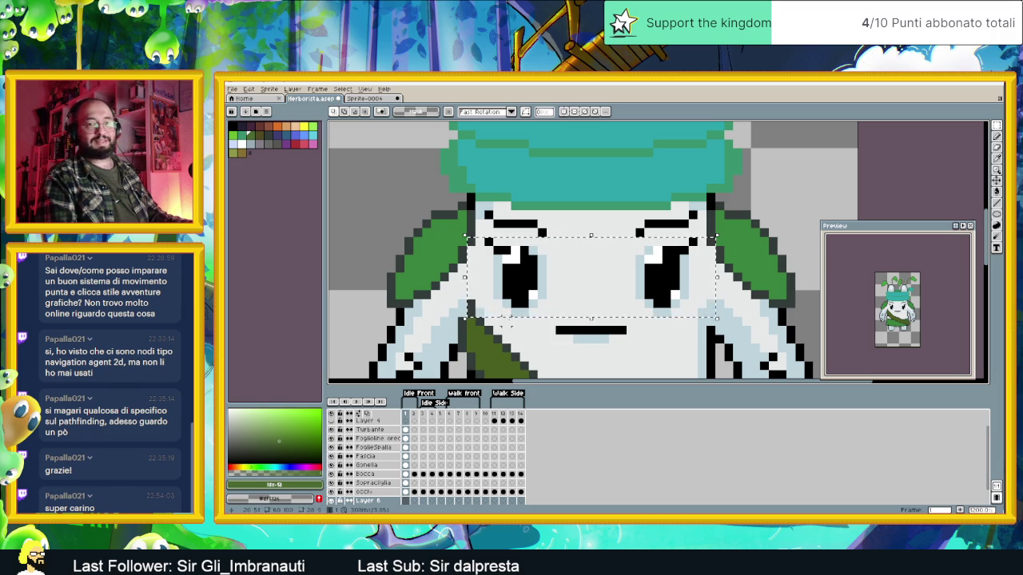
{"action": "left_click", "coordinate": [1001, 141]}
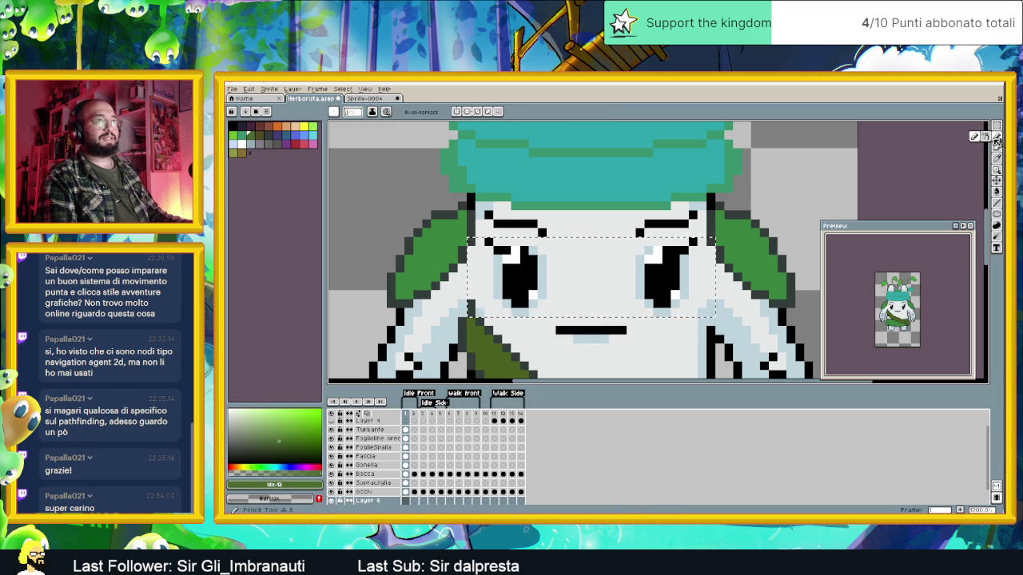
{"action": "left_click_drag", "start_coordinate": [479, 256], "coordinate": [671, 280]}
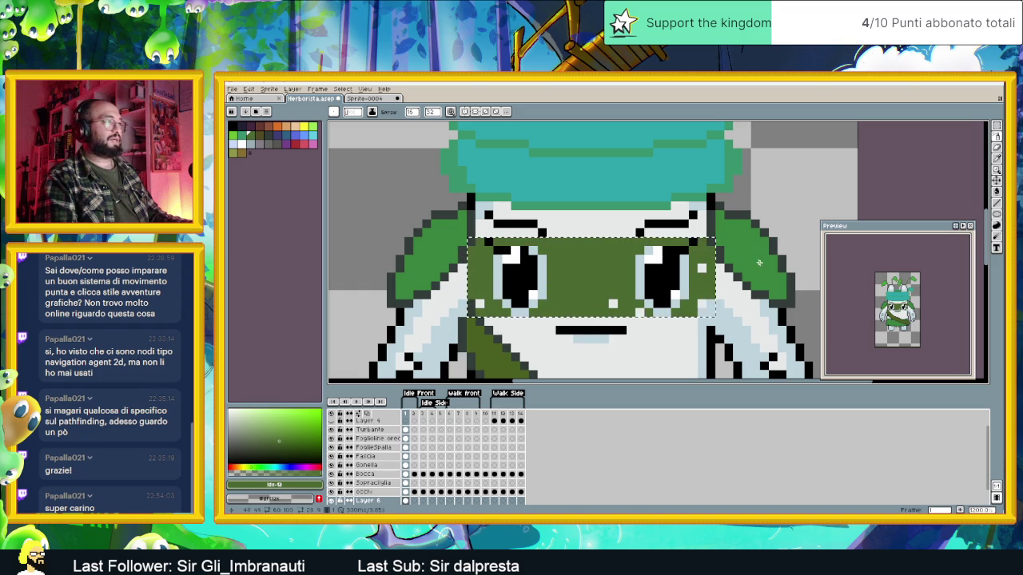
{"action": "scroll", "coordinate": [671, 302], "scroll_direction": "down", "scroll_amount": 3}
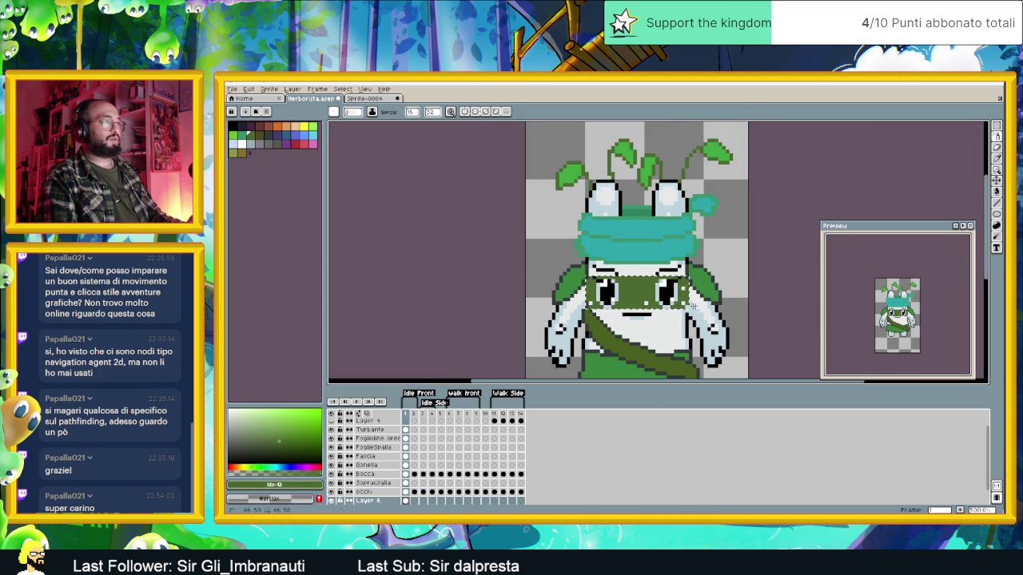
{"action": "key", "text": "ctrl+z"}
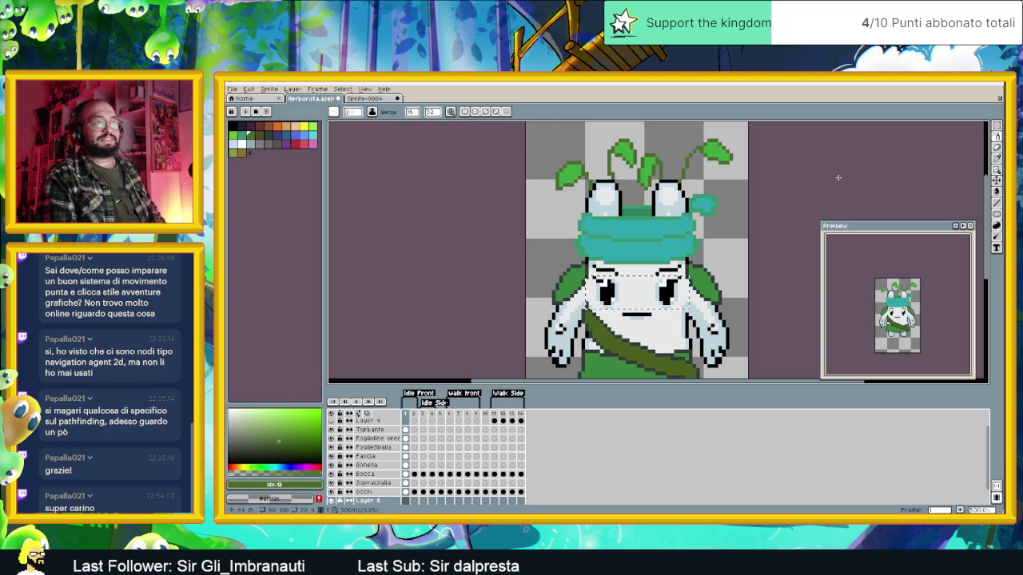
Fill the eye-band selection with a Bayer Matrix 8x8 dithered green gradient, redrawing until it fits.
{"action": "left_click", "coordinate": [997, 191]}
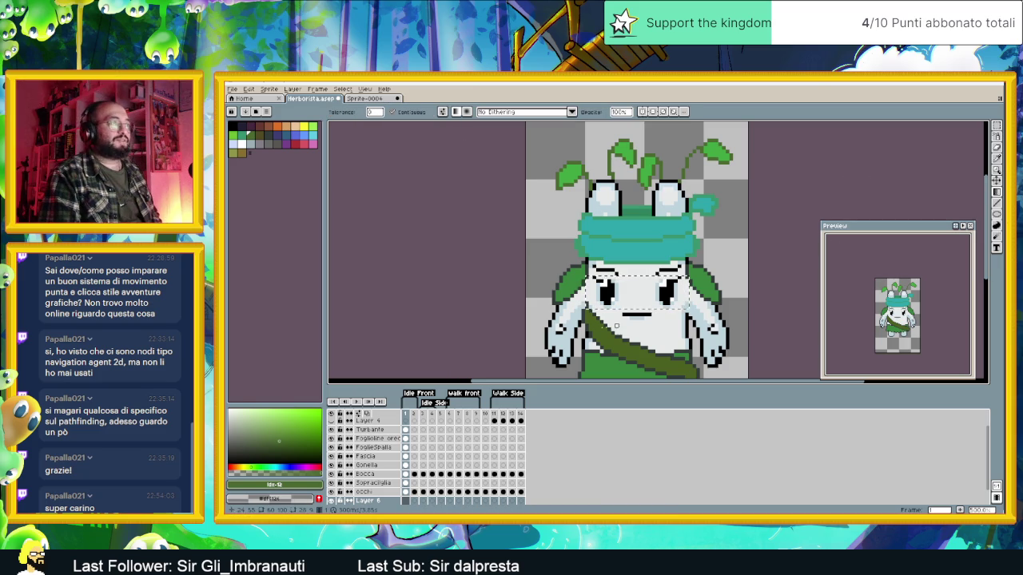
{"action": "left_click", "coordinate": [502, 112]}
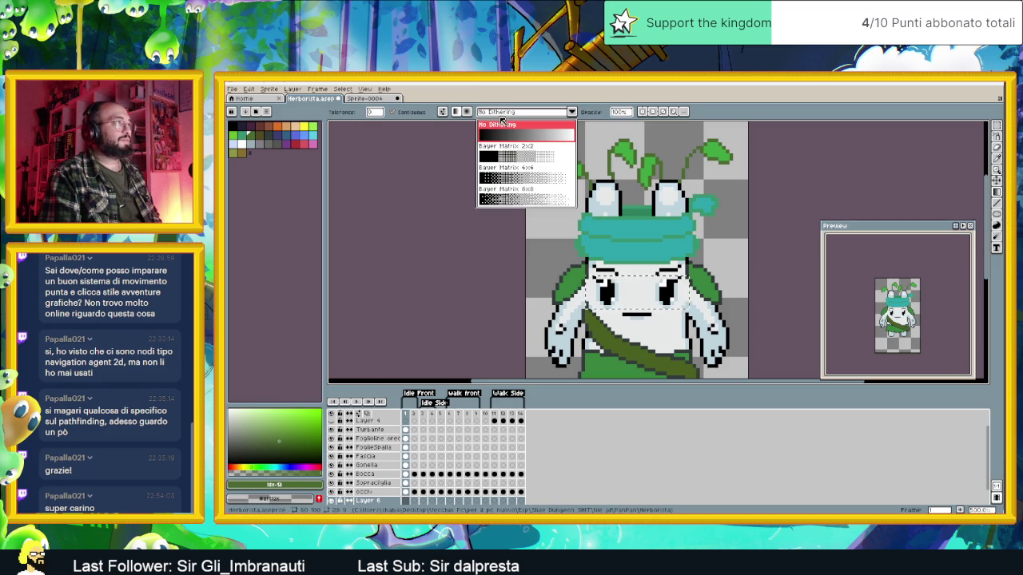
{"action": "left_click", "coordinate": [520, 196]}
{"action": "left_click", "coordinate": [641, 296]}
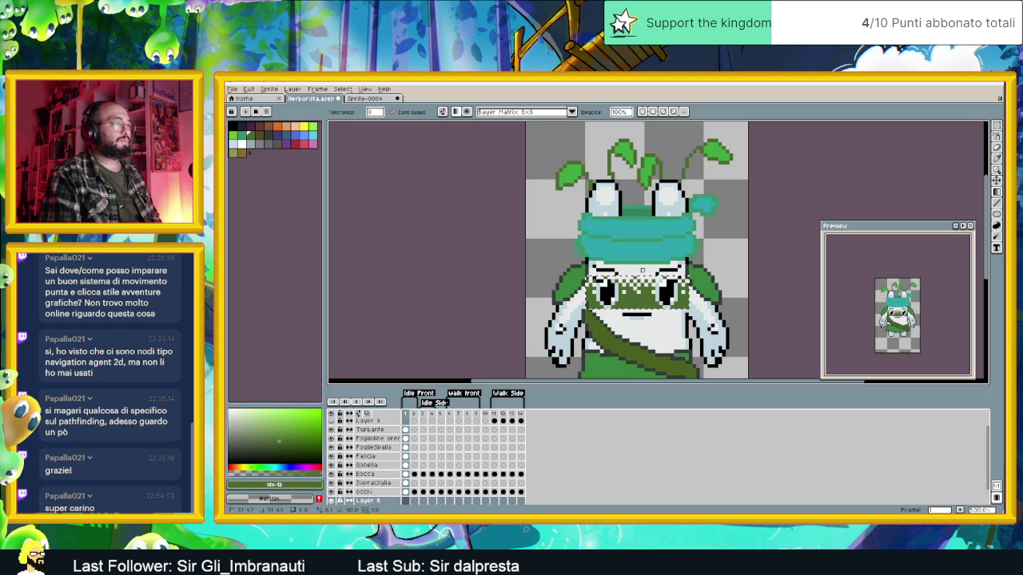
{"action": "key", "text": "ctrl+z"}
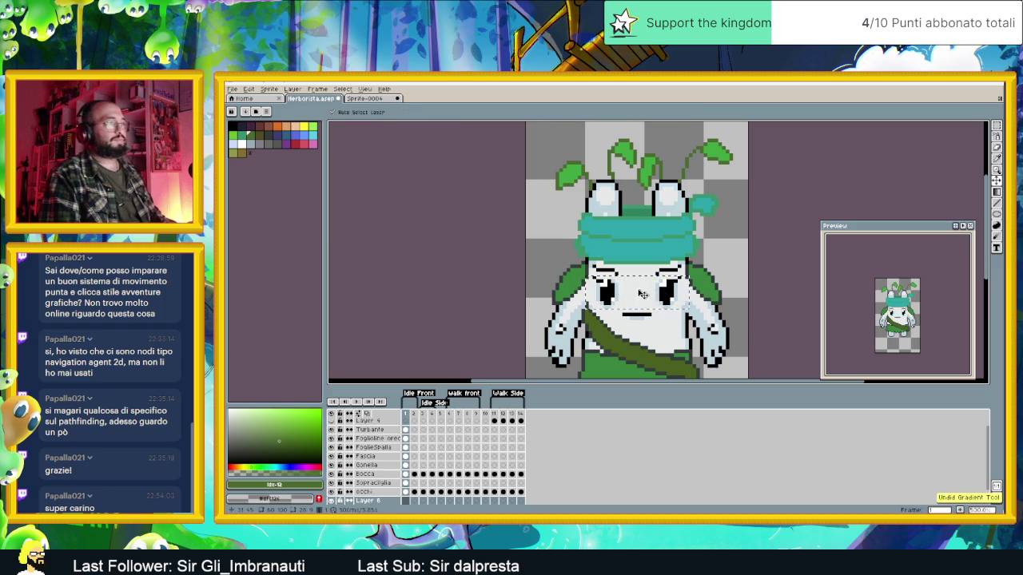
{"action": "left_click", "coordinate": [586, 293]}
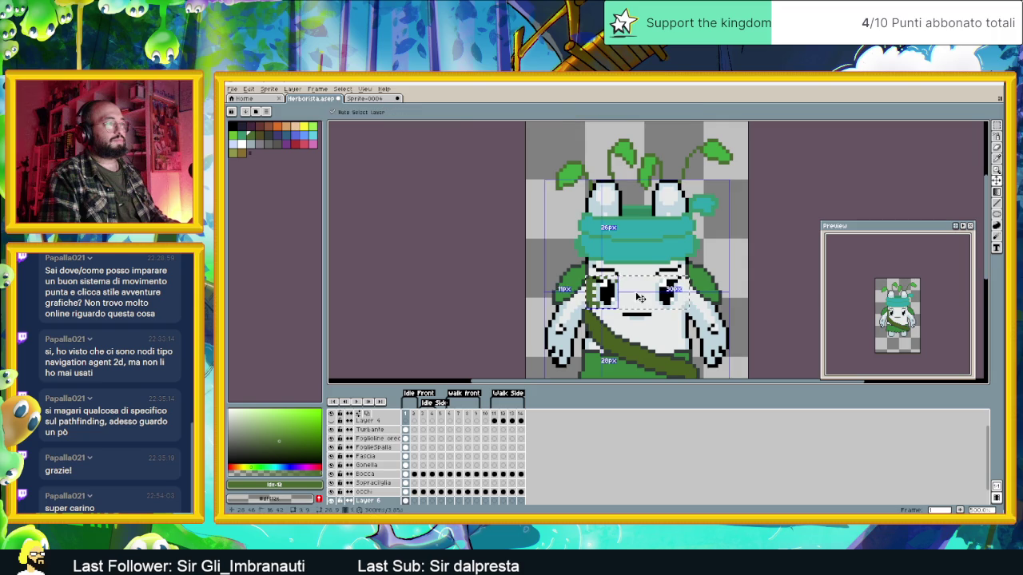
{"action": "left_click_drag", "start_coordinate": [619, 292], "coordinate": [634, 293]}
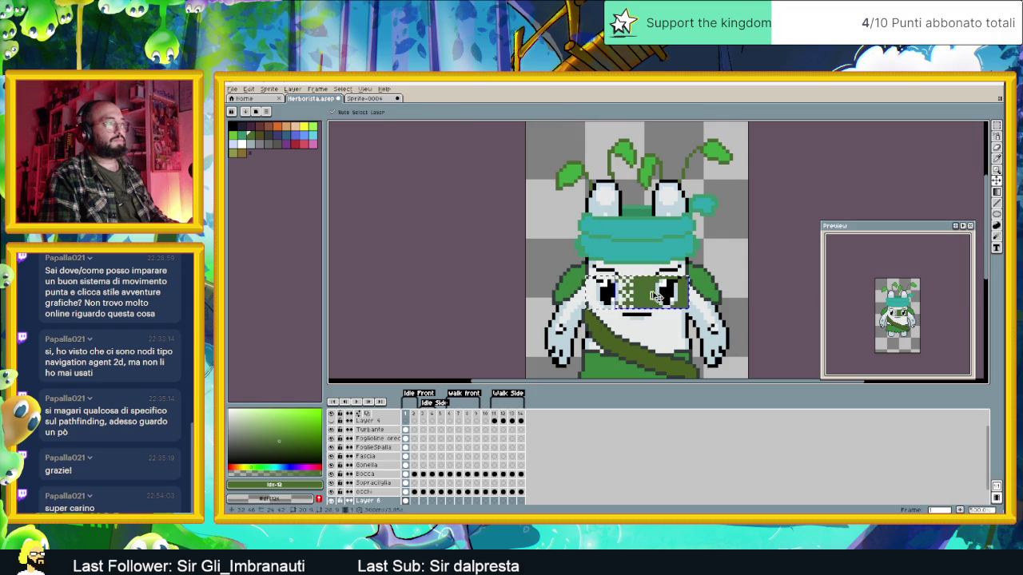
{"action": "key", "text": "ctrl+z"}
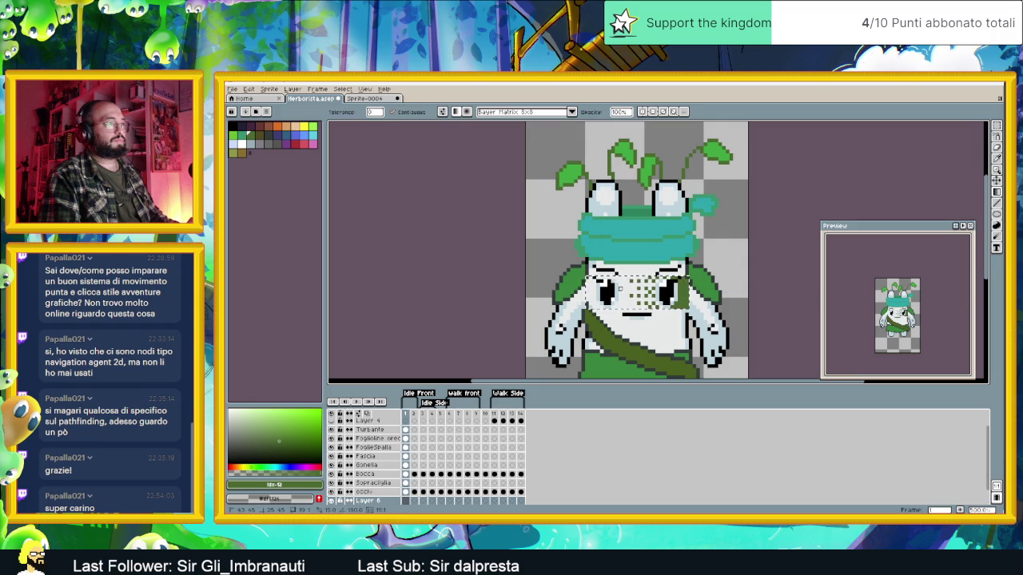
{"action": "left_click_drag", "start_coordinate": [572, 290], "coordinate": [668, 290]}
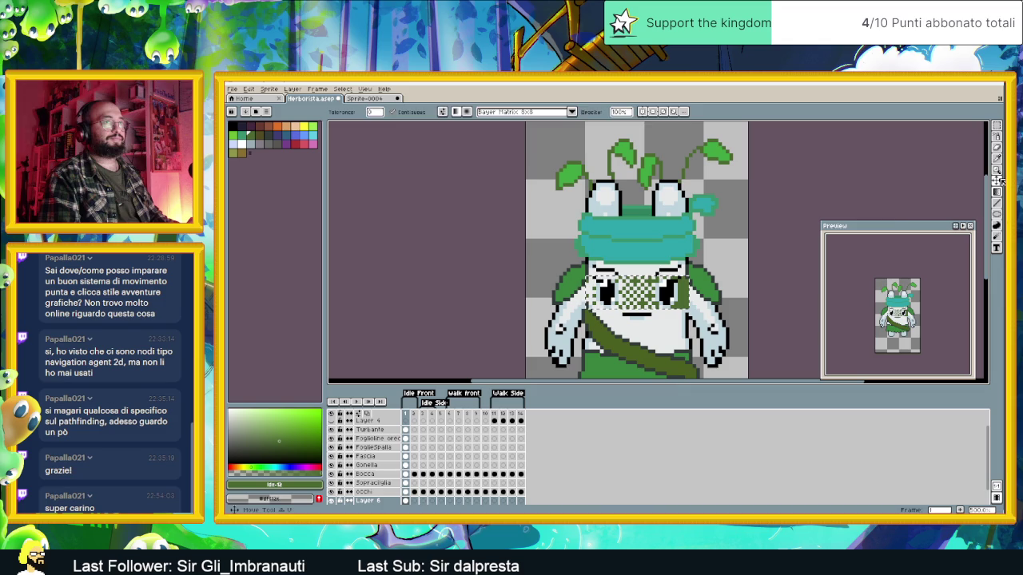
{"action": "key", "text": "v"}
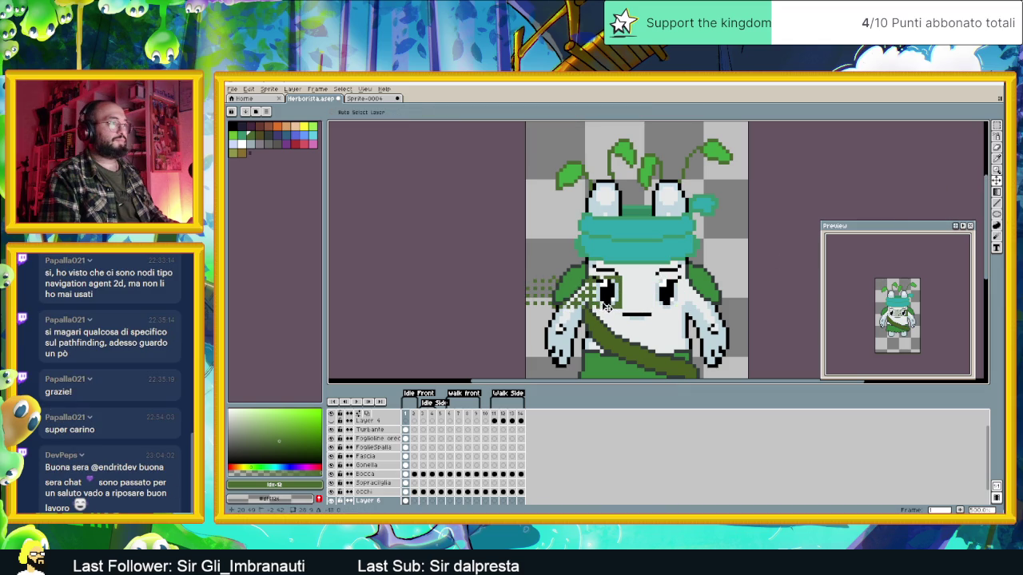
Shift the dithered eye band left, deselect it, and erase stray dither pixels on both sides.
{"action": "left_click_drag", "start_coordinate": [609, 295], "coordinate": [719, 296]}
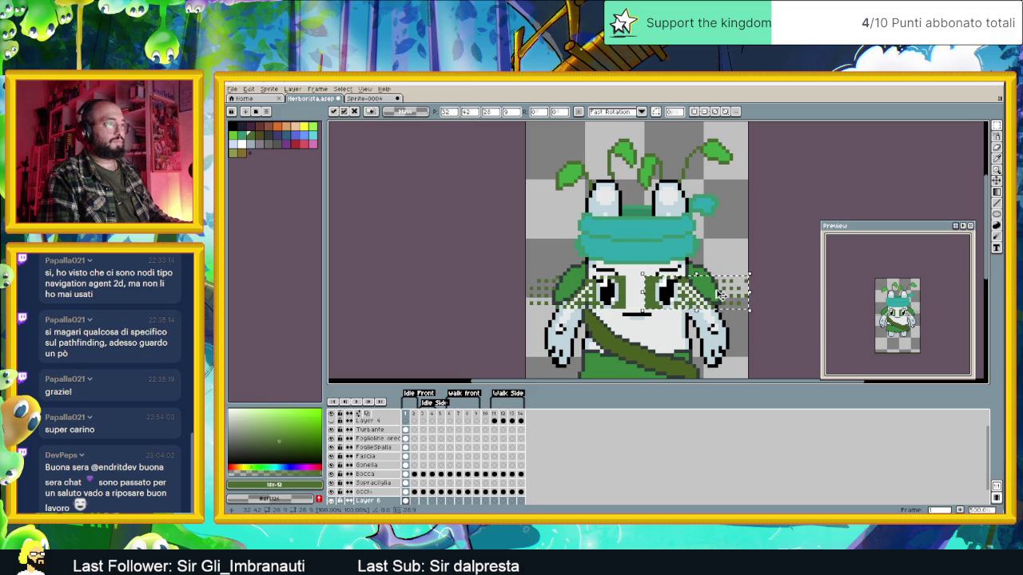
{"action": "left_click", "coordinate": [727, 255]}
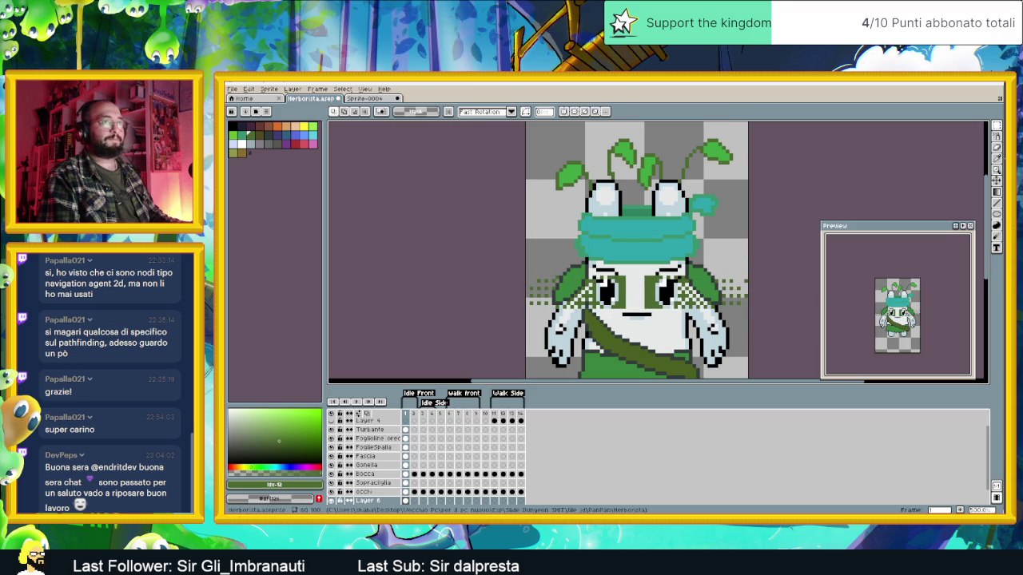
{"action": "key", "text": "m"}
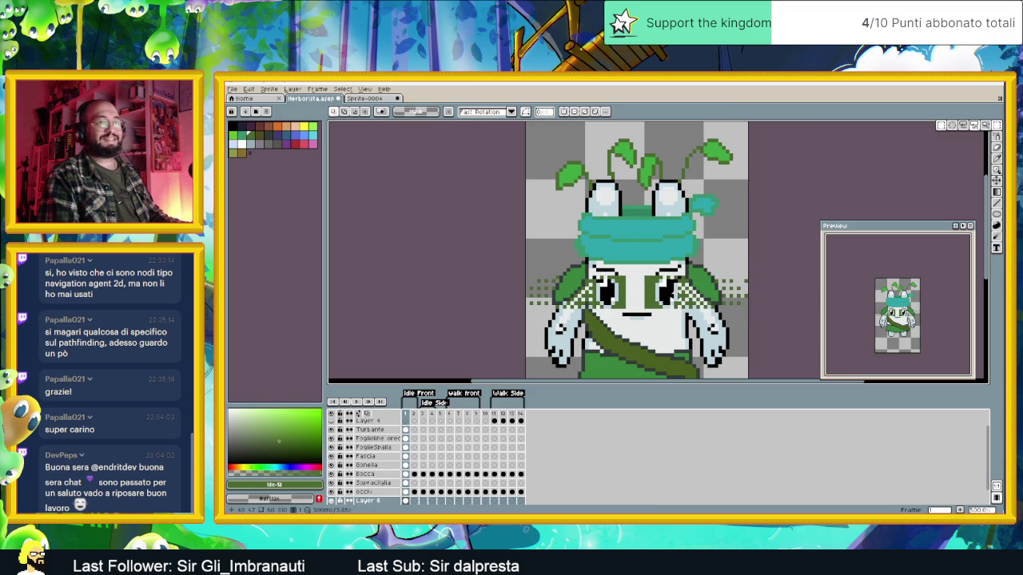
{"action": "key", "text": "e"}
{"action": "mouse_move", "coordinate": [689, 272]}
{"action": "left_mouse_down"}
{"action": "mouse_move", "coordinate": [747, 316]}
{"action": "mouse_move", "coordinate": [743, 271]}
{"action": "mouse_move", "coordinate": [684, 297]}
{"action": "left_mouse_up"}
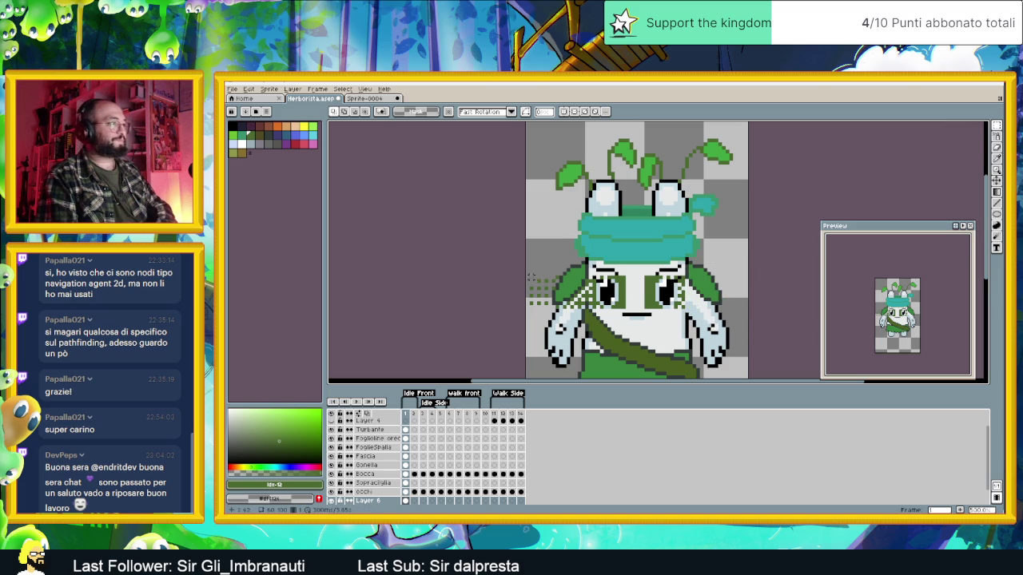
{"action": "mouse_move", "coordinate": [521, 266]}
{"action": "left_mouse_down"}
{"action": "mouse_move", "coordinate": [559, 303]}
{"action": "mouse_move", "coordinate": [591, 279]}
{"action": "mouse_move", "coordinate": [588, 328]}
{"action": "mouse_move", "coordinate": [531, 288]}
{"action": "left_mouse_up"}
{"action": "scroll", "coordinate": [652, 301], "scroll_direction": "up", "scroll_amount": 1}
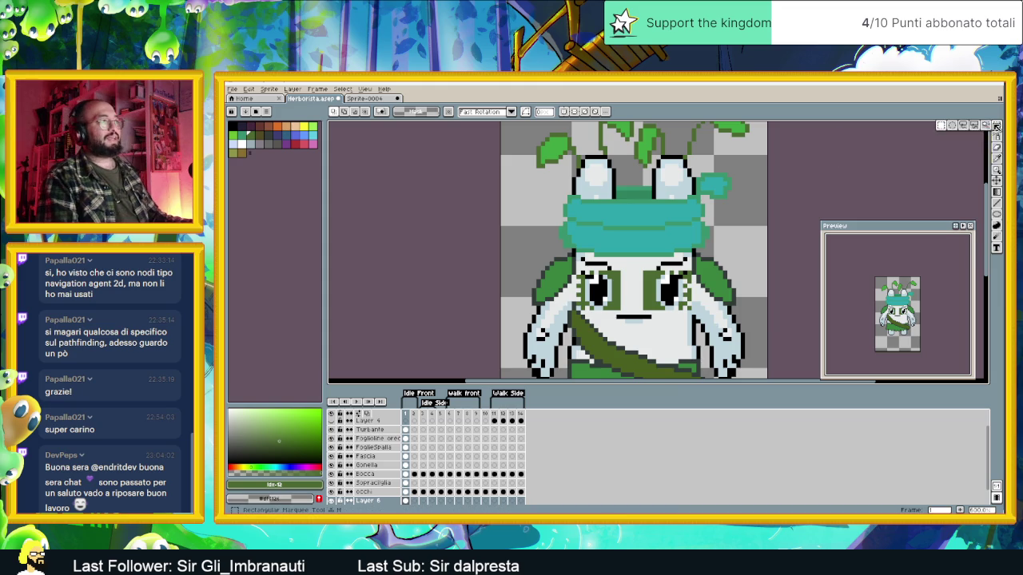
{"action": "scroll", "coordinate": [605, 270], "scroll_direction": "up", "scroll_amount": 1}
{"action": "mouse_move", "coordinate": [607, 261]}
{"action": "left_mouse_down"}
{"action": "mouse_move", "coordinate": [610, 319]}
{"action": "mouse_move", "coordinate": [647, 318]}
{"action": "left_mouse_up"}
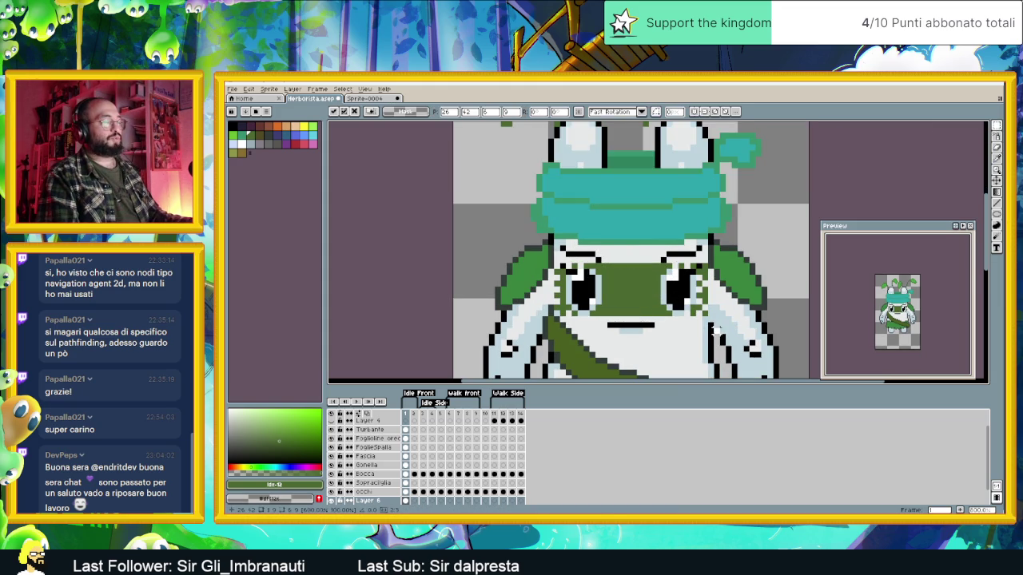
{"action": "key", "text": "ctrl+d"}
{"action": "scroll", "coordinate": [695, 335], "scroll_direction": "down", "scroll_amount": 1}
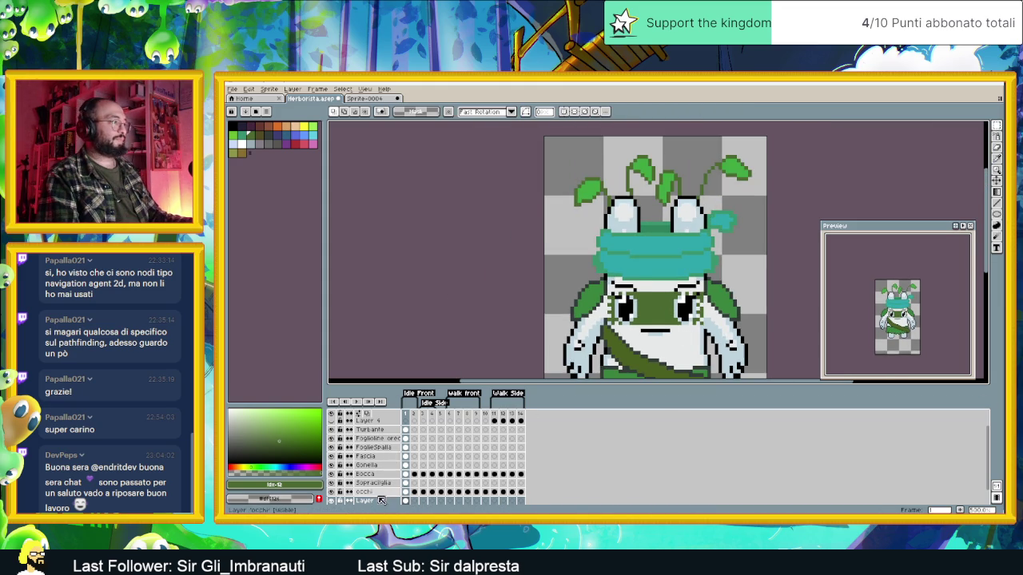